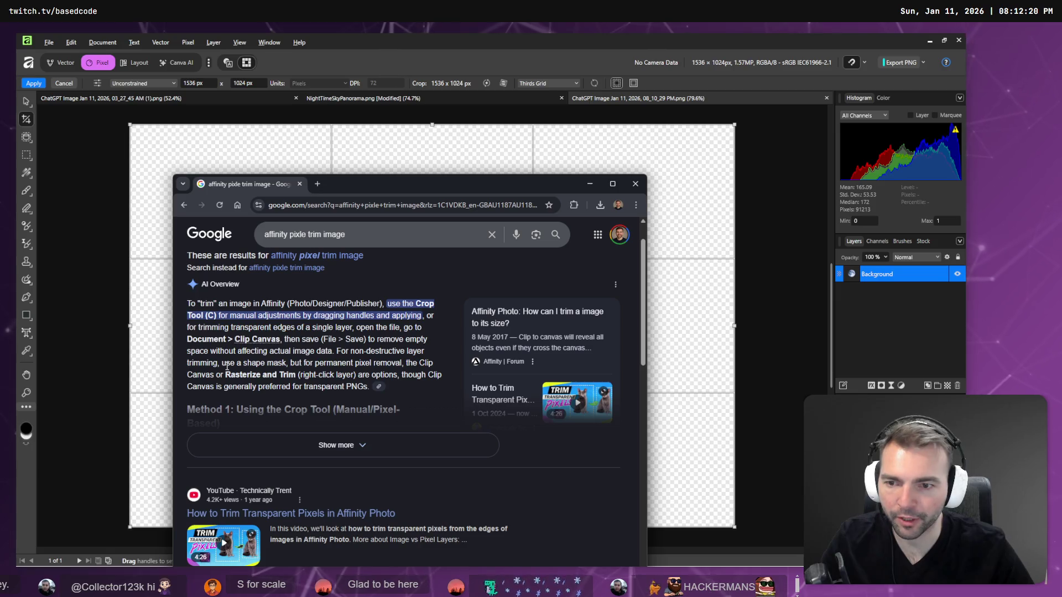
Expand the AI overview on trimming transparent pixels in Affinity and read its Method 2 and 3 steps
scroll(360, 393, "down", 1)
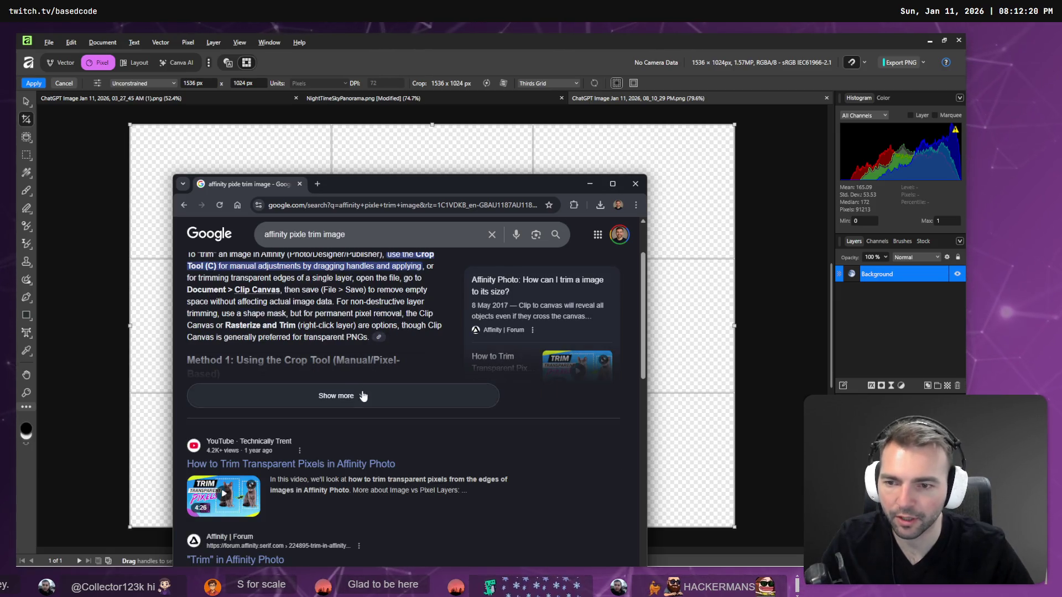
left_click(360, 394)
scroll(370, 387, "down", 1)
scroll(370, 386, "down", 5)
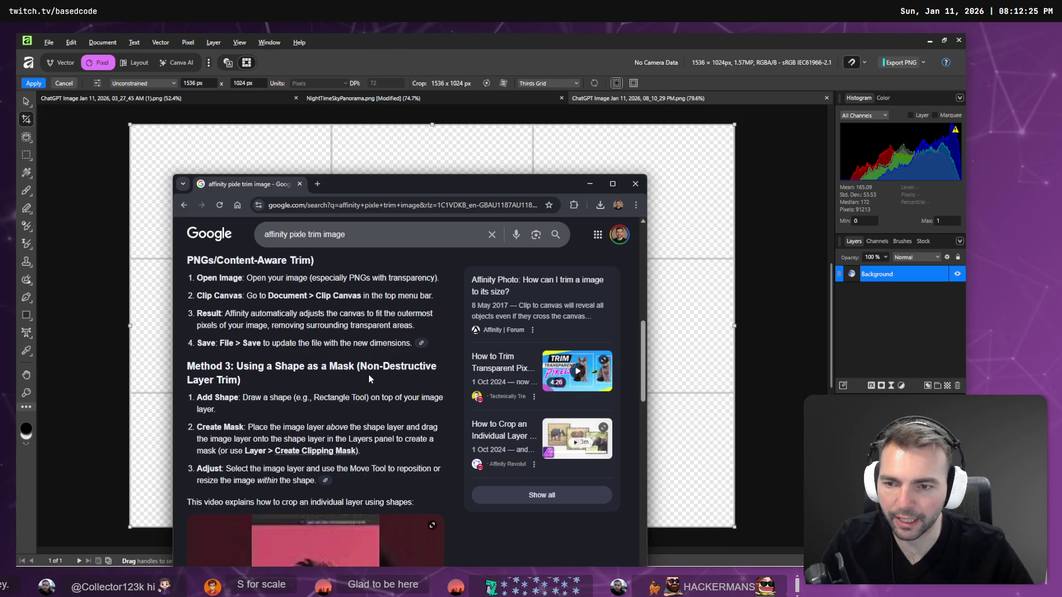
scroll(267, 304, "down", 10)
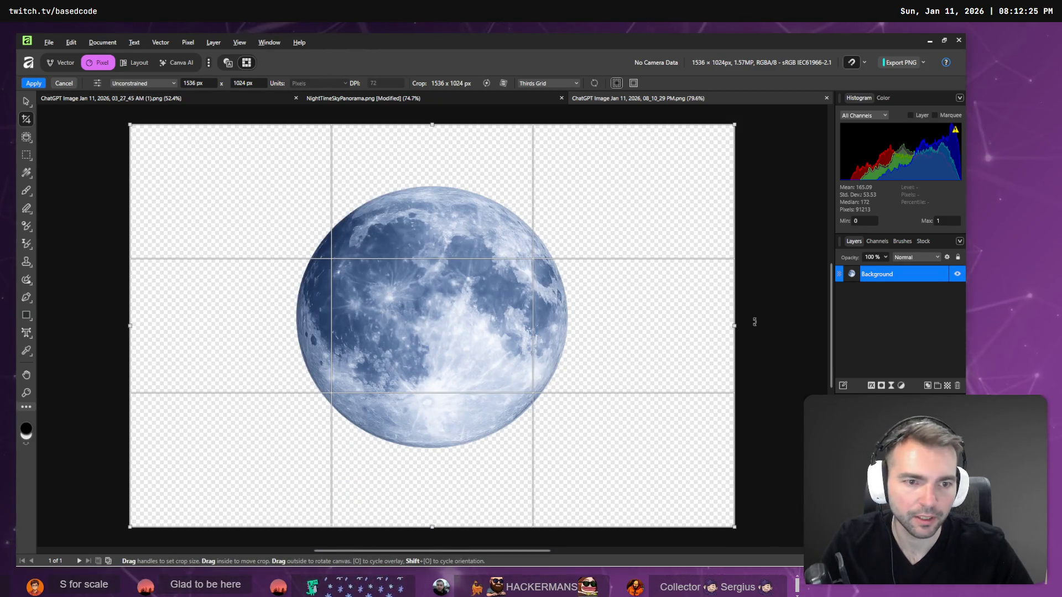
Pull all four crop edges in to the moon's outline and apply a 702 × 682 px crop
left_click_drag(734, 326, 571, 329)
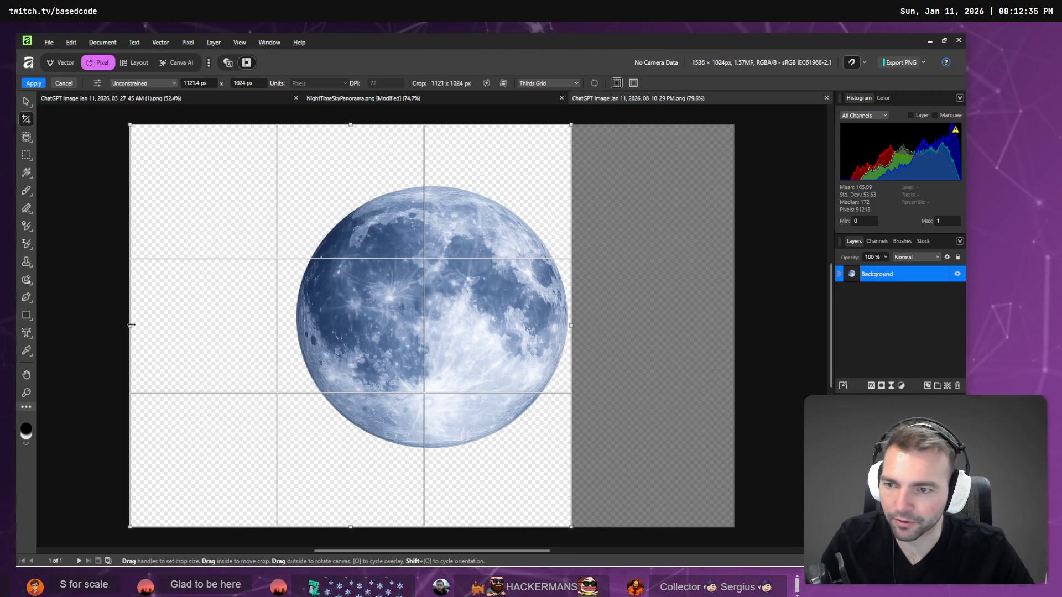
left_click_drag(131, 326, 294, 338)
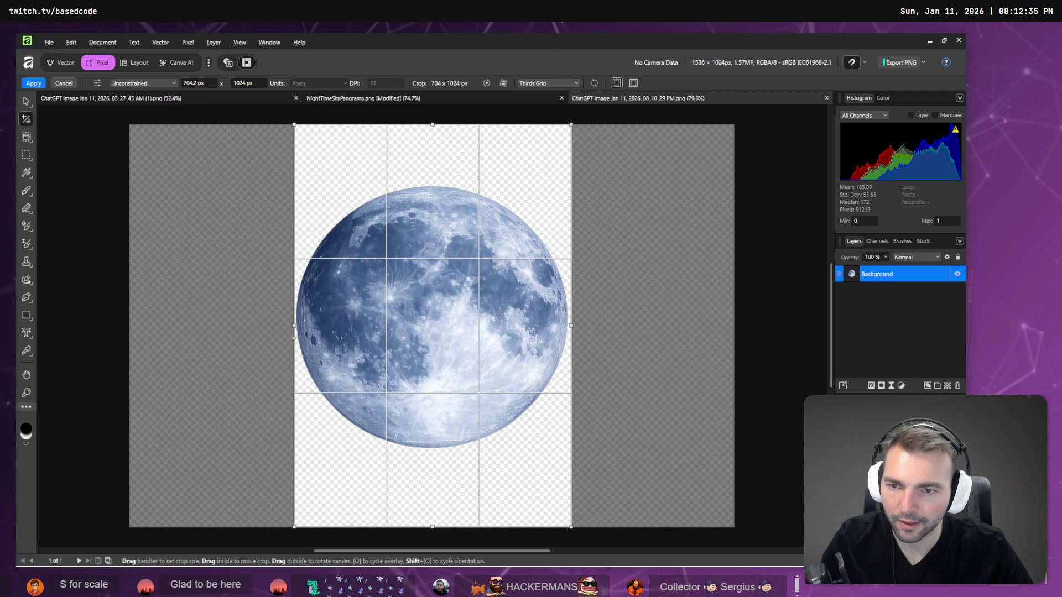
left_click_drag(434, 524, 467, 452)
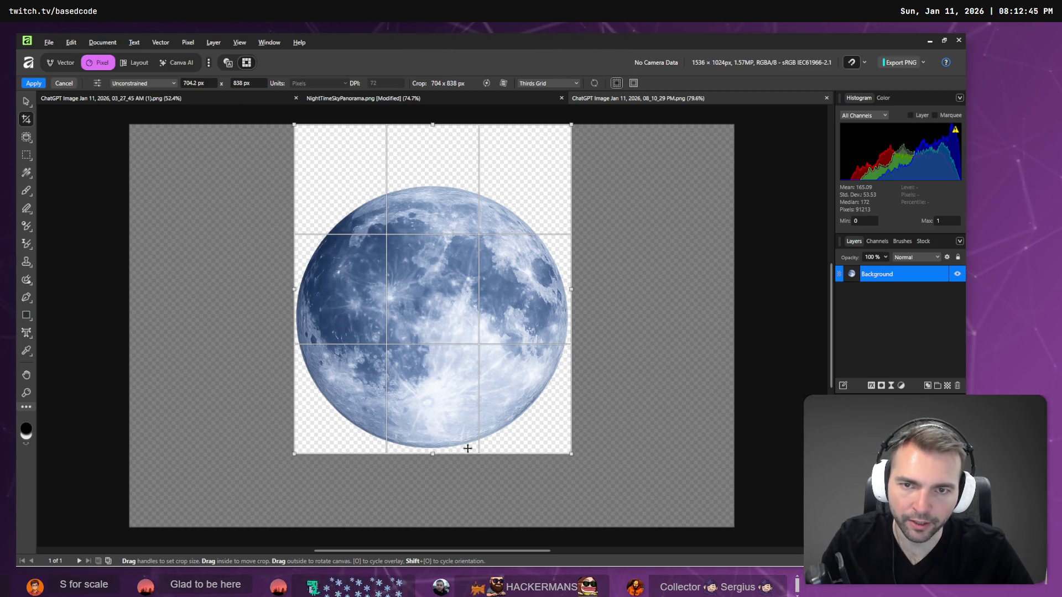
left_click_drag(446, 126, 450, 183)
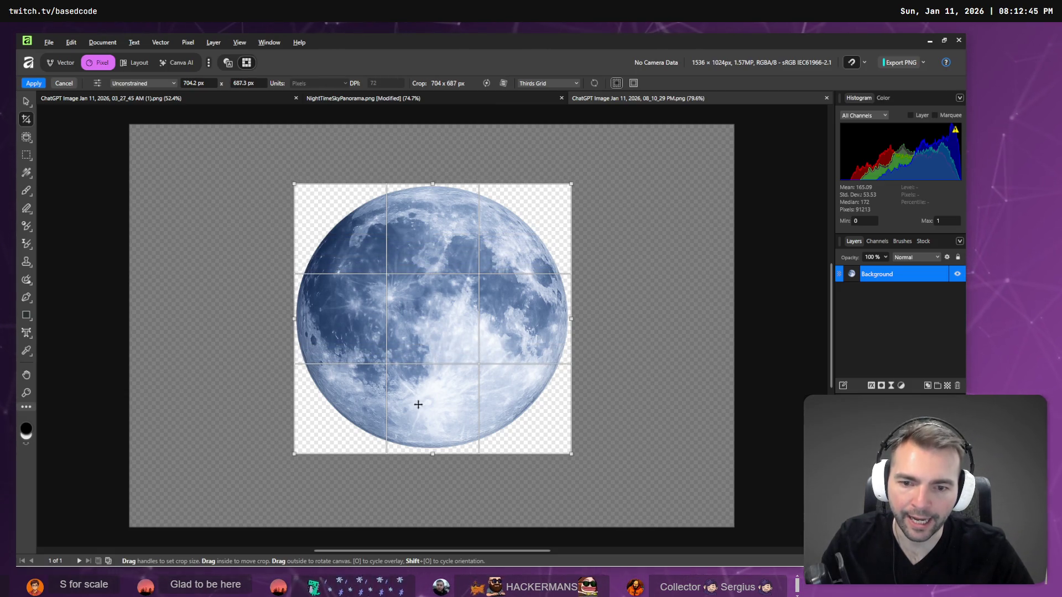
mouse_move(432, 452)
left_mouse_down()
mouse_move(438, 438)
mouse_move(444, 453)
left_mouse_up()
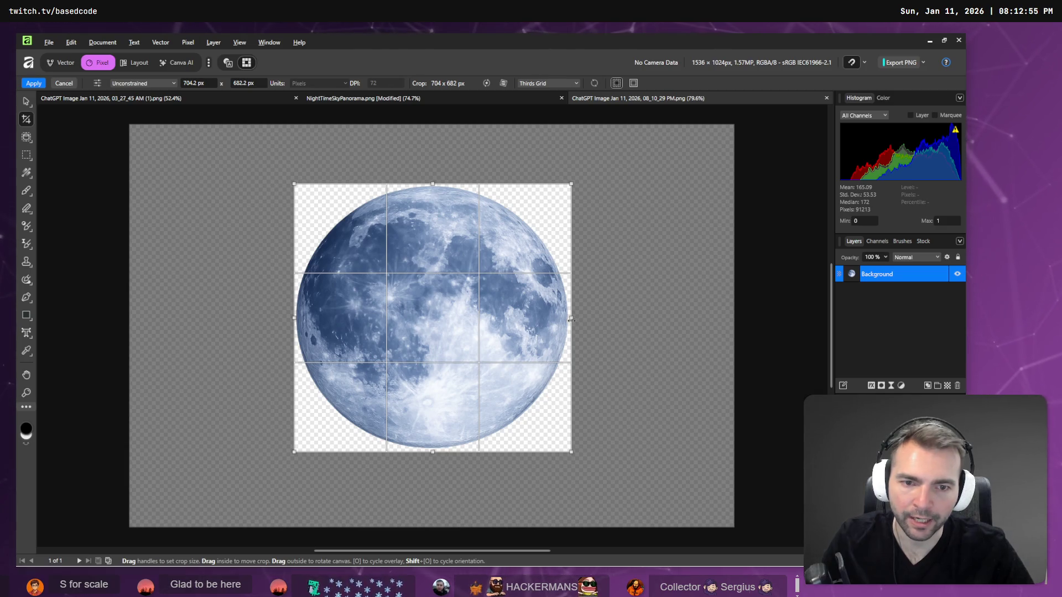
left_click_drag(571, 319, 570, 319)
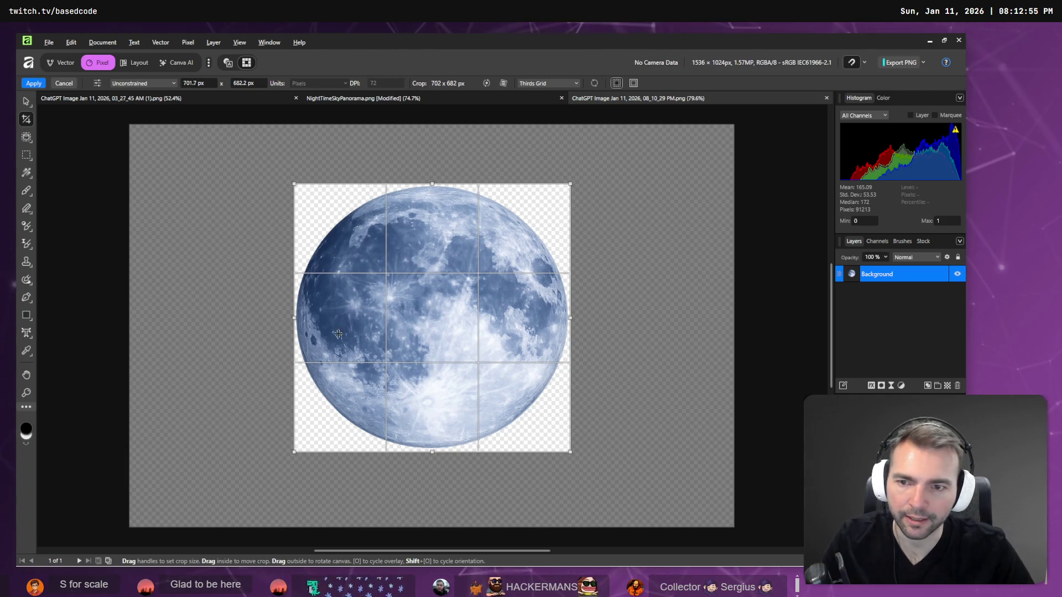
left_click_drag(294, 319, 295, 319)
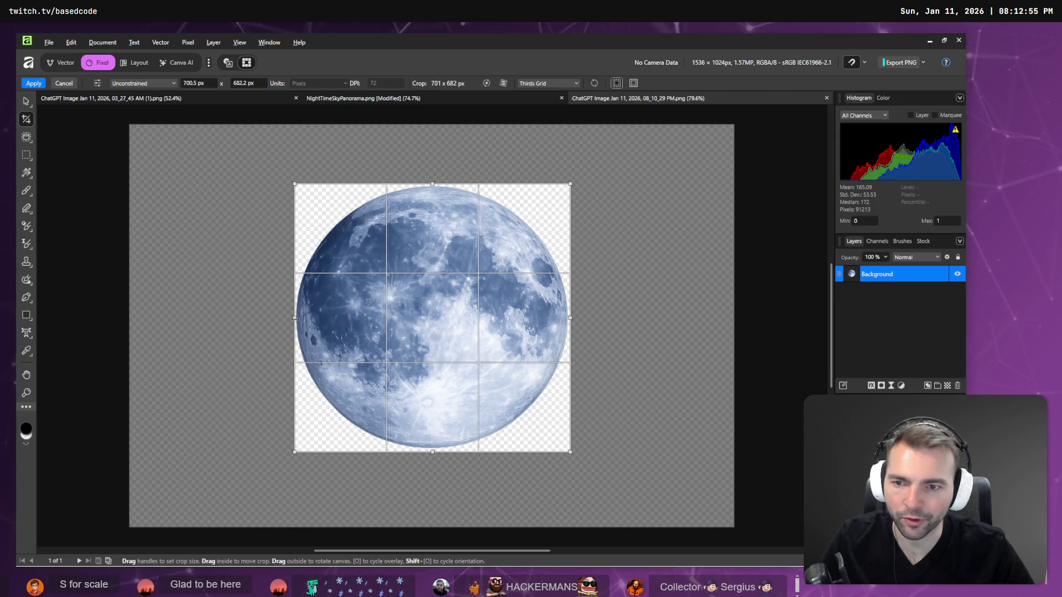
key("Return")
key("h")
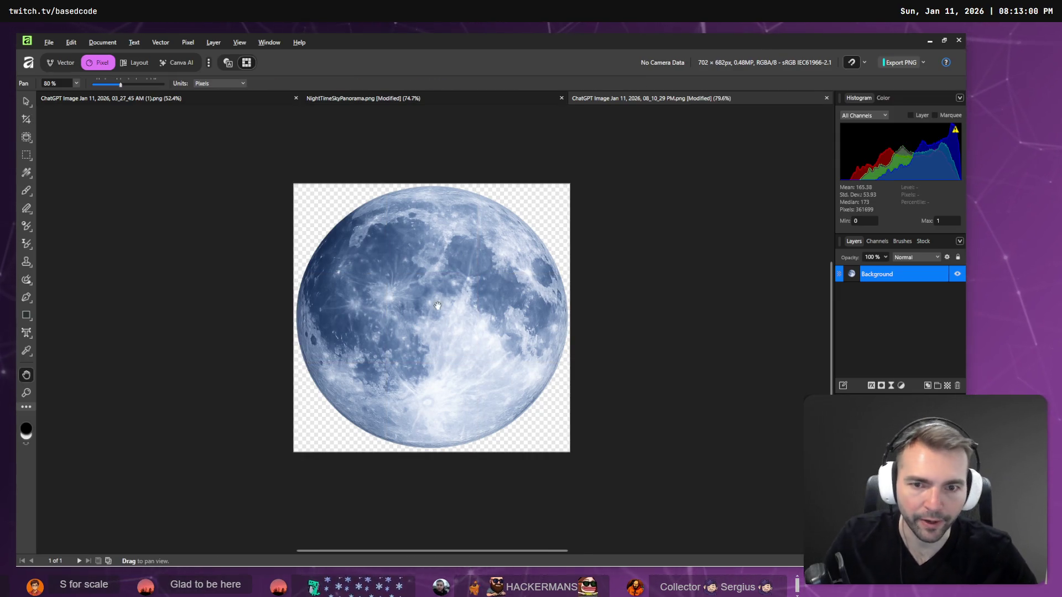
Add a new blank pixel layer named 'White'
left_click(905, 317)
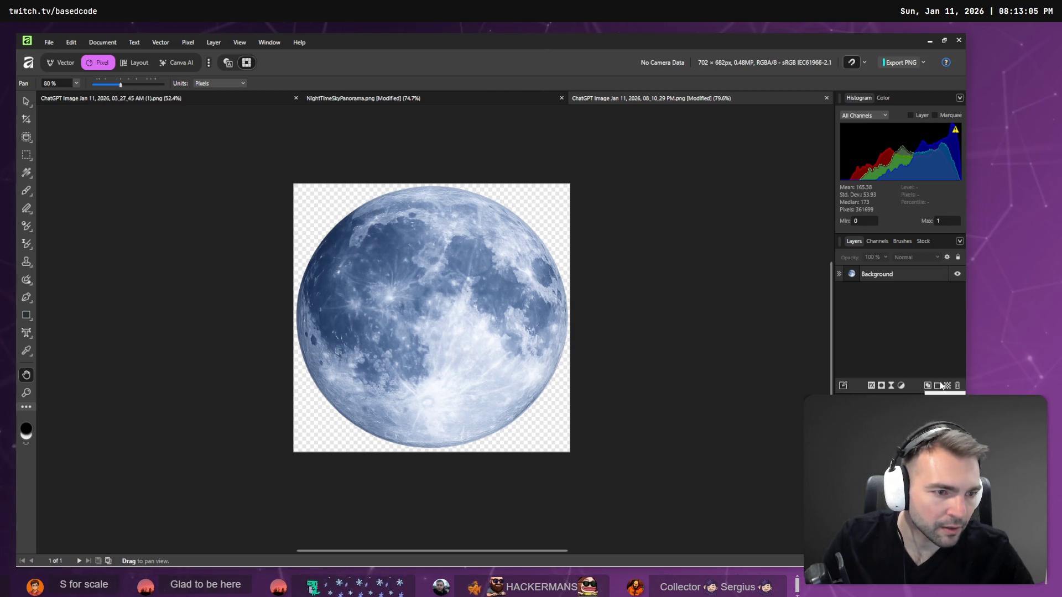
left_click(885, 276)
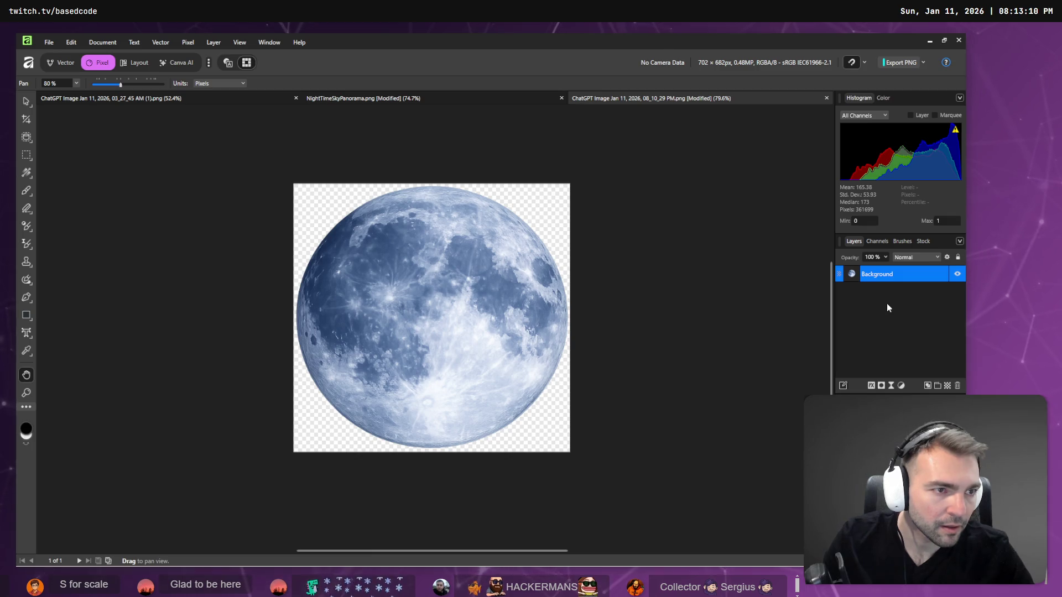
left_click(887, 303)
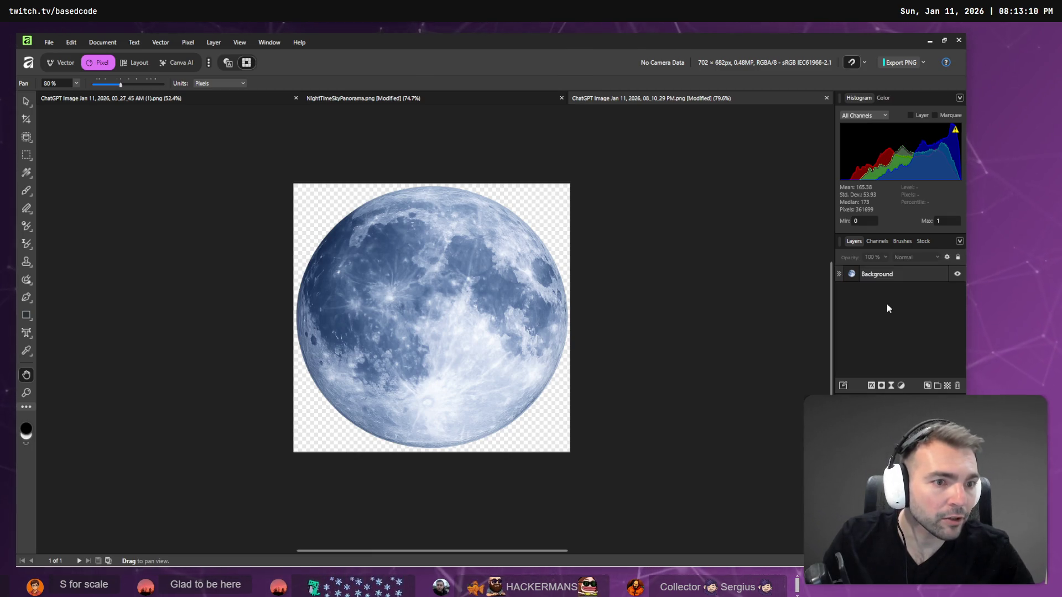
key("ctrl+shift+n")
double_click(885, 274)
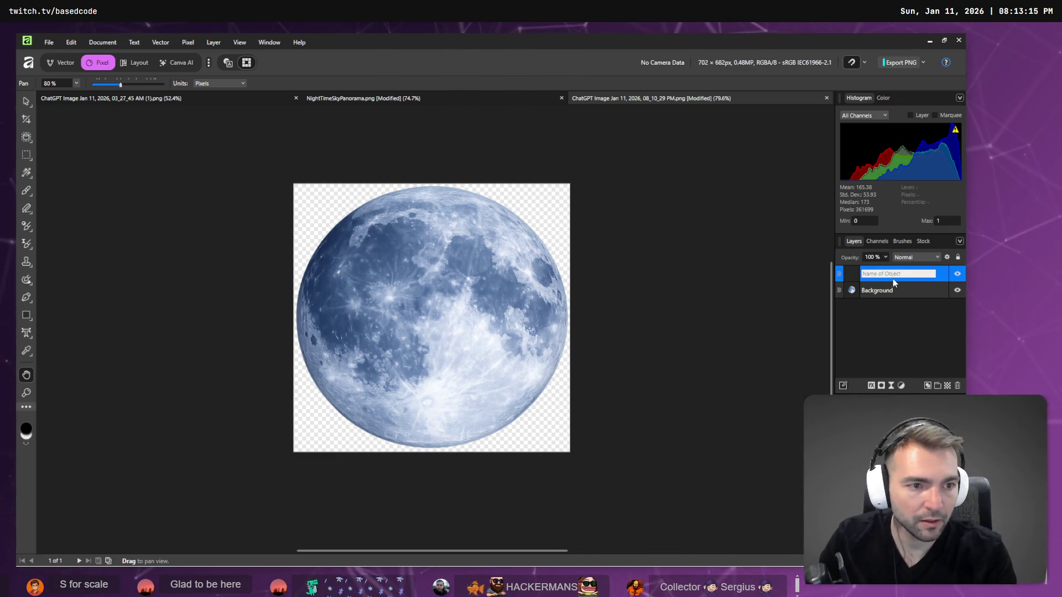
type("White")
key("Return")
Flood fill the White layer with solid white and move it beneath the moon
key("g")
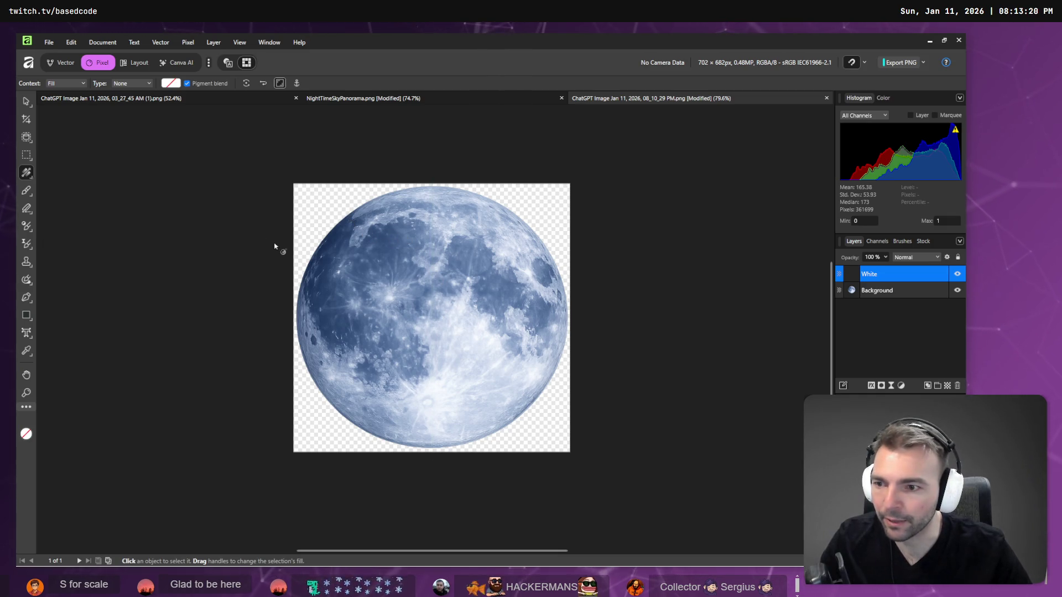
key("g")
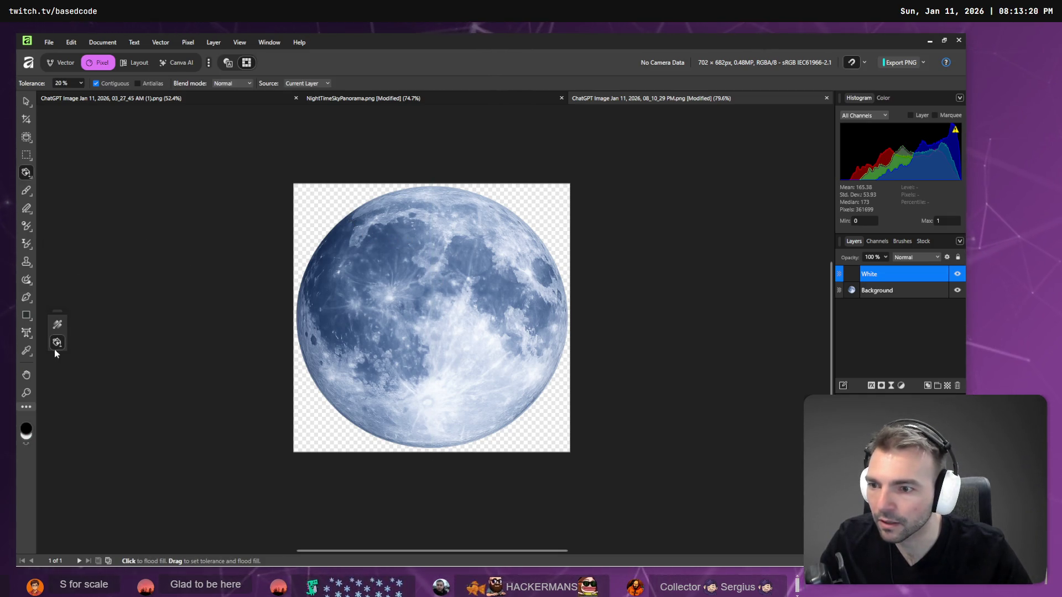
double_click(28, 432)
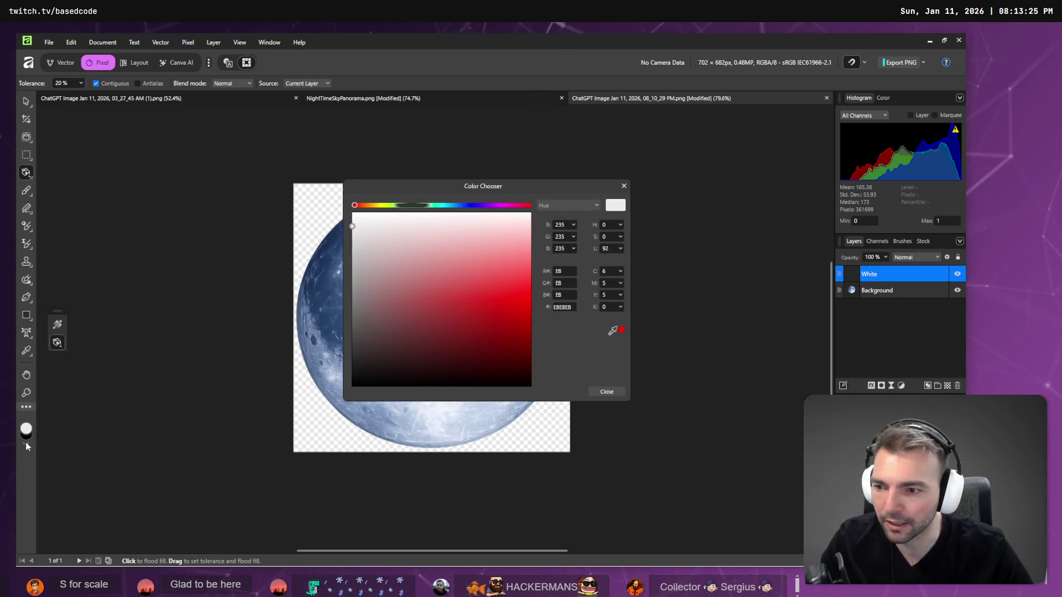
left_click(603, 392)
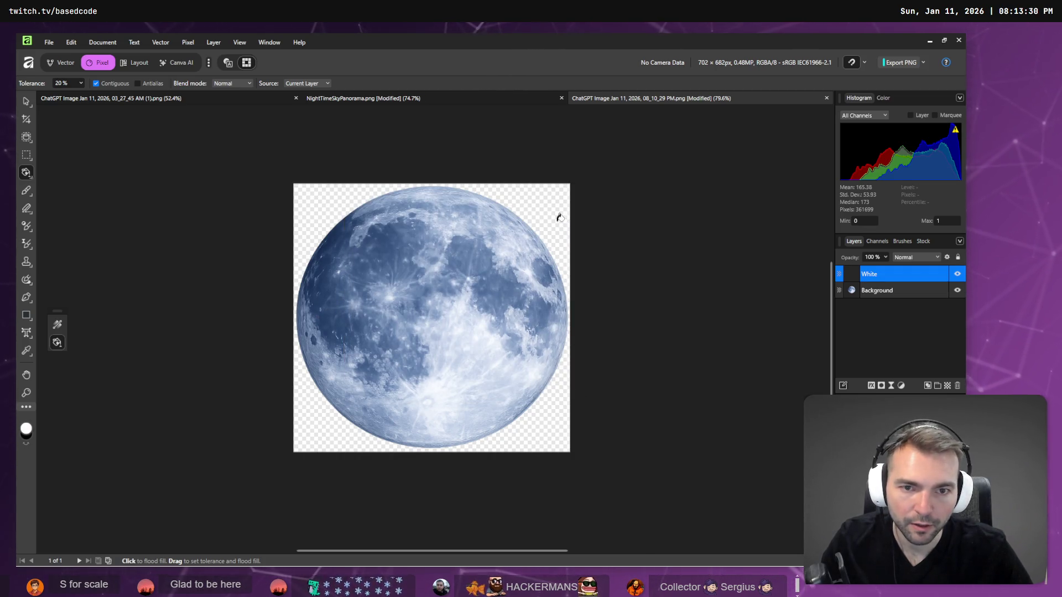
left_click(559, 217)
left_click_drag(881, 279, 884, 300)
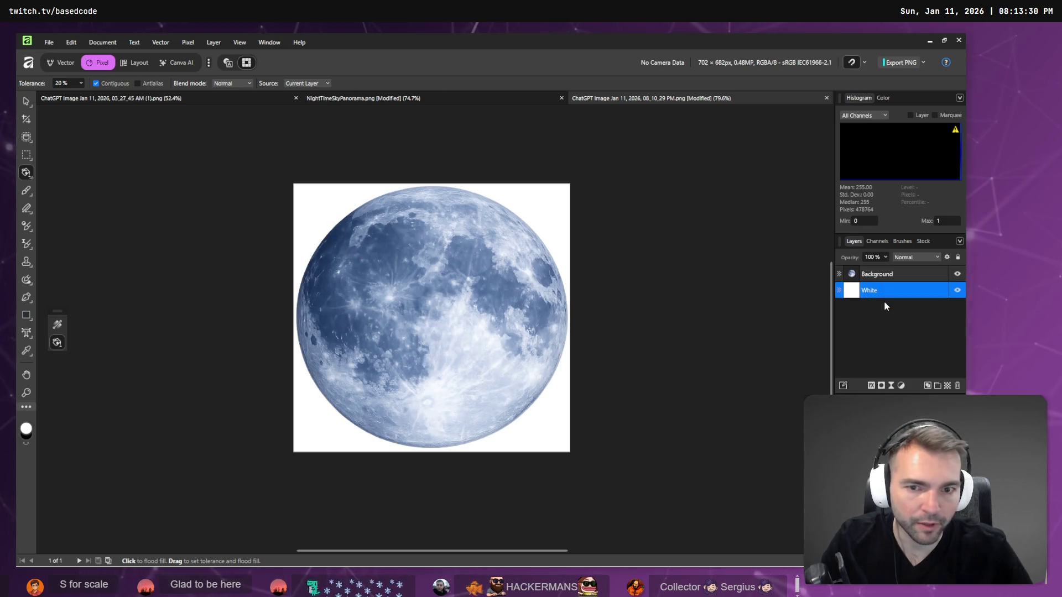
Start a PNG export and browse the VisualEffects and Sky folders, then cancel the save dialog
left_click(47, 43)
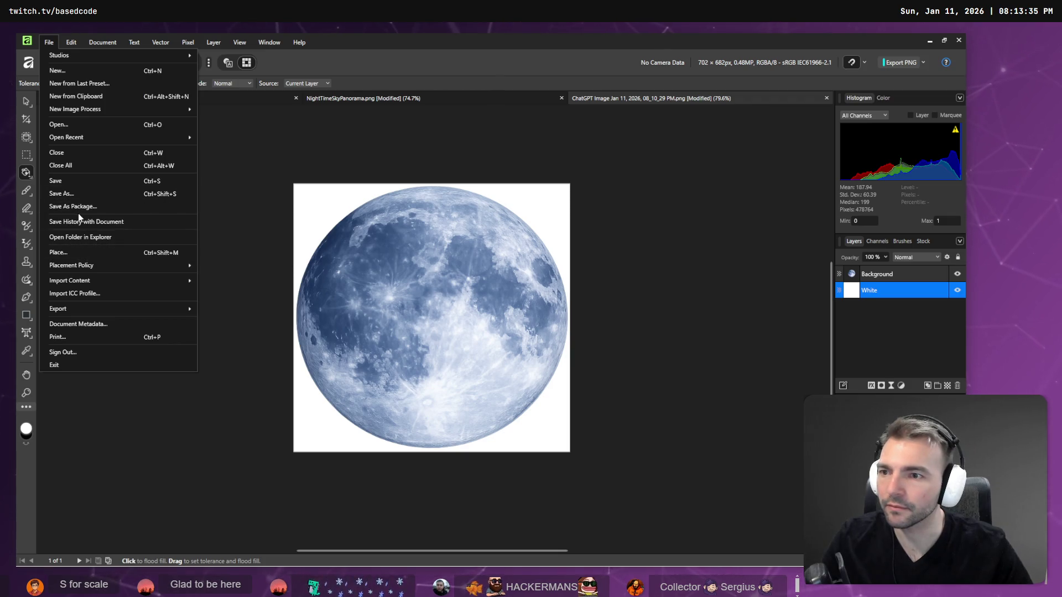
mouse_move(128, 313)
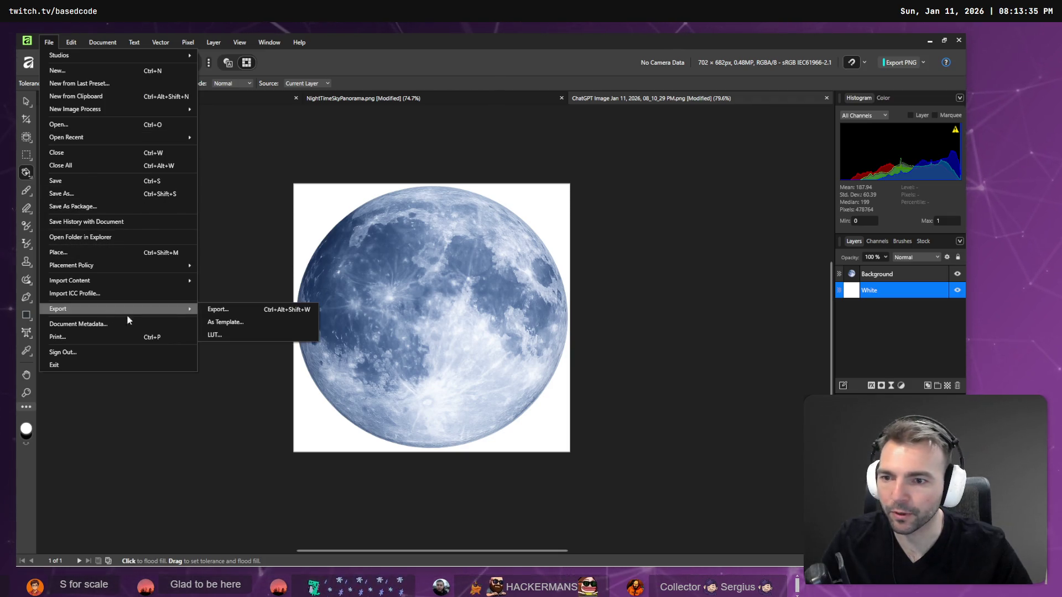
left_click(218, 309)
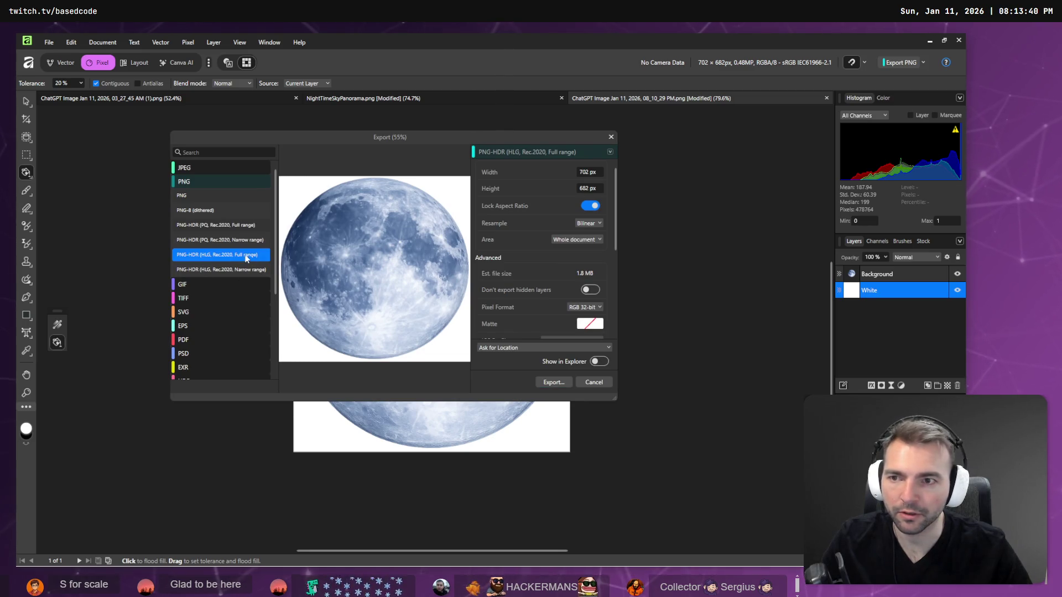
left_click(552, 382)
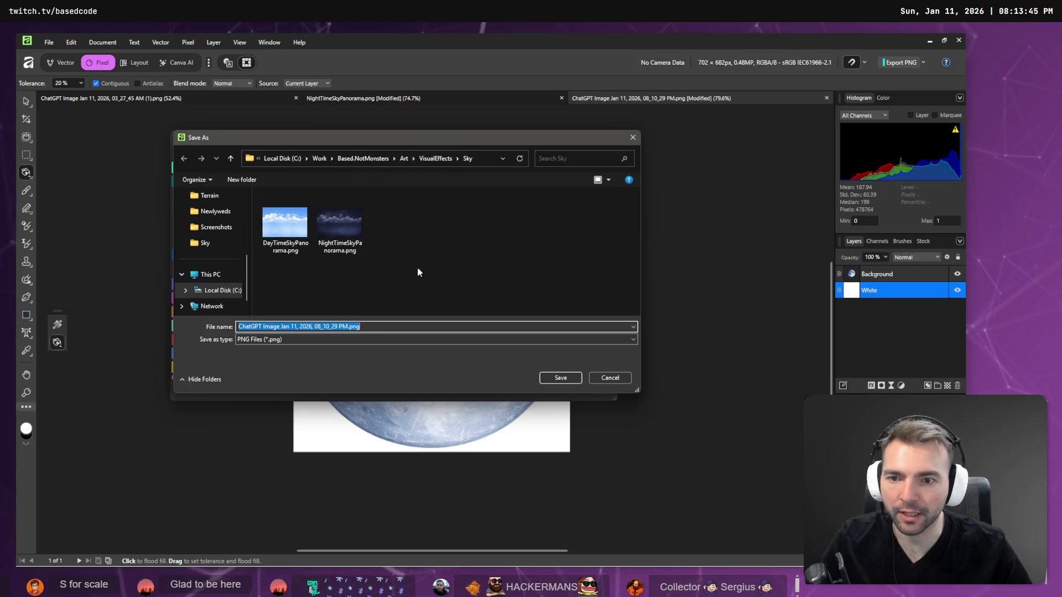
left_click(437, 159)
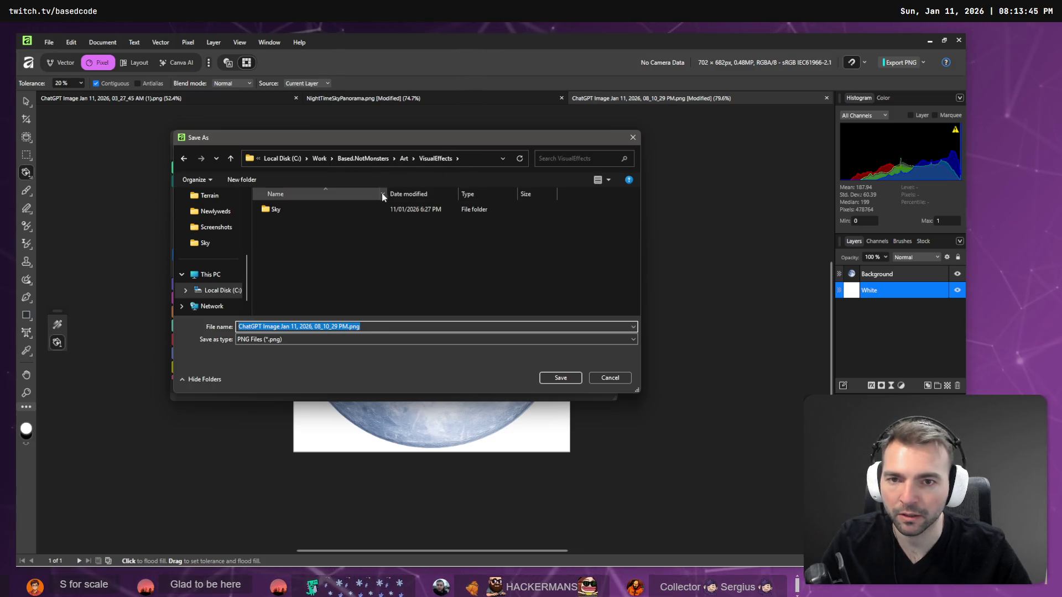
double_click(331, 211)
triple_click(372, 327)
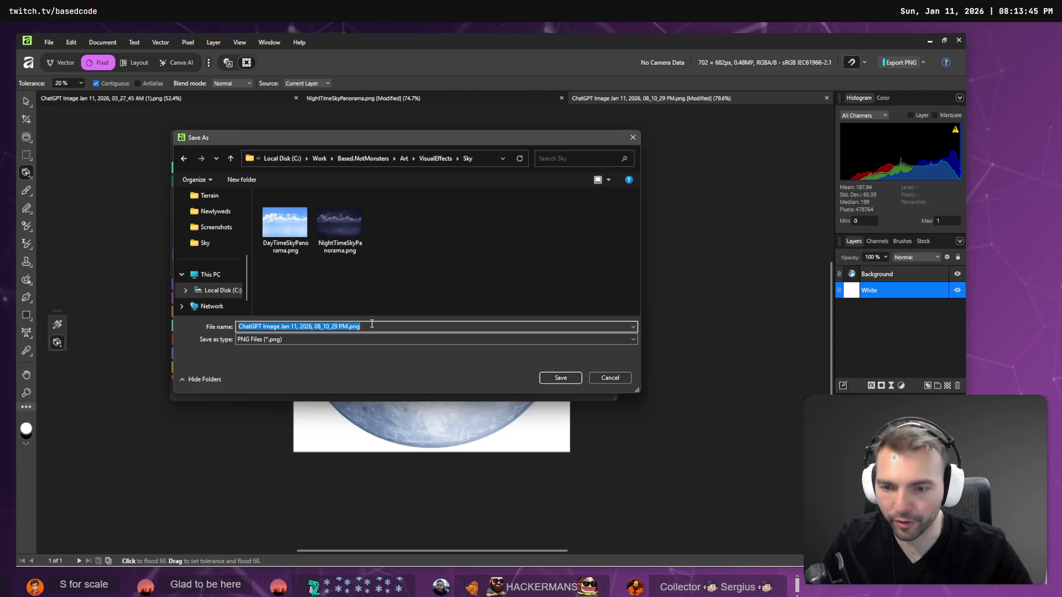
type("M")
key("Escape")
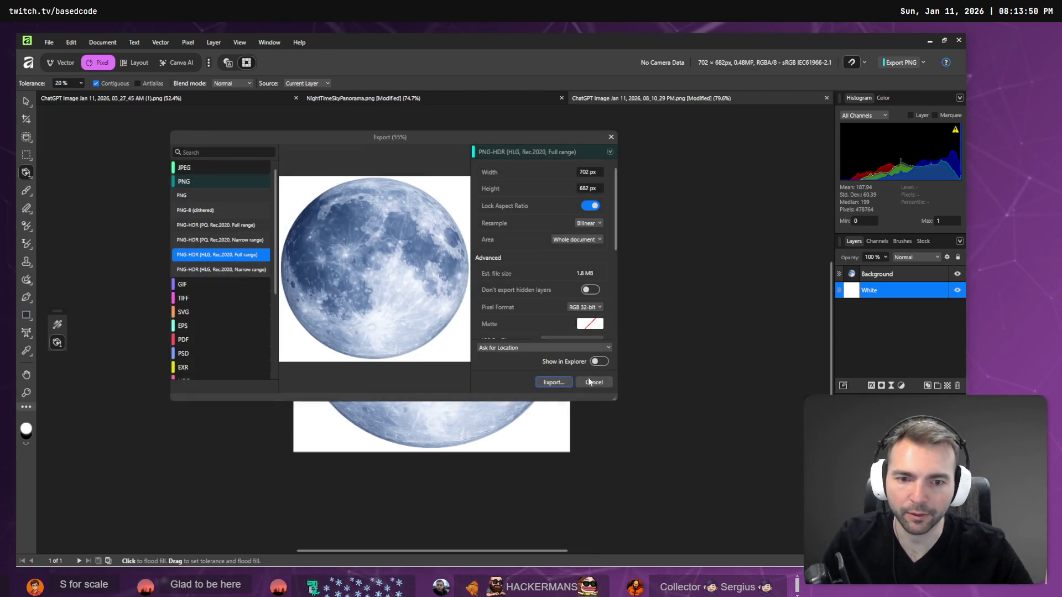
Save the PNG export into Downloads with the file name Moon
left_click(553, 382)
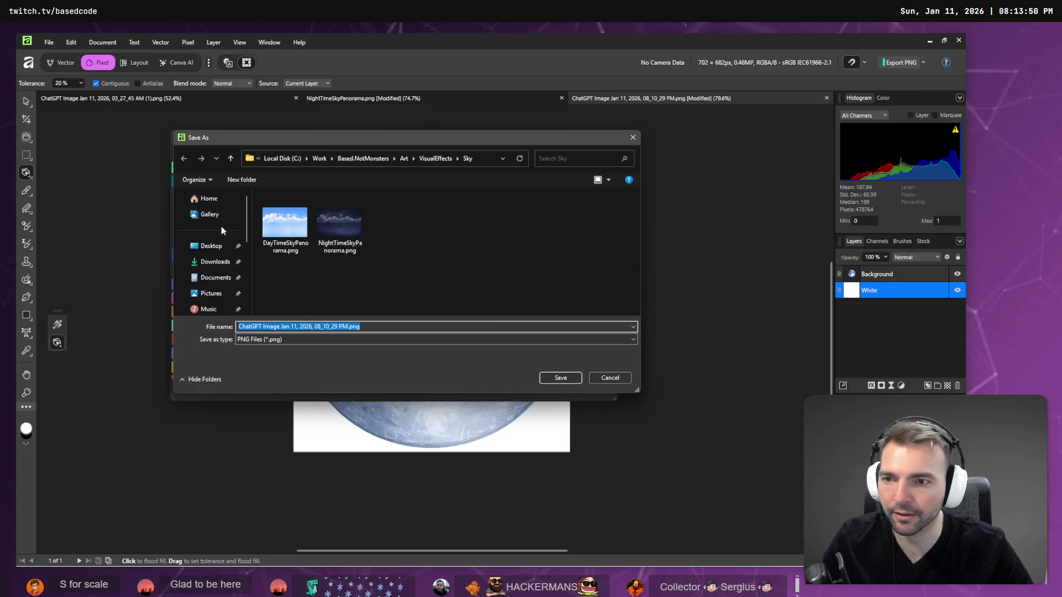
left_click(209, 263)
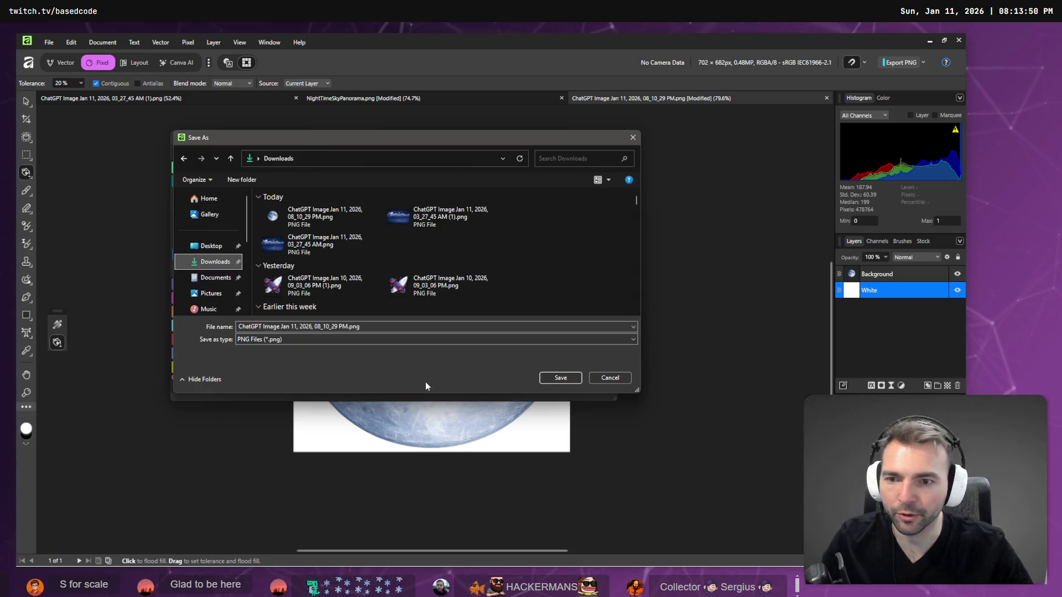
triple_click(381, 327)
type("moon")
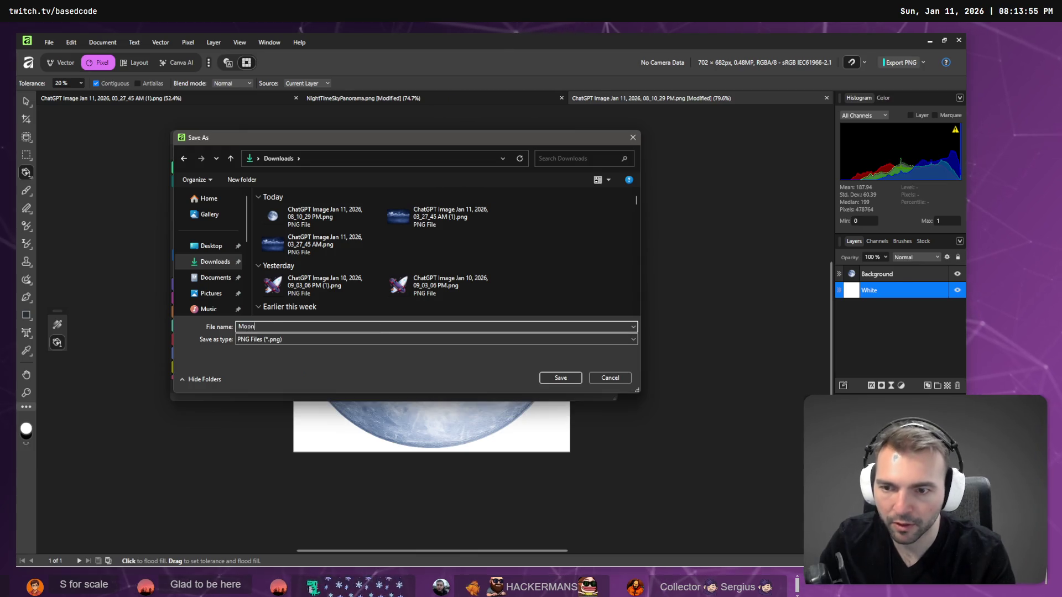
key("Return")
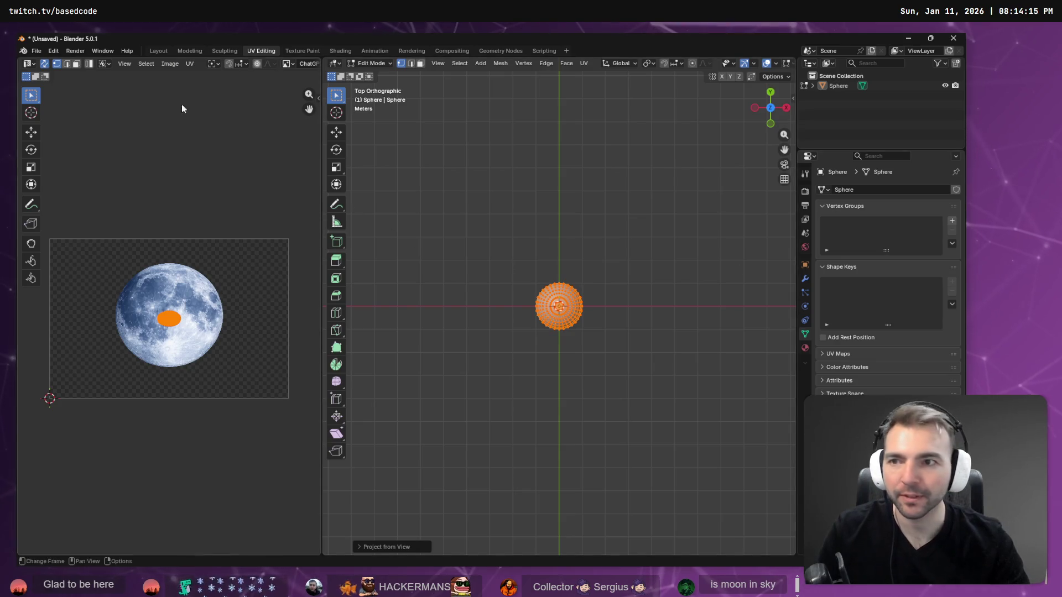
Browse Downloads from Blender's Image > Open dialog, then return to the moon in Affinity Photo
left_click(170, 64)
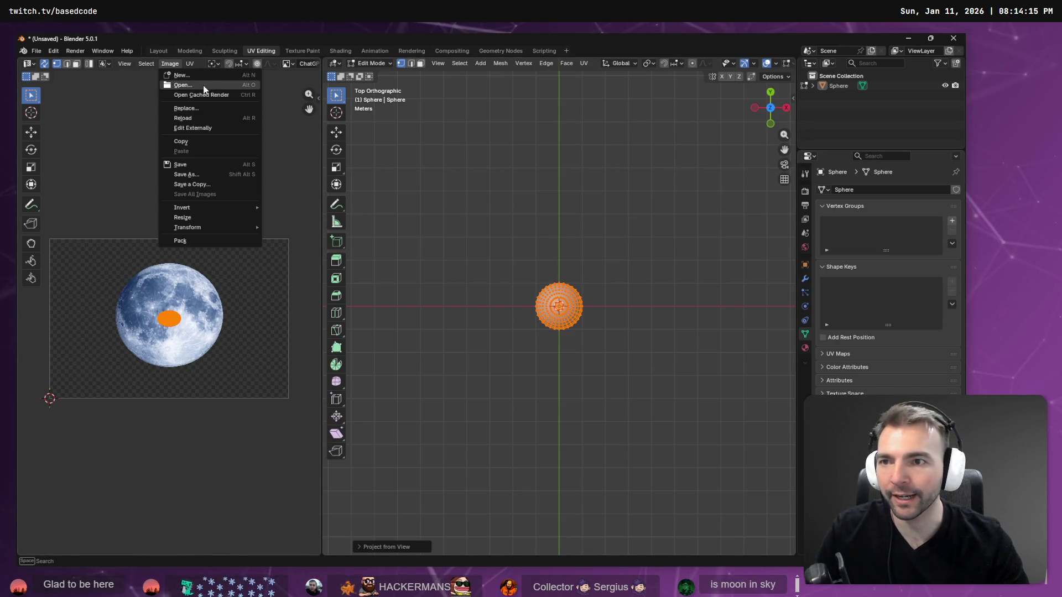
left_click(182, 84)
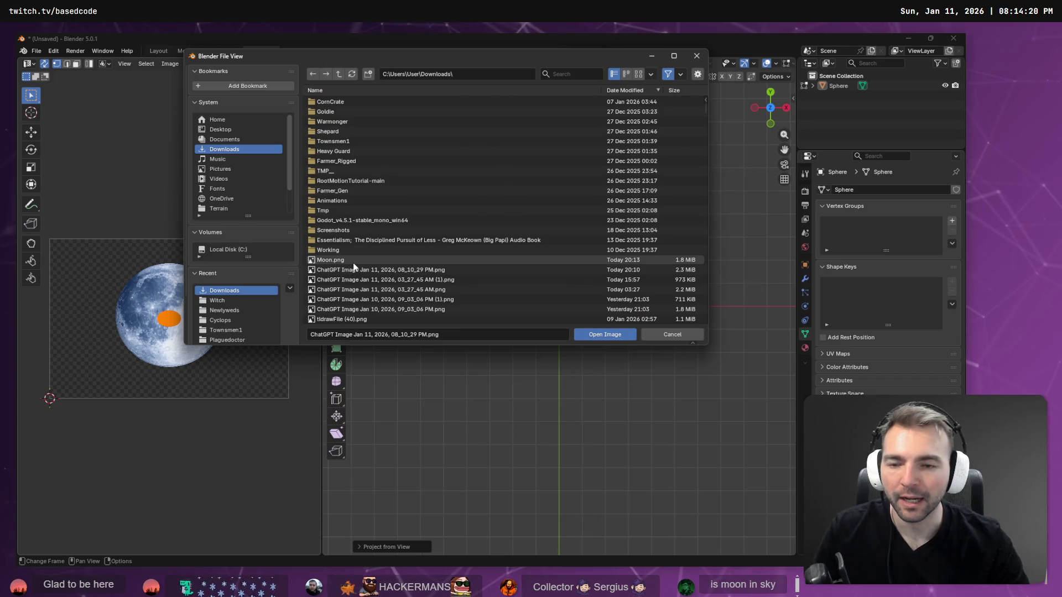
key("alt+Tab")
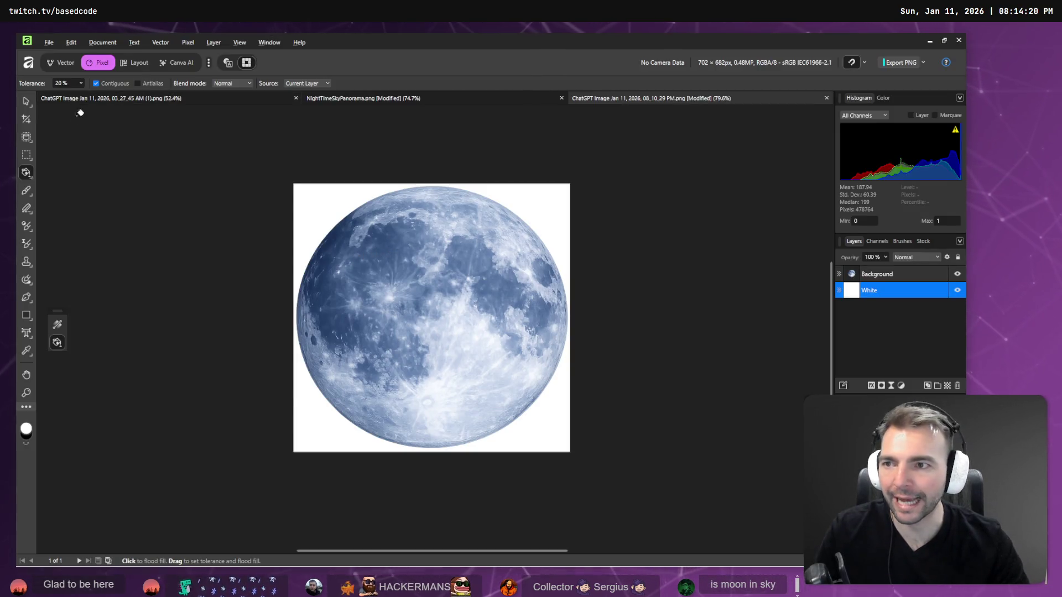
Crop the moon canvas to a 702 × 702 px square
key("c")
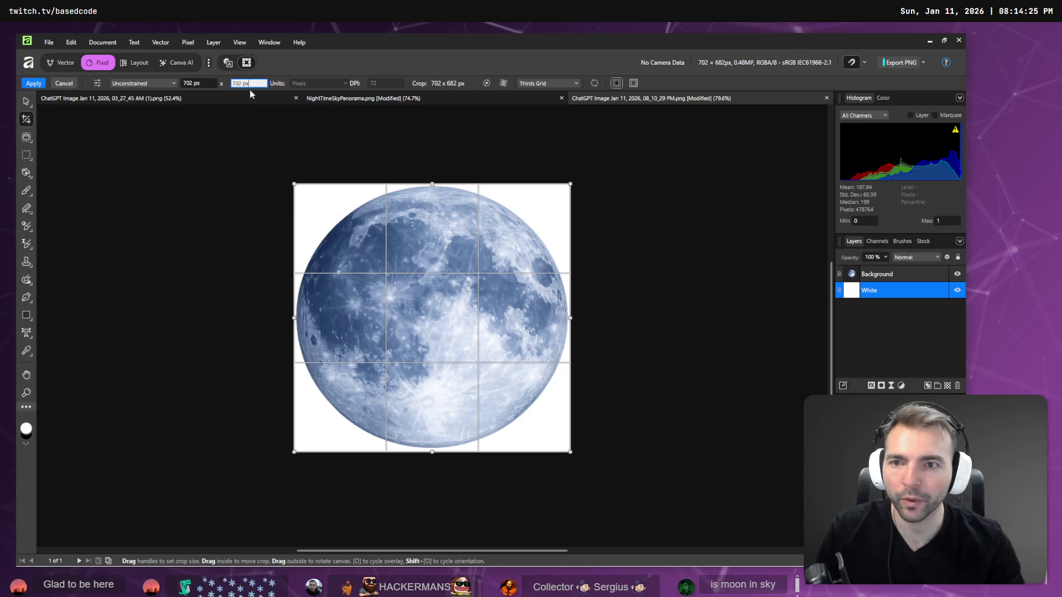
key("Return")
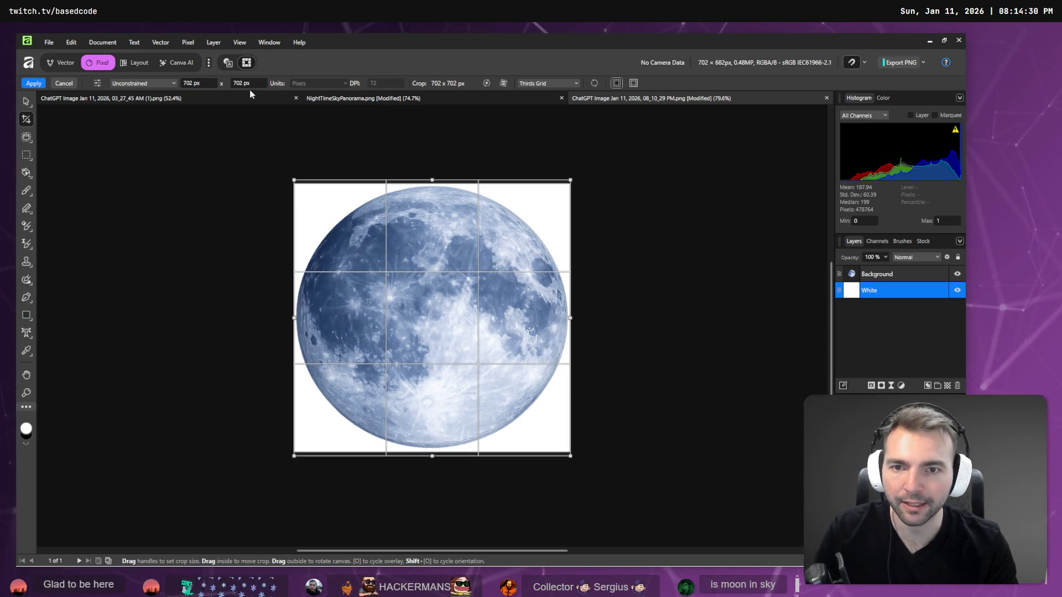
key("Return")
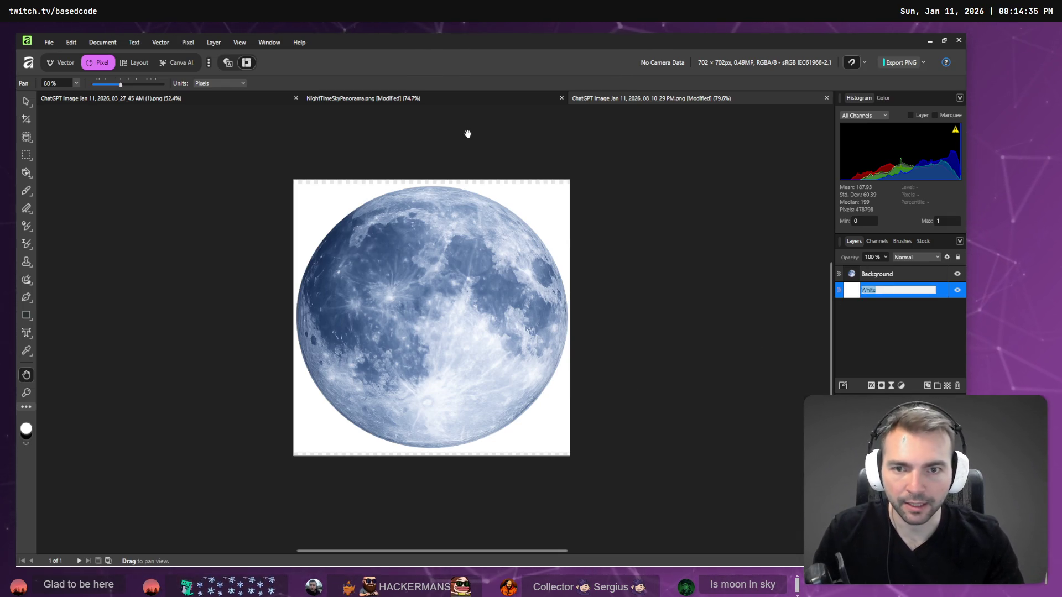
Clear the White layer and flood fill the area around the moon with white
key("ctrl+alt+a")
key("ctrl+alt+d")
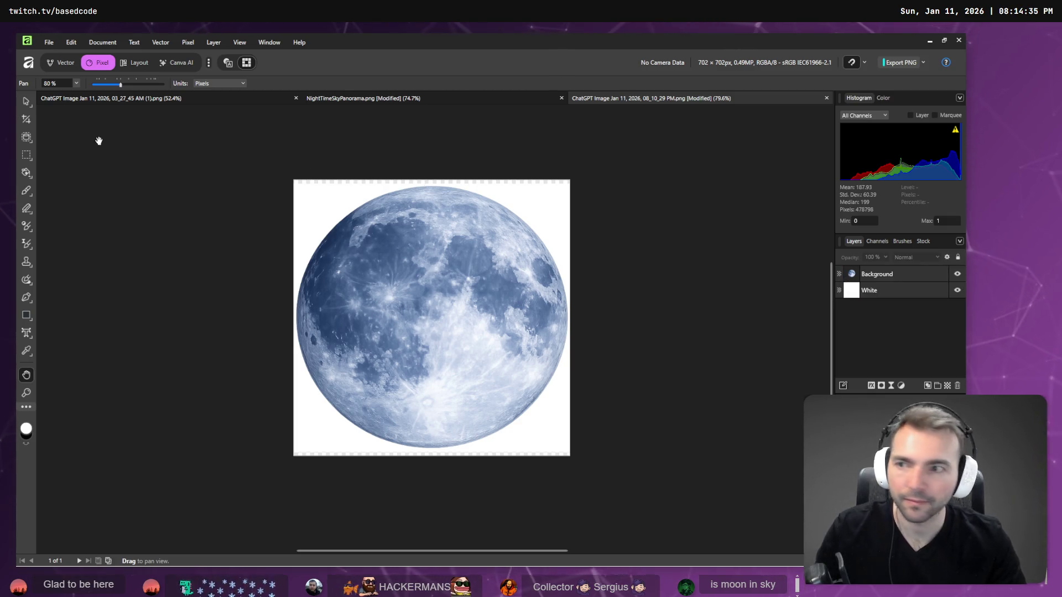
left_click(26, 101)
key("ctrl+alt+a")
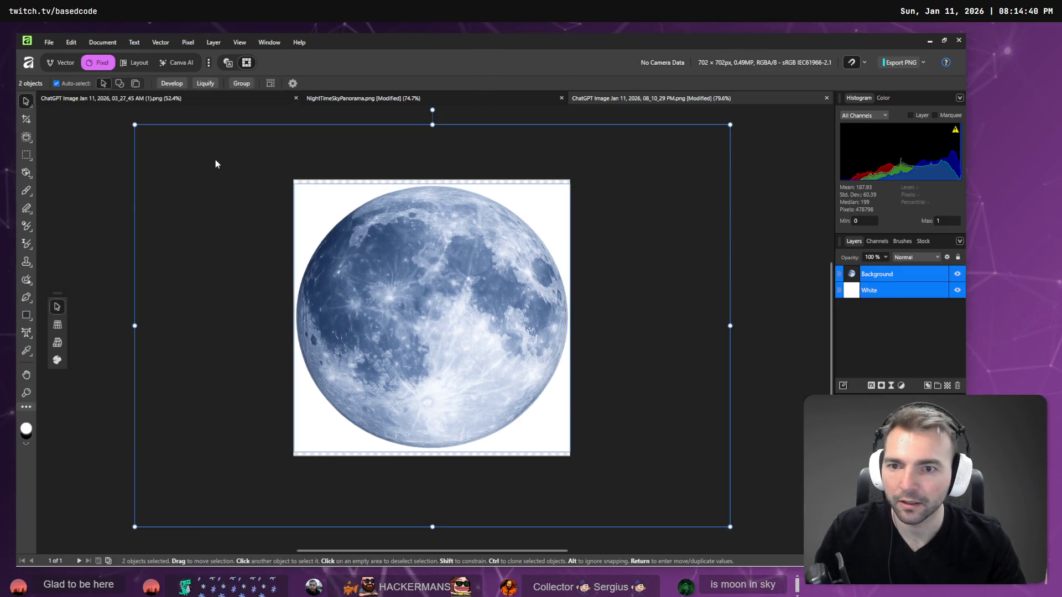
key("ctrl+alt+d")
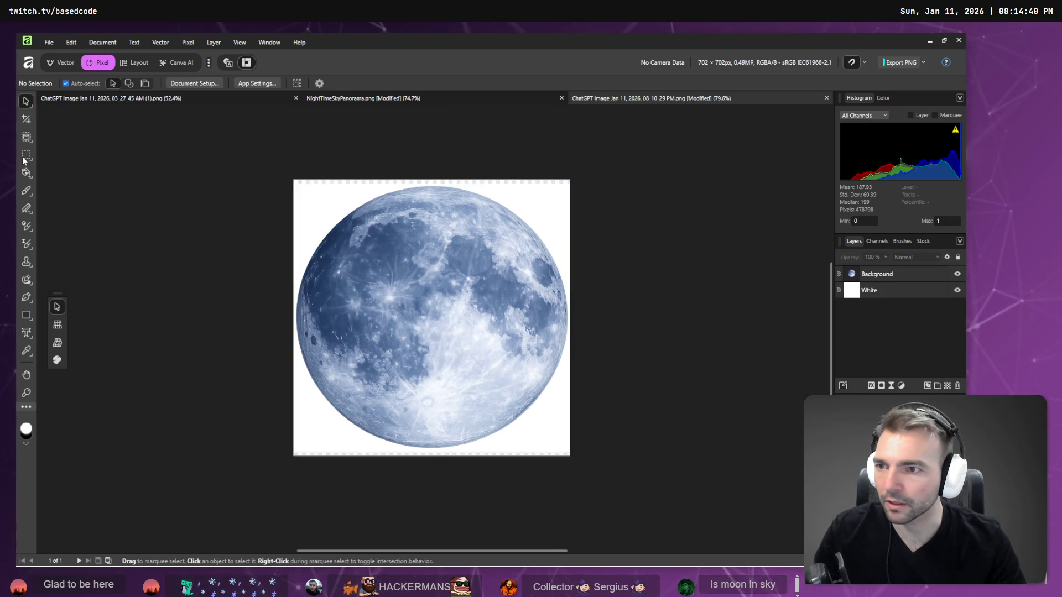
left_click(26, 156)
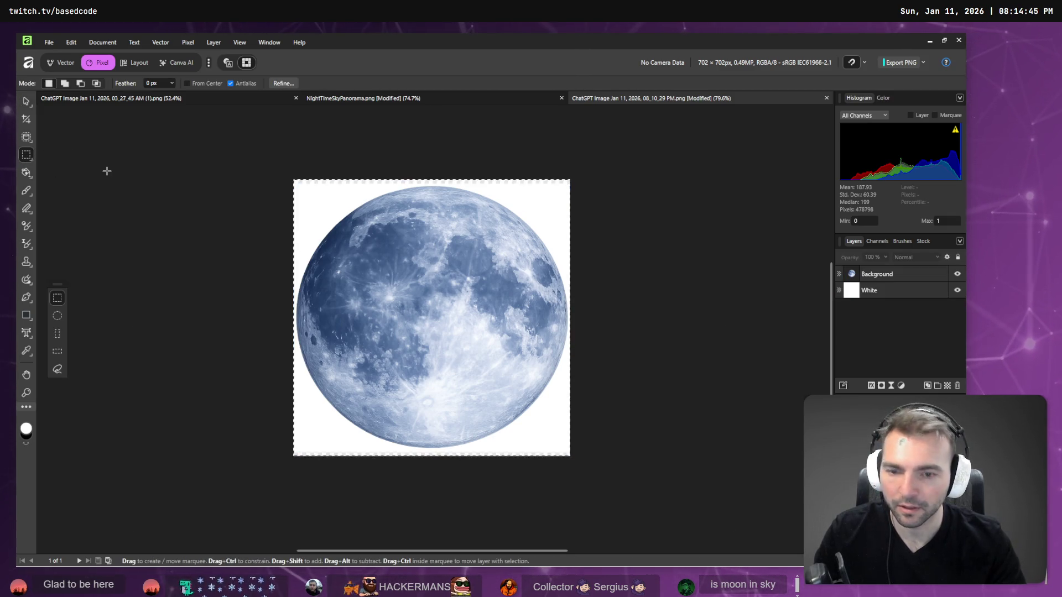
left_click(877, 293)
key("Delete")
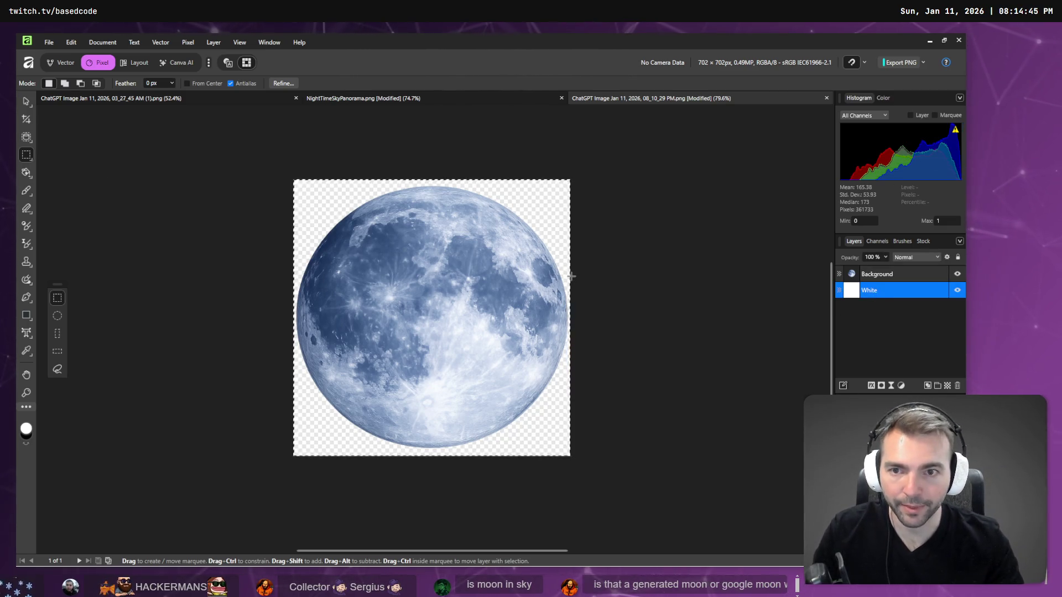
key("g")
left_click(321, 211)
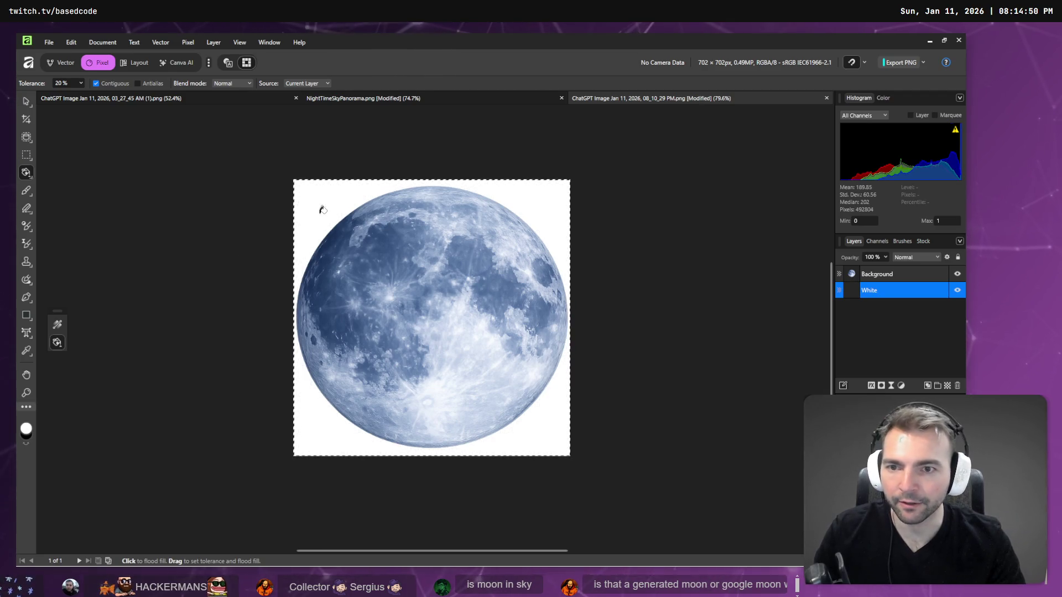
Re-export the image as PNG, overwriting the existing Moon.png
left_click(48, 42)
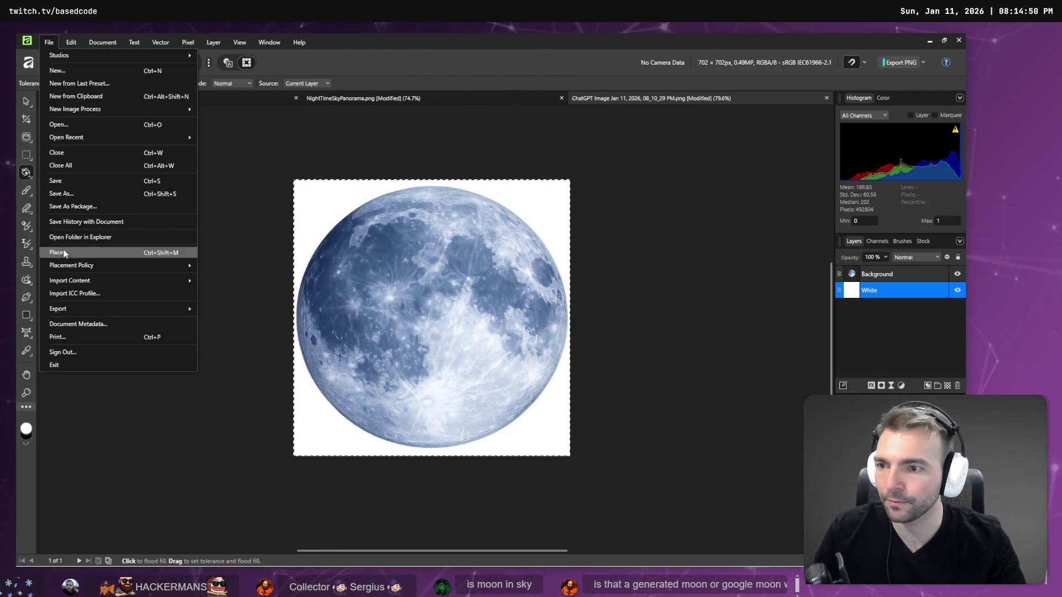
mouse_move(73, 310)
left_click(230, 310)
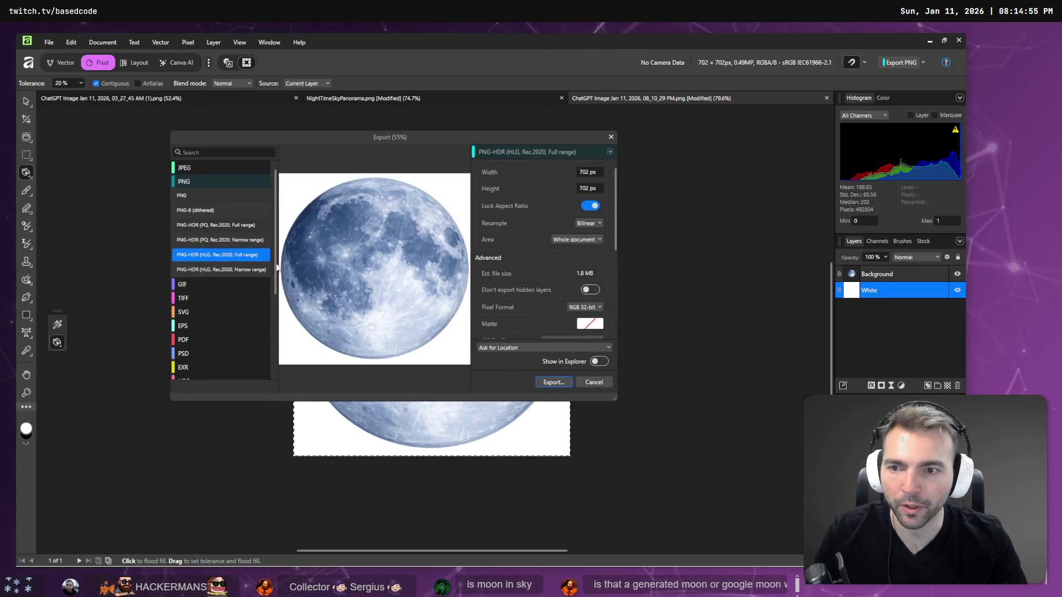
left_click(553, 383)
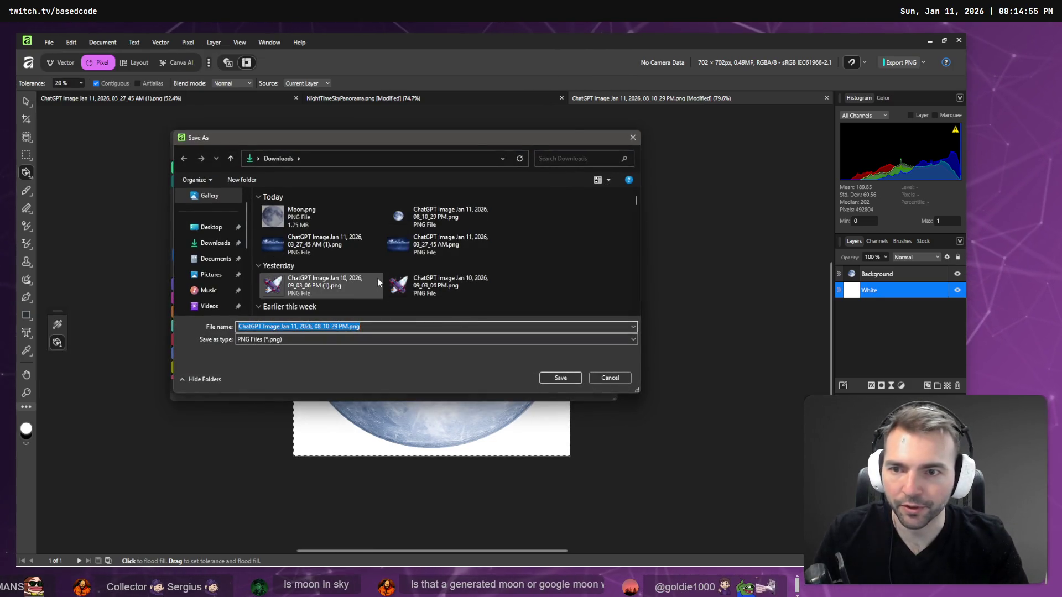
double_click(287, 228)
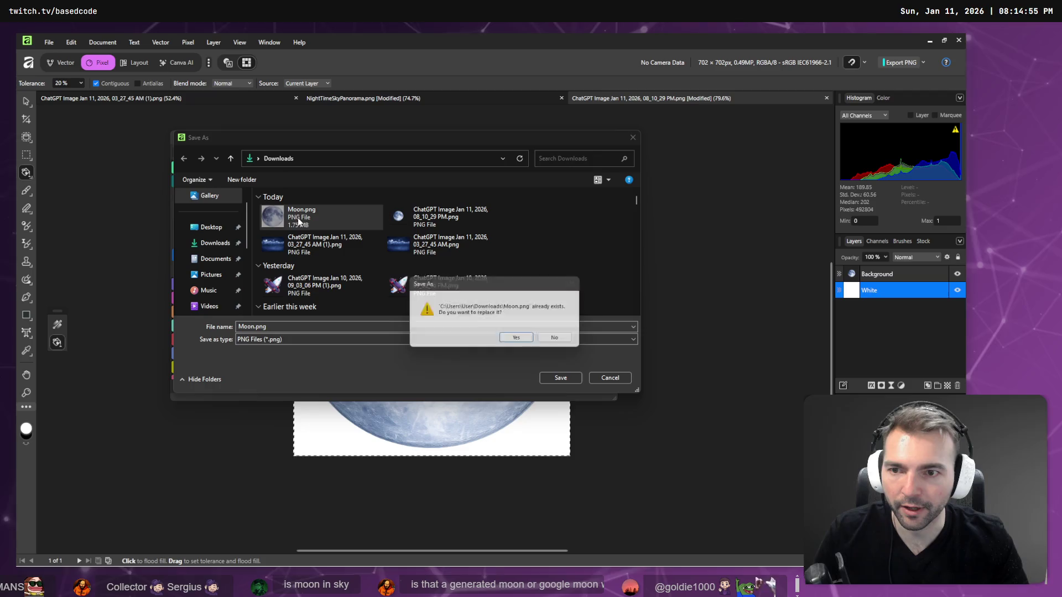
left_click(520, 340)
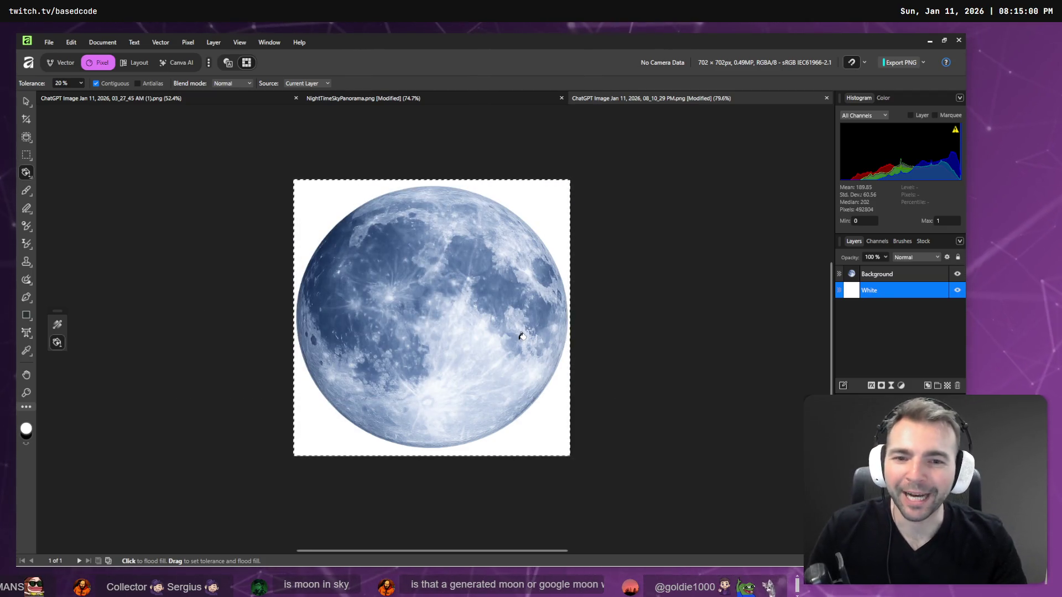
Select the Background layer with the Move tool, then switch to the ChatGPT moon image chat
left_click(874, 275)
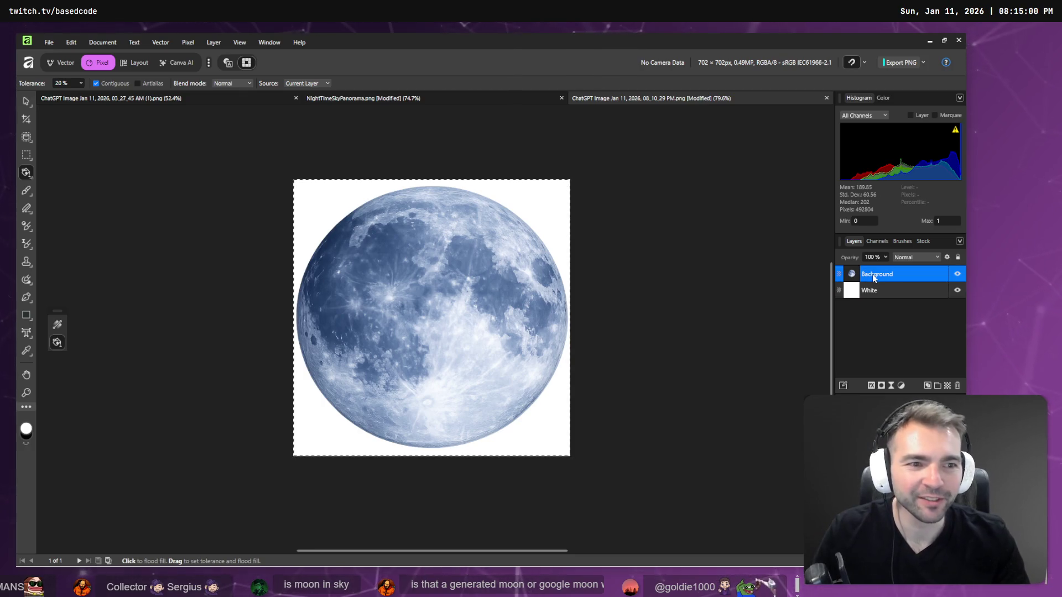
left_click(27, 101)
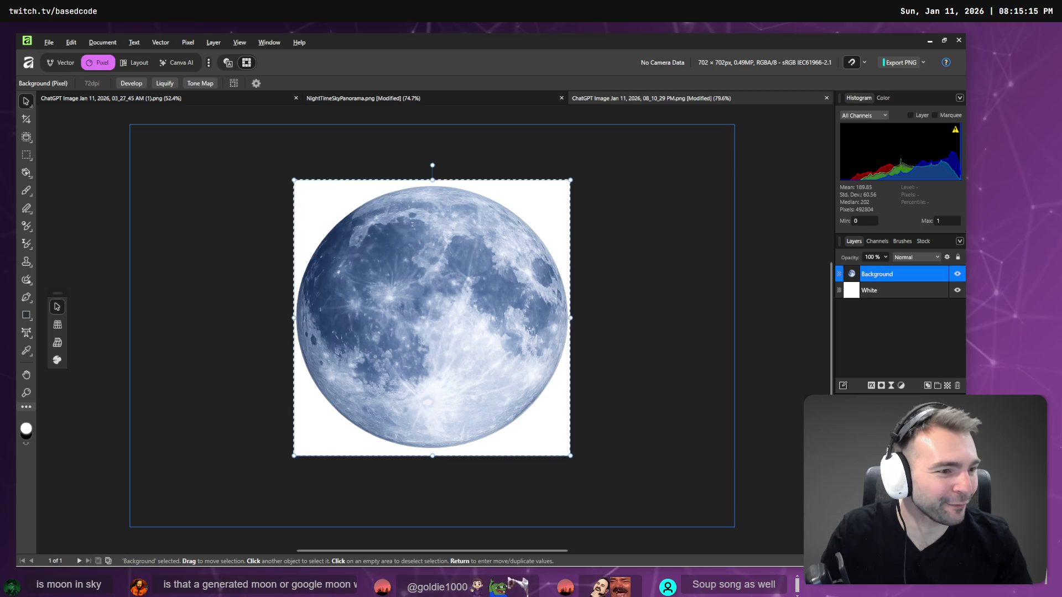
key("alt+Tab")
left_click(742, 38)
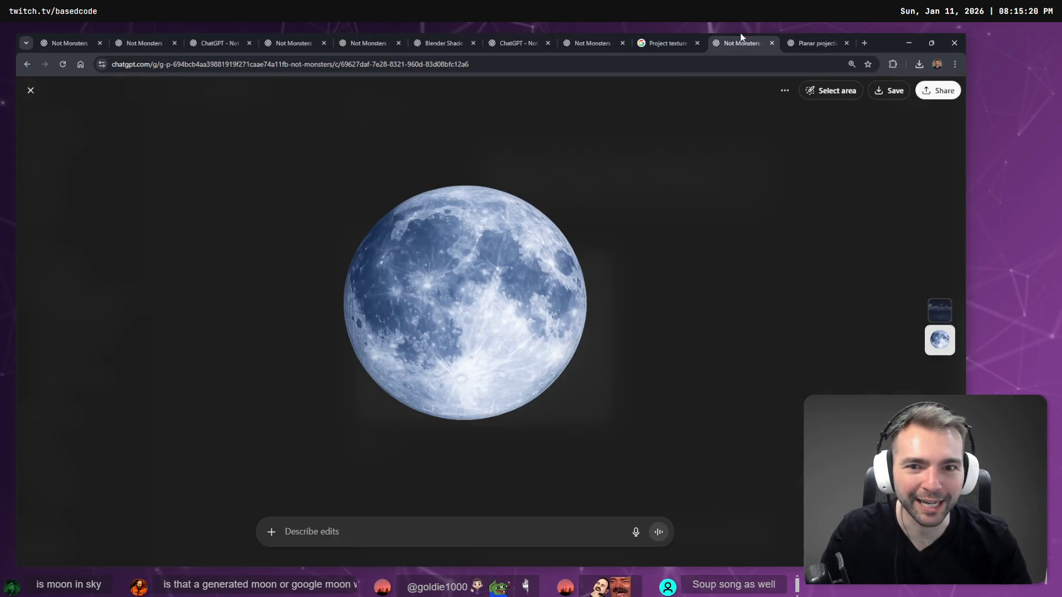
Dictate and send a request for a subtle, silly Fall Guys-style face hidden in the moon's scars
key("super+h")
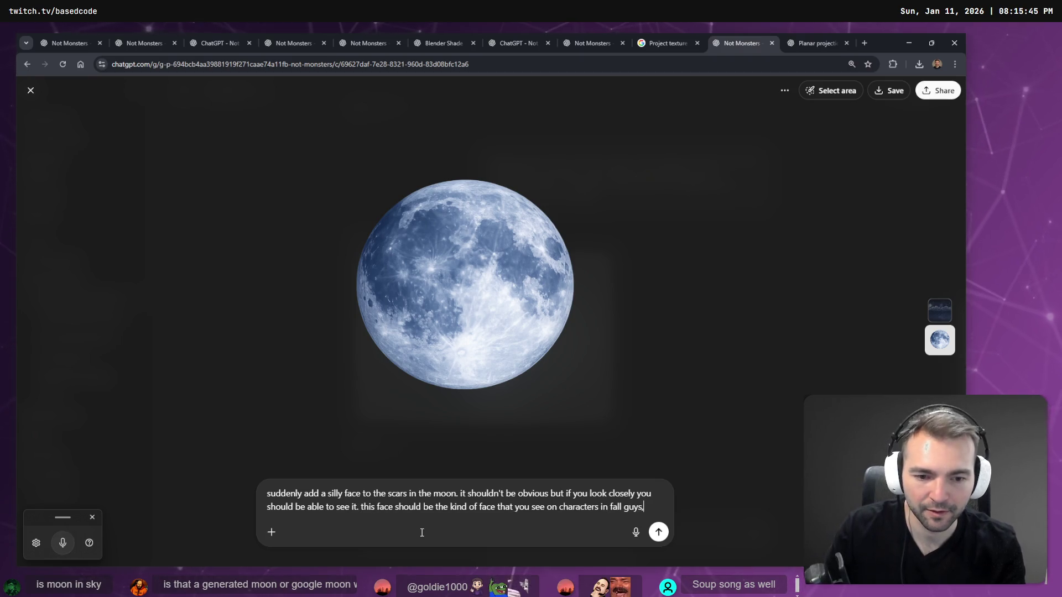
key("super+h")
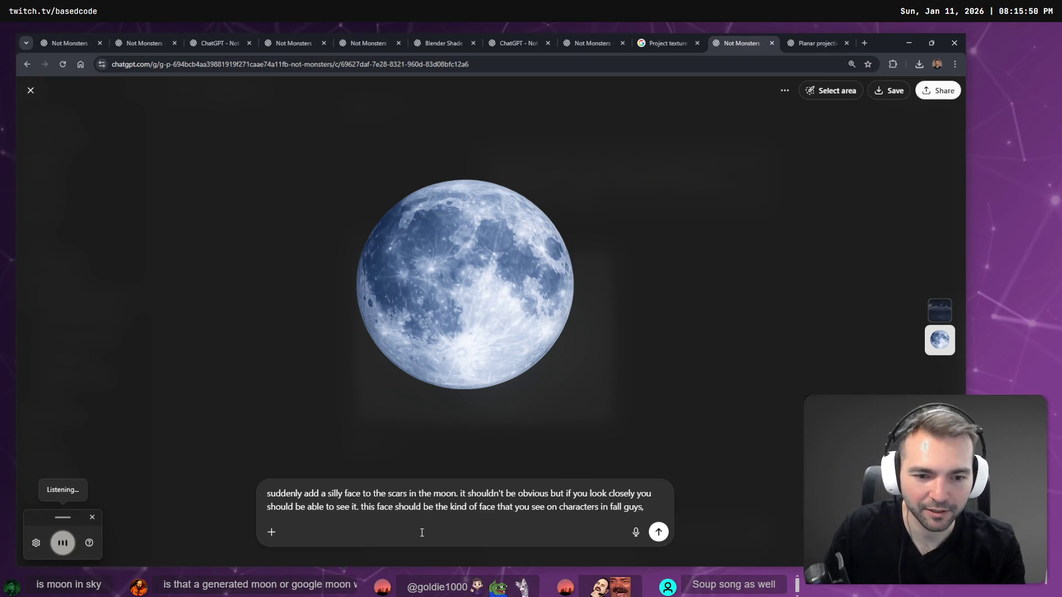
key("Return")
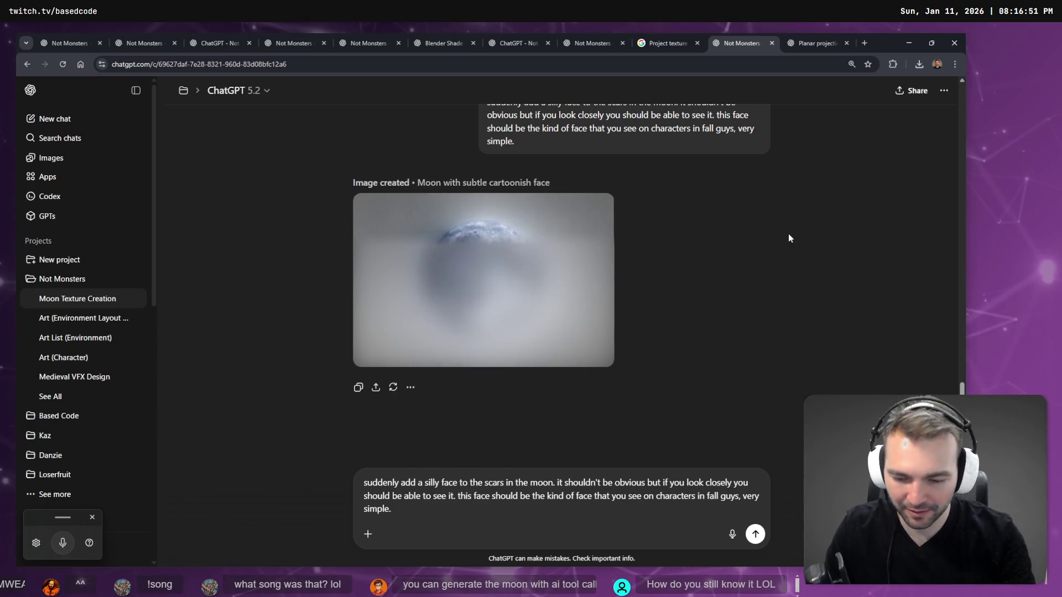
key("ctrl+t")
type("tri[")
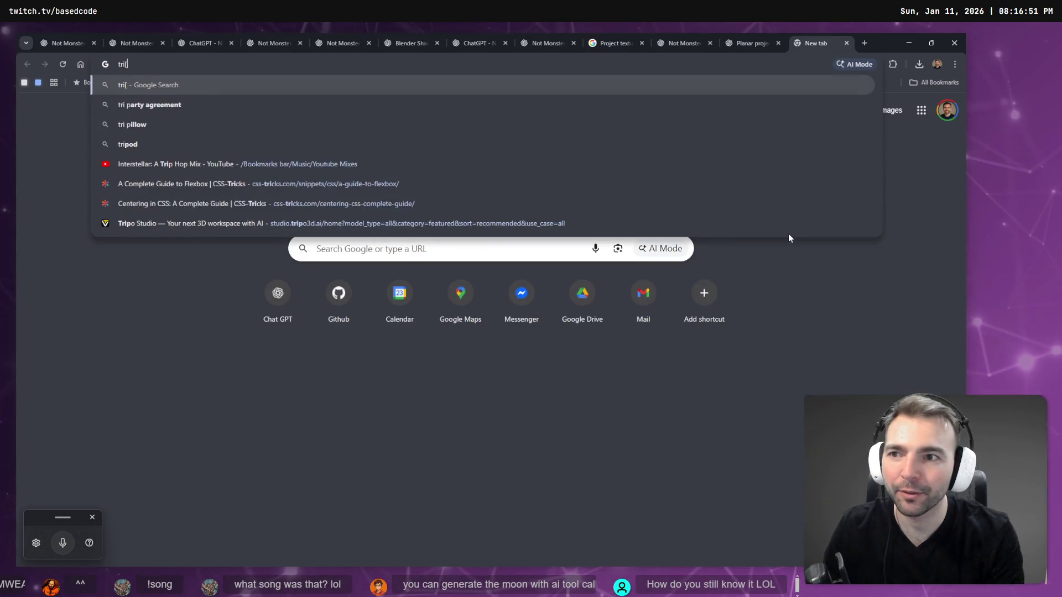
key("BackSpace")
type("p")
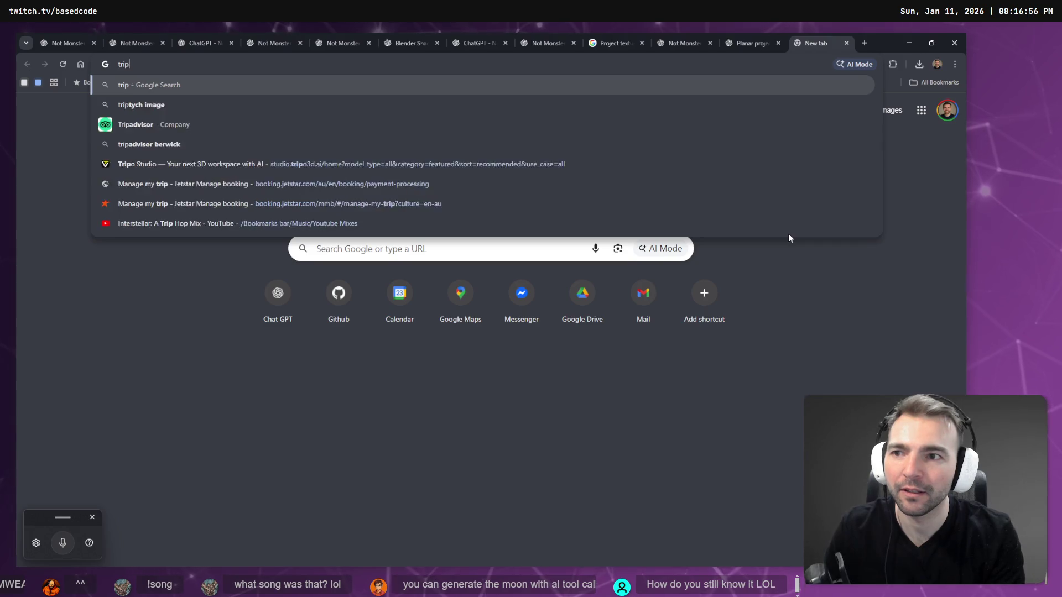
type("o.ai")
key("Return")
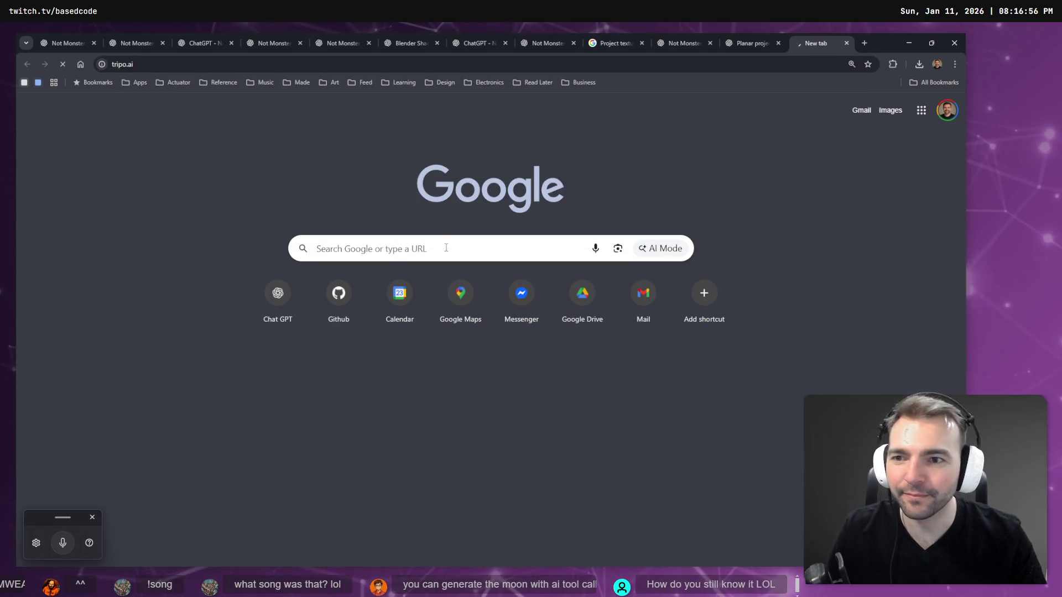
left_click(322, 66)
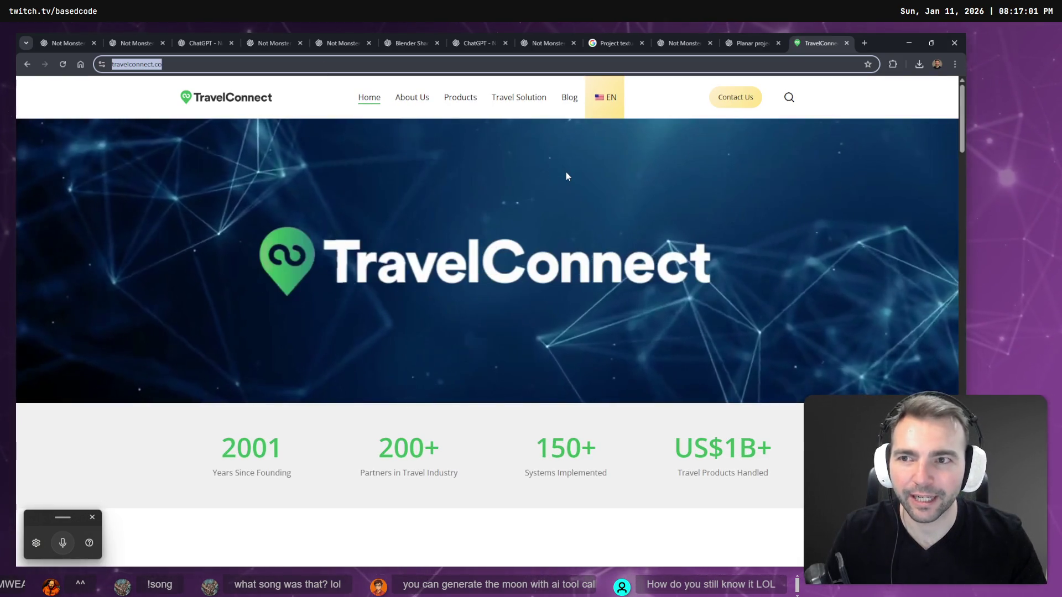
key("ctrl+w")
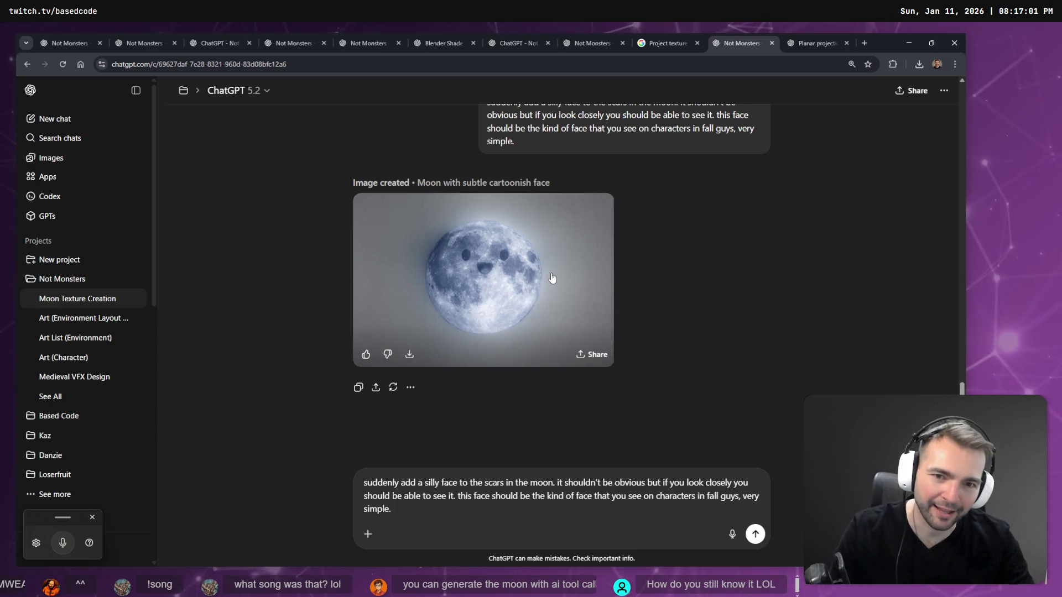
After viewing the moon image, clear the old prompt and dictate a centred, far subtler crater-face request
left_click(587, 283)
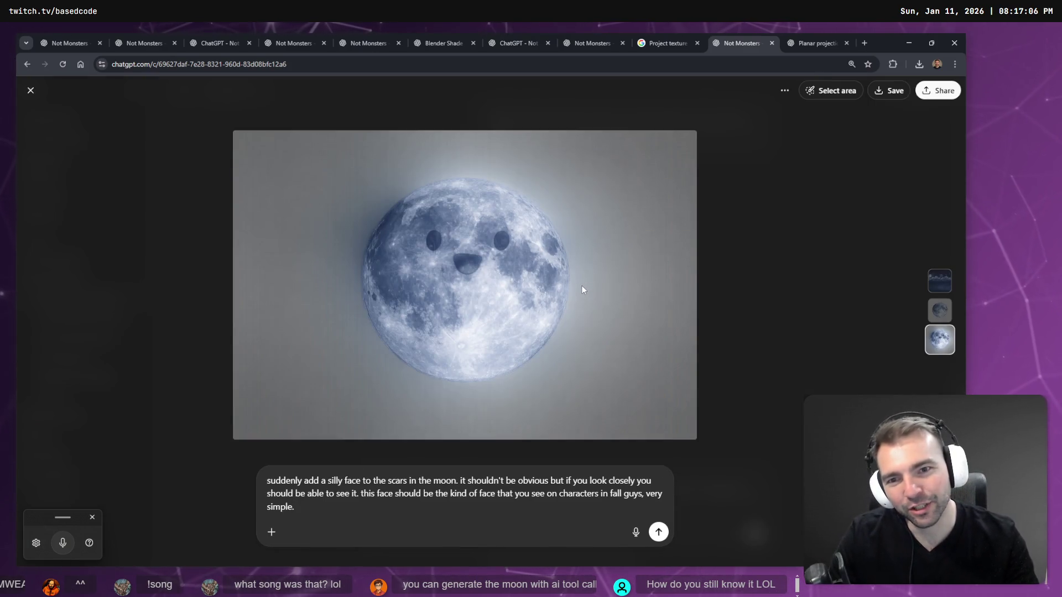
key("Escape")
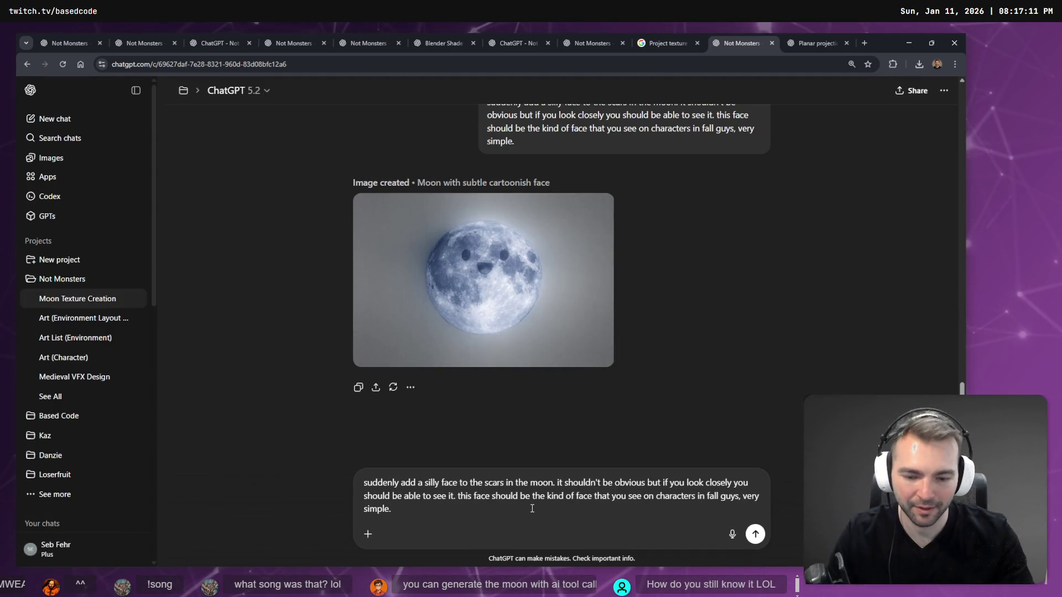
key("ctrl+a")
key("BackSpace")
key("super+h")
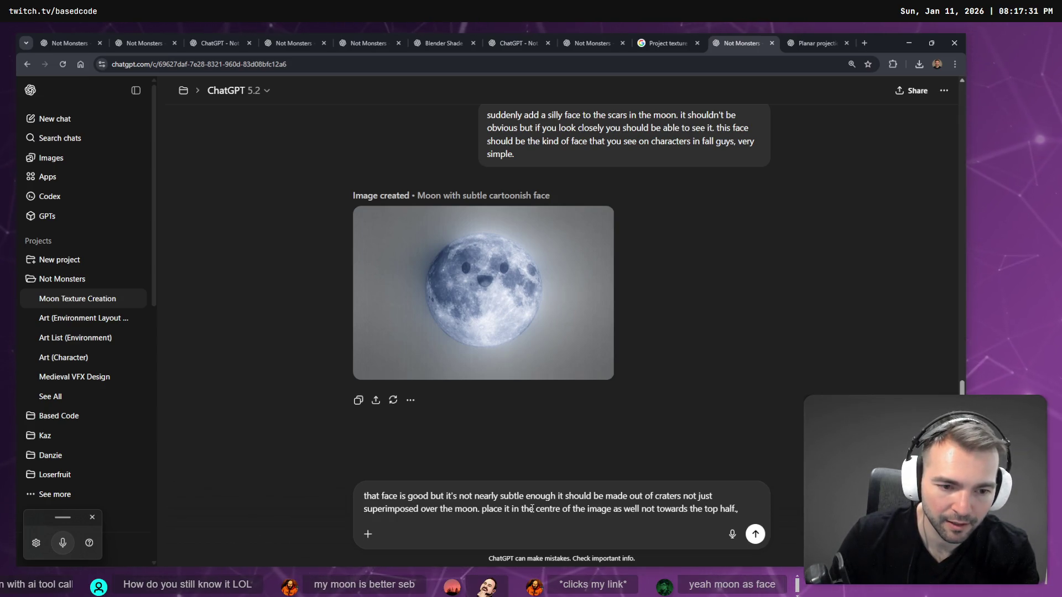
key("super+h")
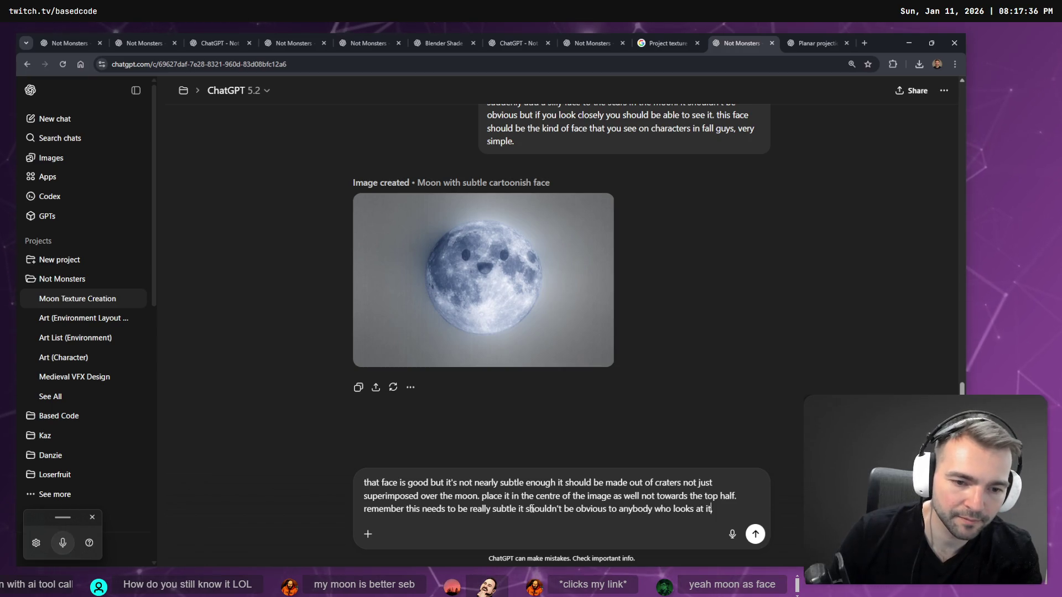
key("Return")
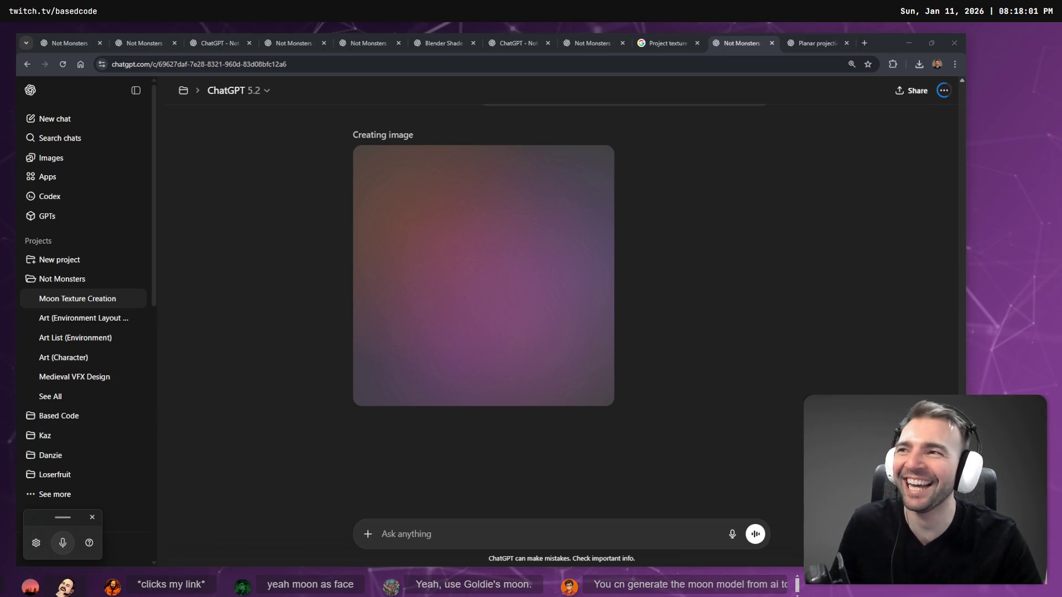
Inspect and close a reference moon picture, then switch to the Planar projection chat
mouse_move(550, 151)
left_mouse_down()
mouse_move(531, 84)
mouse_move(530, 260)
mouse_move(468, 128)
left_mouse_up()
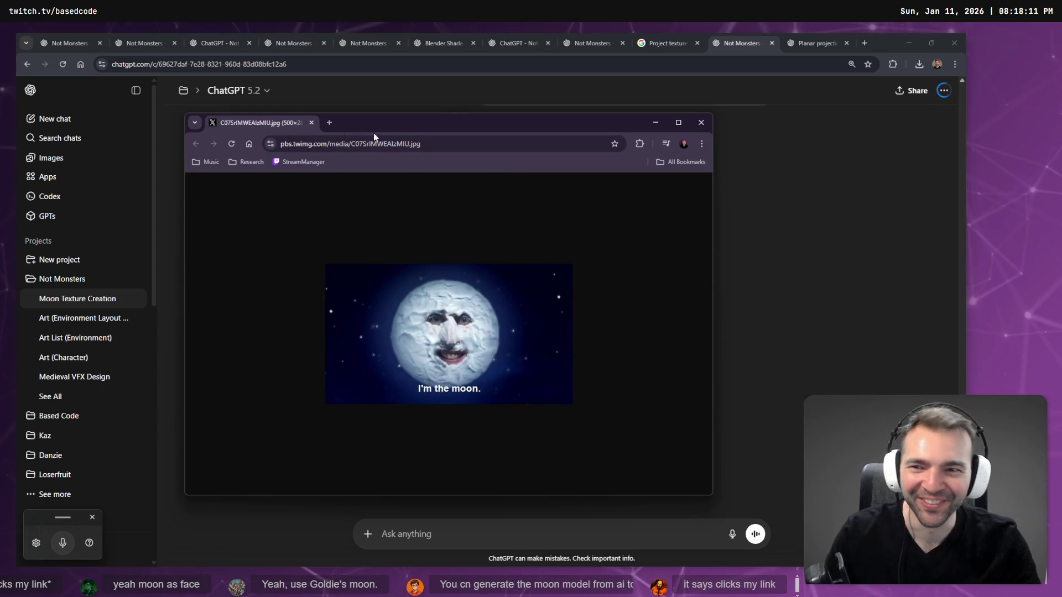
left_click(311, 122)
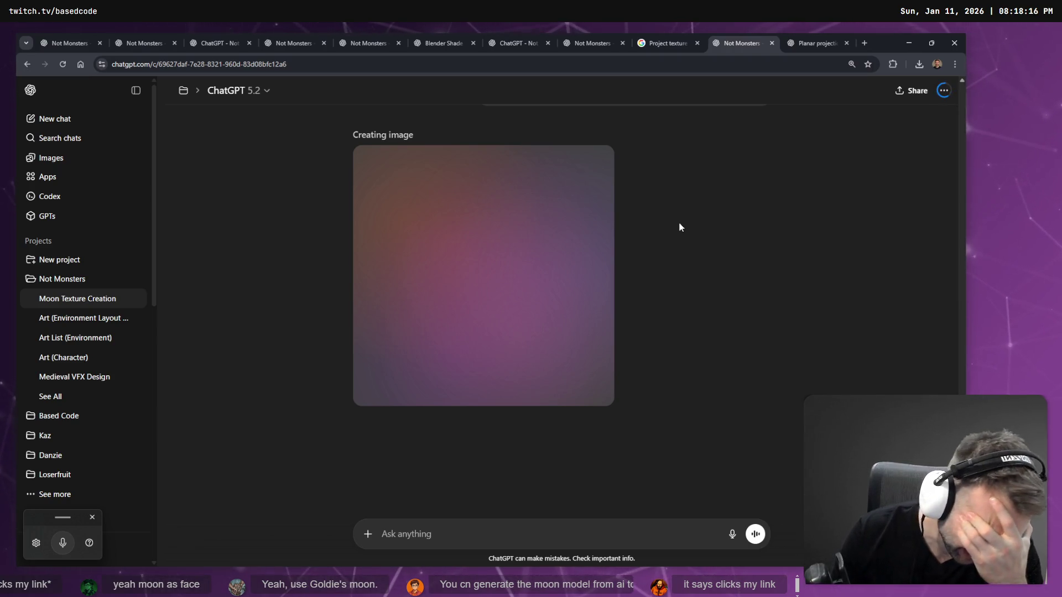
scroll(670, 219, "up", 6)
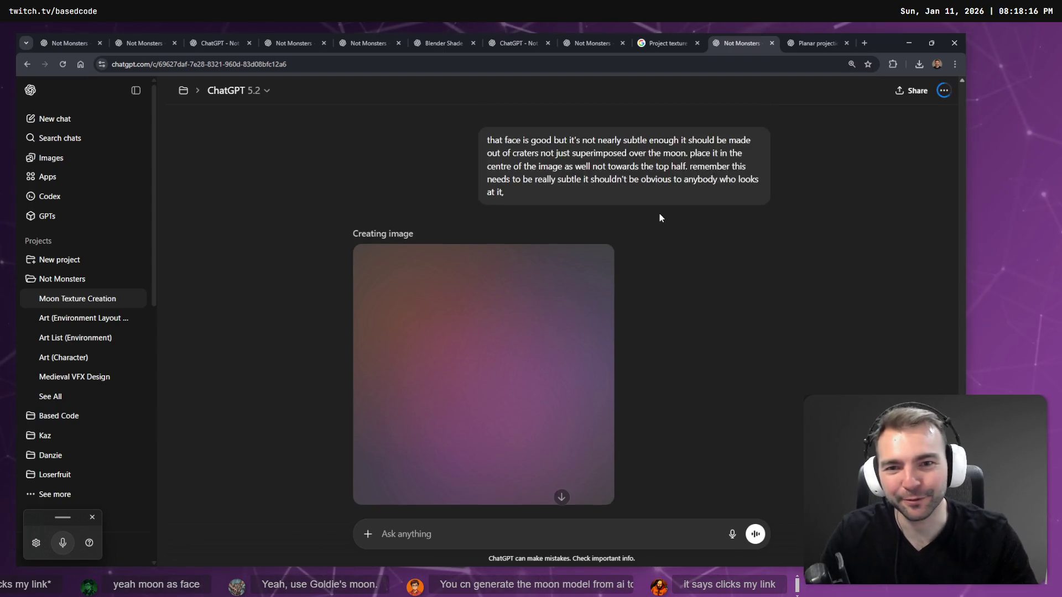
scroll(819, 248, "down", 6)
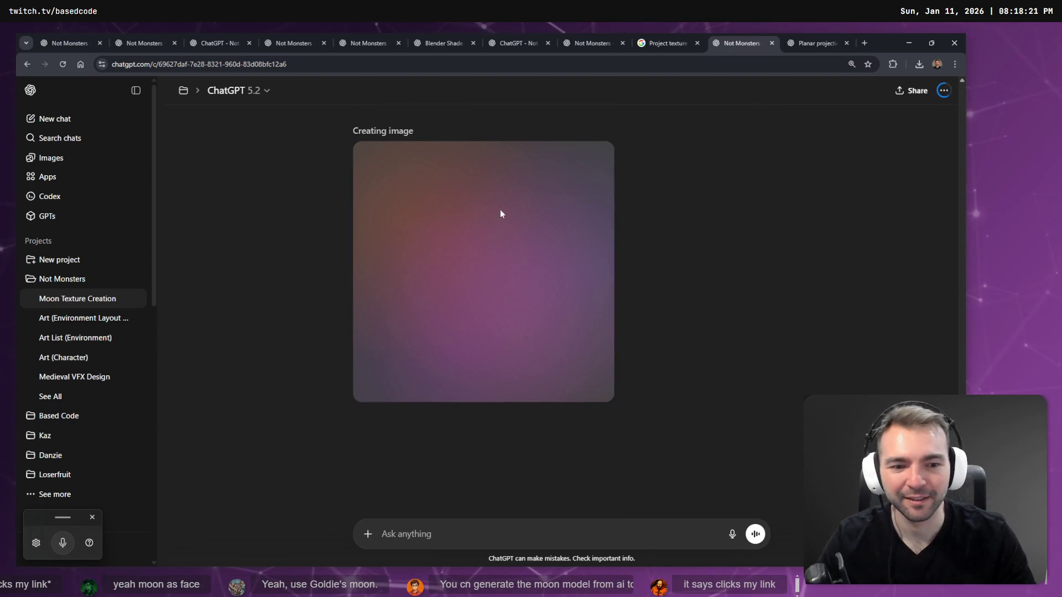
left_click(809, 42)
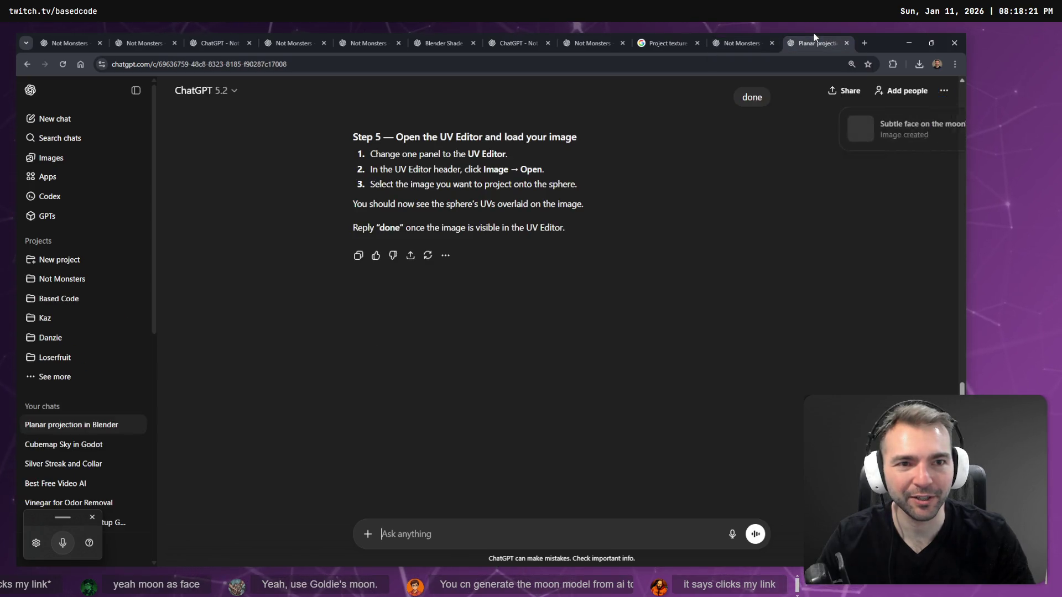
Return to the moon texture chat and view the newest Subtle face moon image full-size
left_click(744, 38)
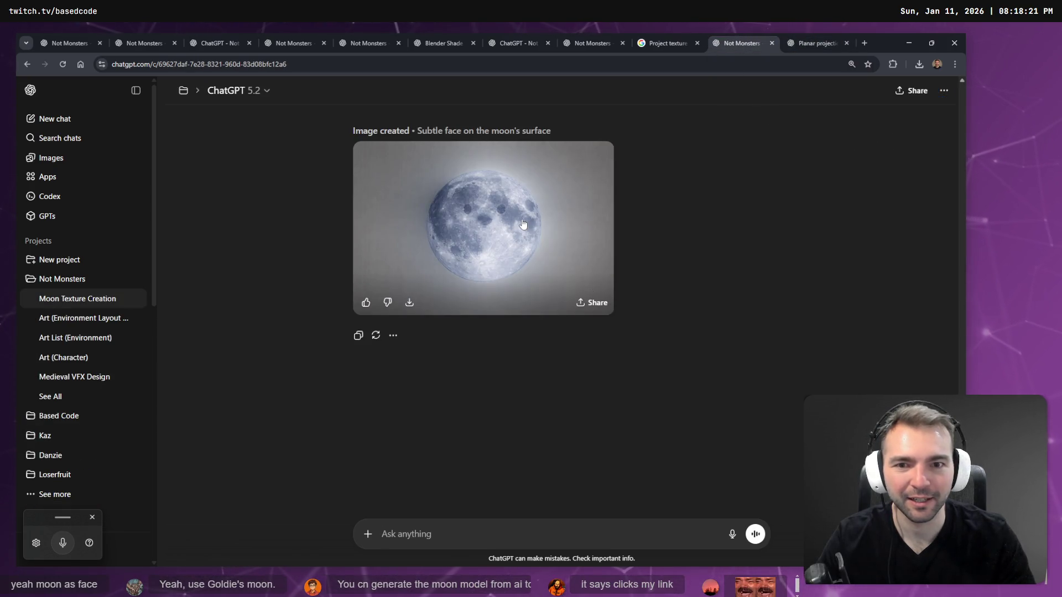
scroll(570, 384, "up", 3)
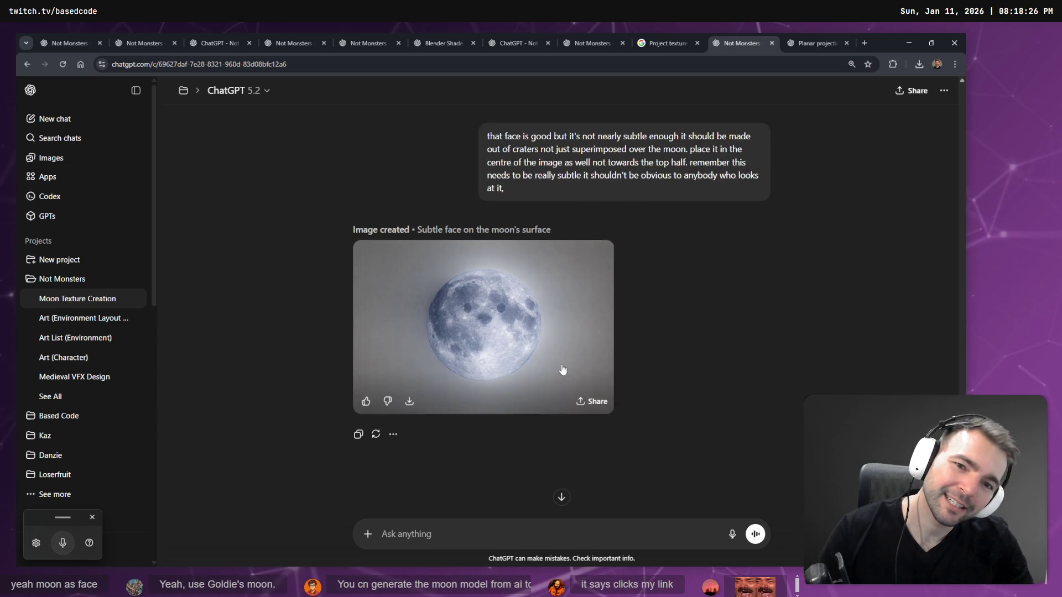
scroll(559, 367, "up", 2)
scroll(563, 347, "down", 5)
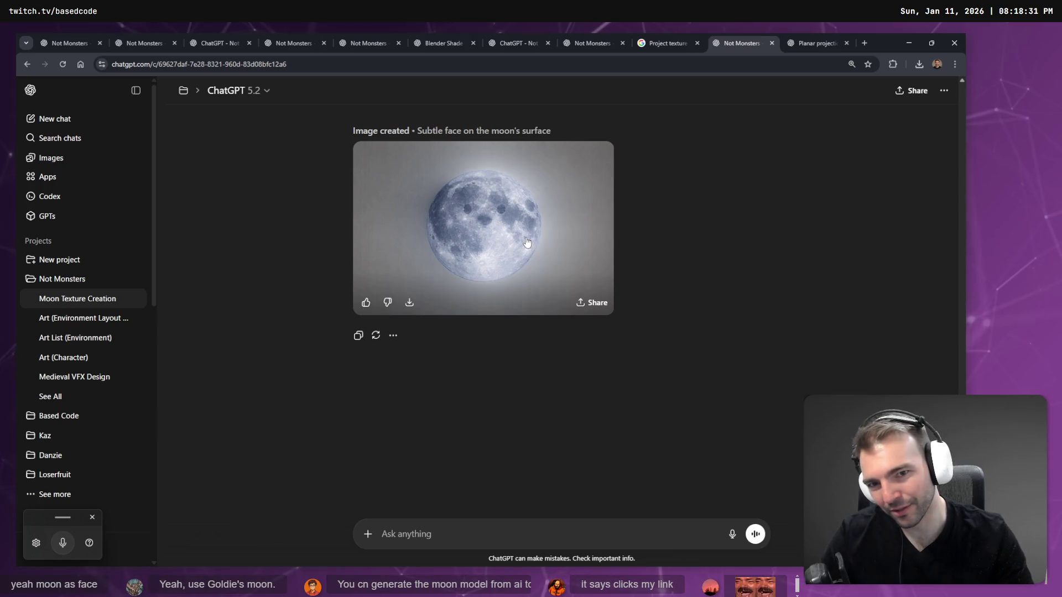
left_click(526, 242)
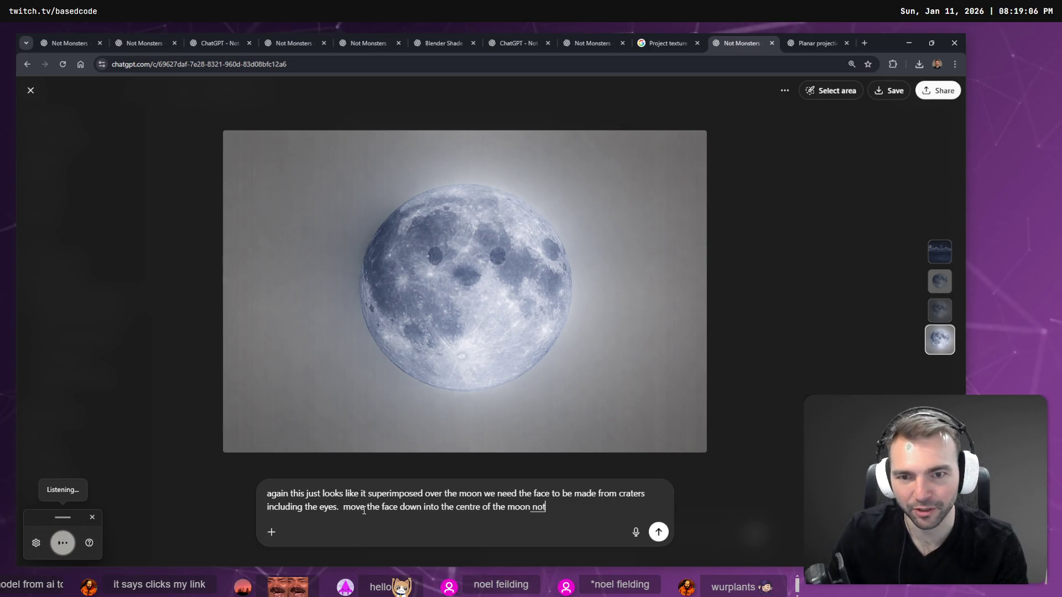
Send the request to build the face from craters and center it on the moon
key("Return")
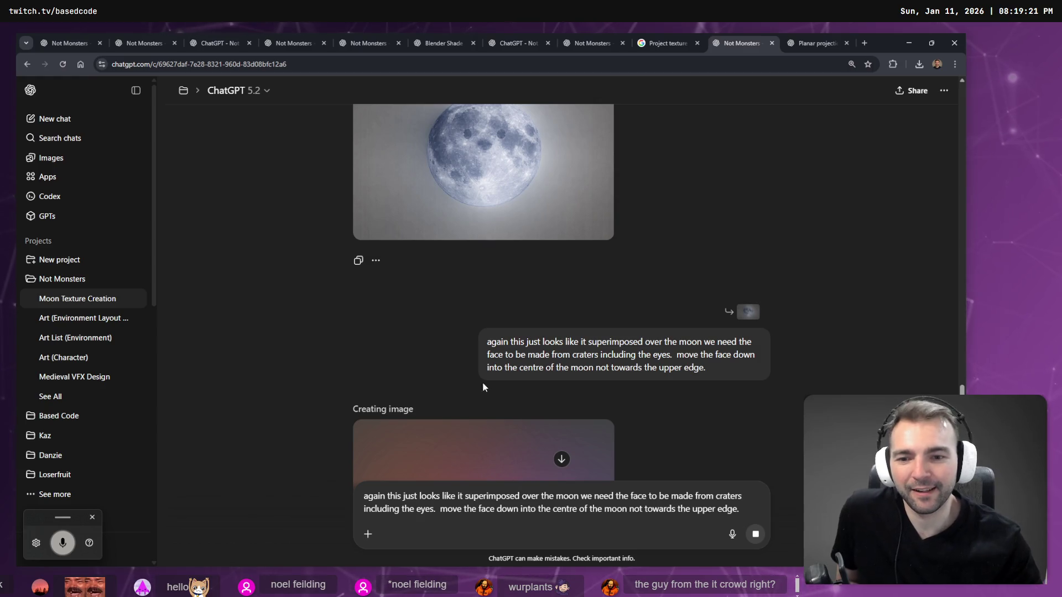
scroll(550, 273, "down", 3)
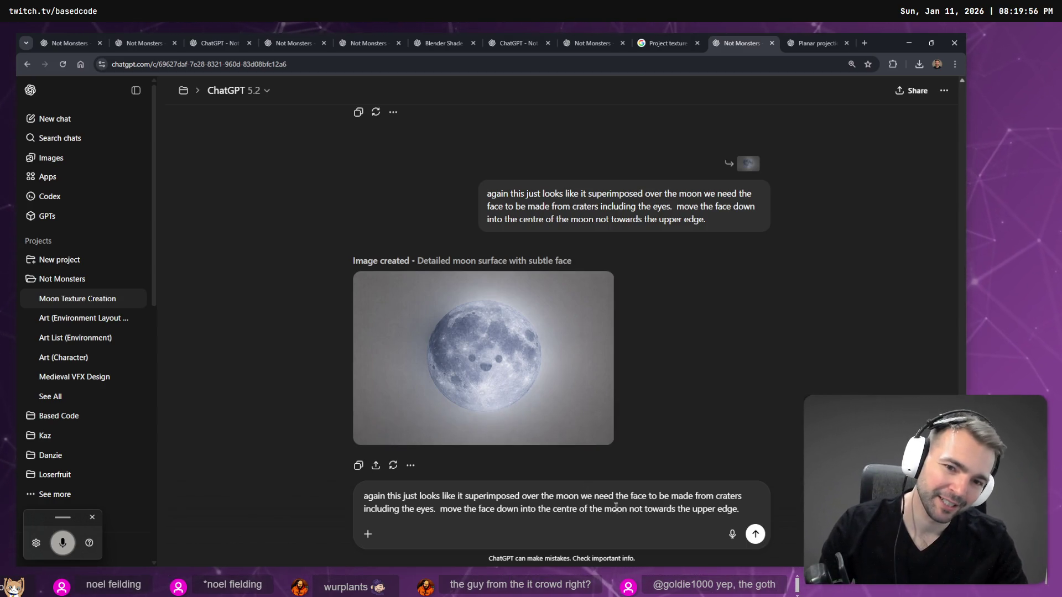
Replace the old prompt with dictated feedback asking for a far subtler, crater-scarred face, and send it
key("ctrl+a")
key("BackSpace")
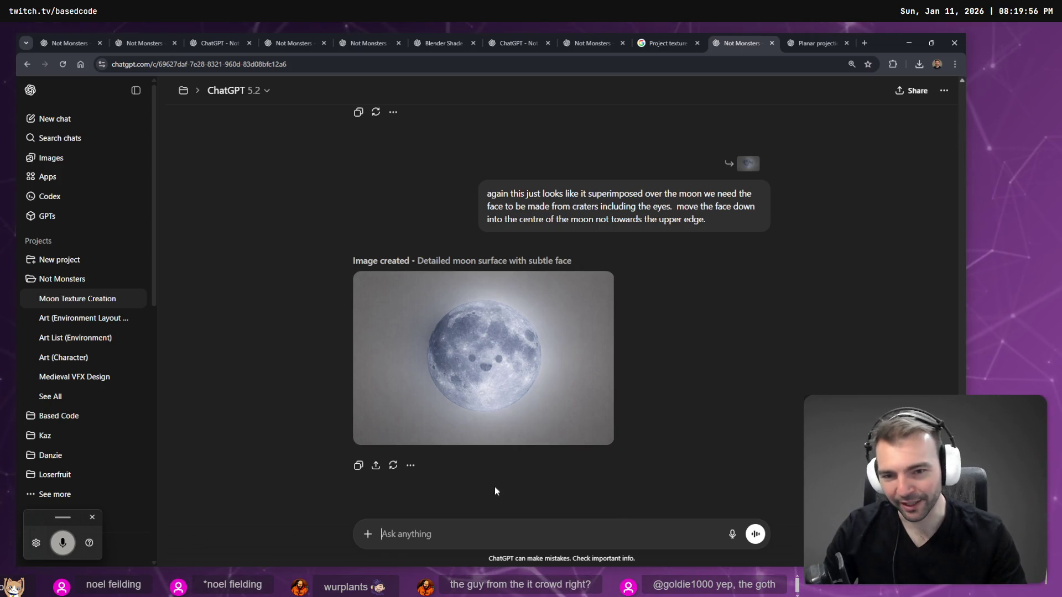
key("ctrl+super")
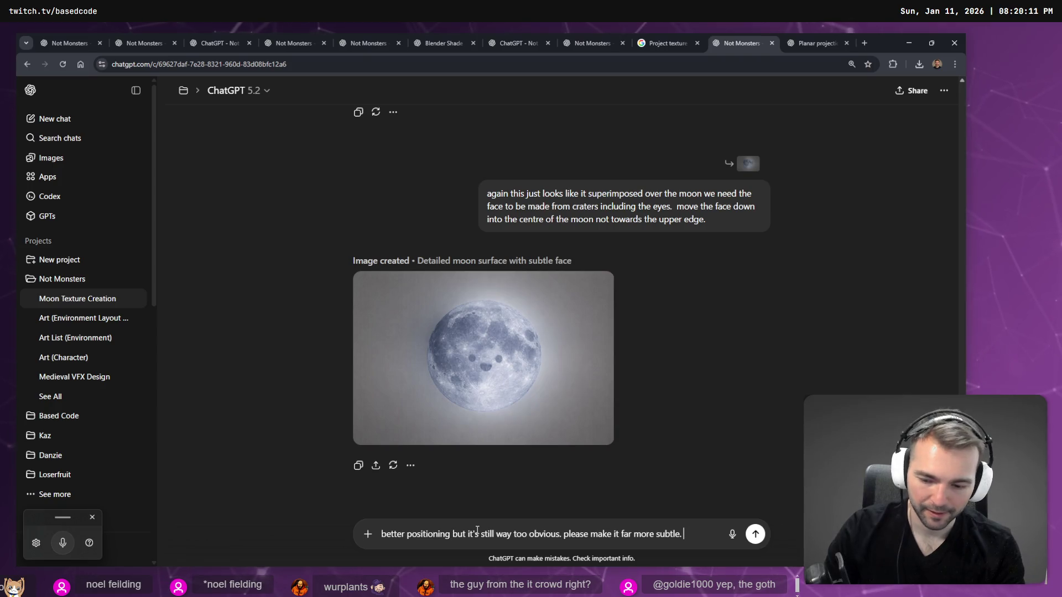
key("ctrl+super")
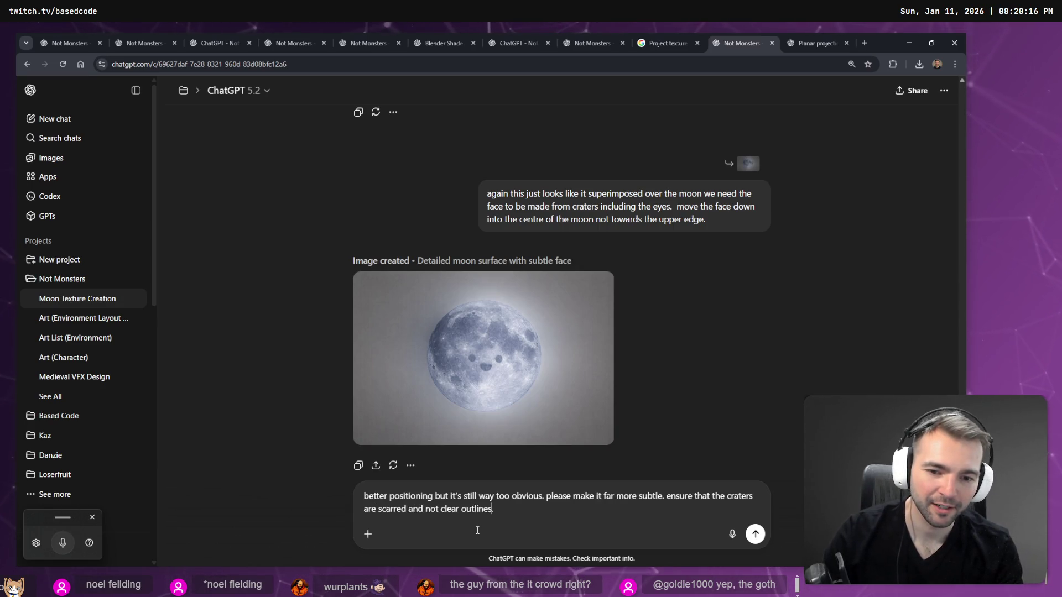
key("Return")
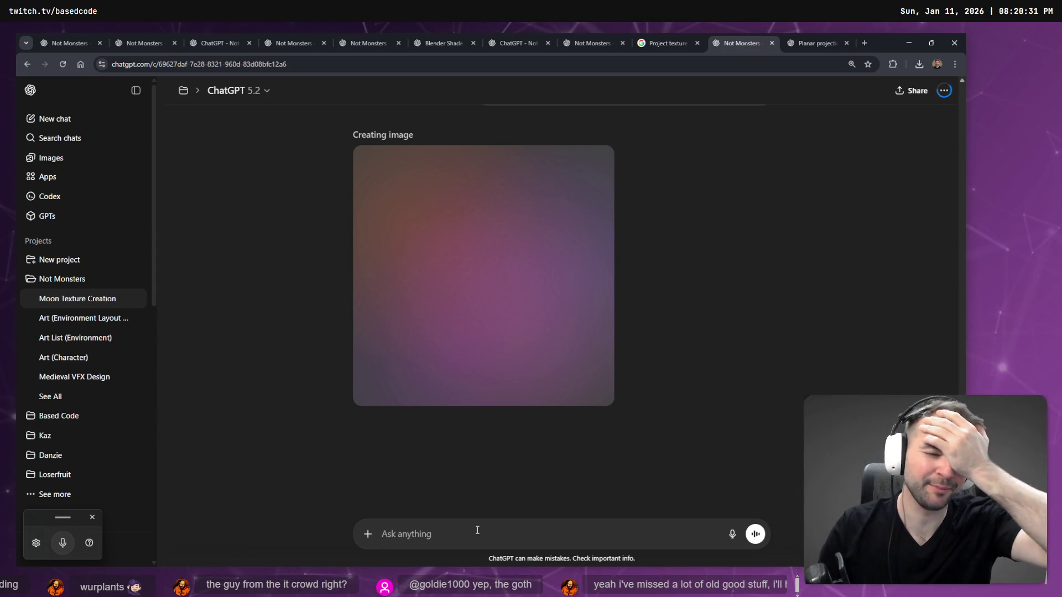
key("ctrl+t")
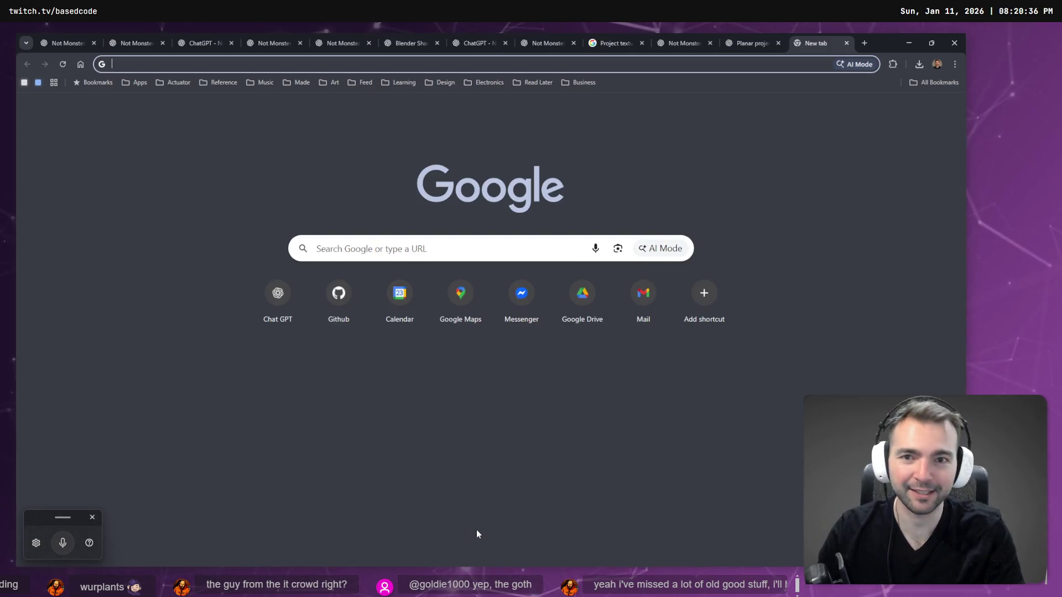
Search Google for 'majoras mask moon' and browse the Zelda Wiki moon reference images
type("ma")
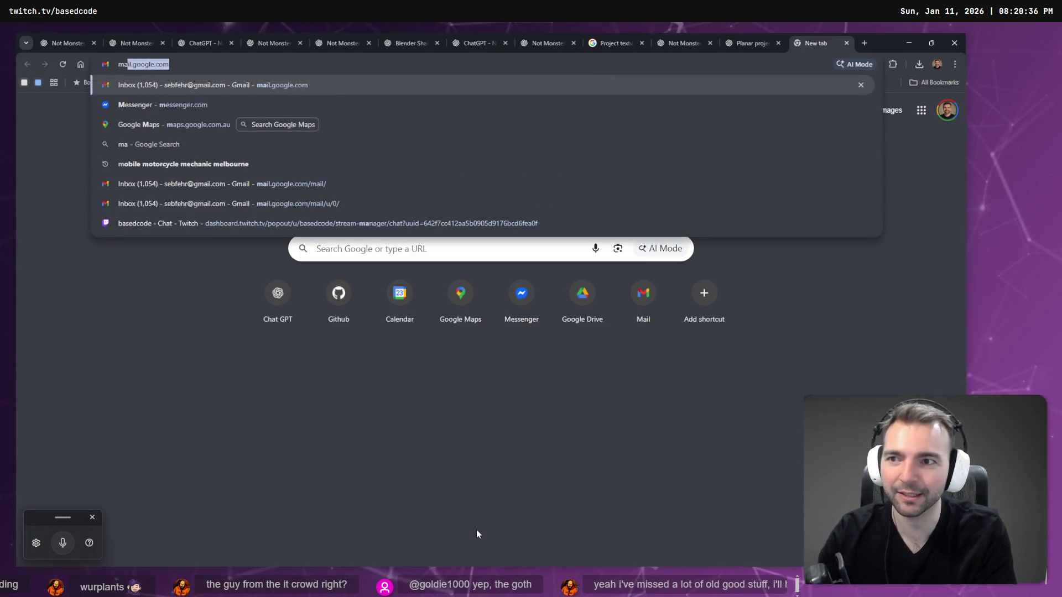
type("joras mask moon")
key("Return")
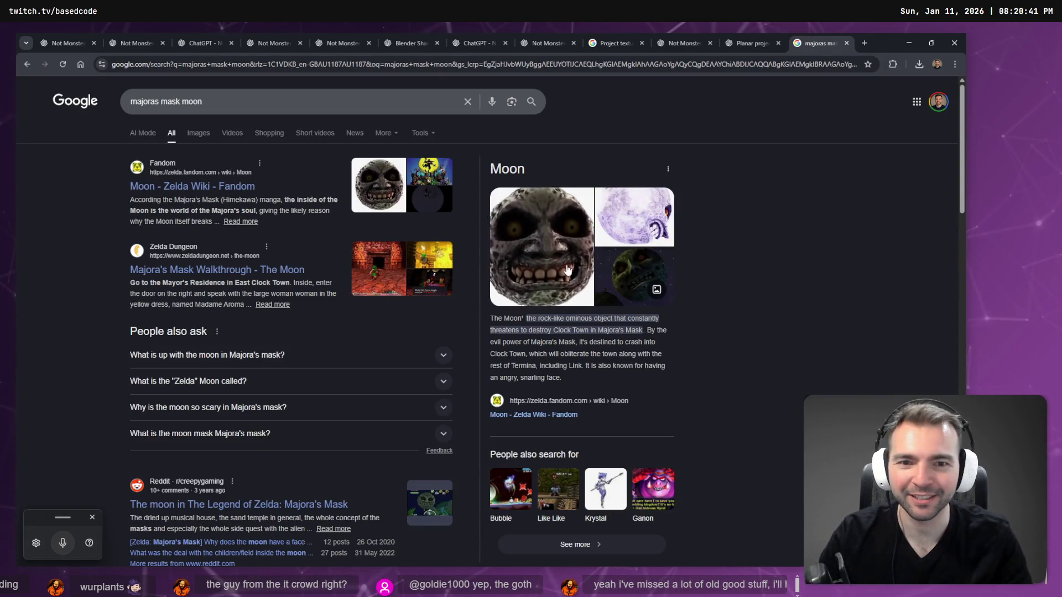
left_click(510, 256)
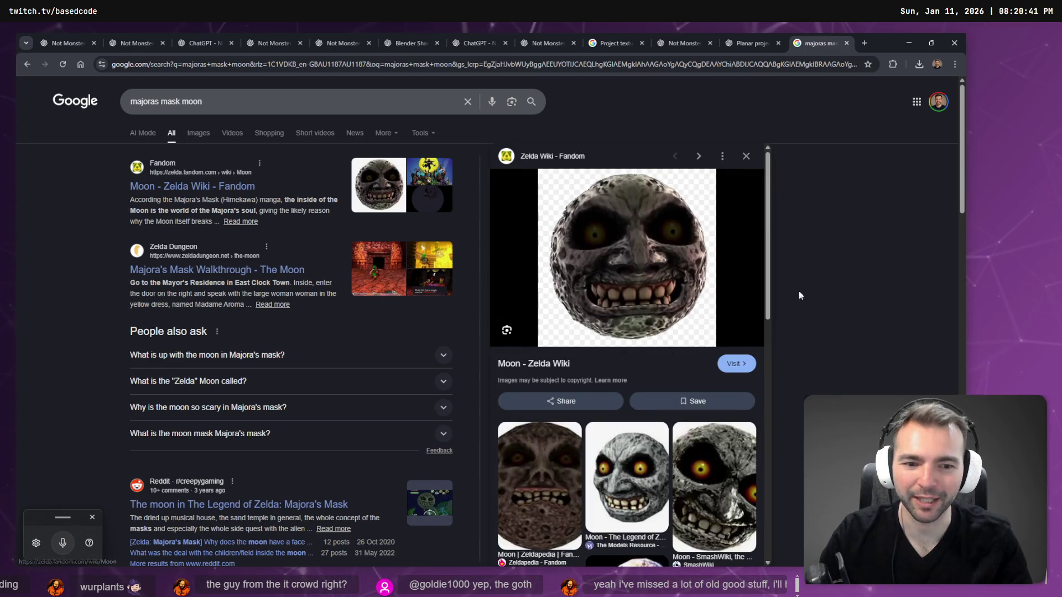
scroll(710, 339, "down", 7)
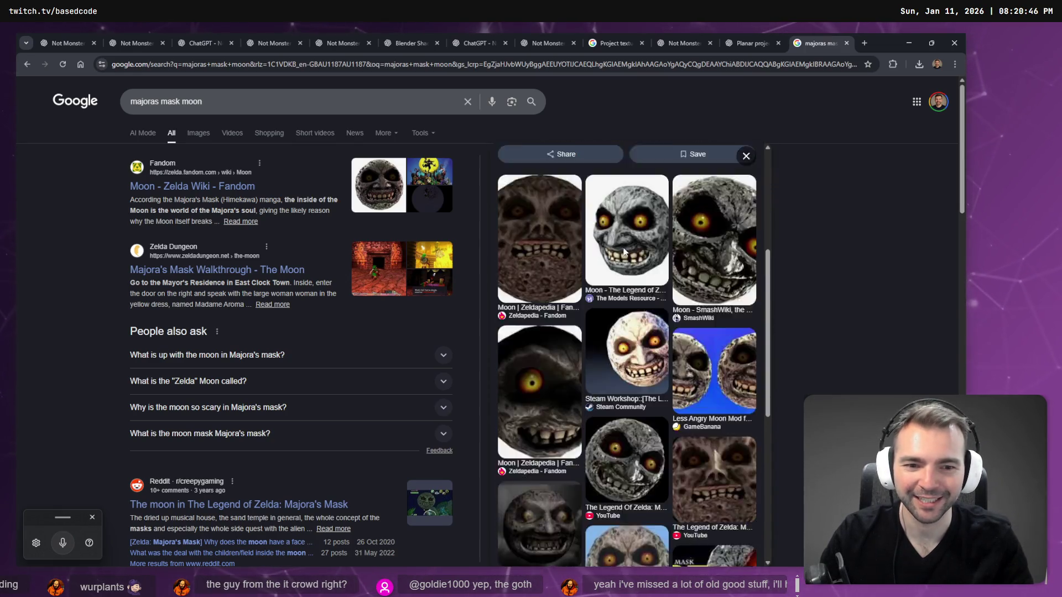
Return to the planar projection ChatGPT chat
left_click(736, 37)
left_click(818, 43)
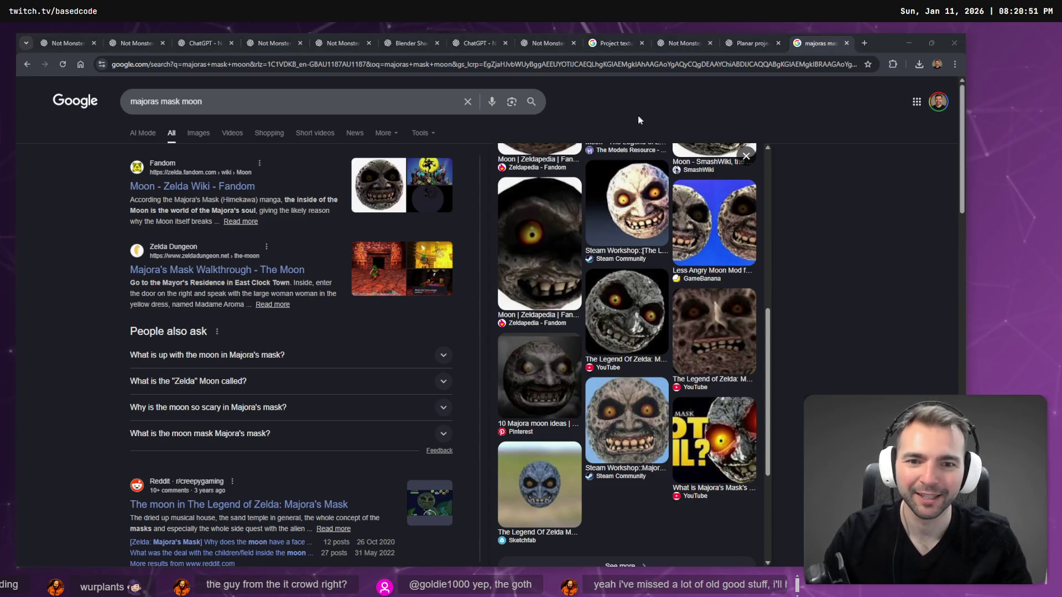
left_click(761, 35)
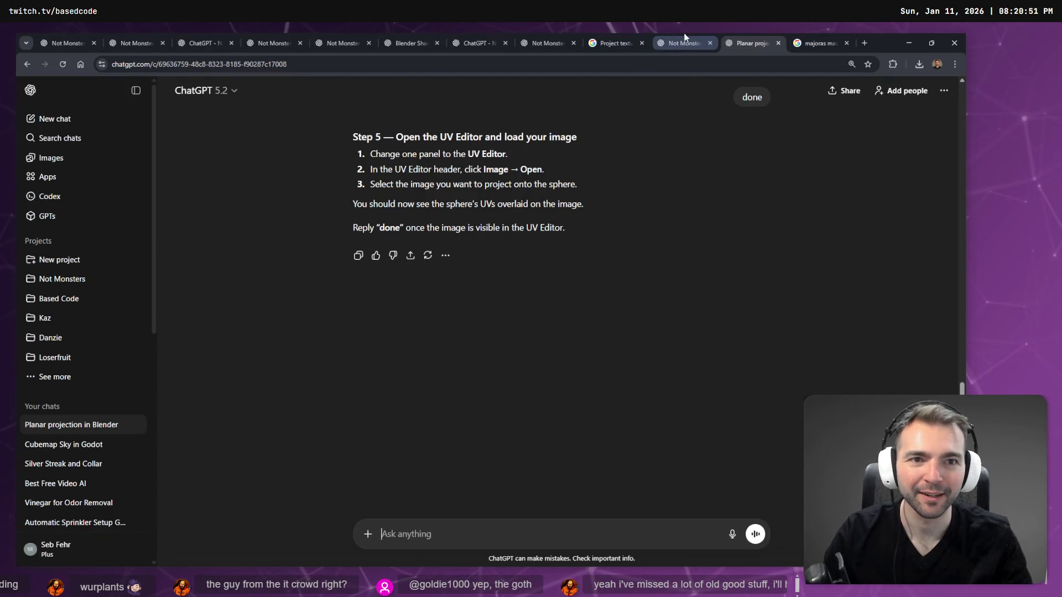
Check on the moon image still generating in the ChatGPT chat
left_click(684, 43)
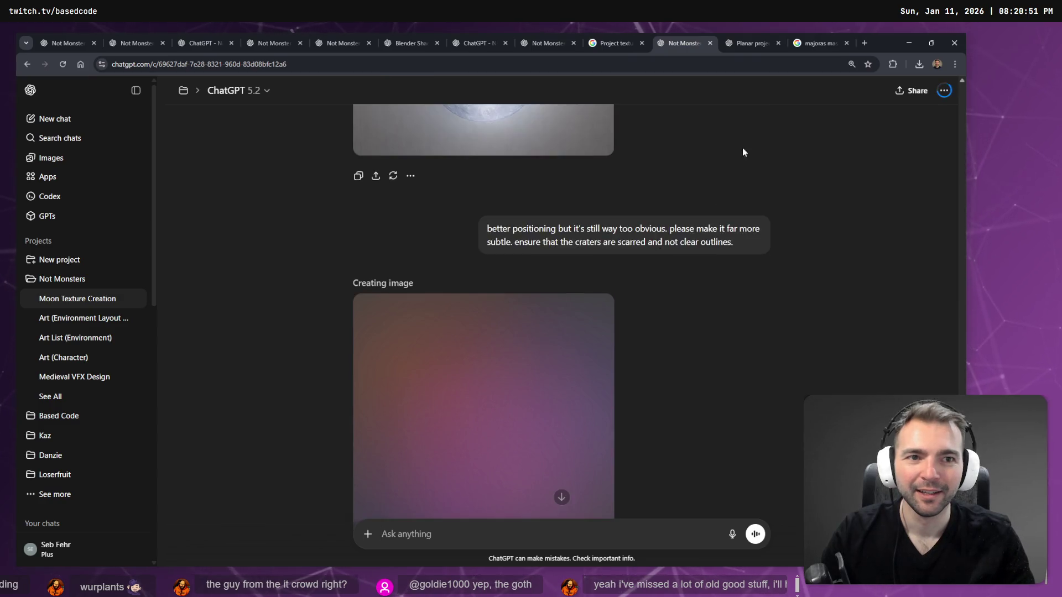
left_click(750, 43)
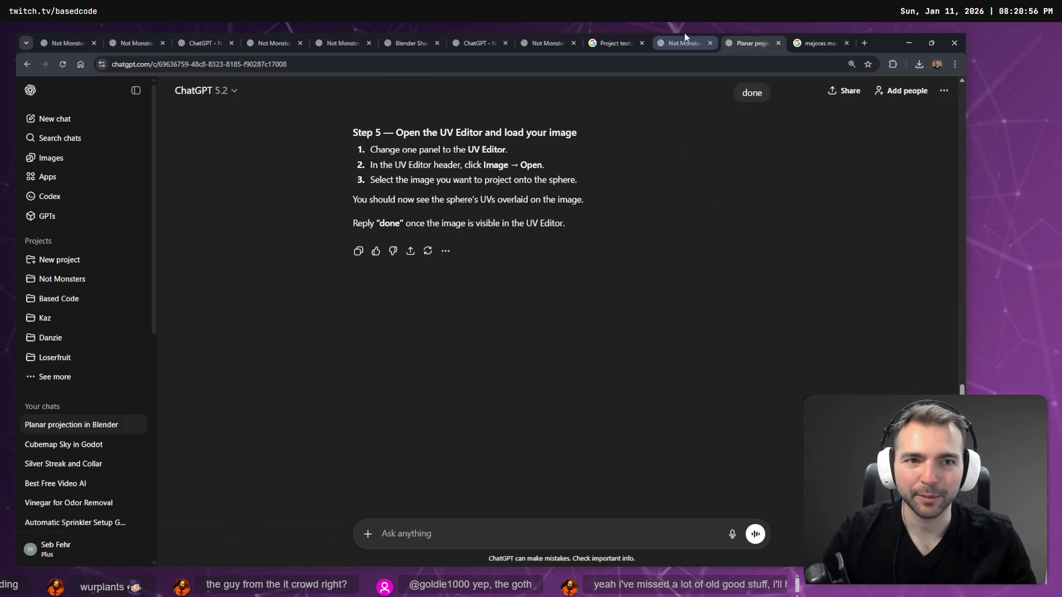
left_click(682, 39)
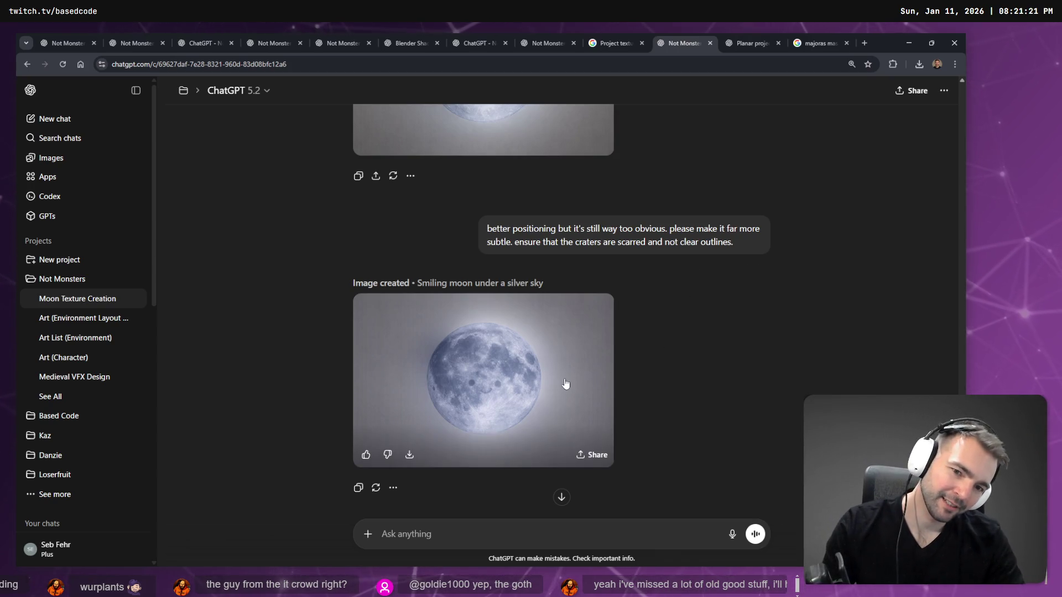
Copy the finished full-moon image, download it as a PNG, and drop it into Affinity
left_click(513, 455)
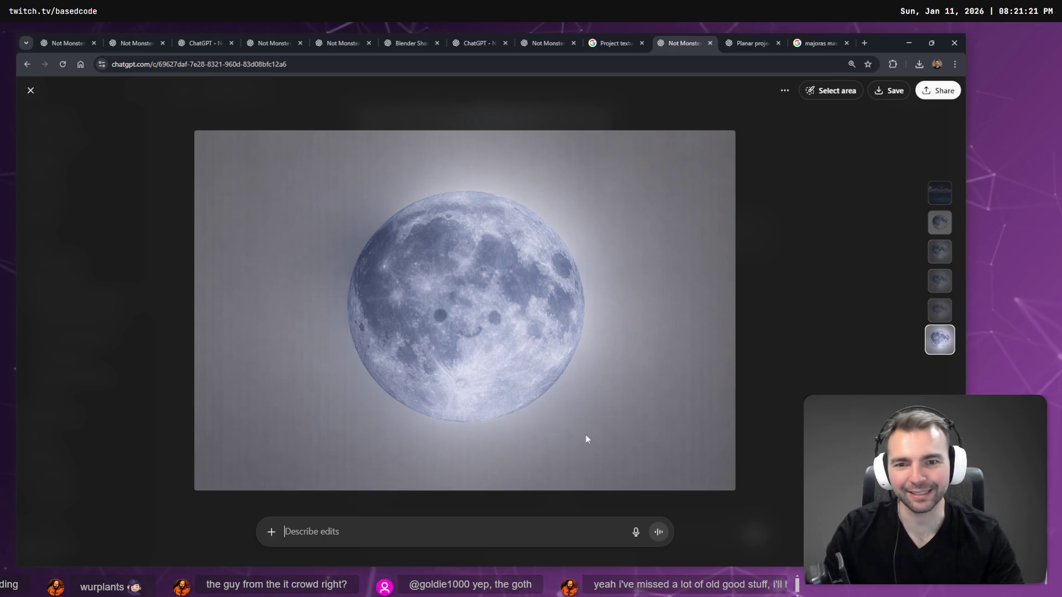
right_click(591, 294)
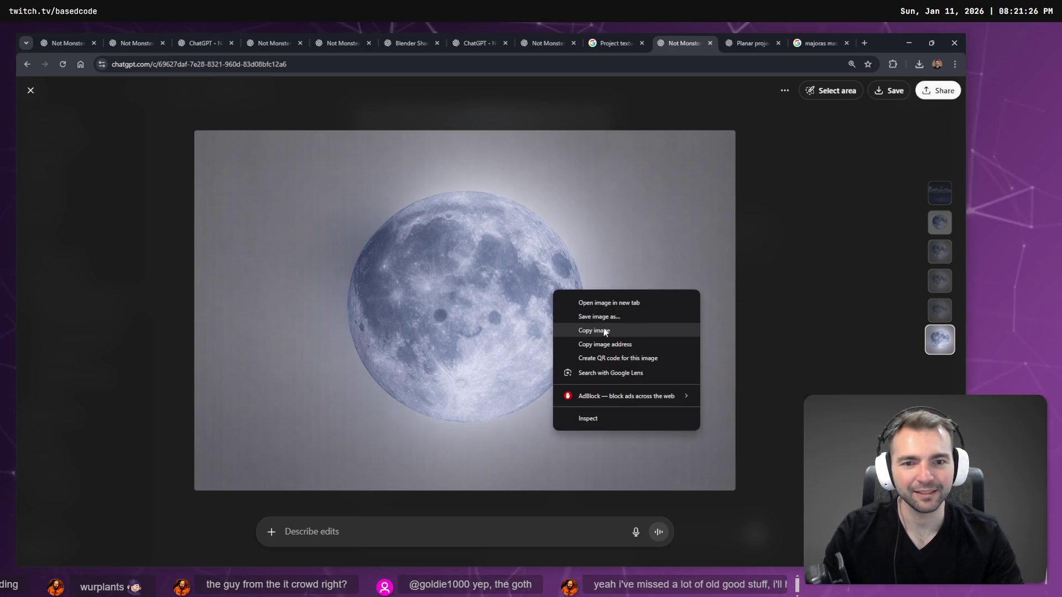
left_click(604, 329)
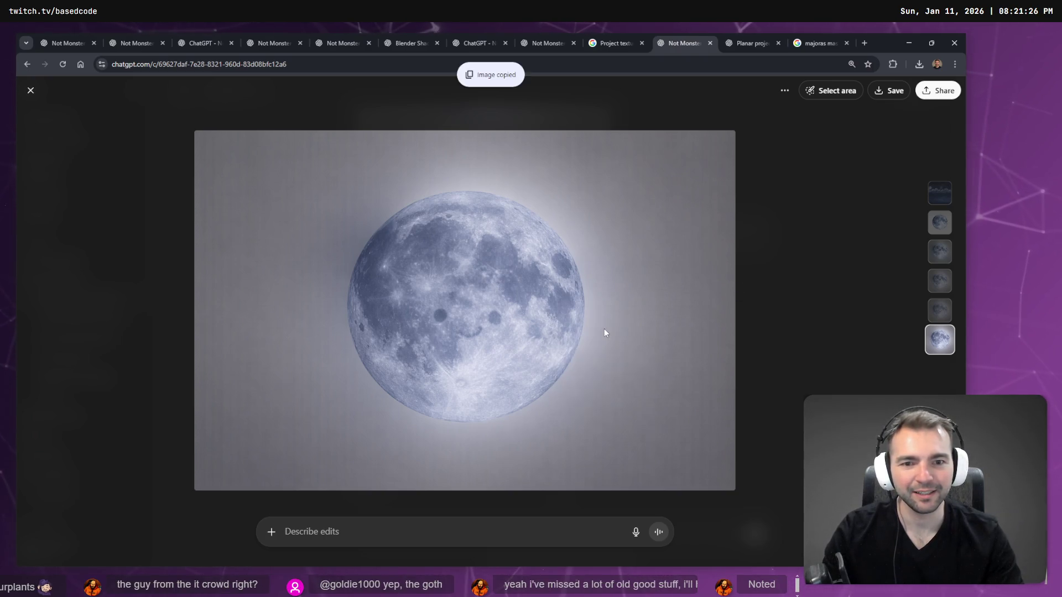
left_click(888, 91)
mouse_move(804, 99)
left_mouse_down()
mouse_move(472, 260)
mouse_move(446, 287)
mouse_move(474, 314)
left_mouse_up()
Compare the new washed-out moon layer with the older crisp blue moon, leaving the old one hidden
key("Return")
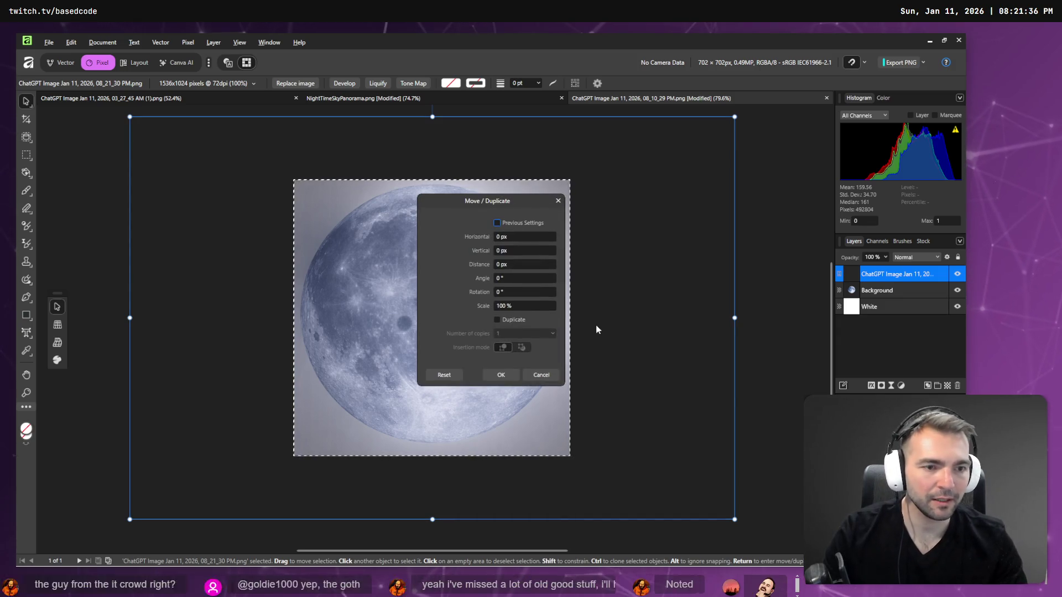
left_click(544, 375)
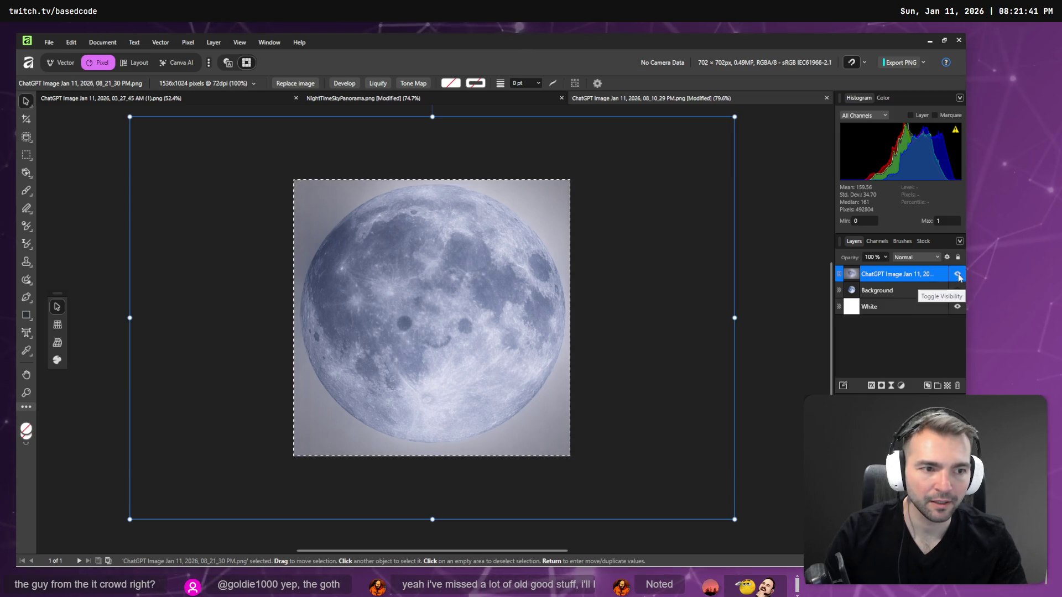
left_click(958, 274)
left_click(958, 274)
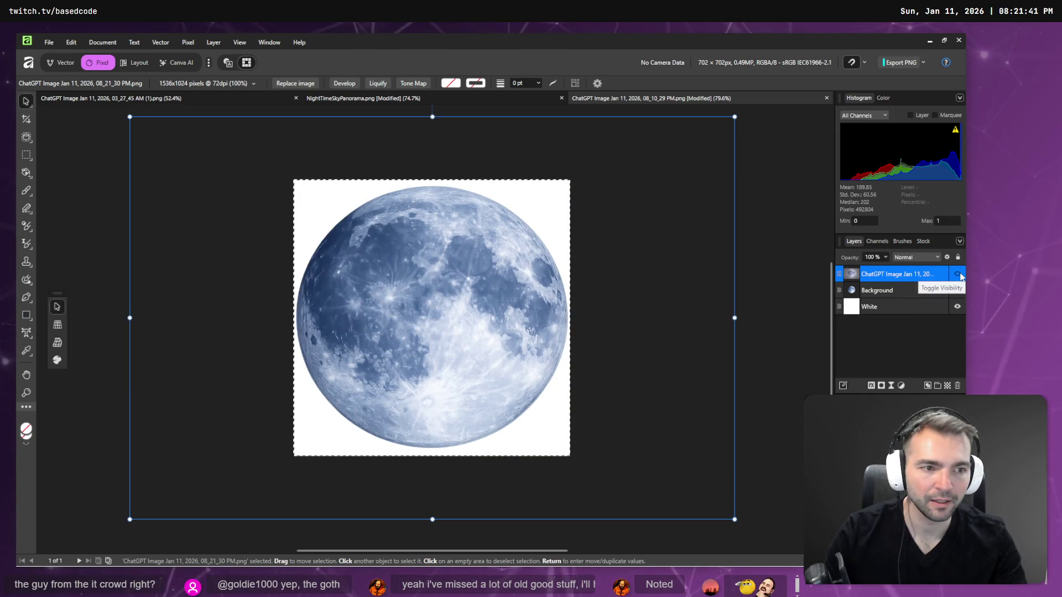
left_click(958, 290)
left_click(958, 292)
left_click(958, 275)
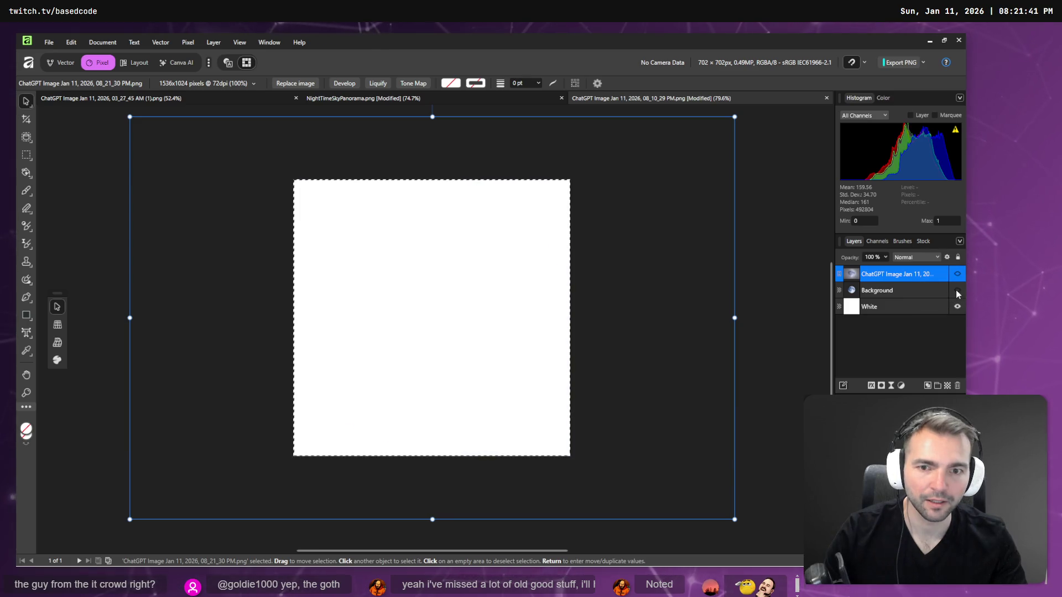
left_click(957, 291)
left_click(958, 274)
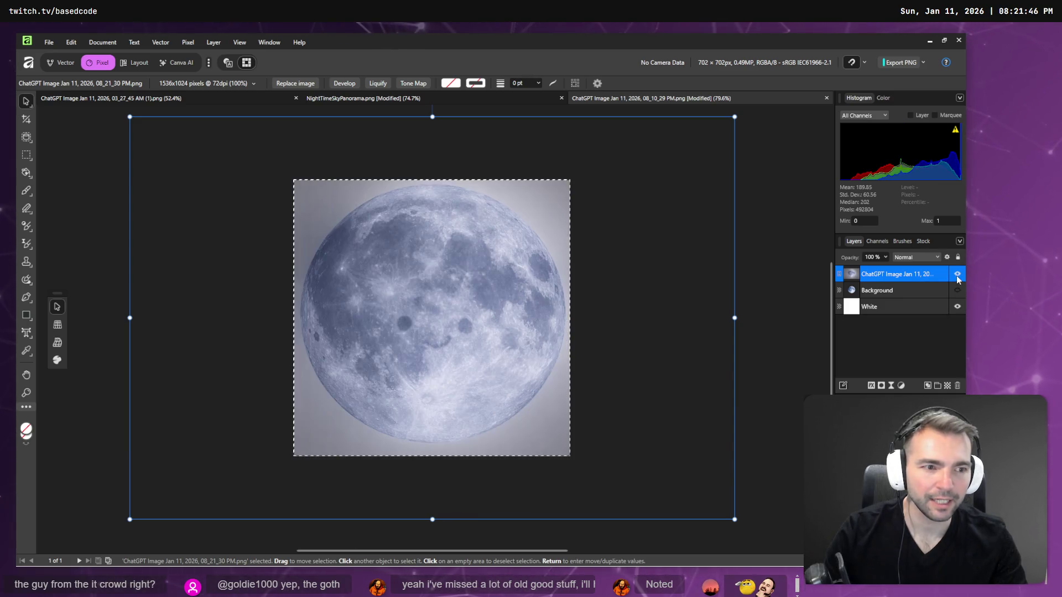
left_click(958, 274)
left_click(957, 291)
left_click(957, 290)
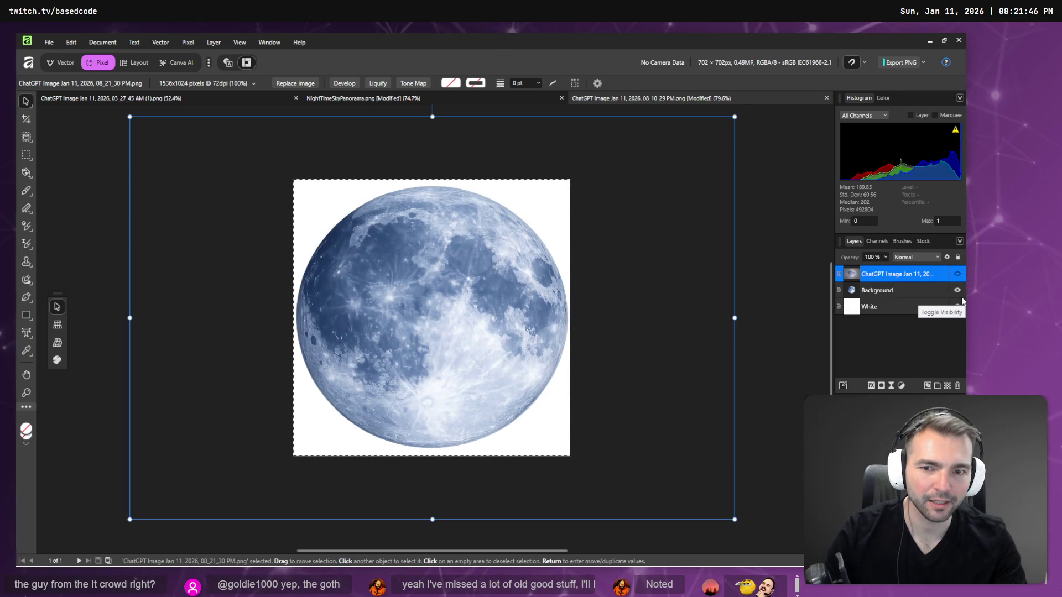
left_click(957, 290)
left_click(958, 275)
left_click(958, 274)
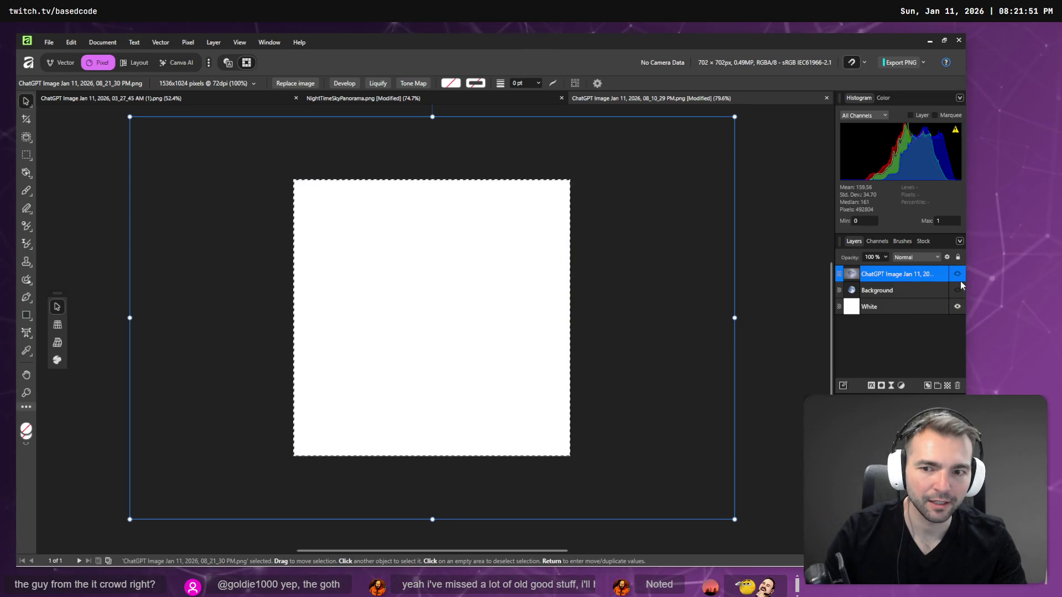
left_click(958, 290)
left_click(957, 290)
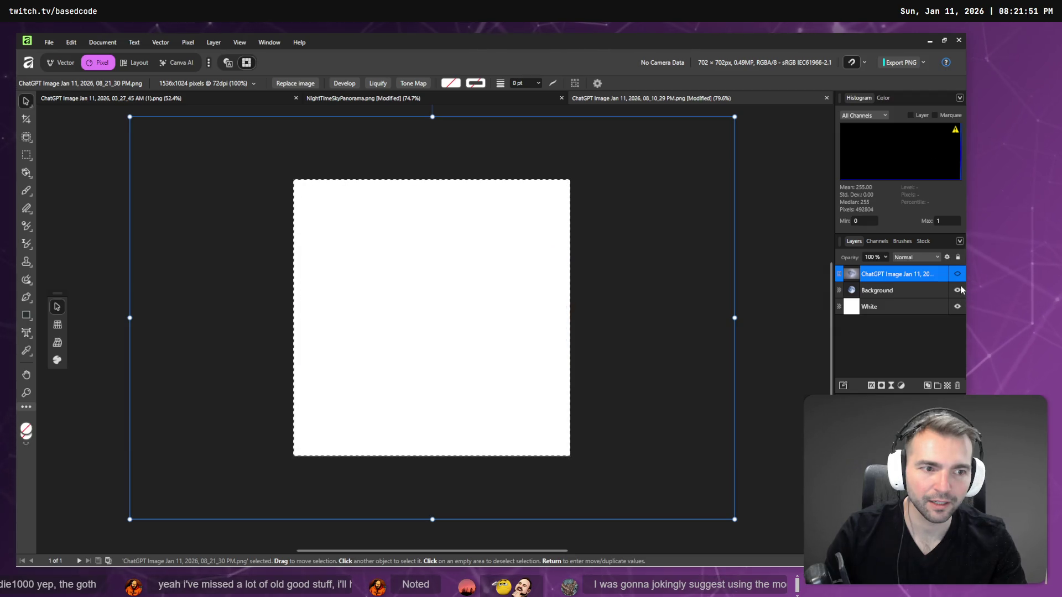
left_click(958, 290)
left_click(959, 290)
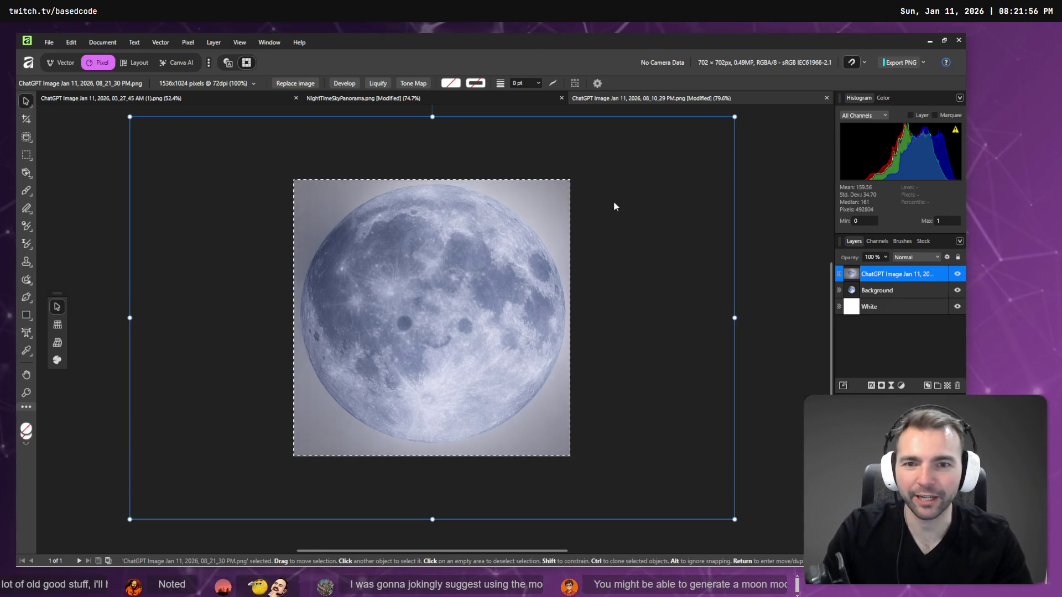
Rotate the new moon layer about 115 degrees
left_click(741, 117)
left_click(736, 115)
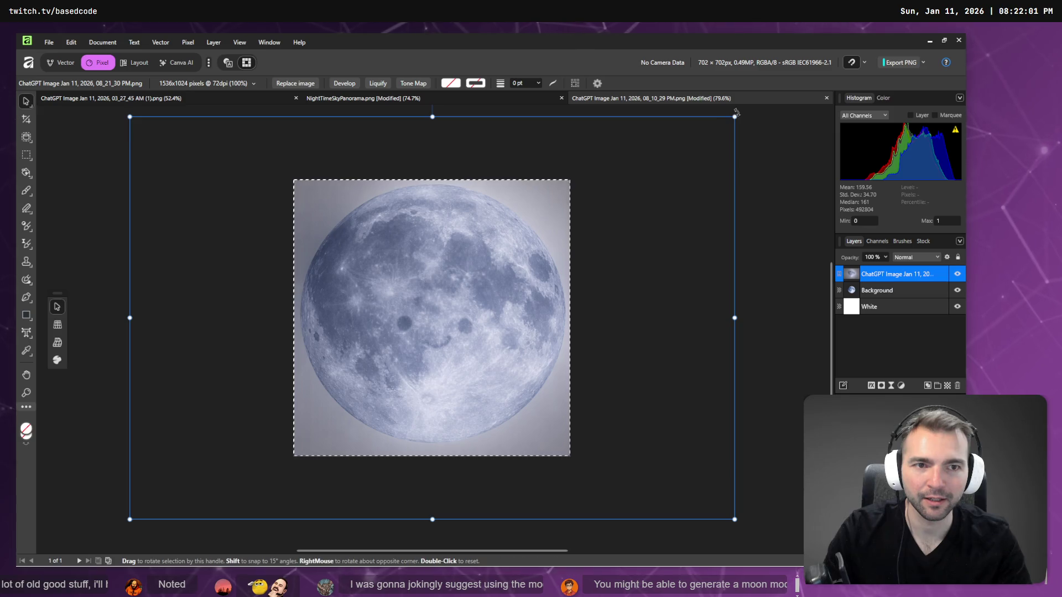
mouse_move(738, 111)
left_mouse_down()
mouse_move(80, 204)
mouse_move(114, 133)
left_mouse_up()
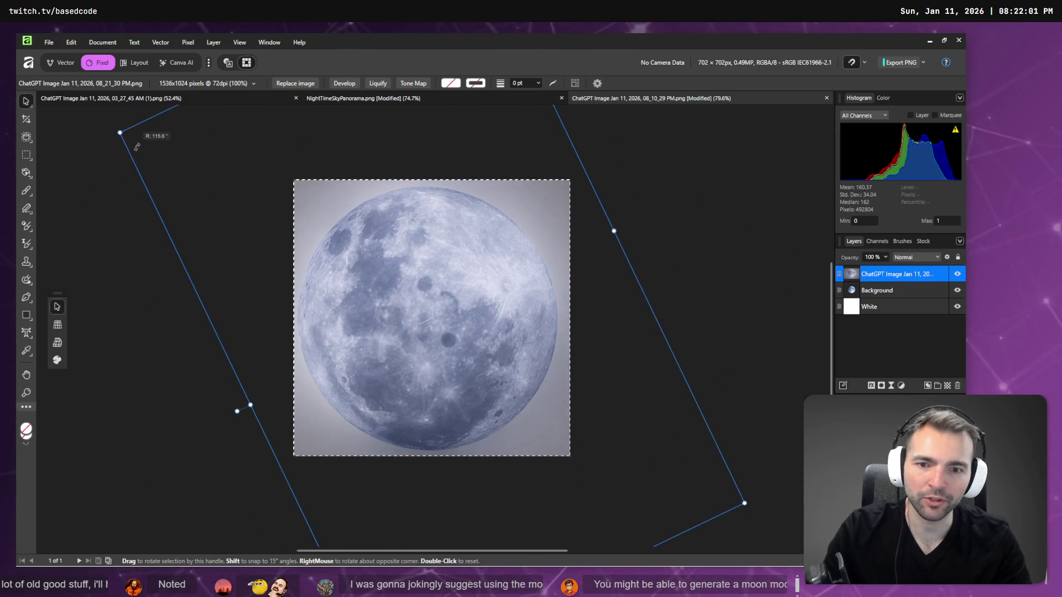
left_click(716, 301)
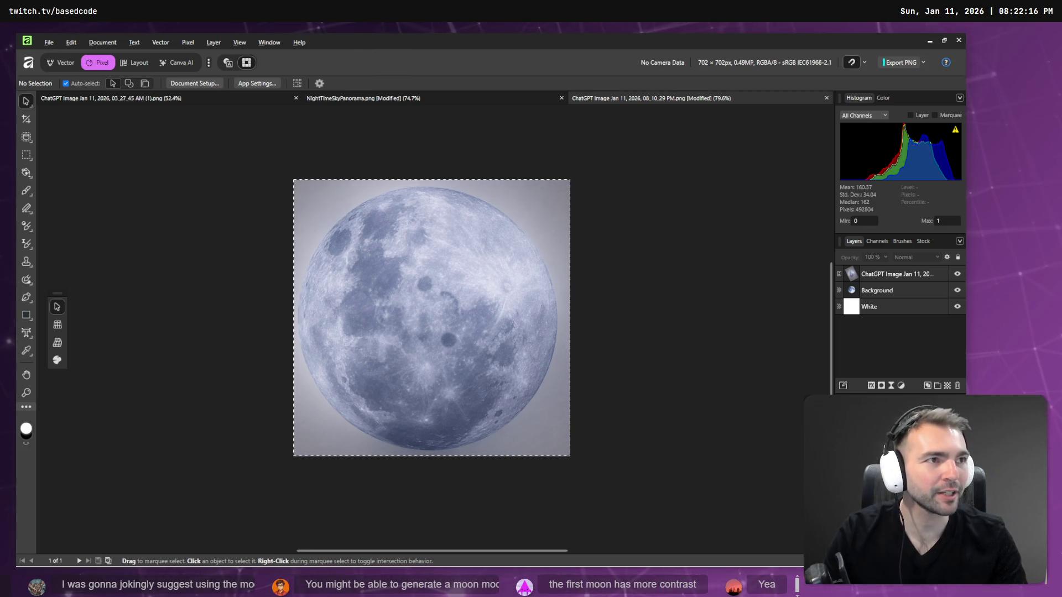
key("super+1")
double_click(441, 225)
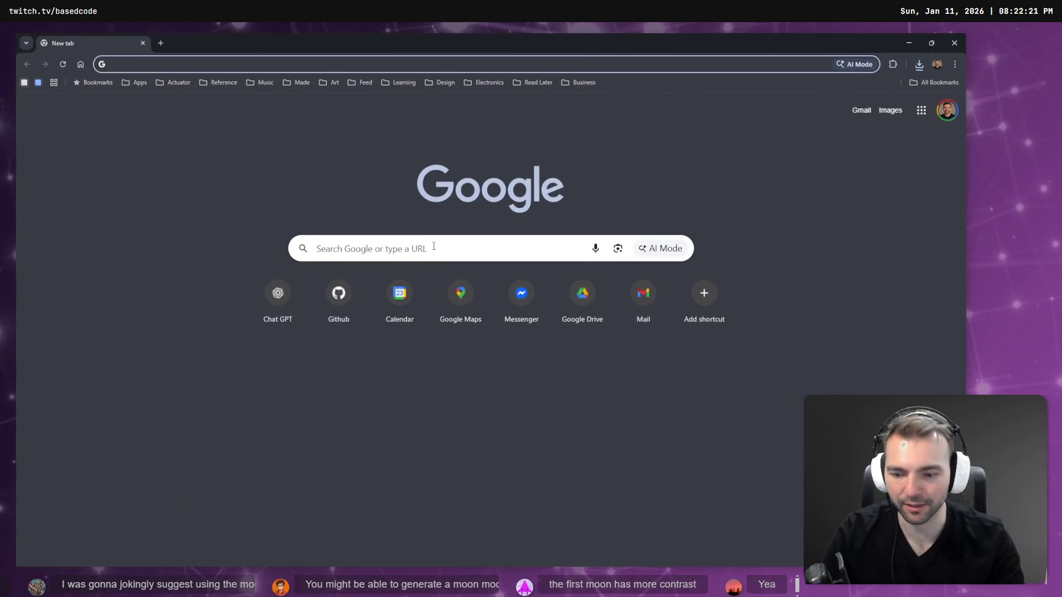
type("tripo ai")
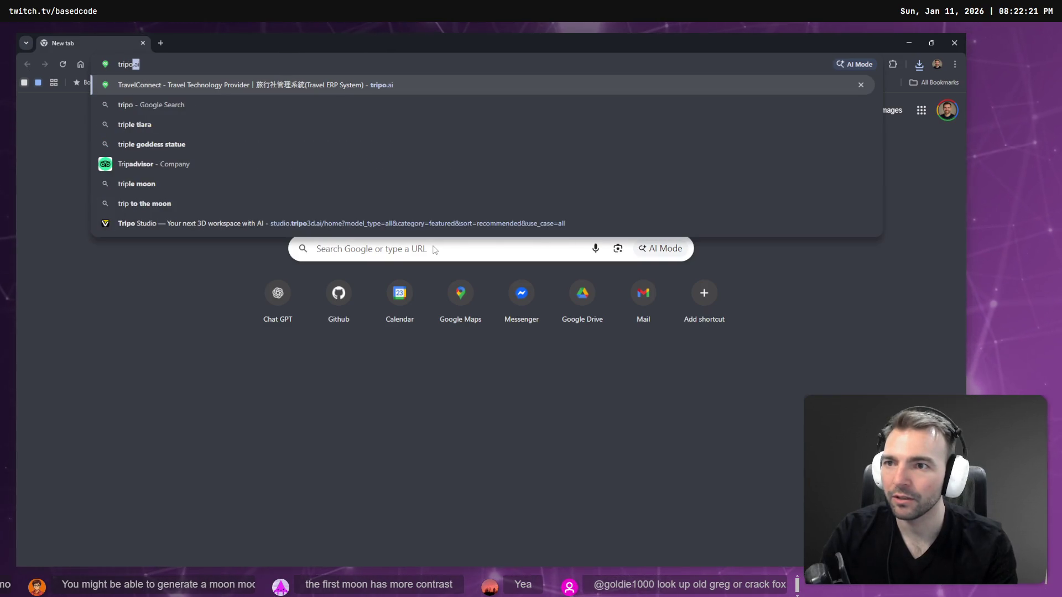
key("Return")
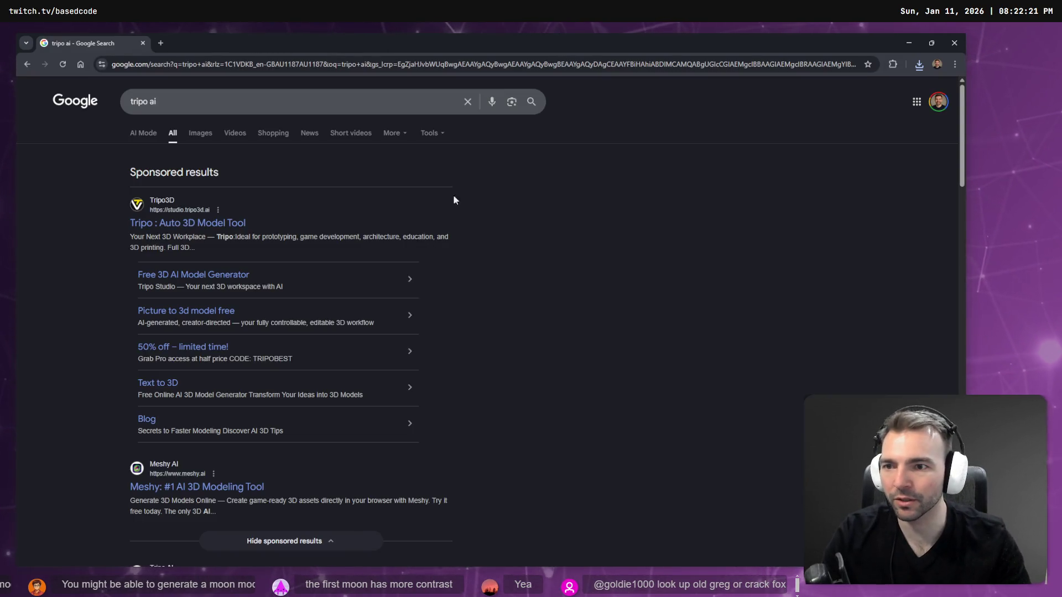
left_click(233, 222)
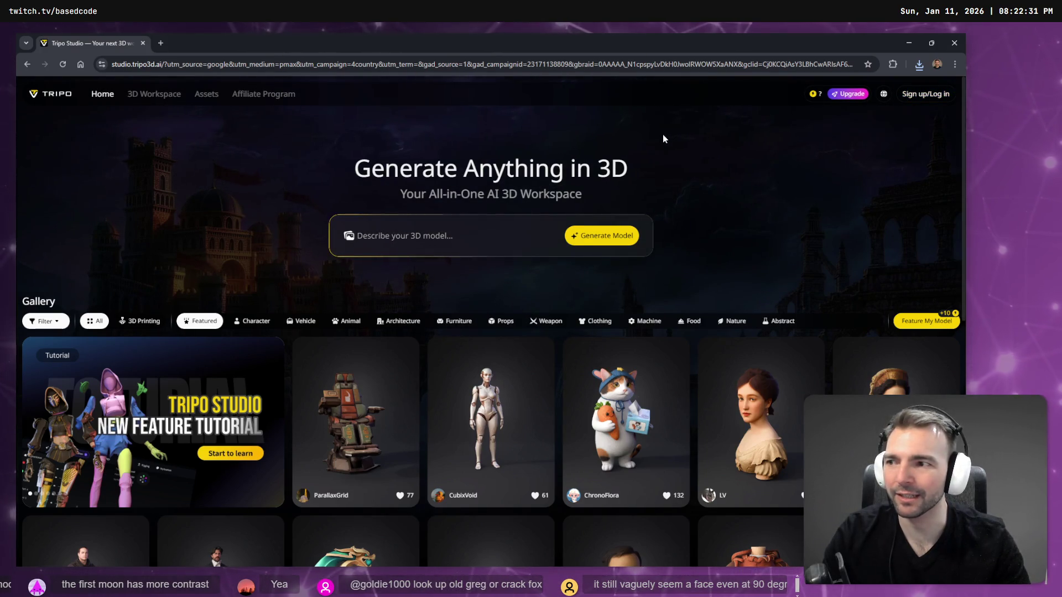
scroll(571, 133, "down", 10)
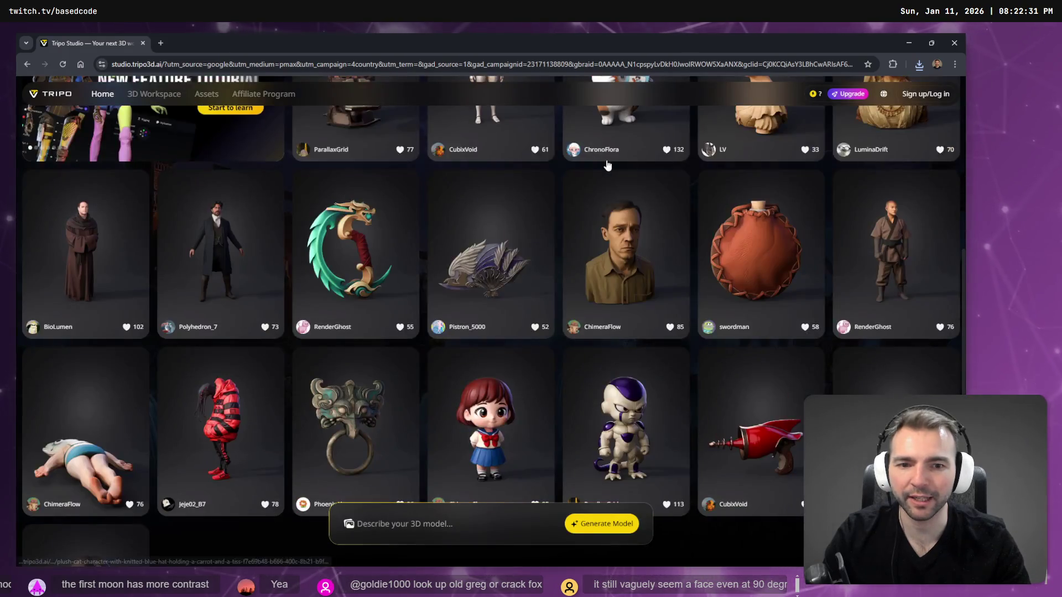
scroll(626, 268, "up", 6)
scroll(630, 266, "up", 5)
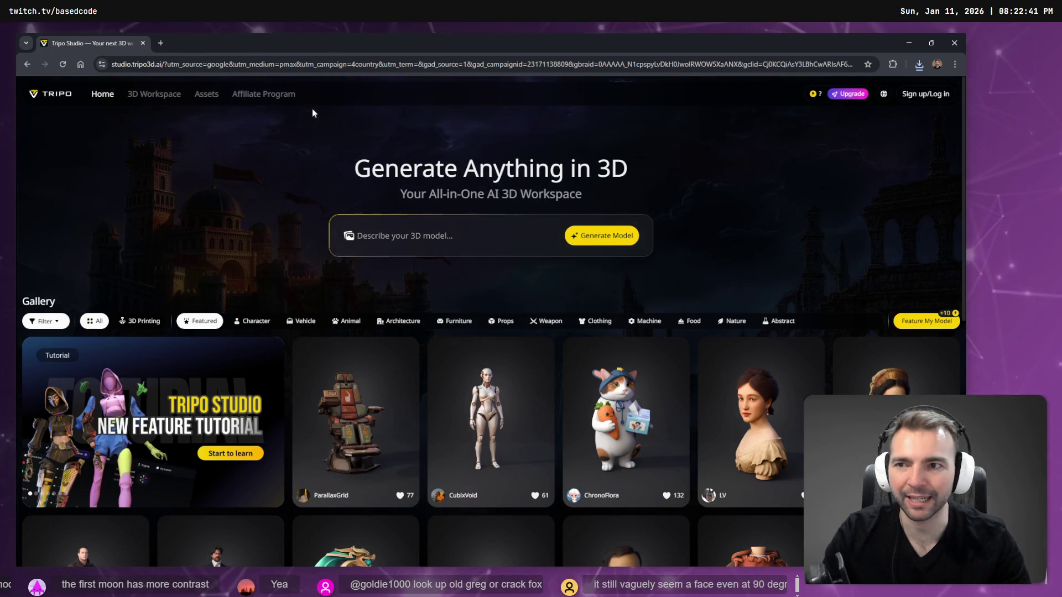
left_click(144, 43)
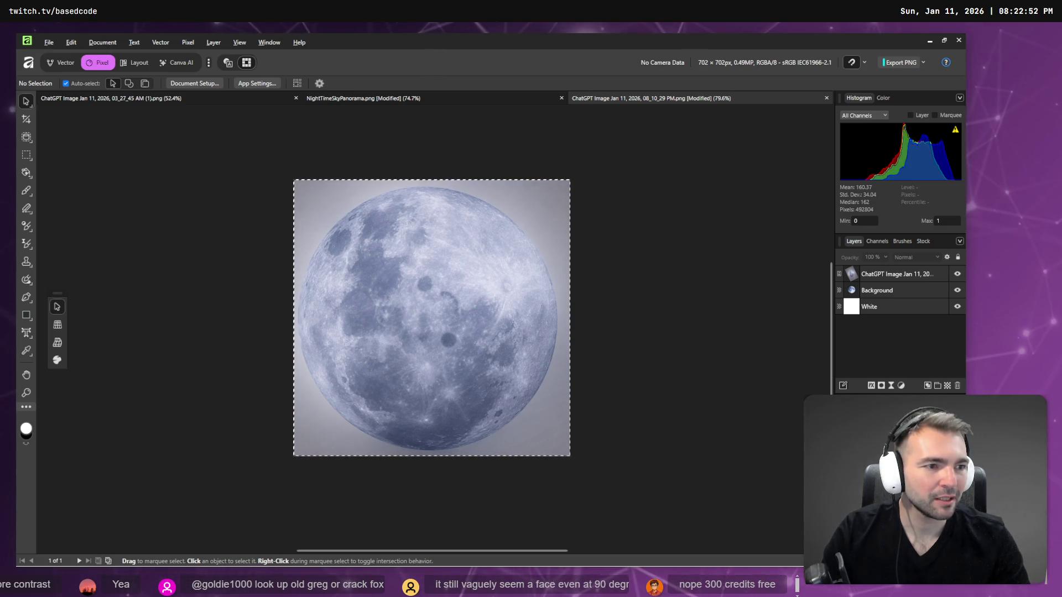
Glance at the moon texture in Blender's UV Editing workspace, then open the Twitch creator dashboard
key("alt+Tab")
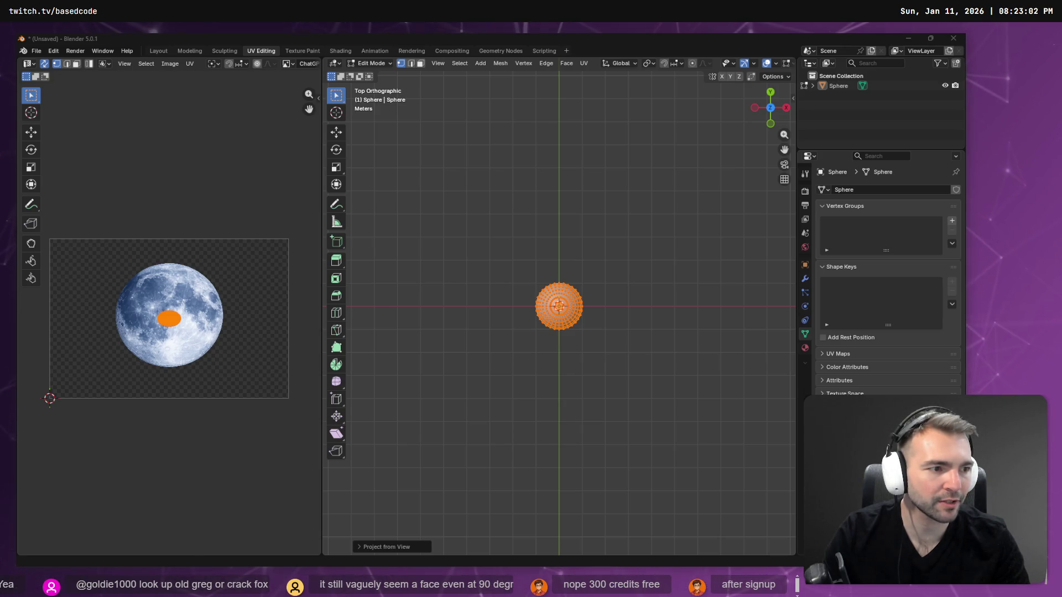
key("alt+Tab")
left_click(125, 35)
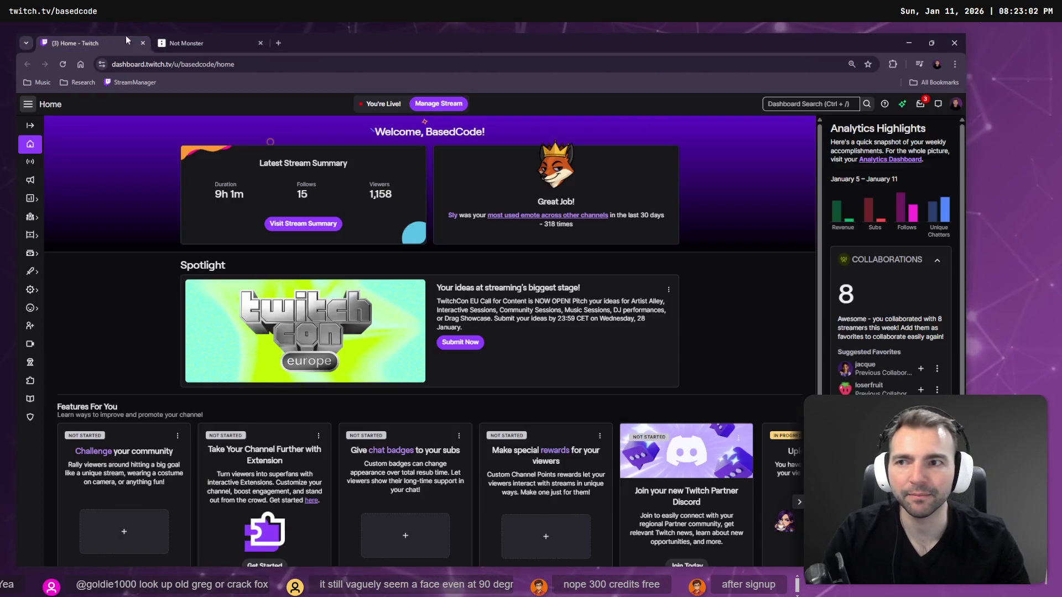
Review the Not Monster tldraw board, then return through Blender to the Affinity moon document
left_click(200, 35)
left_click(111, 43)
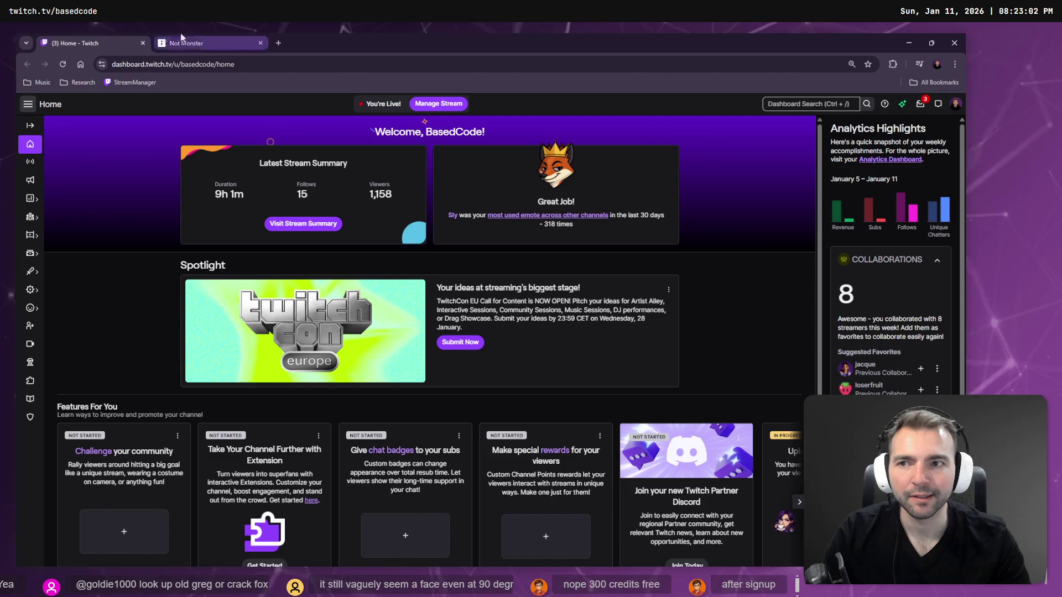
left_click(212, 38)
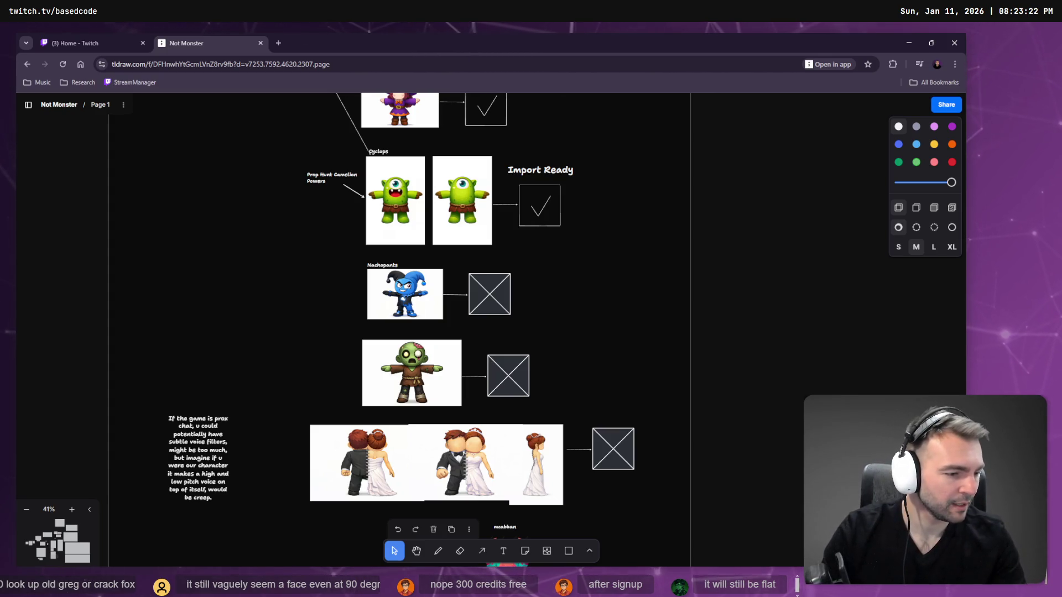
key("alt+Tab")
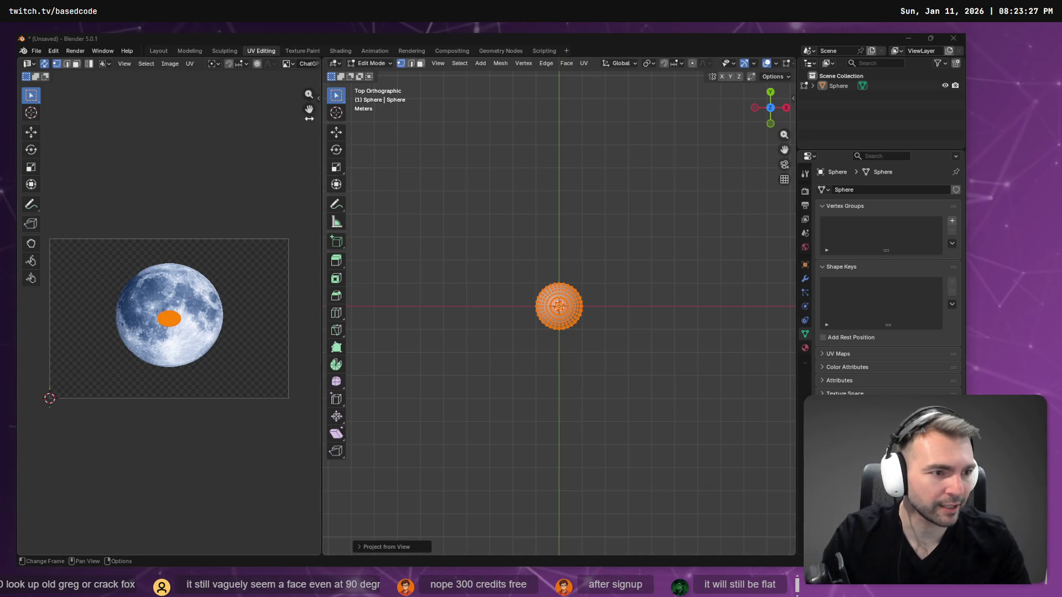
key("alt+Tab")
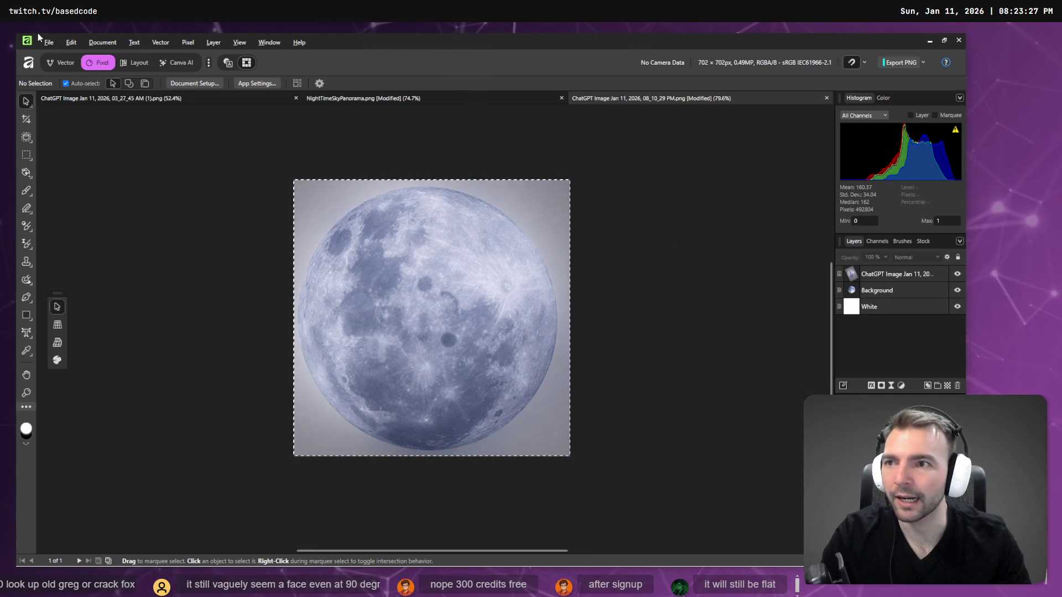
Export the moon image as a PNG, replacing the existing Moon.png in Downloads
left_click(48, 42)
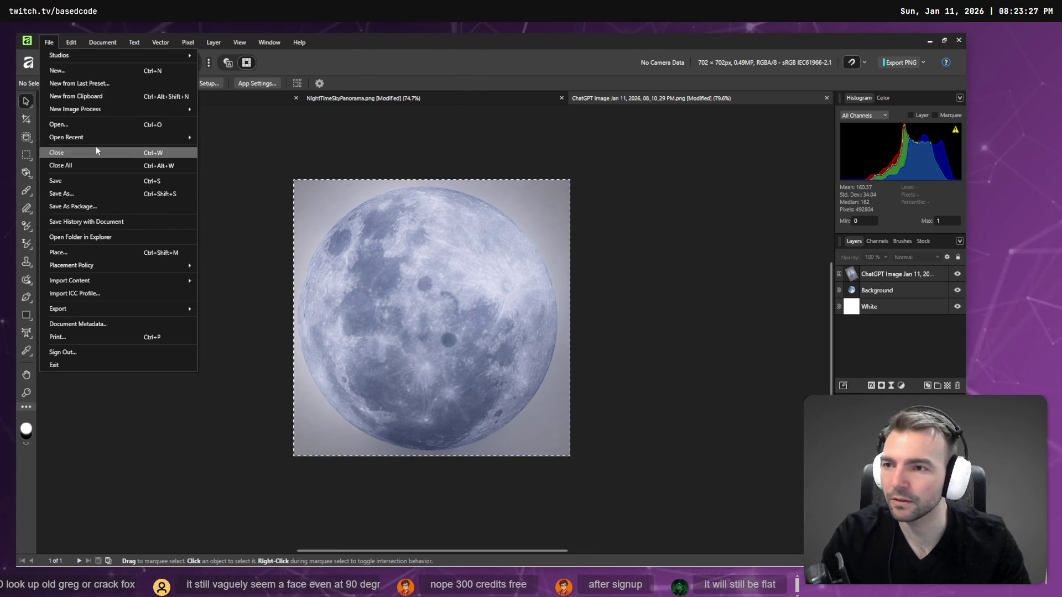
mouse_move(104, 308)
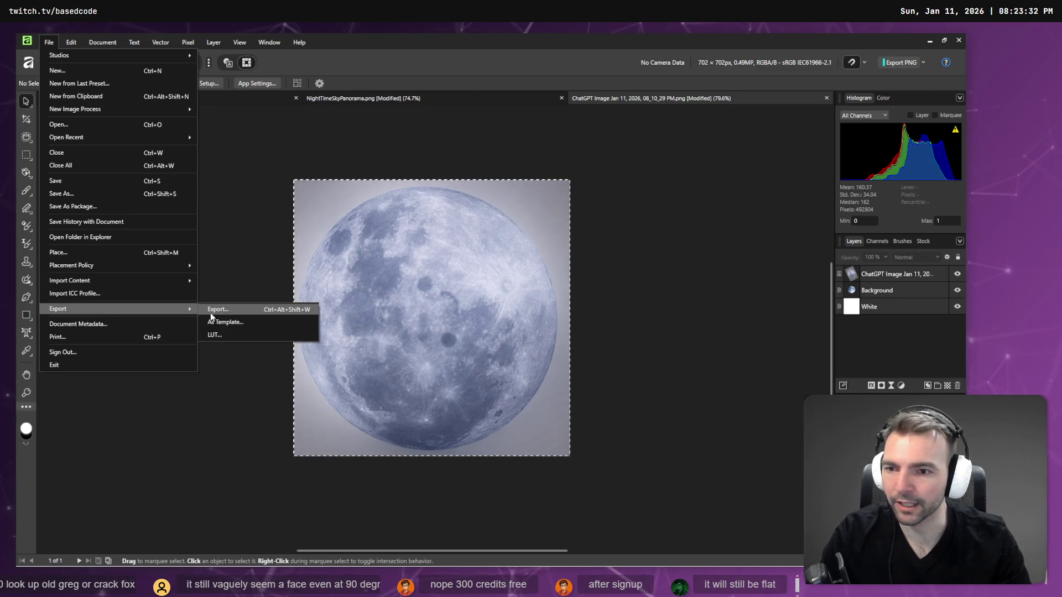
left_click(211, 313)
left_click(594, 382)
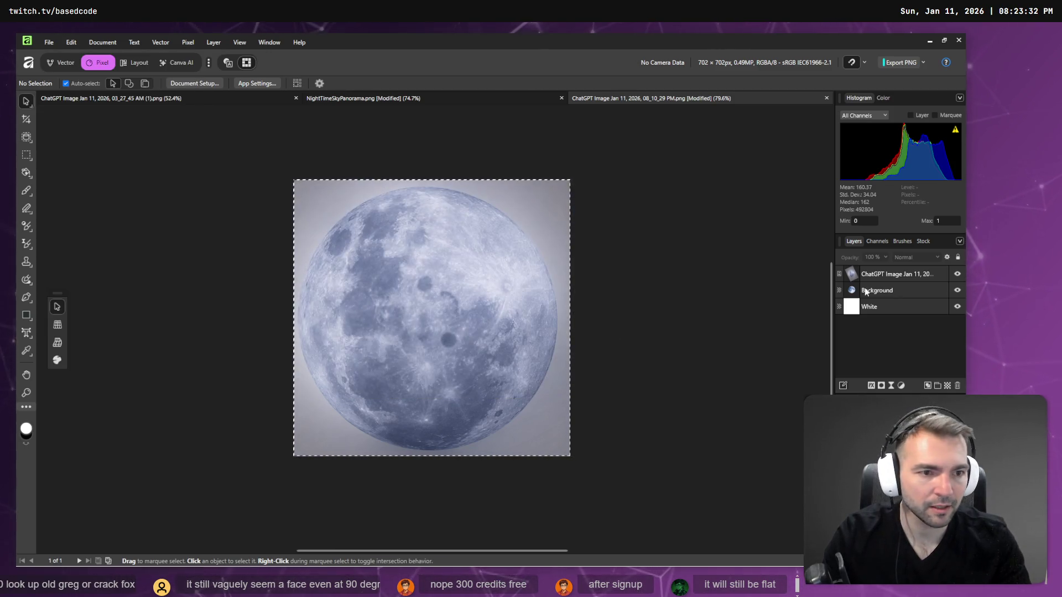
left_click(882, 271)
left_click(49, 42)
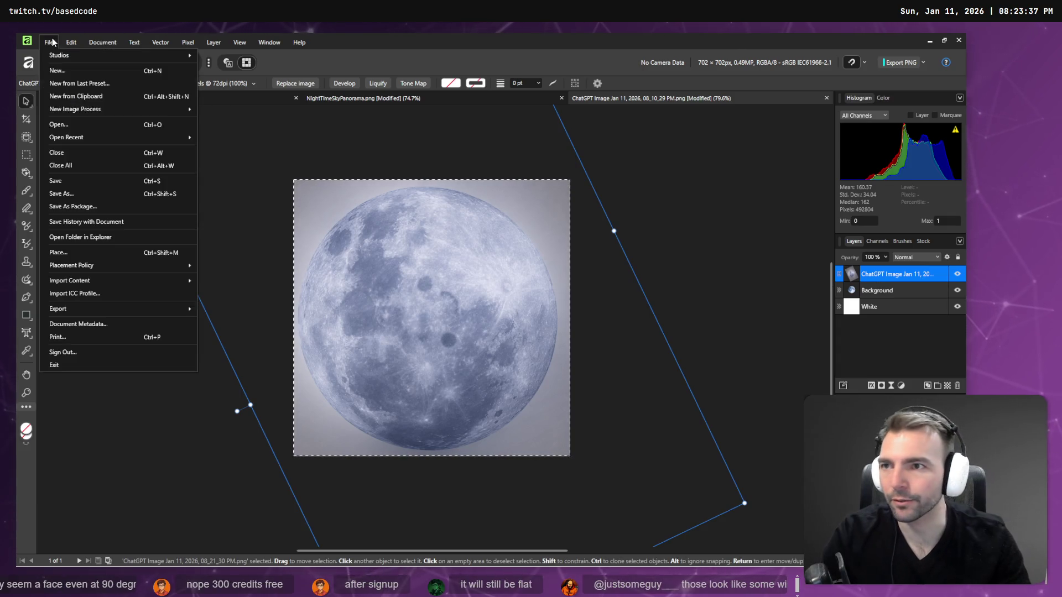
mouse_move(78, 308)
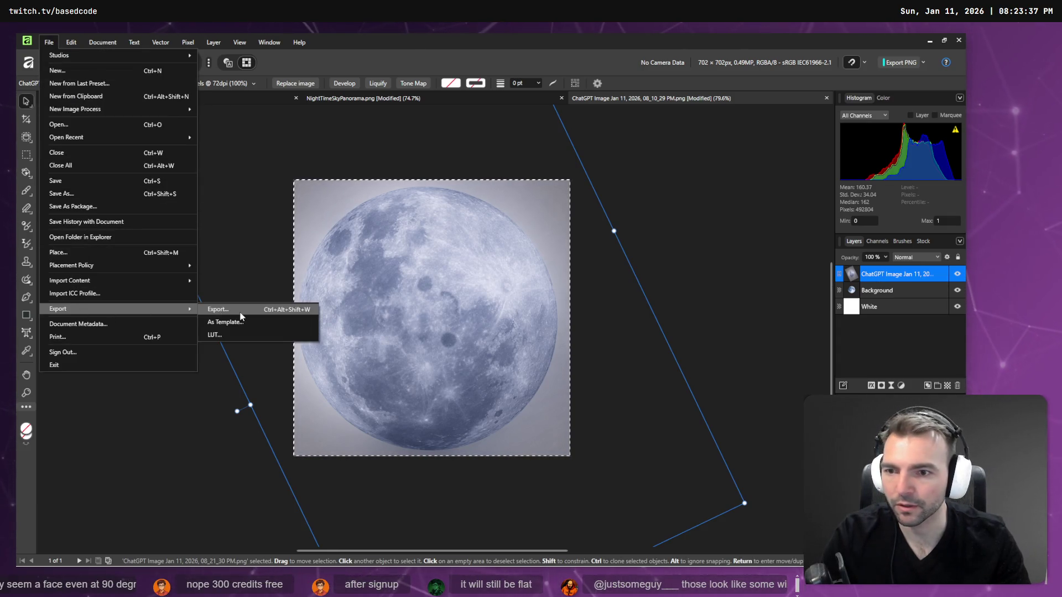
left_click(227, 310)
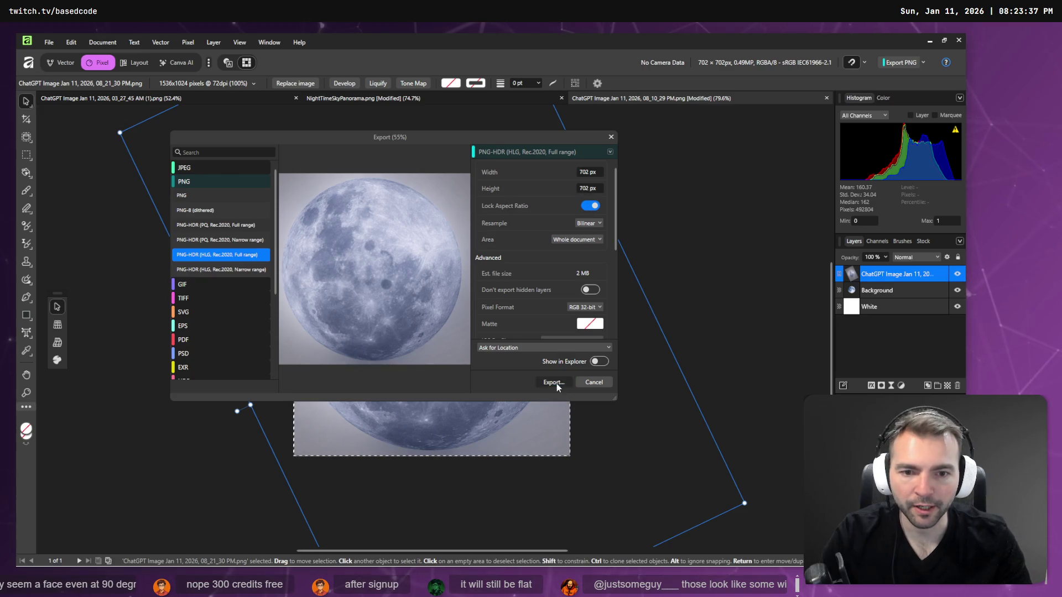
left_click(554, 382)
left_click(427, 213)
left_click(561, 378)
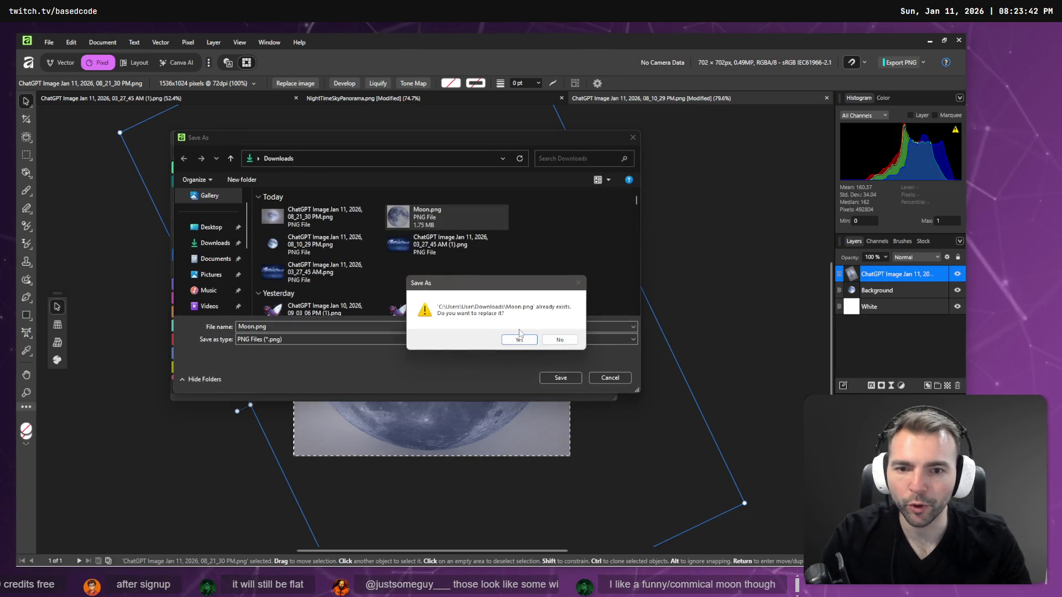
left_click(519, 337)
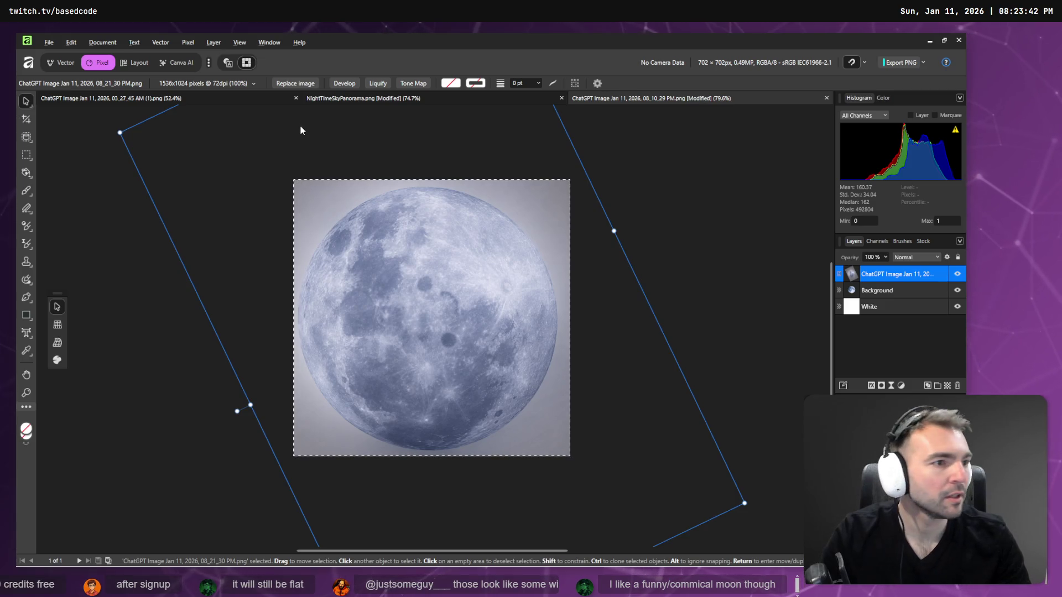
Load Moon.png into Blender's UV editor via Image > Open
key("alt+Tab")
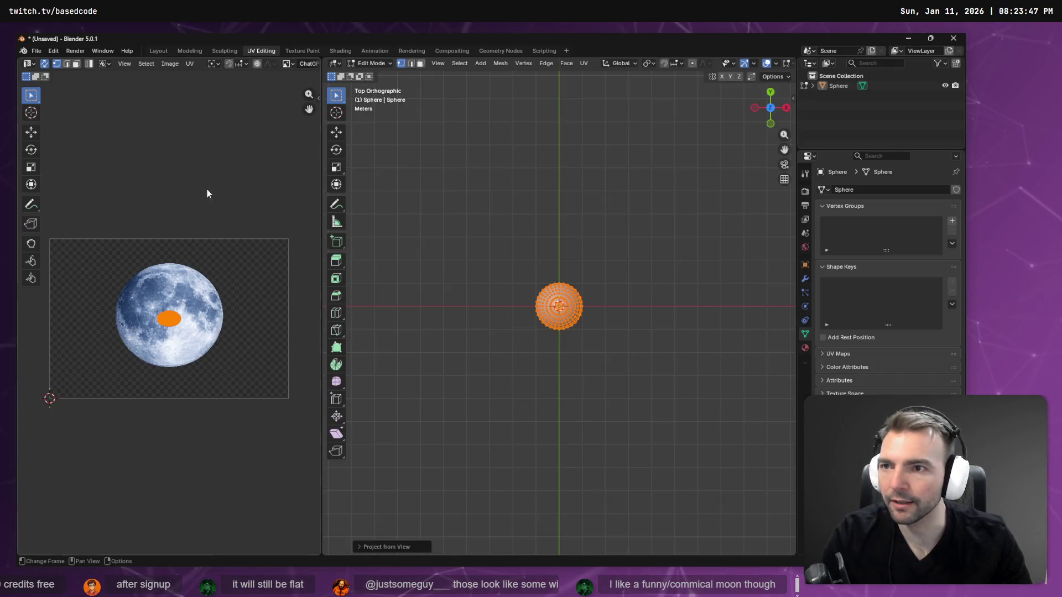
left_click(170, 64)
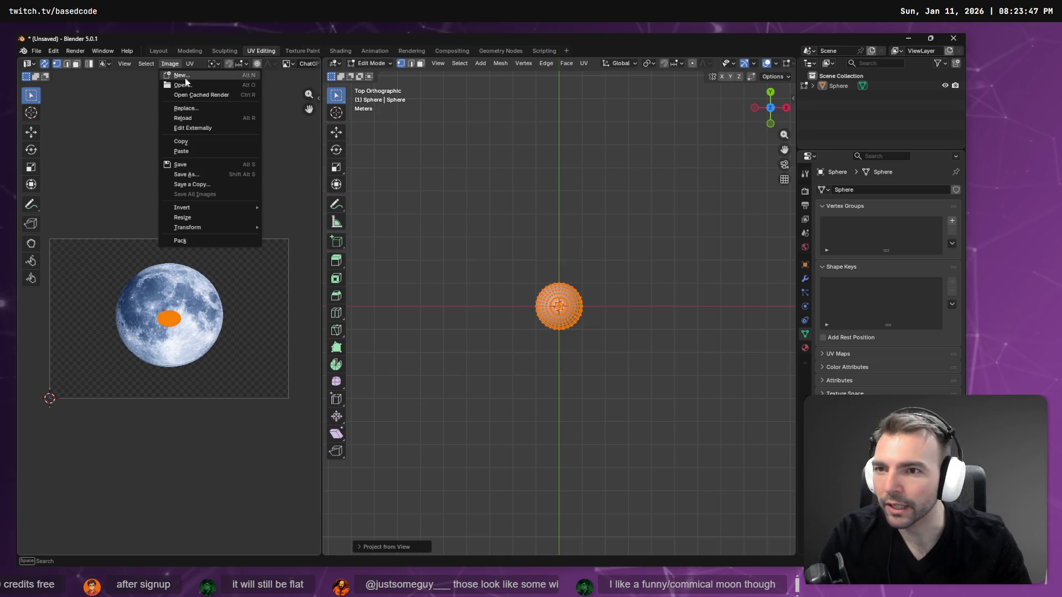
left_click(183, 83)
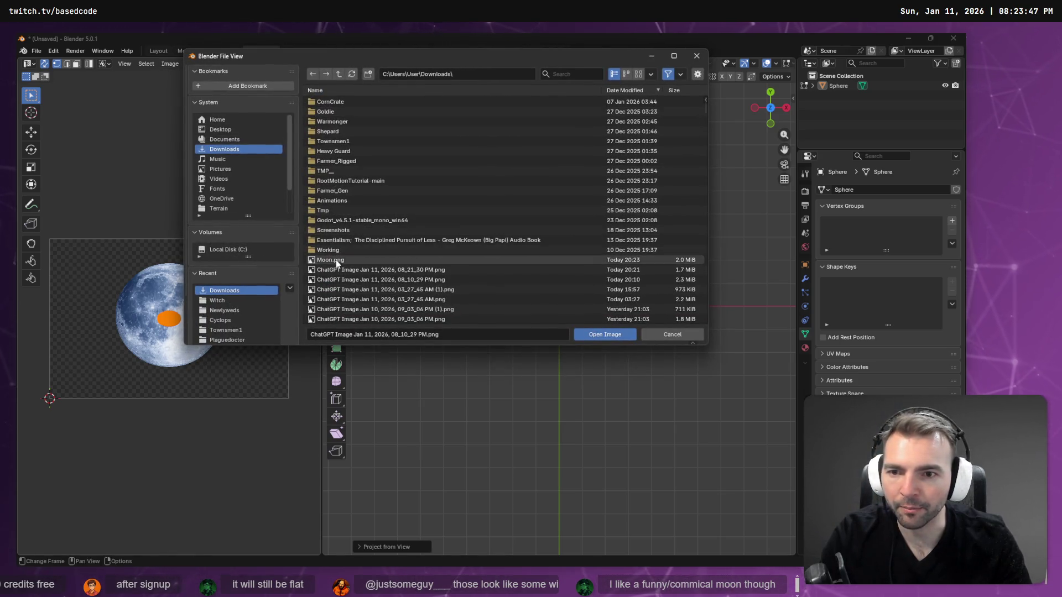
double_click(330, 259)
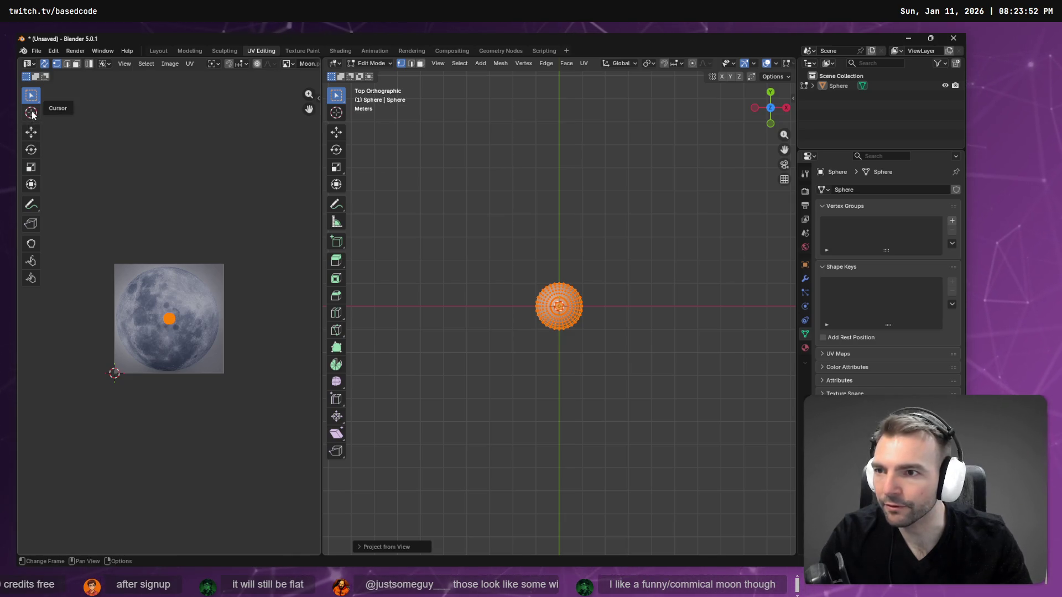
Scale the sphere's UVs up over the moon disc on Moon.png, then switch to Object Mode
left_click(33, 168)
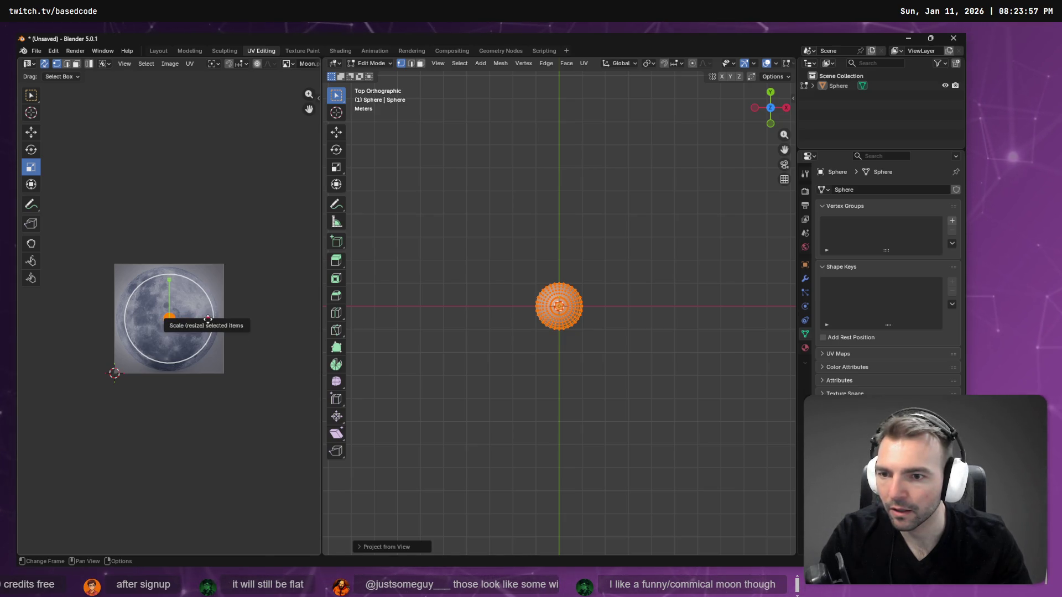
left_click_drag(208, 319, 211, 318)
left_click_drag(223, 271, 221, 256)
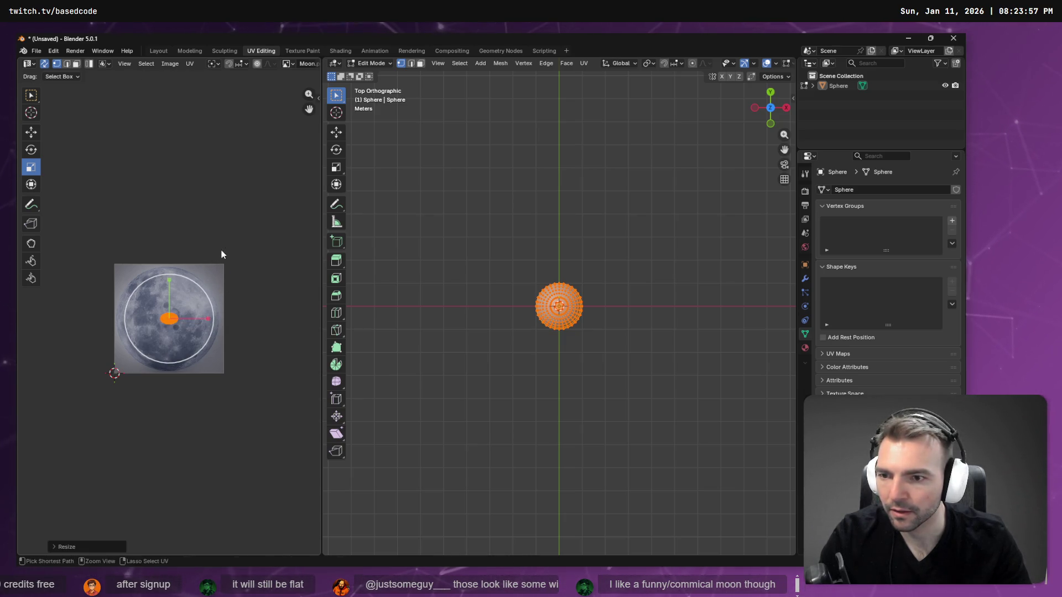
mouse_move(181, 318)
left_mouse_down()
mouse_move(166, 316)
mouse_move(182, 254)
mouse_move(173, 320)
mouse_move(197, 273)
mouse_move(275, 192)
mouse_move(73, 90)
mouse_move(91, 80)
mouse_move(102, 91)
left_mouse_up()
key("Escape")
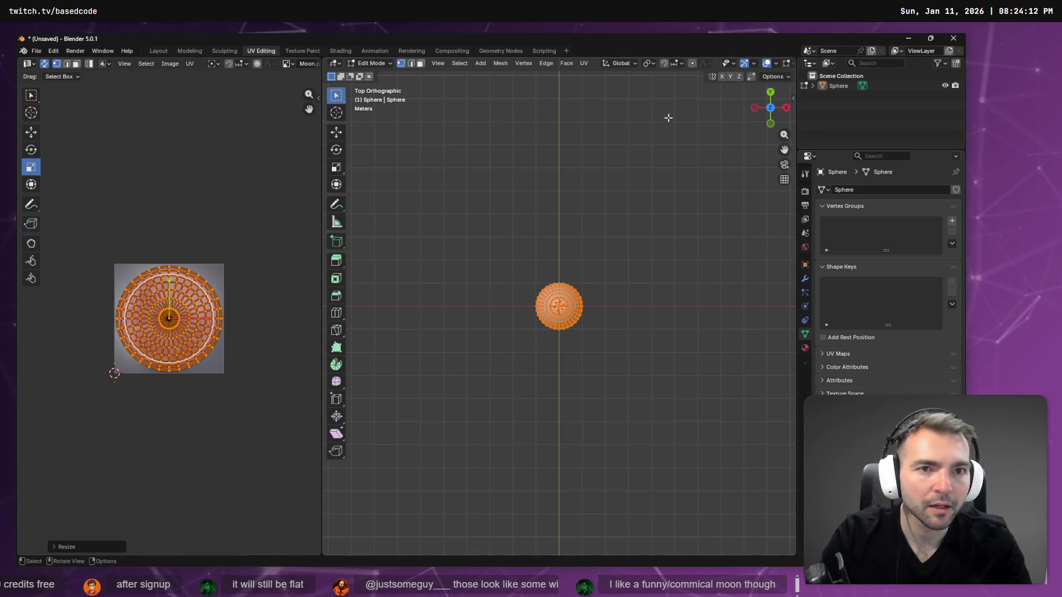
key("Tab")
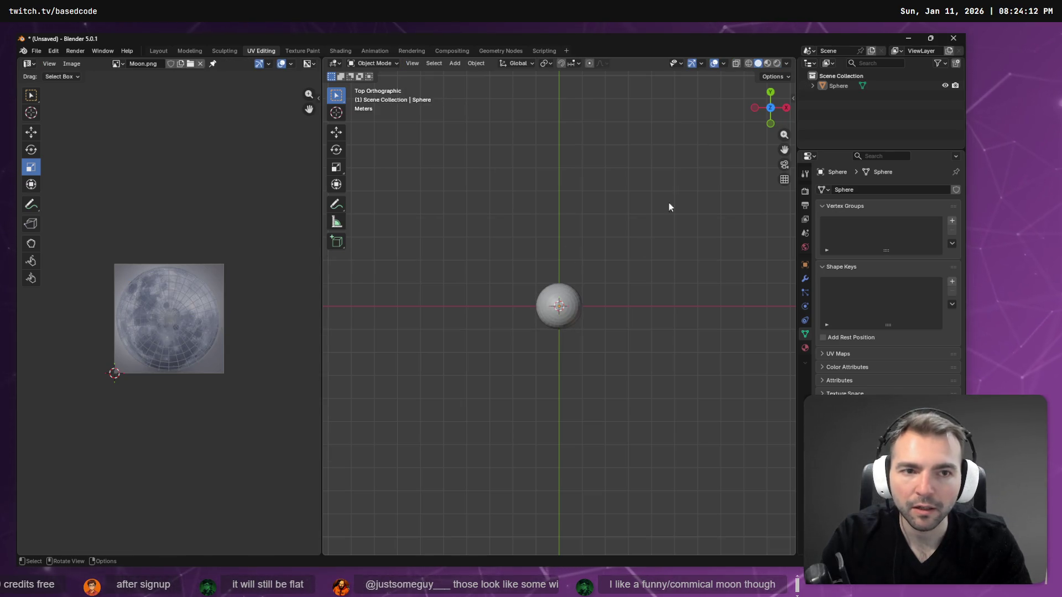
Compare Material Preview and Rendered shading on the sphere from an orbited view, then return to Affinity
left_click(767, 63)
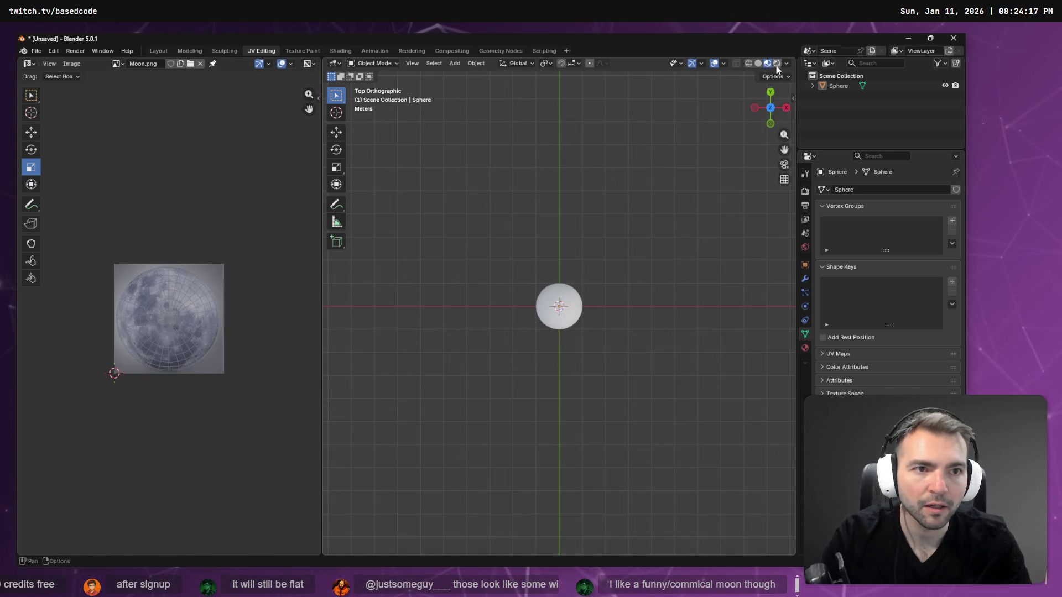
left_click(777, 63)
mouse_move(652, 285)
left_mouse_down()
mouse_move(649, 180)
mouse_move(658, 208)
left_mouse_up()
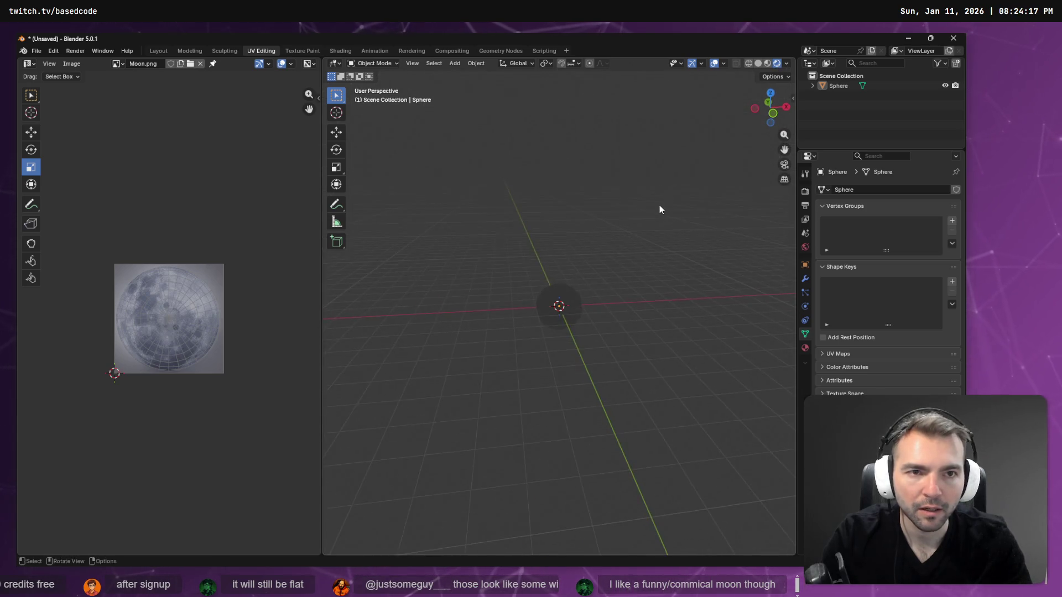
left_click(768, 63)
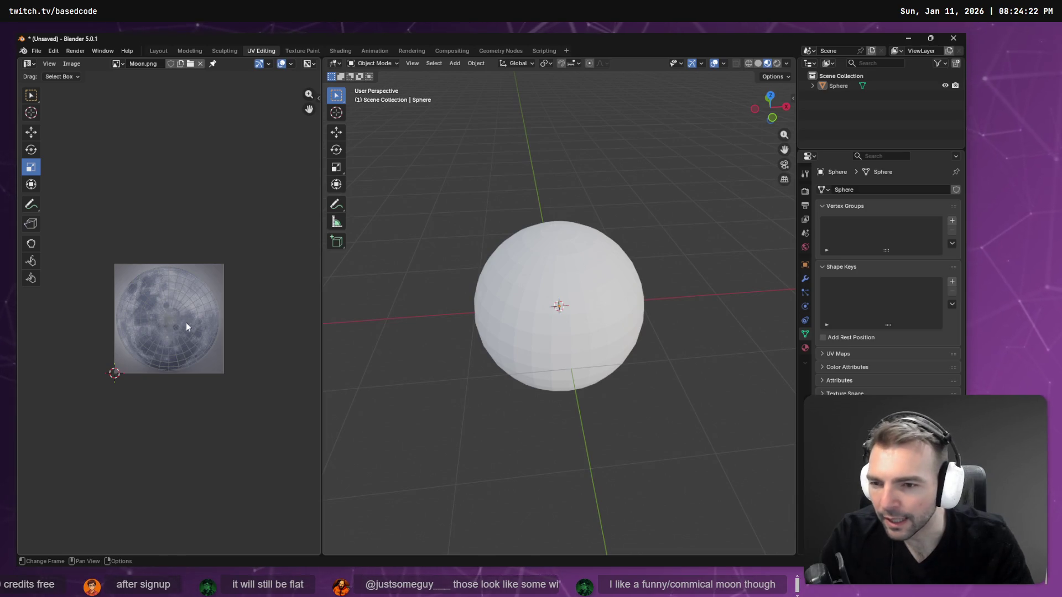
key("alt+Tab")
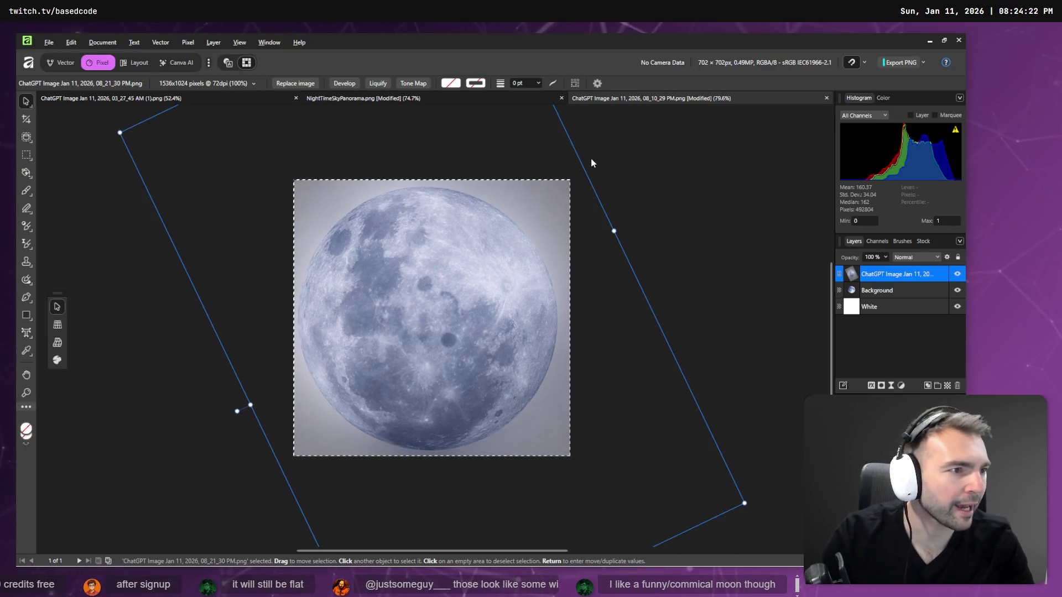
Reply 'done' in the Planar projection ChatGPT chat to get Step 6 on material assignment
key("alt+Tab")
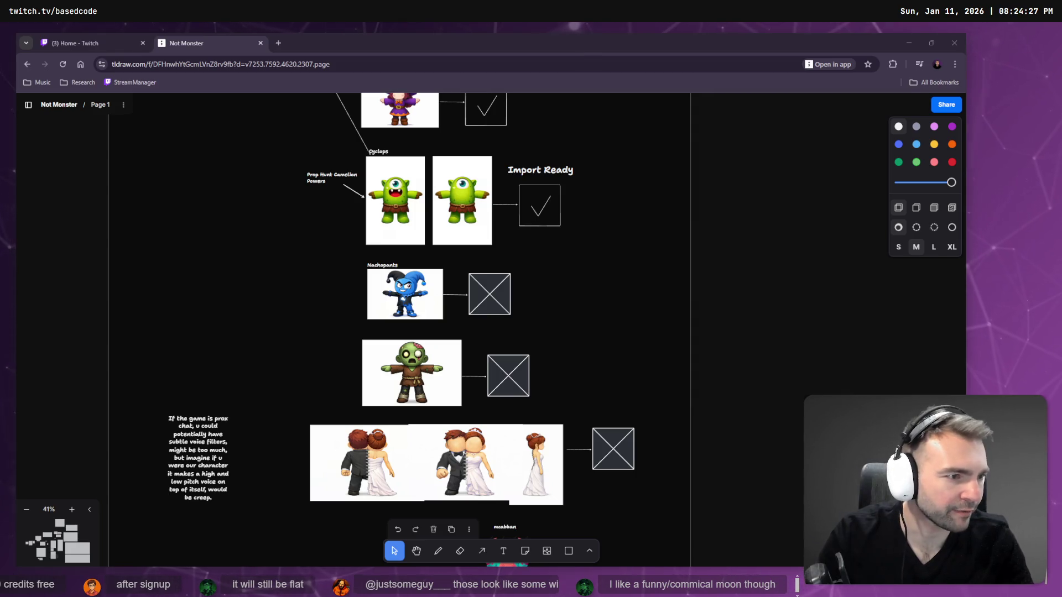
key("alt+Tab")
left_click(735, 45)
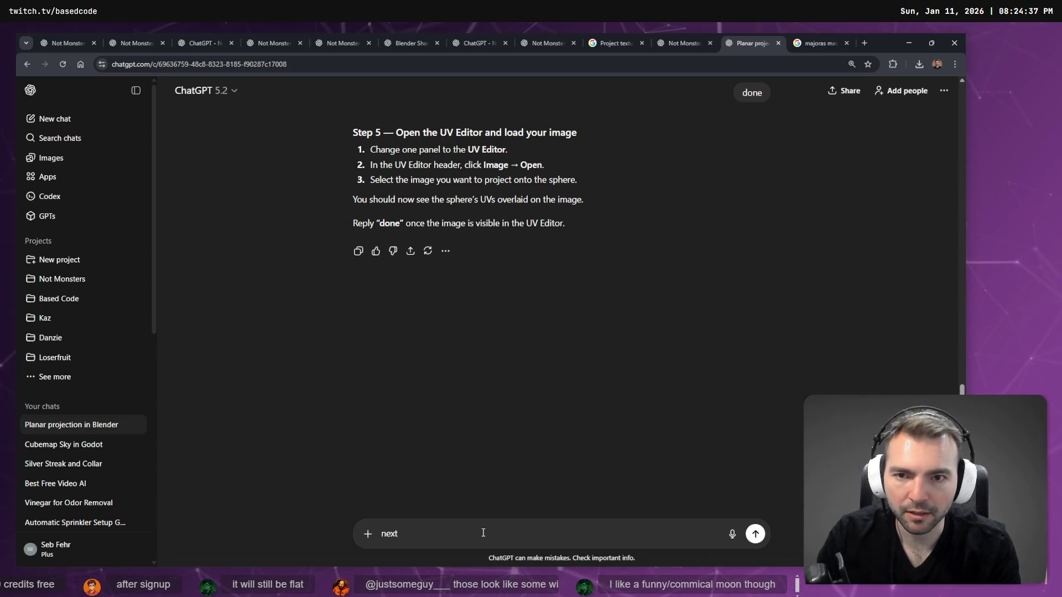
type("done")
key("Return")
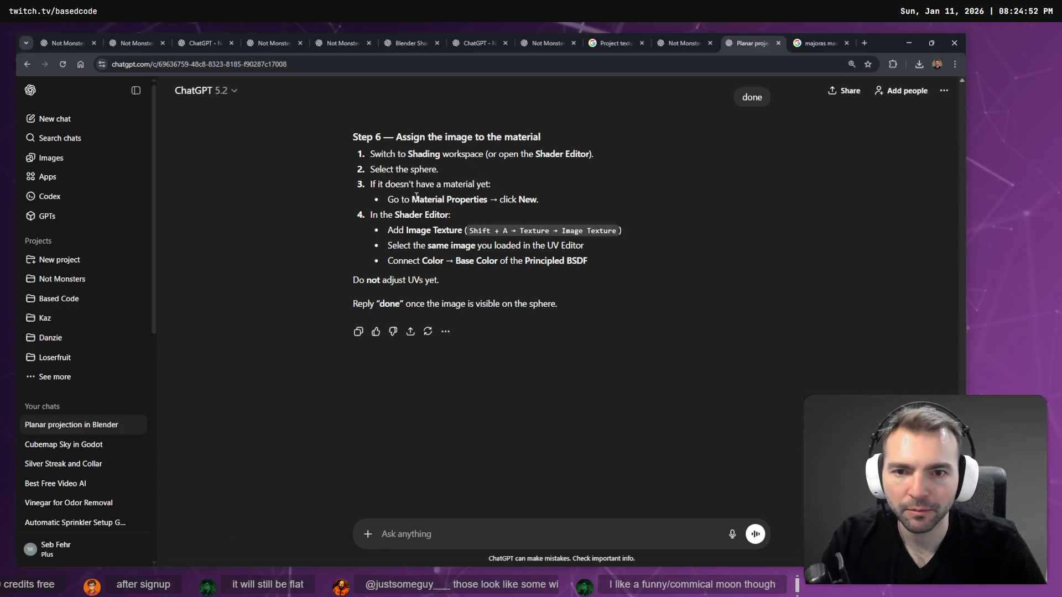
Return to Blender and switch to the Shading workspace
key("alt+Tab")
key("alt+Tab")
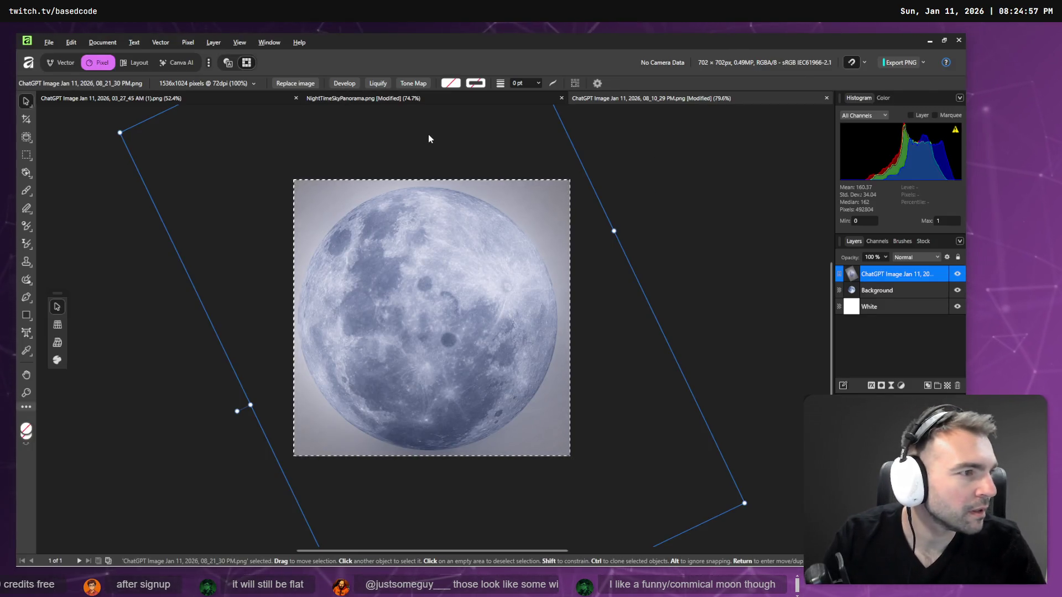
key("alt+Tab")
left_click(340, 51)
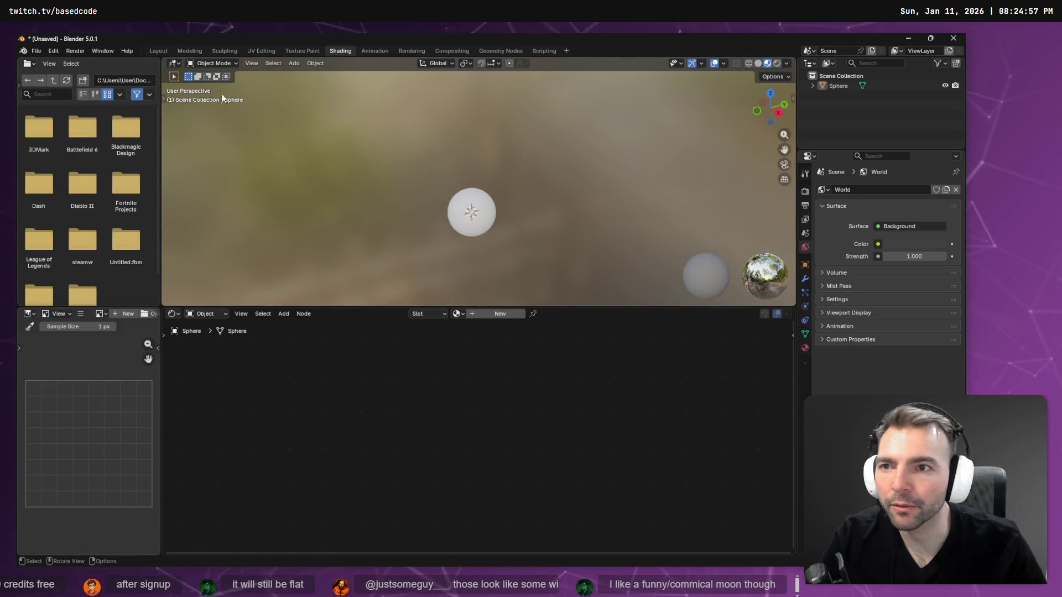
Add a new material to the sphere in Material Properties and compare with ChatGPT's instructions
left_click(297, 63)
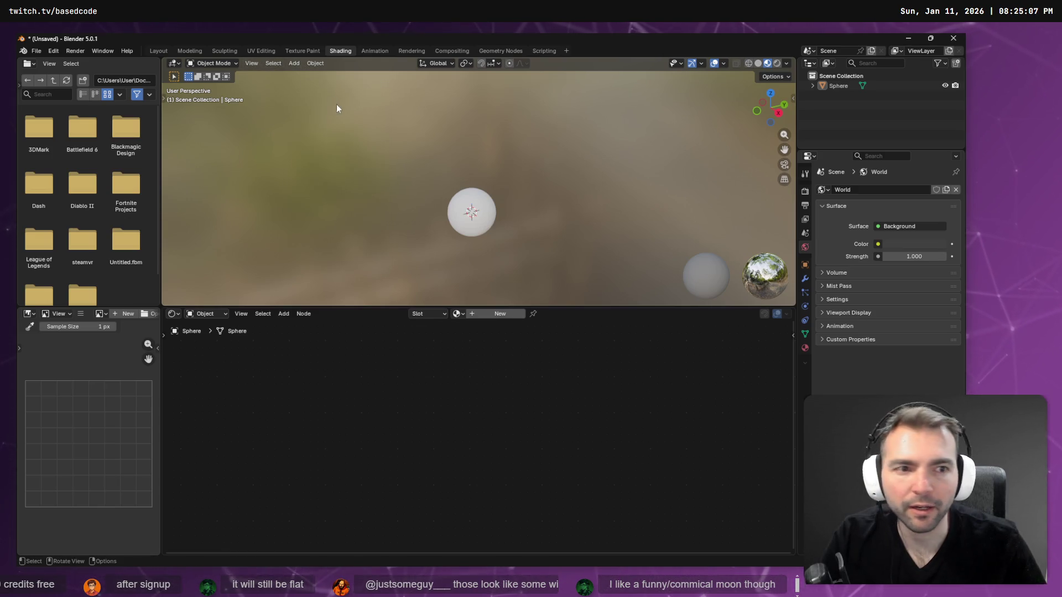
left_click(805, 349)
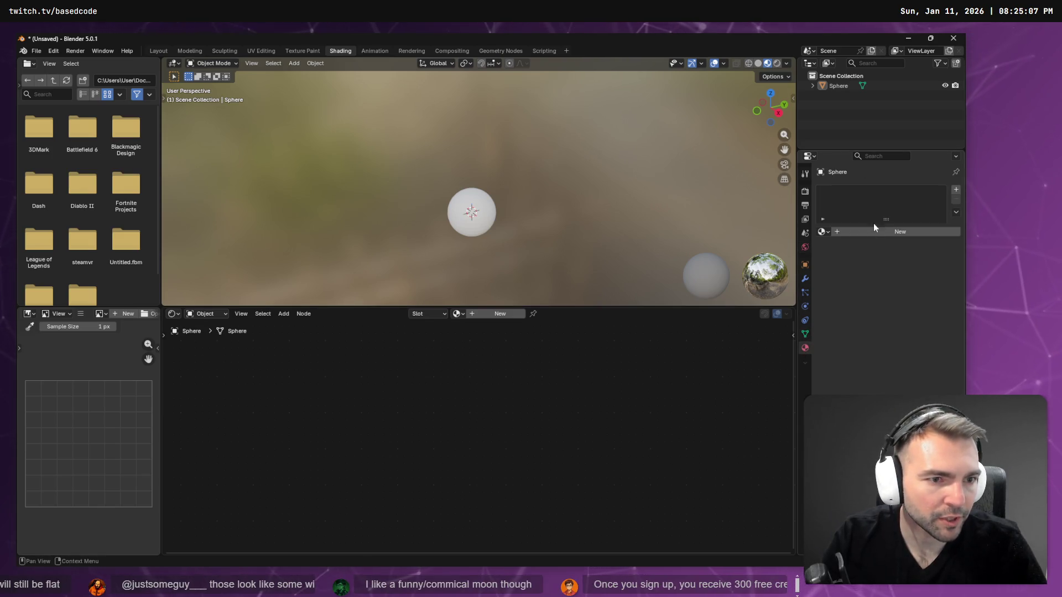
left_click(894, 231)
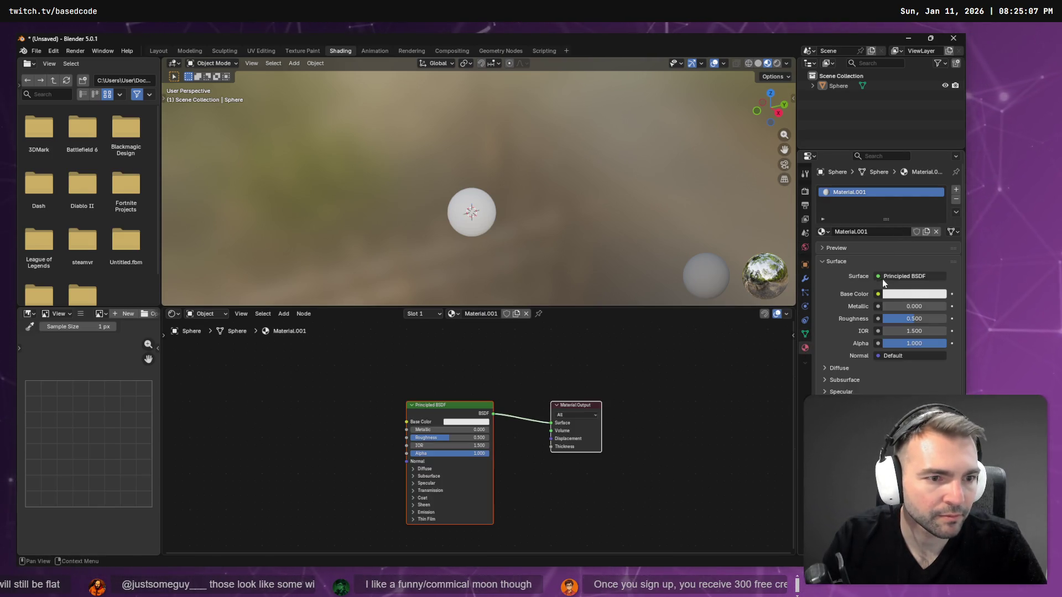
key("alt+Tab")
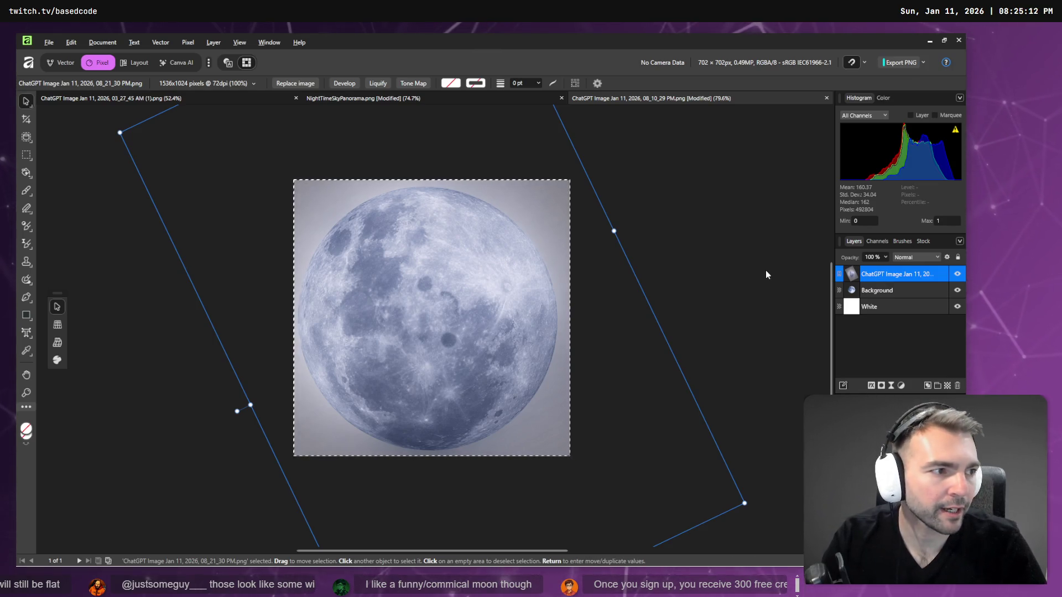
key("alt+Tab")
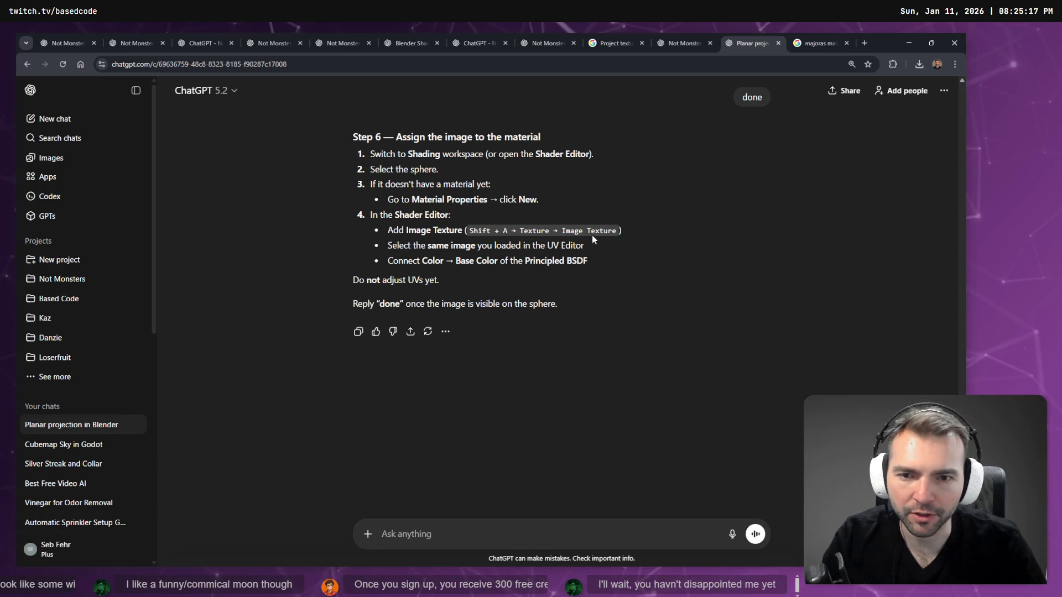
key("alt+Tab")
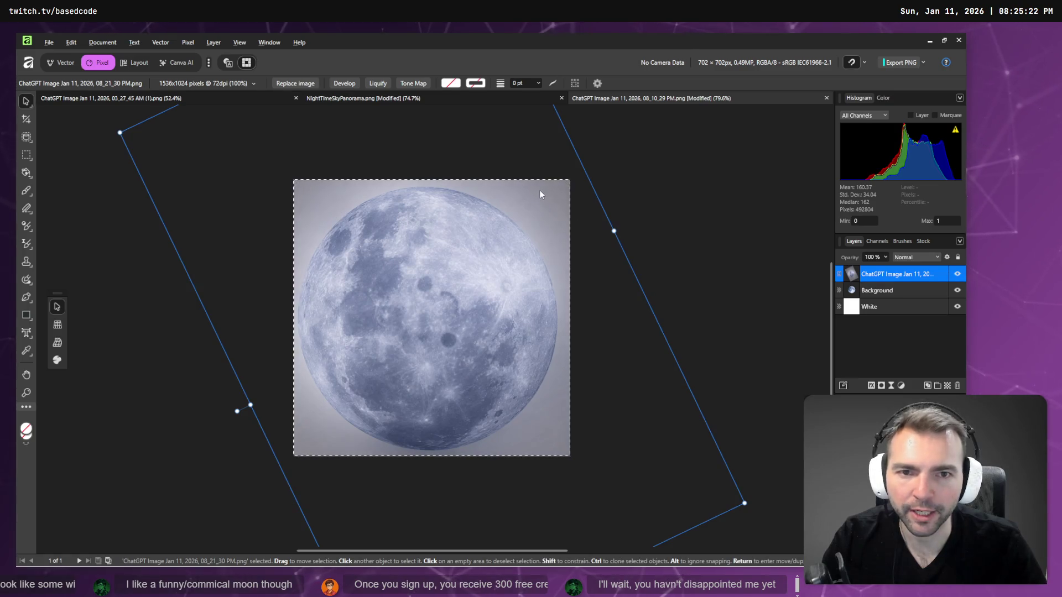
key("alt+Tab")
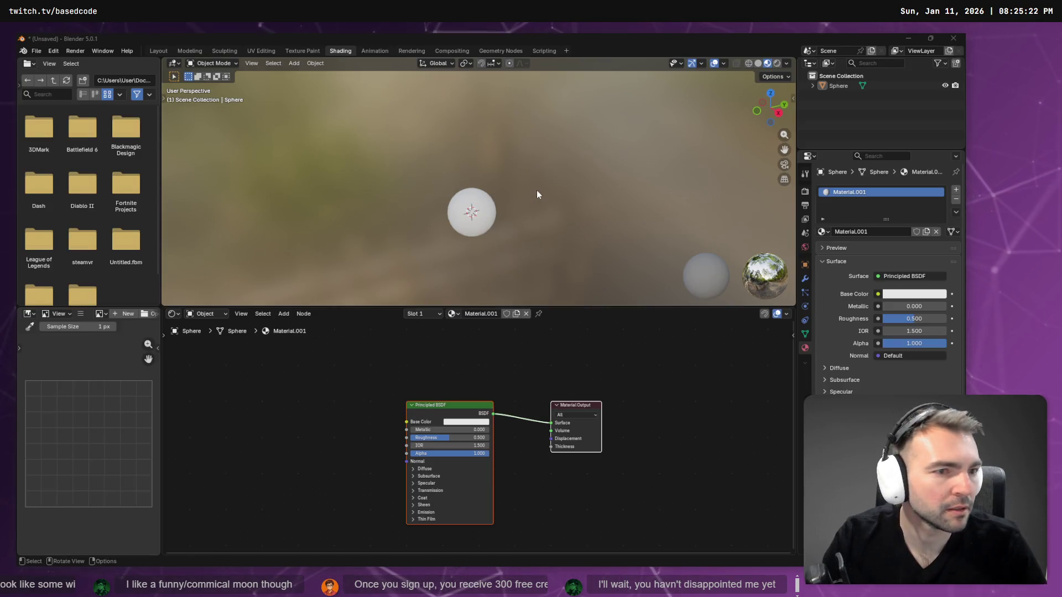
Undo the newly created material, leaving the sphere's shader editor empty
left_click(314, 367)
key("ctrl+z")
key("ctrl+z")
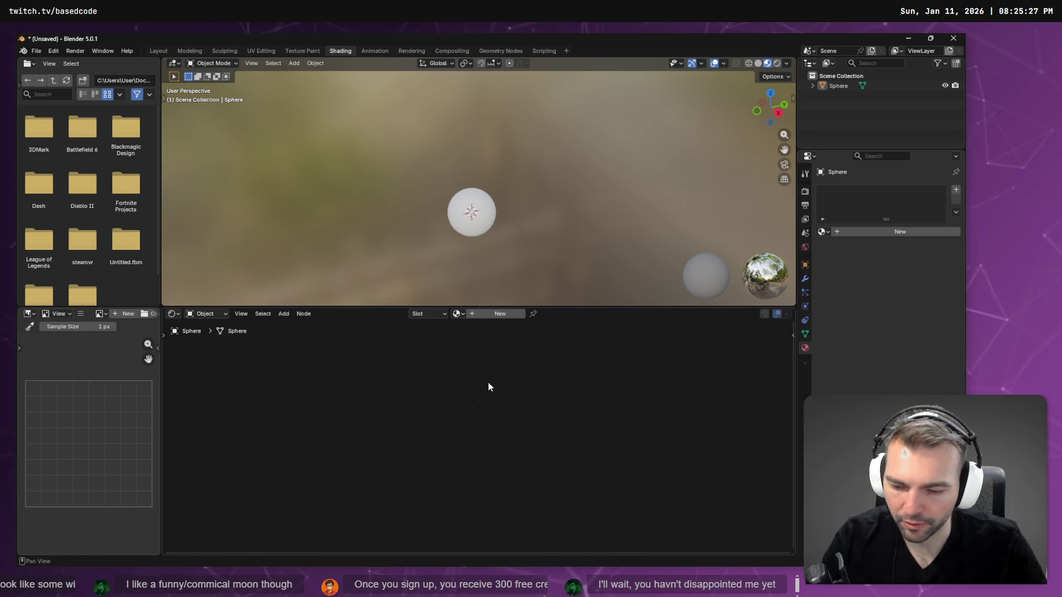
key("shift+a")
mouse_move(470, 452)
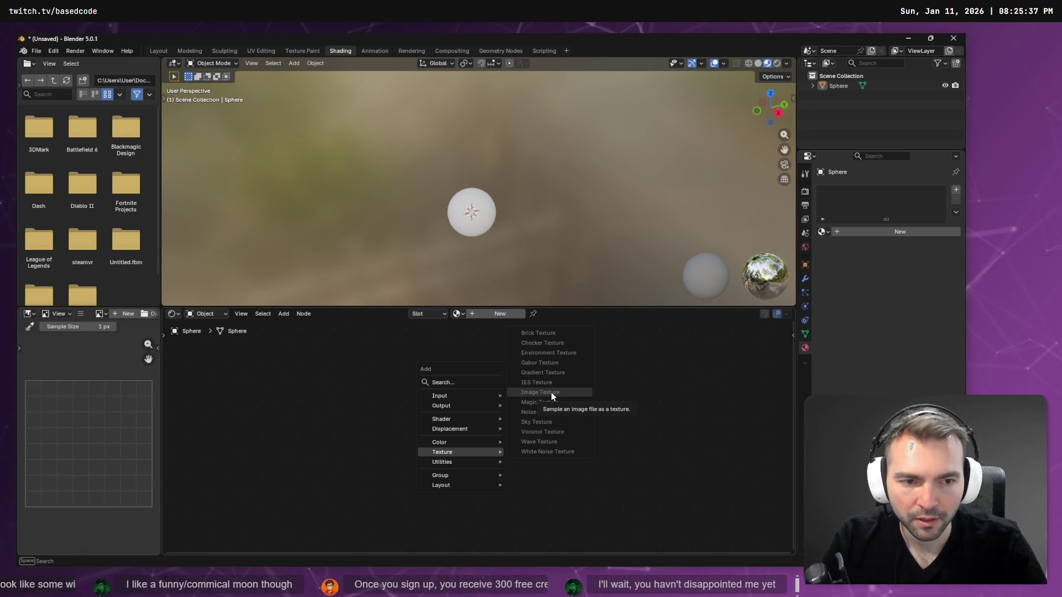
Create a new material and link an Image Texture node's Color to Principled BSDF Base Color
left_click(849, 232)
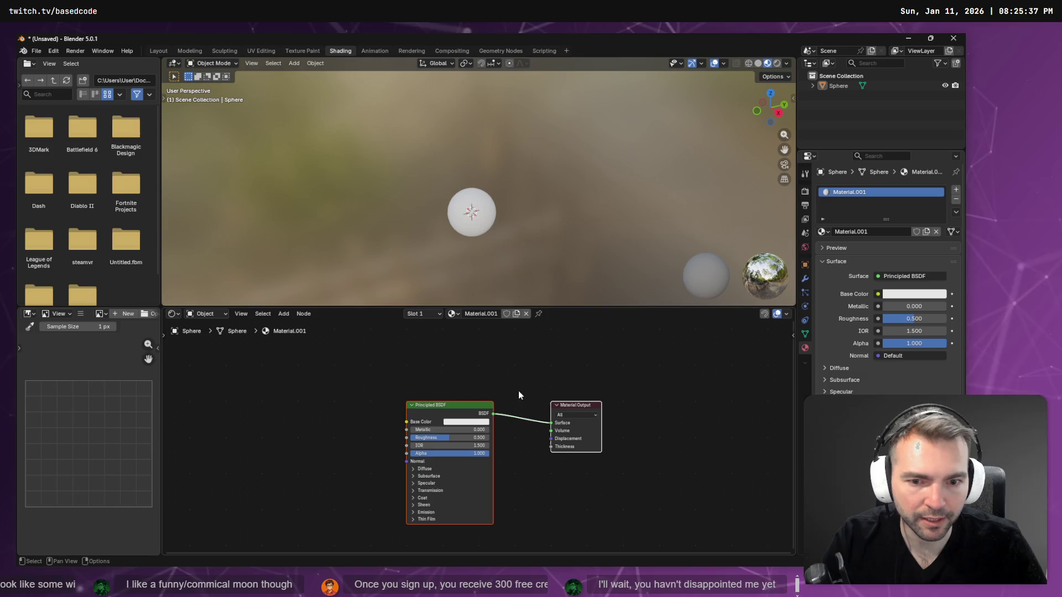
key("shift+a")
mouse_move(430, 437)
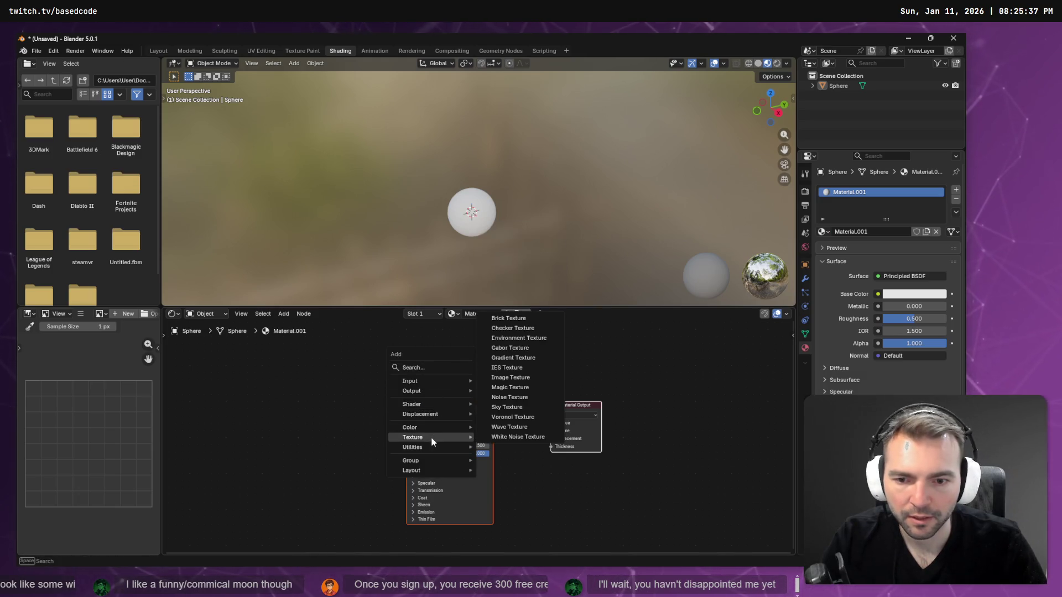
left_click(520, 379)
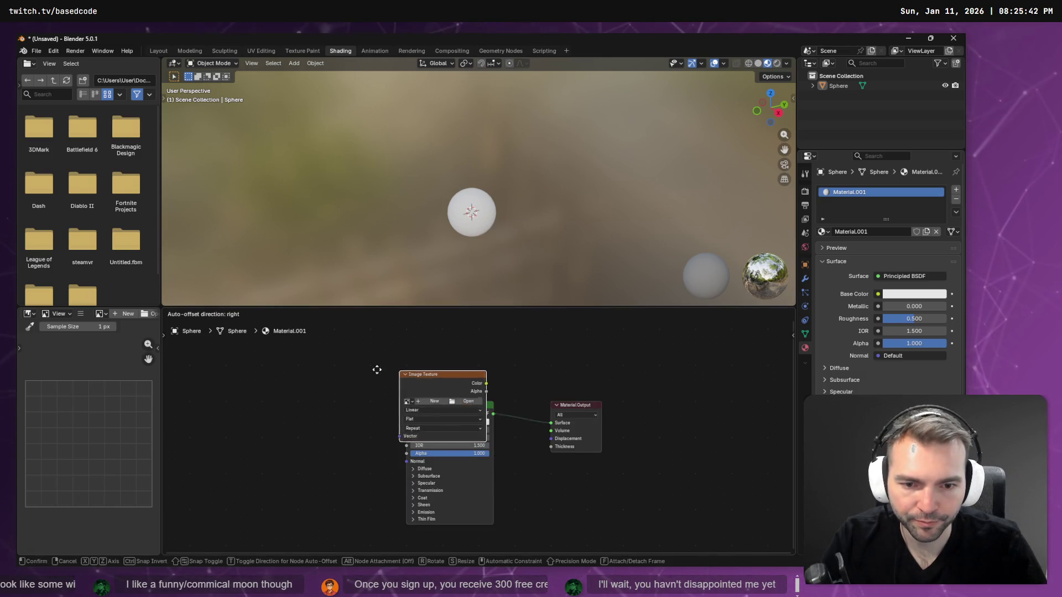
left_click(413, 377)
scroll(414, 377, "up", 2)
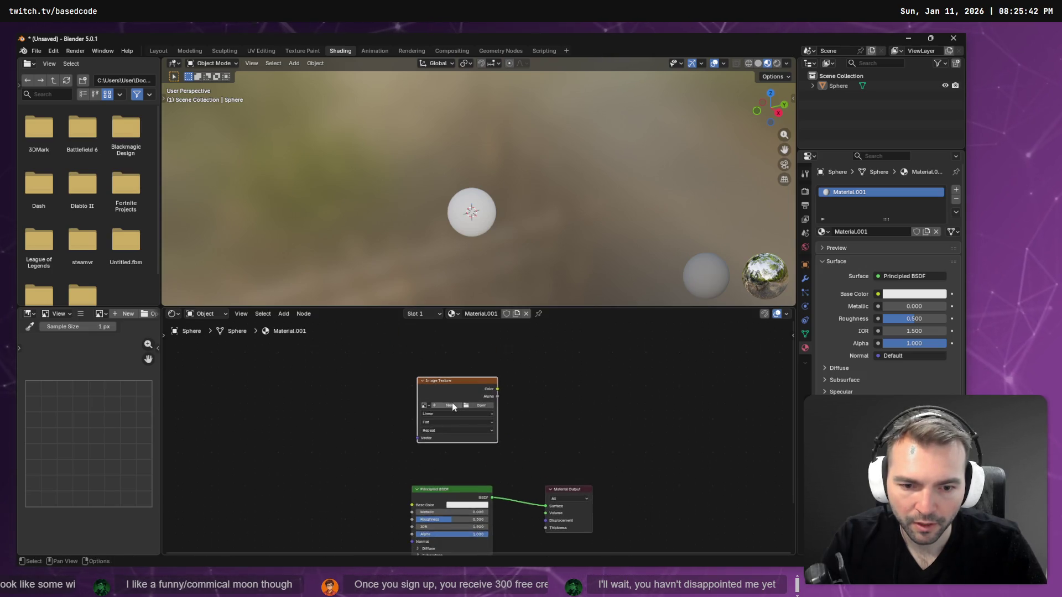
scroll(593, 383, "down", 3)
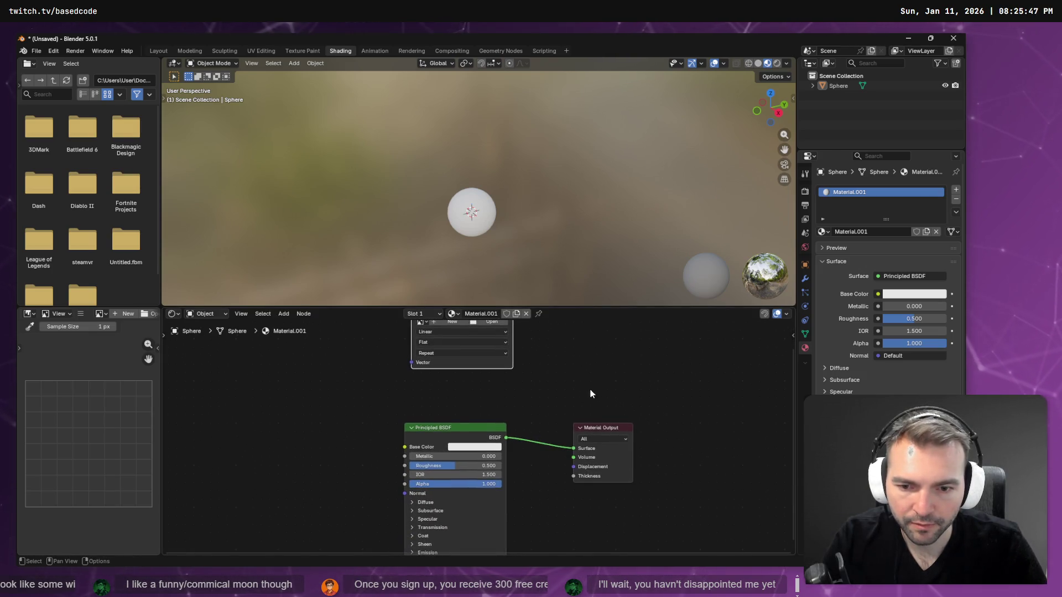
scroll(581, 391, "left", 3)
scroll(590, 406, "up", 4)
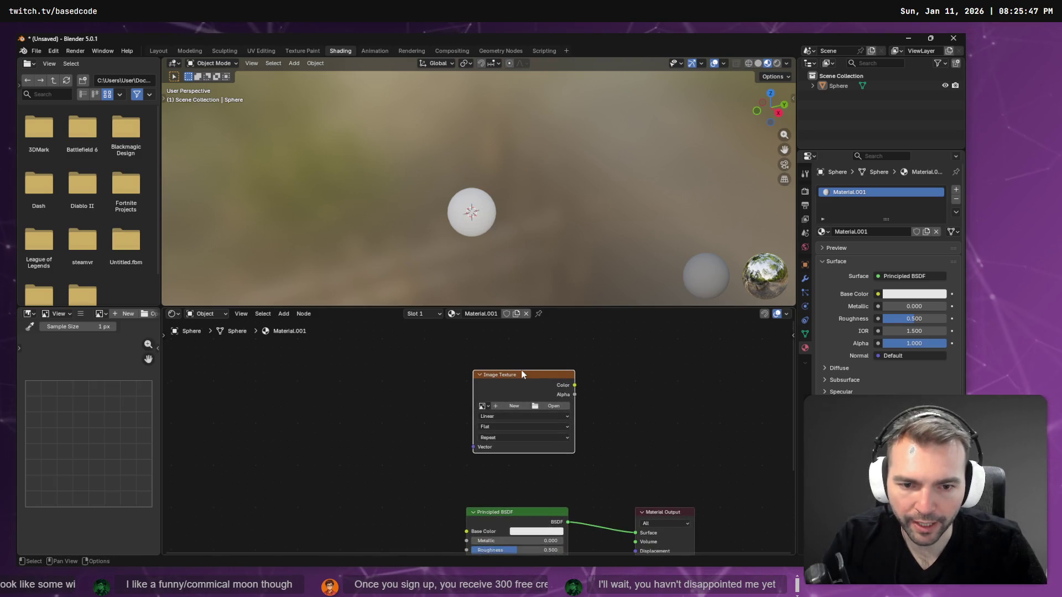
mouse_move(521, 375)
left_mouse_down()
mouse_move(373, 433)
mouse_move(369, 462)
mouse_move(384, 368)
mouse_move(404, 419)
left_mouse_up()
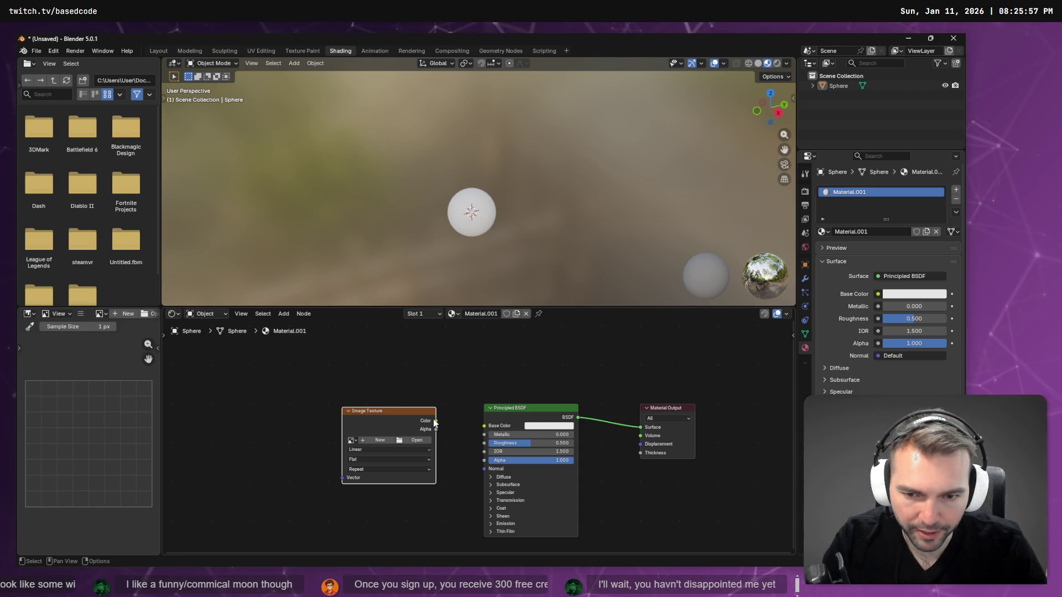
left_click_drag(479, 431, 479, 431)
Check the ChatGPT instructions, then open the image file browser from the Image Texture node
key("alt+Tab")
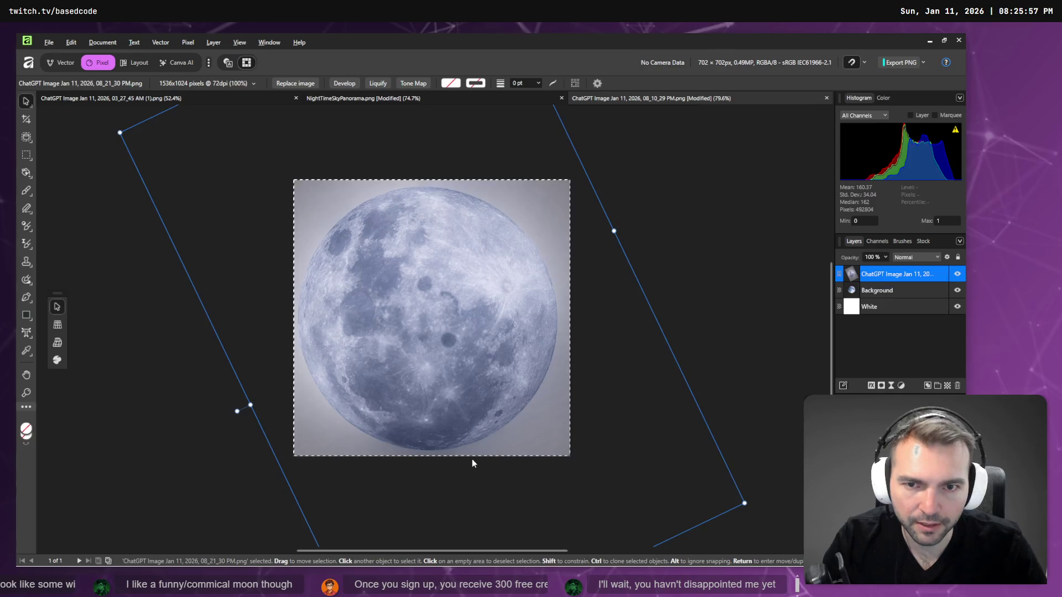
key("alt+Tab")
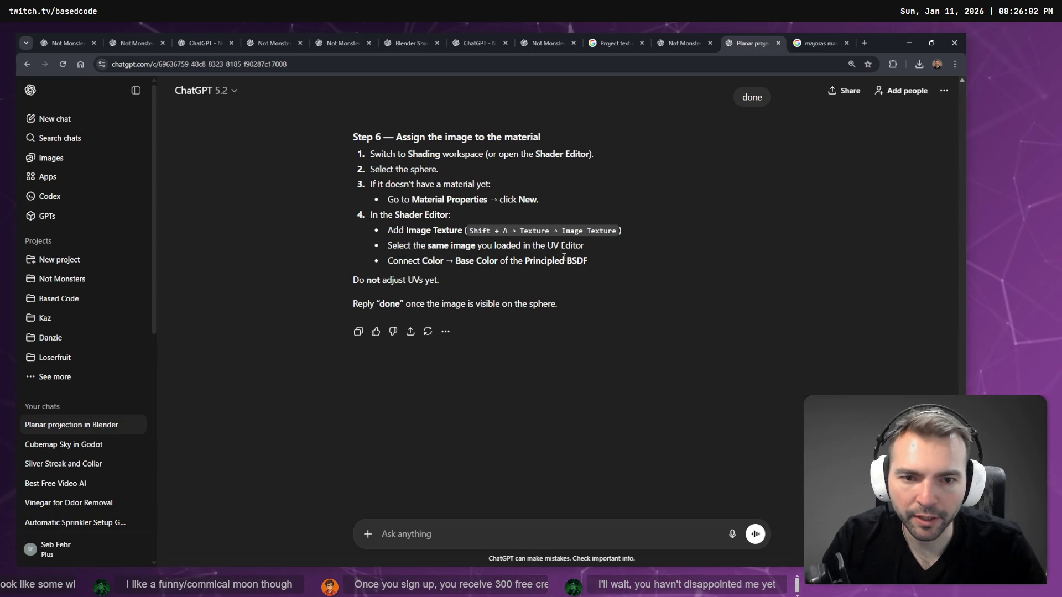
key("alt+Tab")
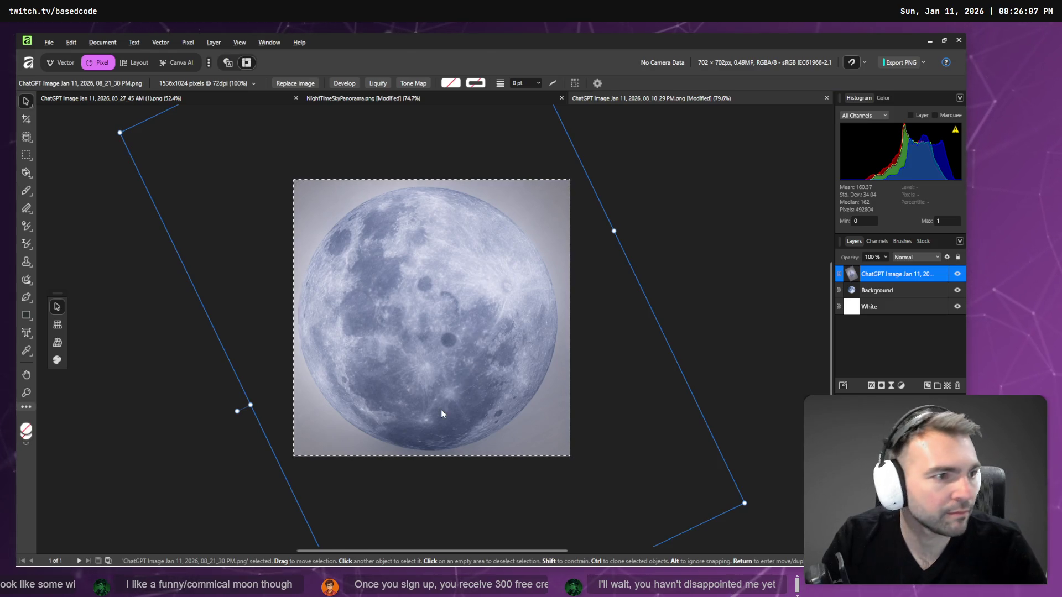
key("alt+Tab")
left_click(406, 440)
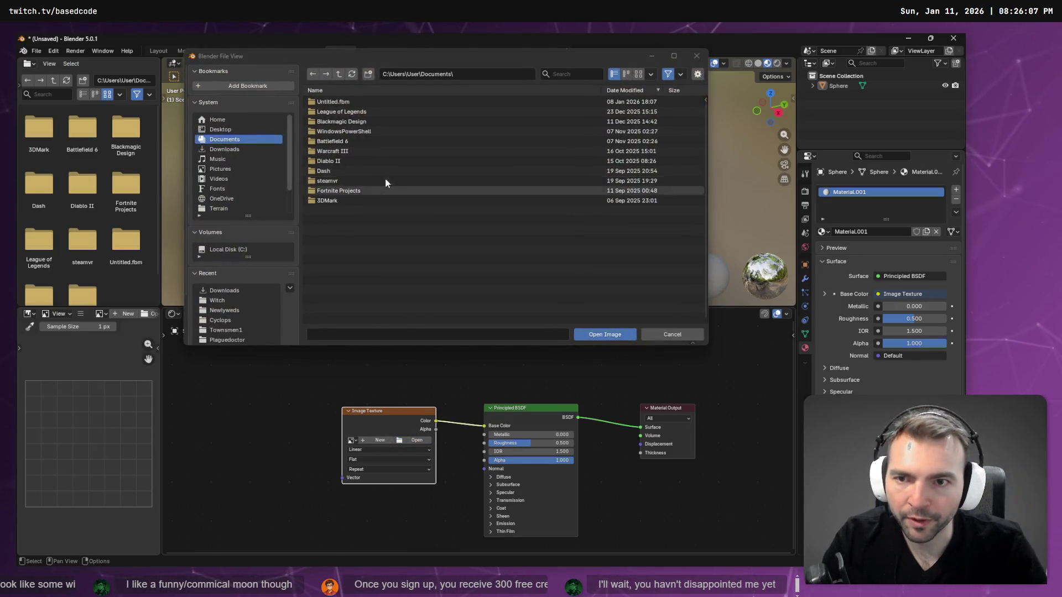
Load Moon.png from Downloads into the Image Texture, view the textured sphere, then go to UV Editing
left_click(232, 150)
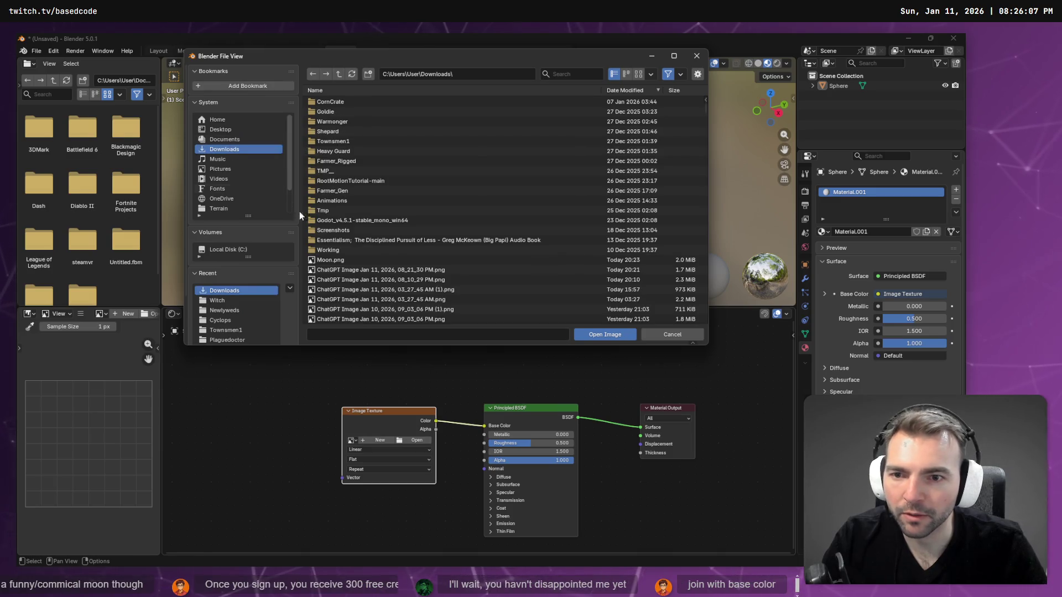
double_click(326, 260)
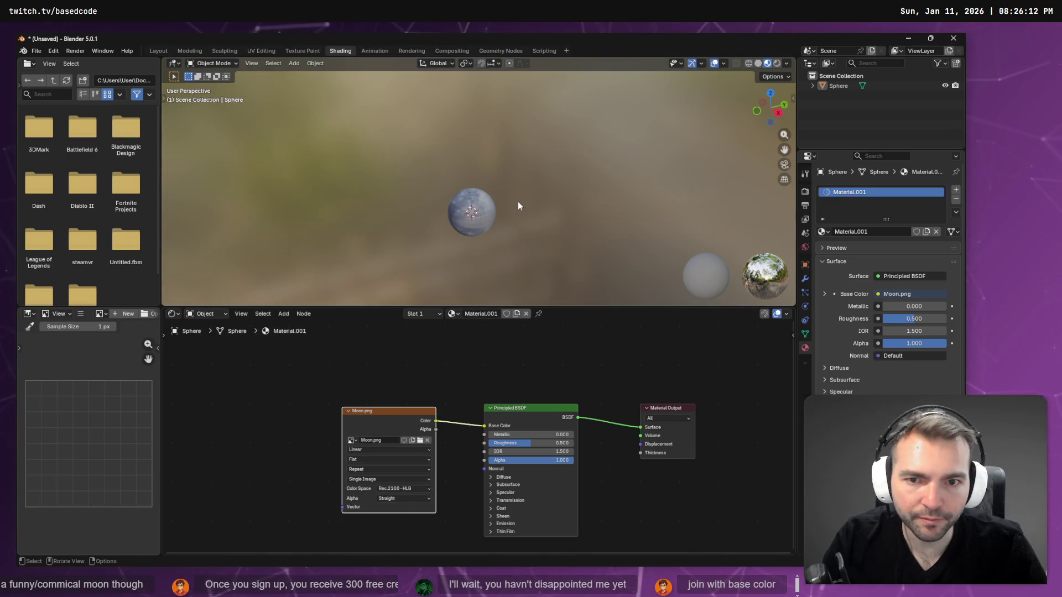
mouse_move(500, 224)
left_mouse_down()
mouse_move(627, 271)
mouse_move(446, 247)
mouse_move(424, 208)
mouse_move(419, 278)
left_mouse_up()
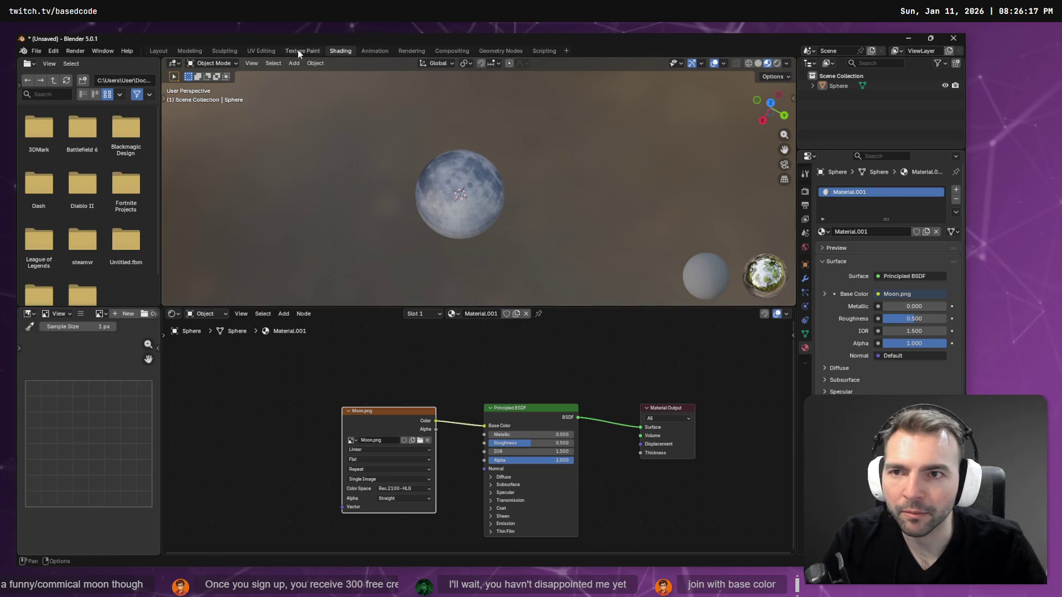
left_click(262, 51)
Select all of the sphere's UVs and slightly rescale the layout
key("c")
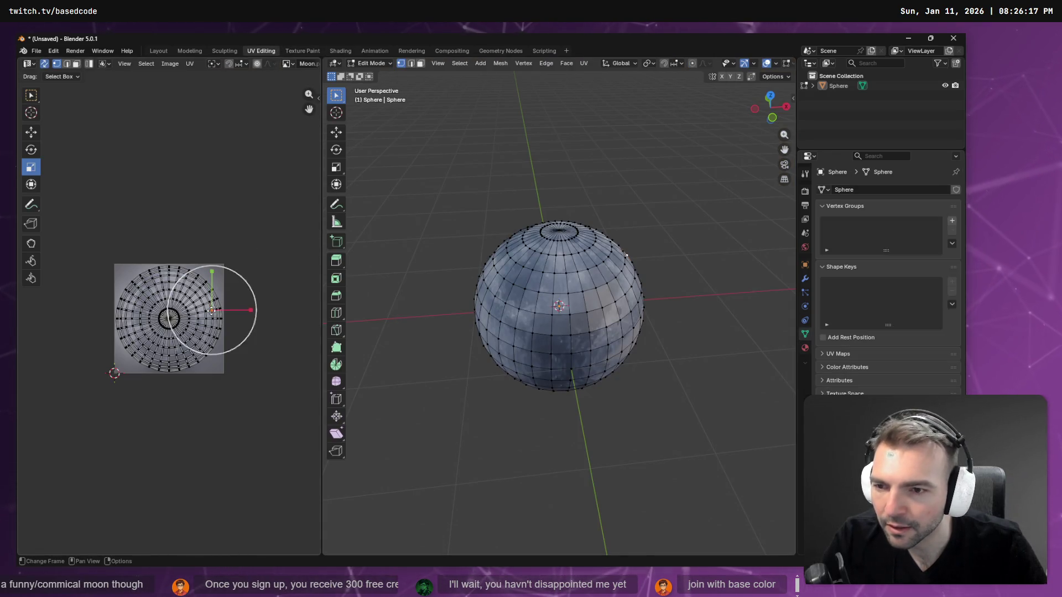
key("Escape")
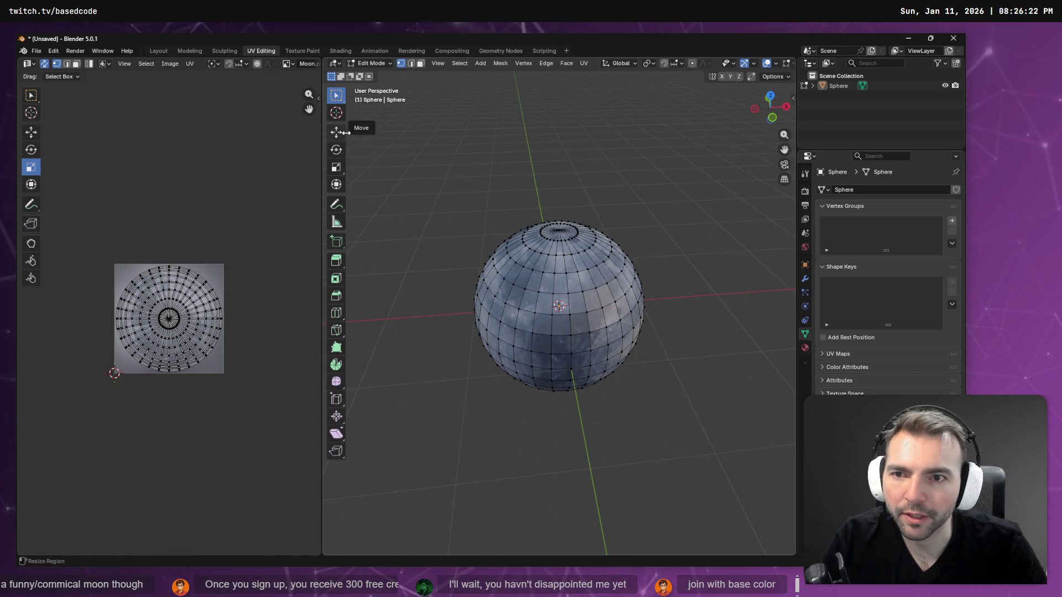
left_click(460, 63)
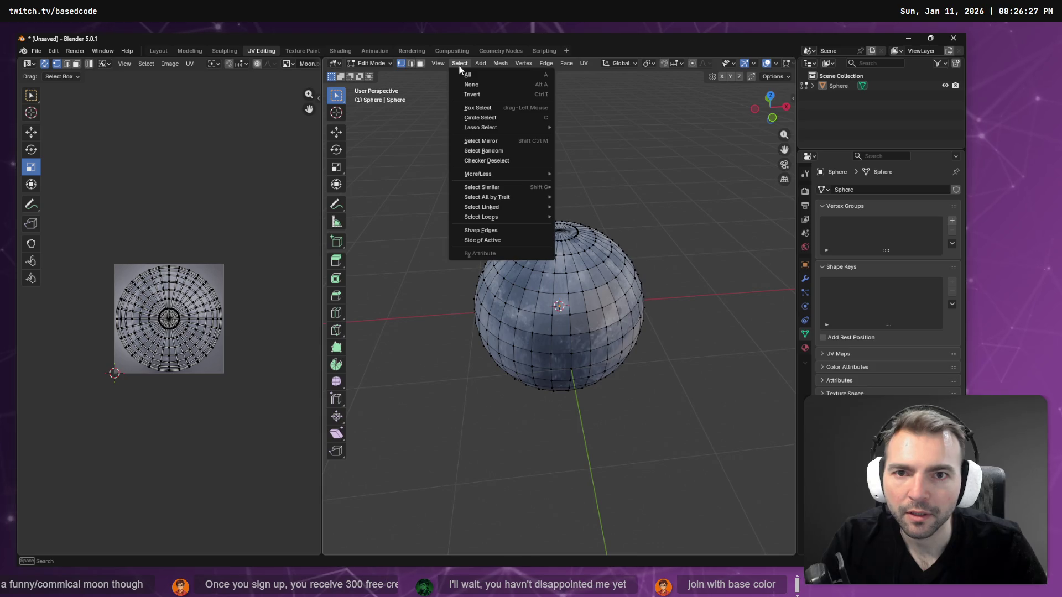
left_click(463, 75)
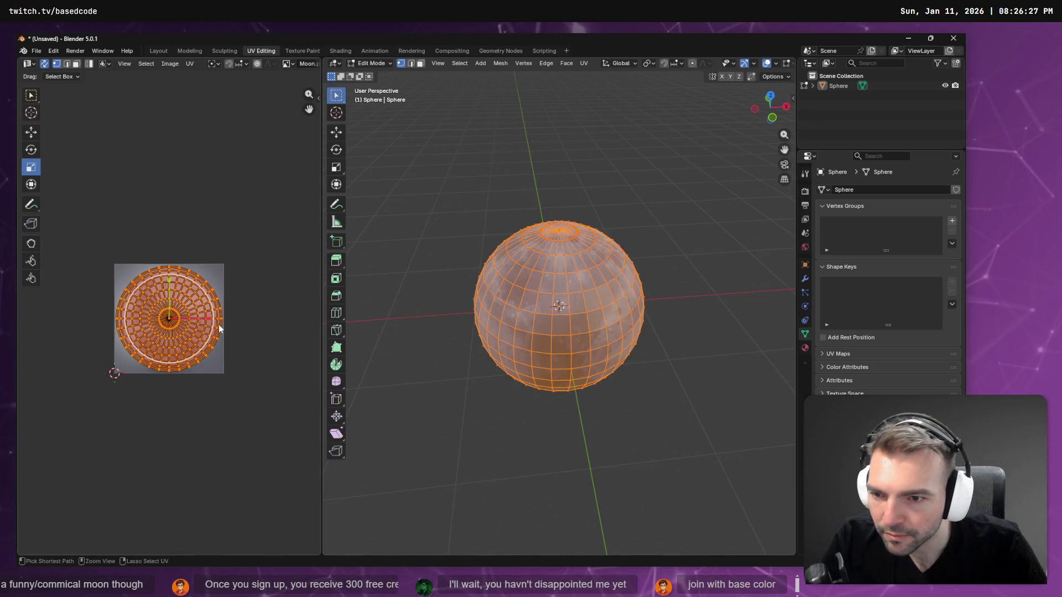
key("r")
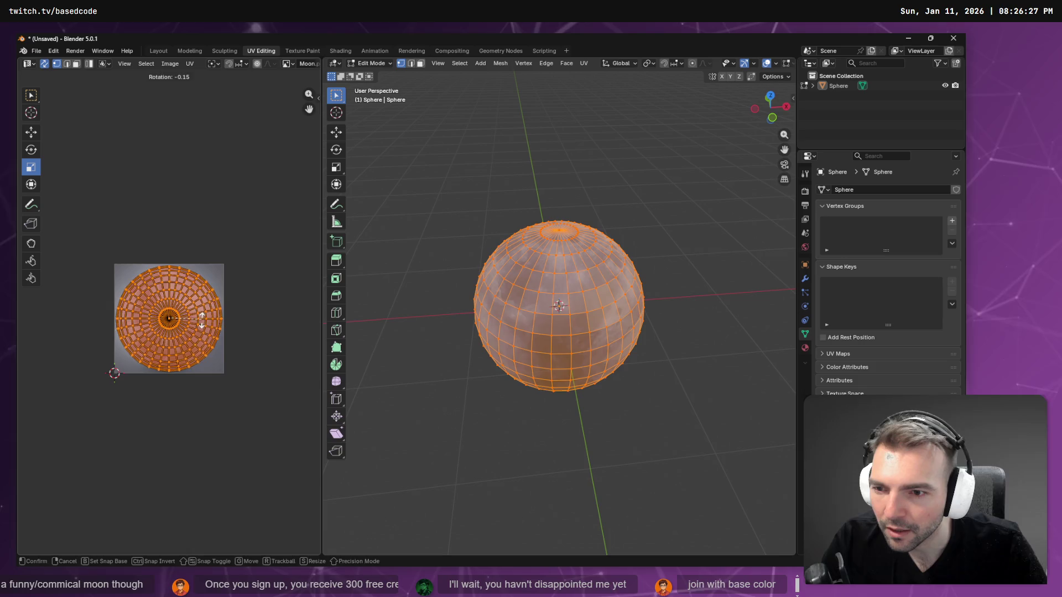
right_click(204, 318)
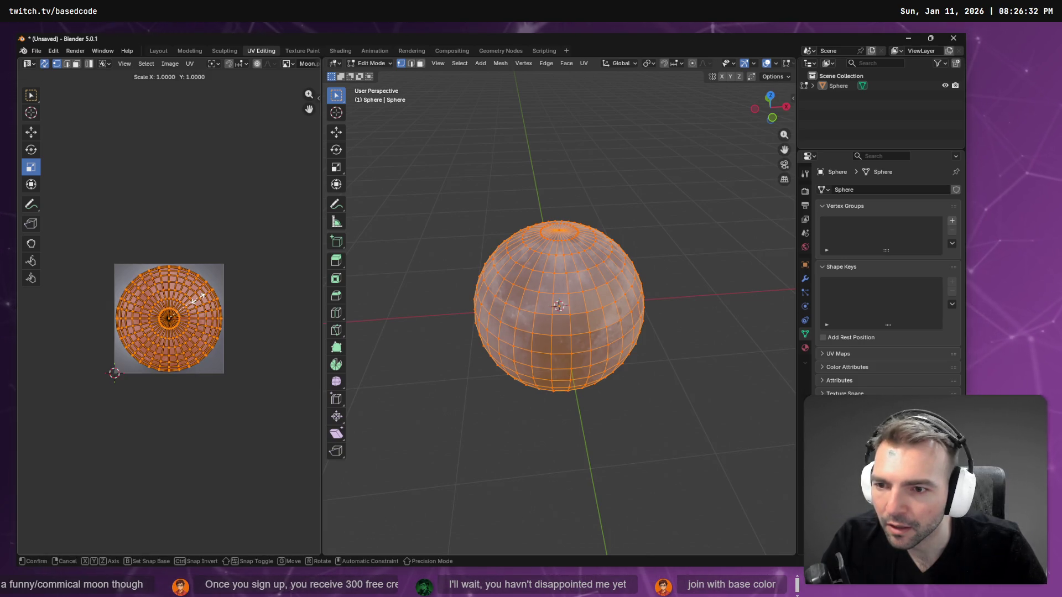
key("s")
left_click(195, 298)
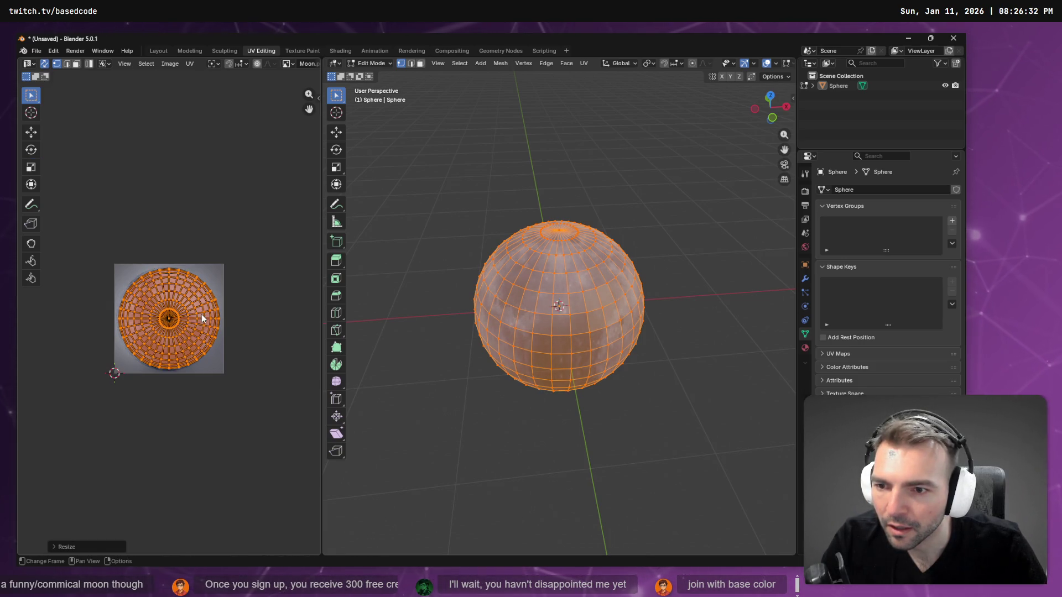
Nudge the UV layout slightly left and vertically with the Move tool, then deselect
left_click(31, 132)
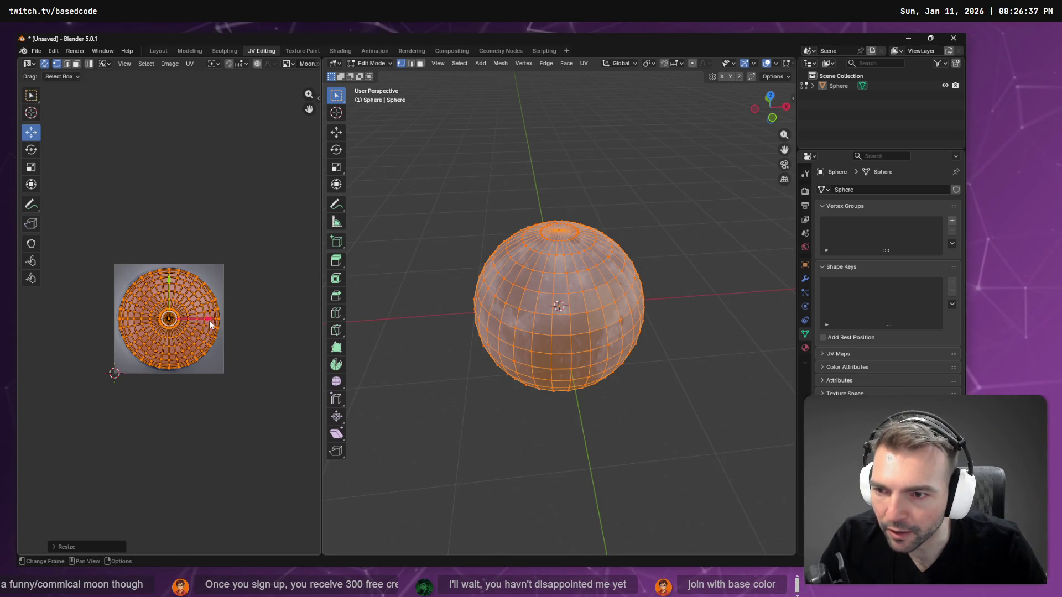
left_click_drag(208, 319, 206, 321)
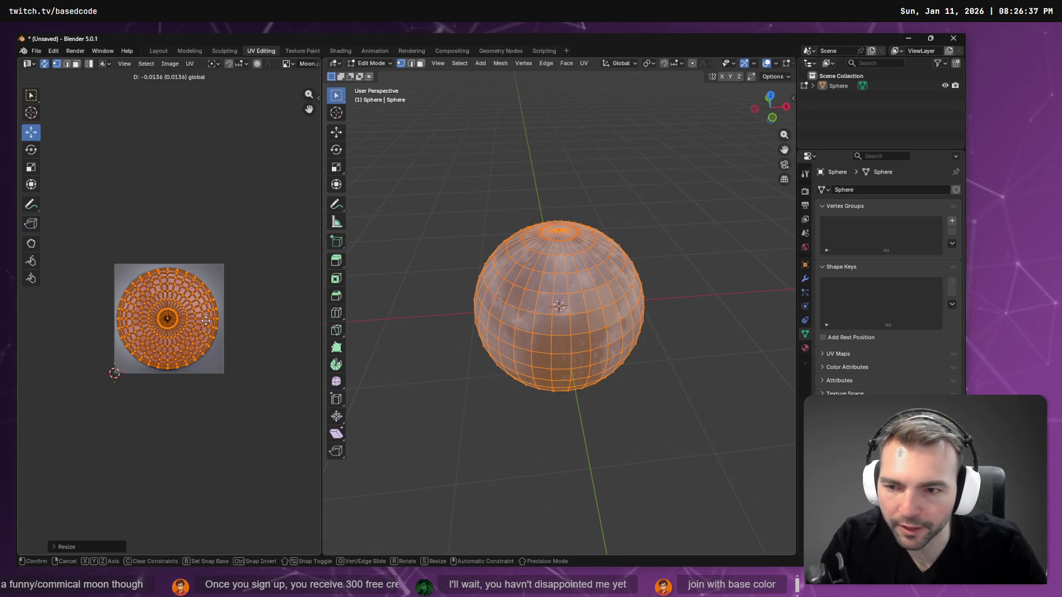
left_click_drag(206, 321, 207, 324)
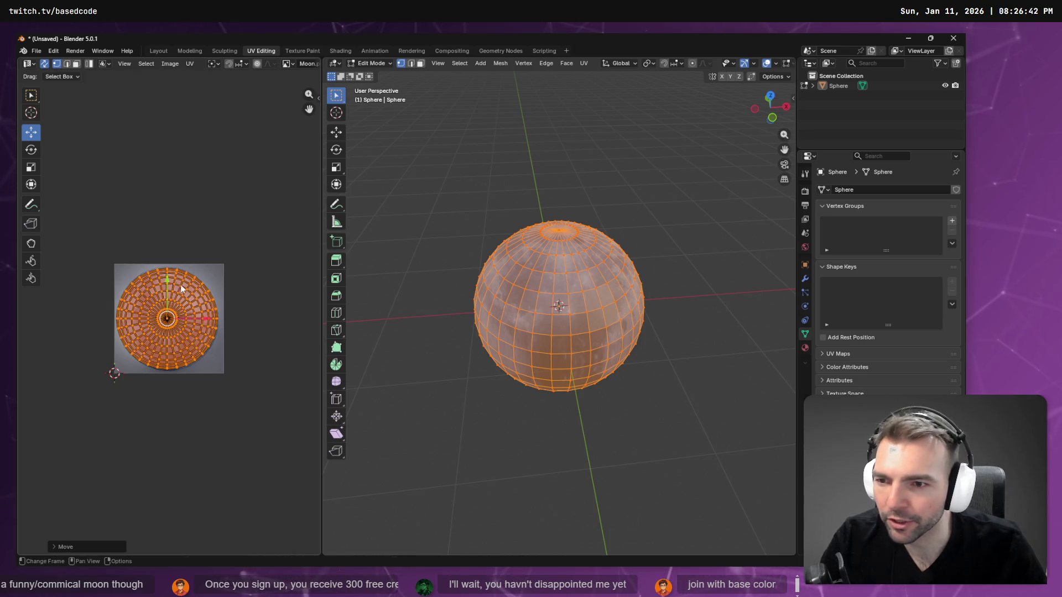
left_click_drag(167, 284, 167, 280)
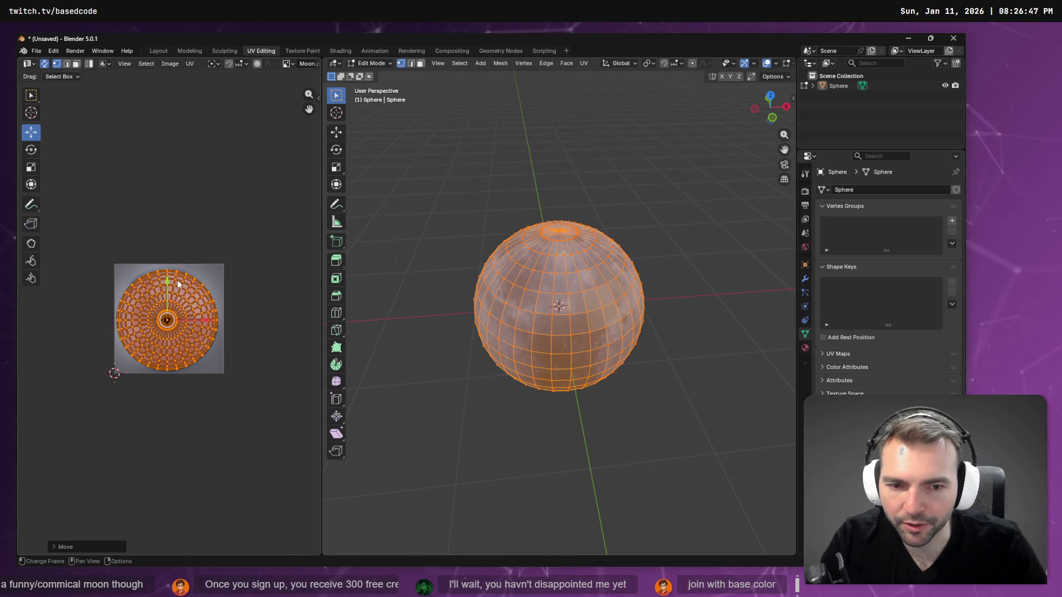
left_click(218, 240)
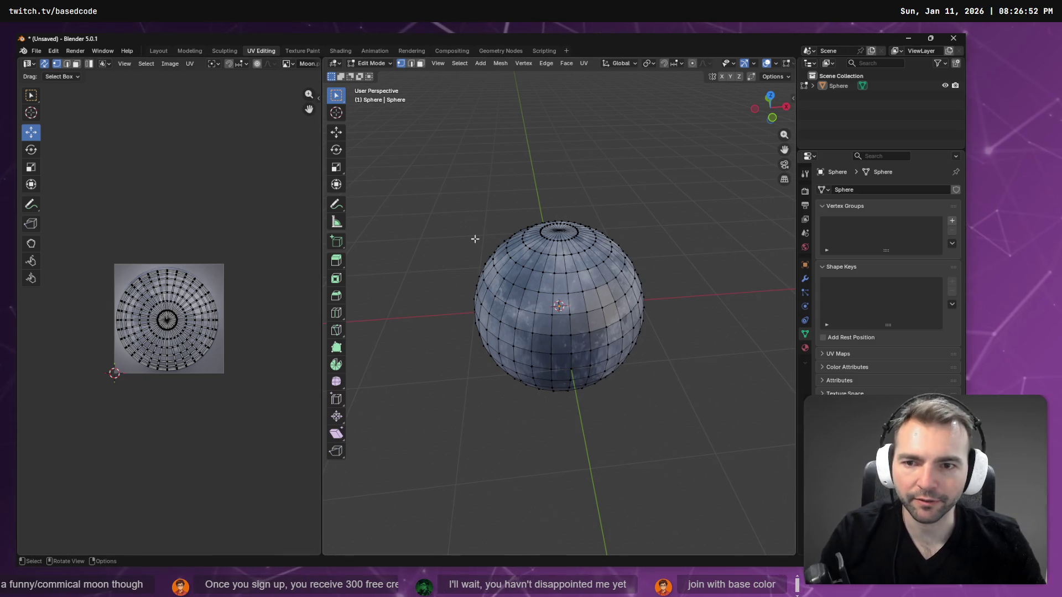
key("alt+Tab")
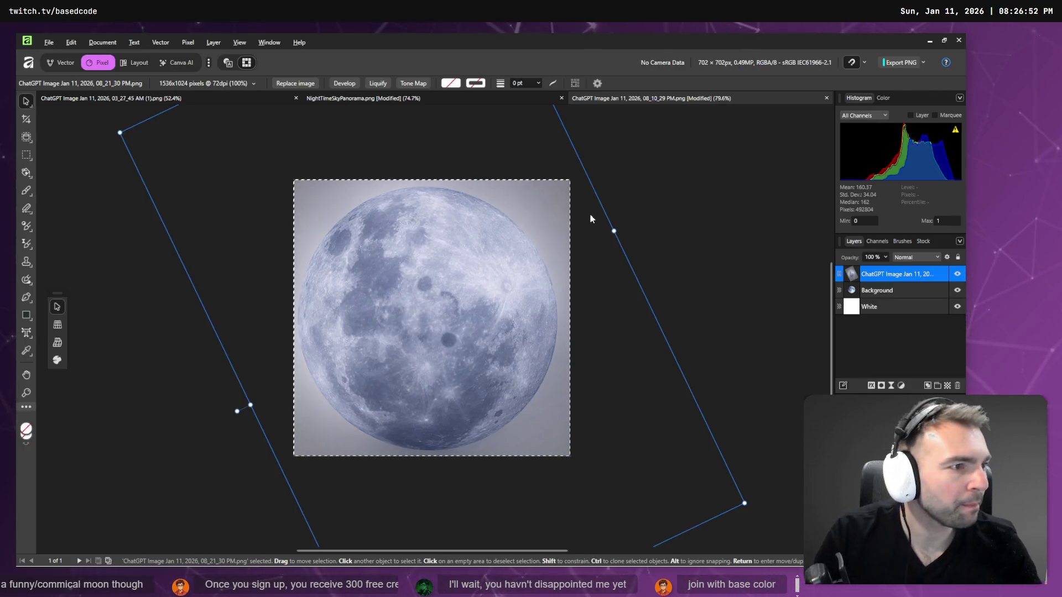
Send 'done' twice in the ChatGPT chat to receive Steps 7 and 8, then return to Blender
key("alt+Tab")
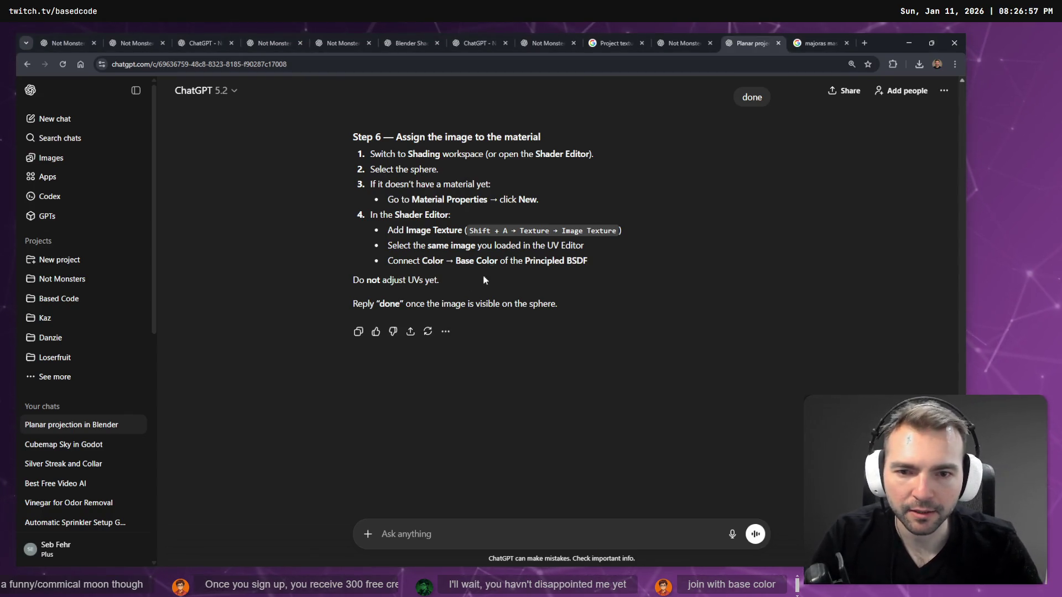
left_click(473, 539)
type("d9")
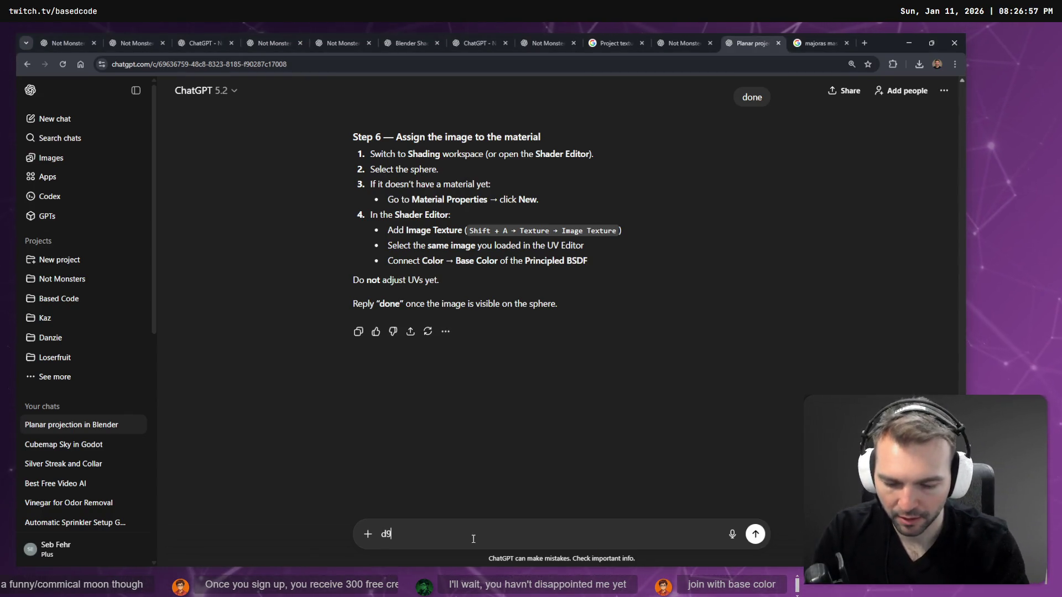
key("BackSpace")
type("one")
key("Return")
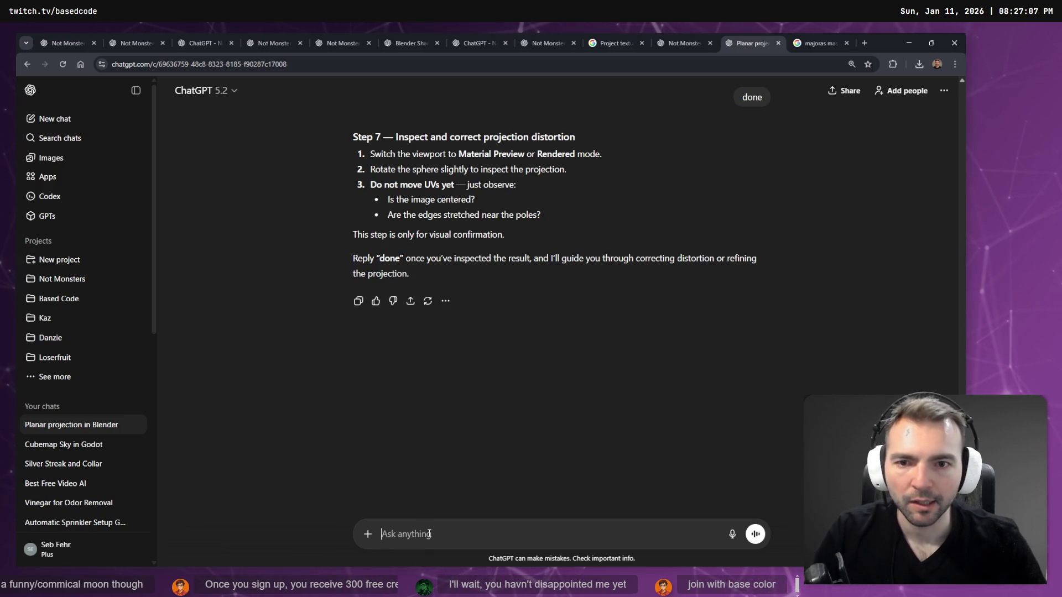
type("done")
key("Return")
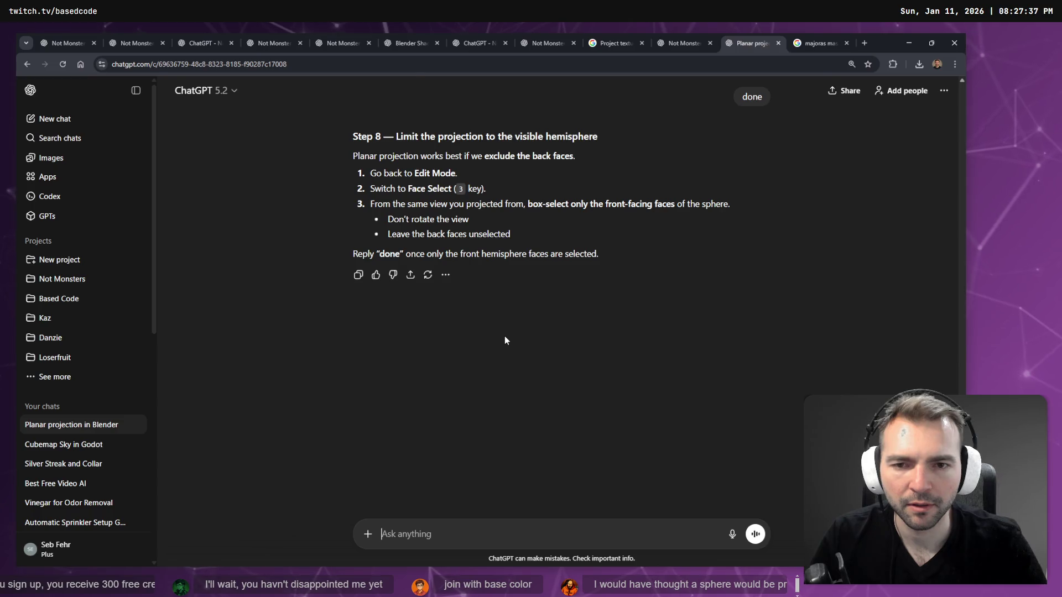
key("alt+Tab")
key("alt+Tab")
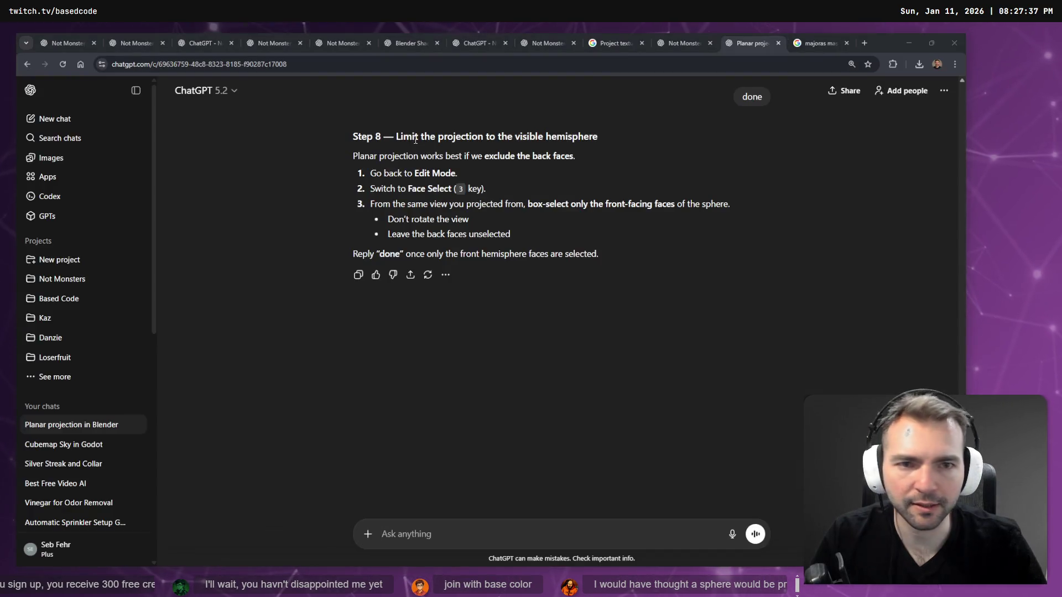
key("alt+Tab")
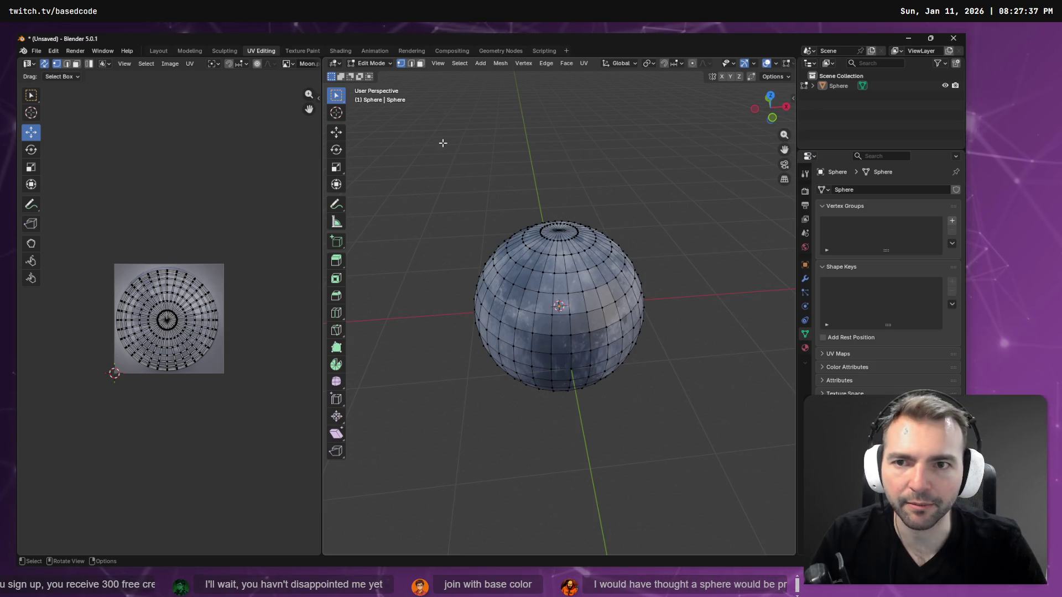
Switch to the Top viewpoint and box-select the sphere's faces seen from above
left_click(438, 64)
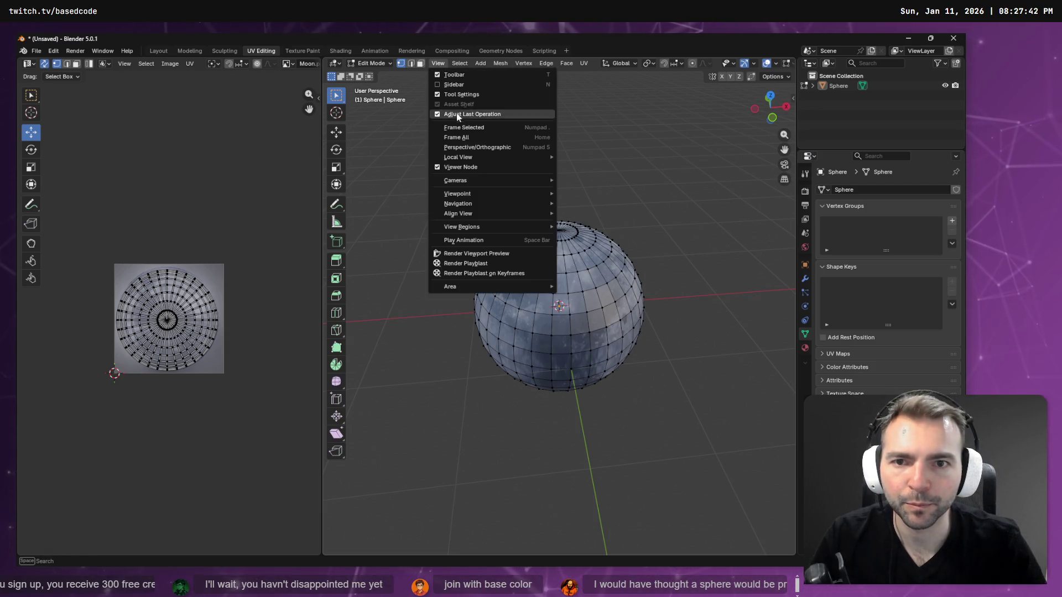
mouse_move(503, 183)
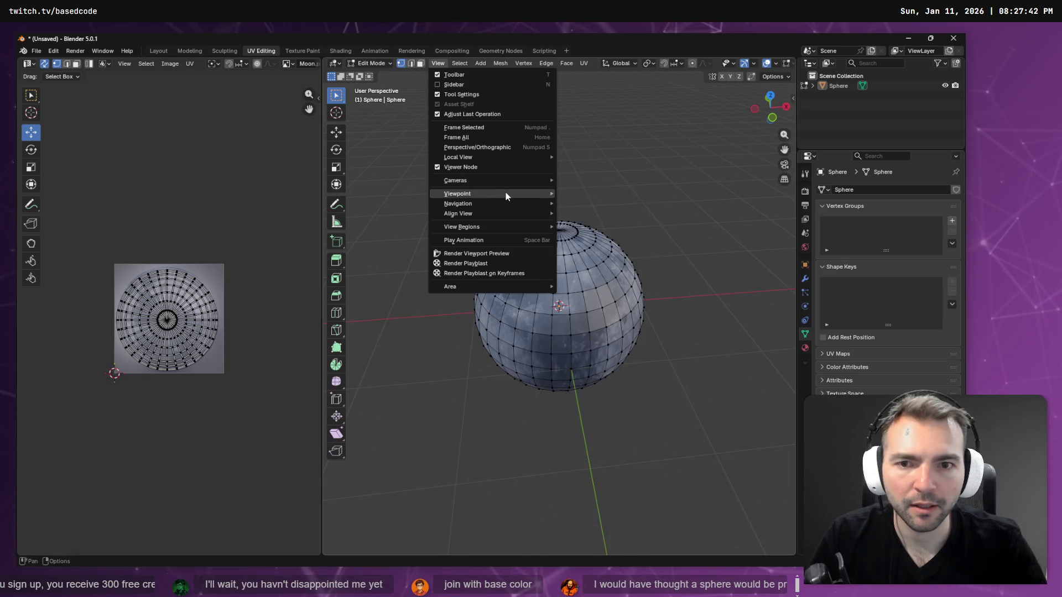
left_click(621, 206)
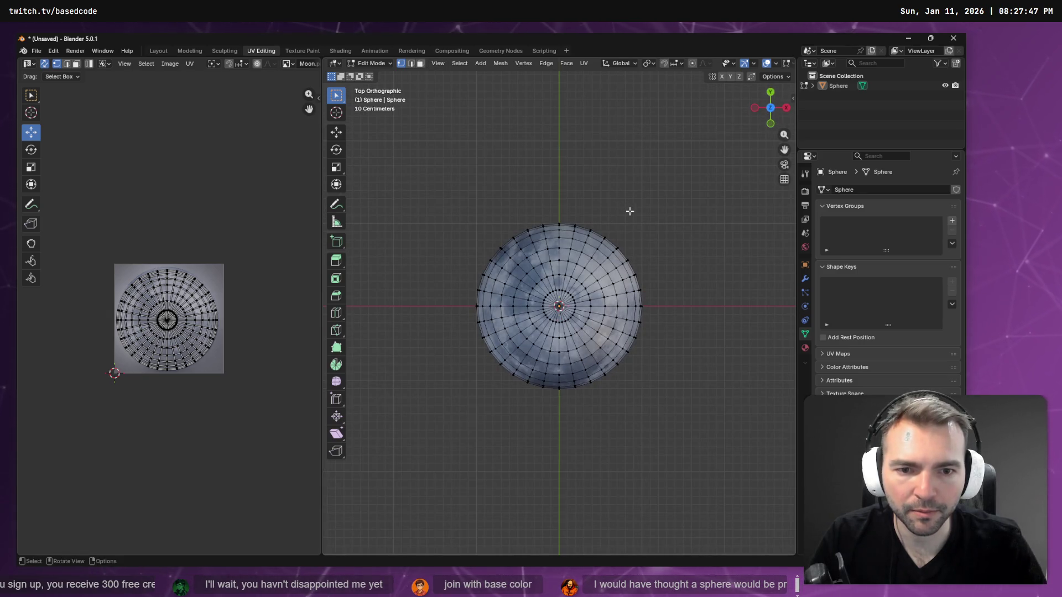
key("alt+Tab")
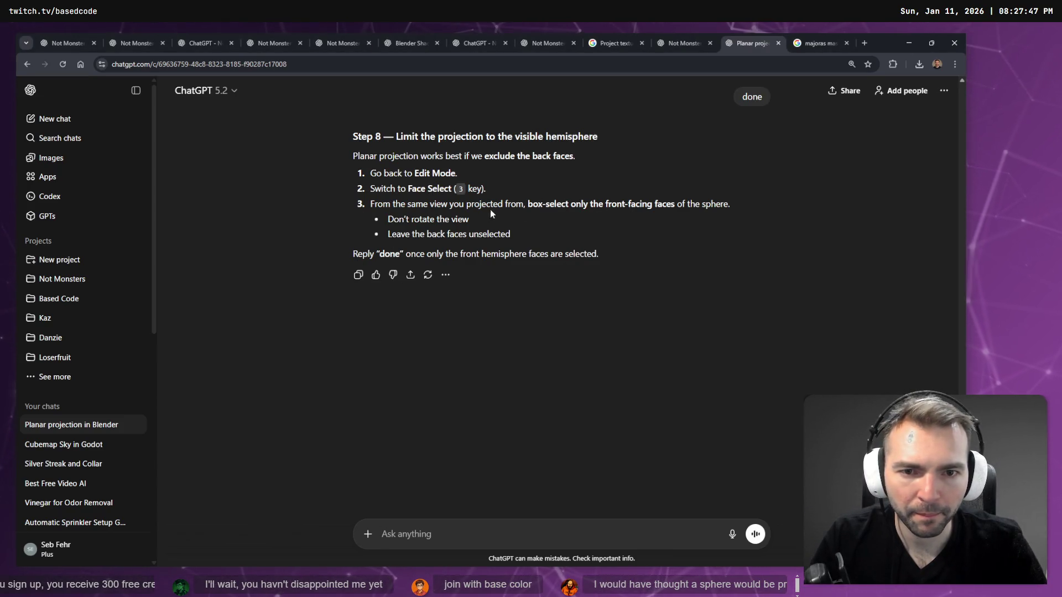
key("alt+Tab")
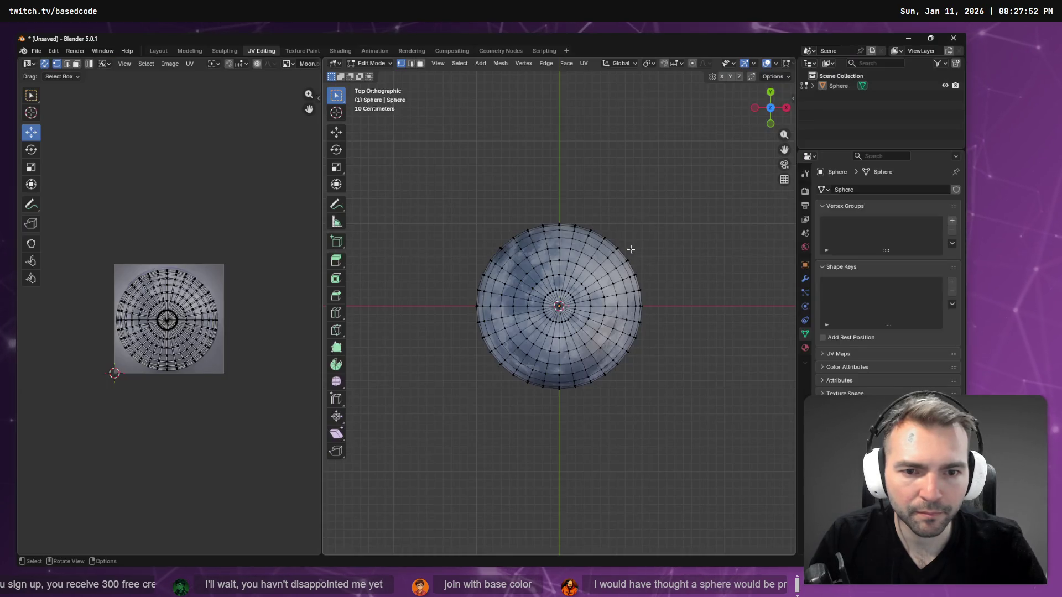
left_click_drag(708, 171, 388, 438)
Tell ChatGPT the face selection is done to get Step 9
key("alt+Tab")
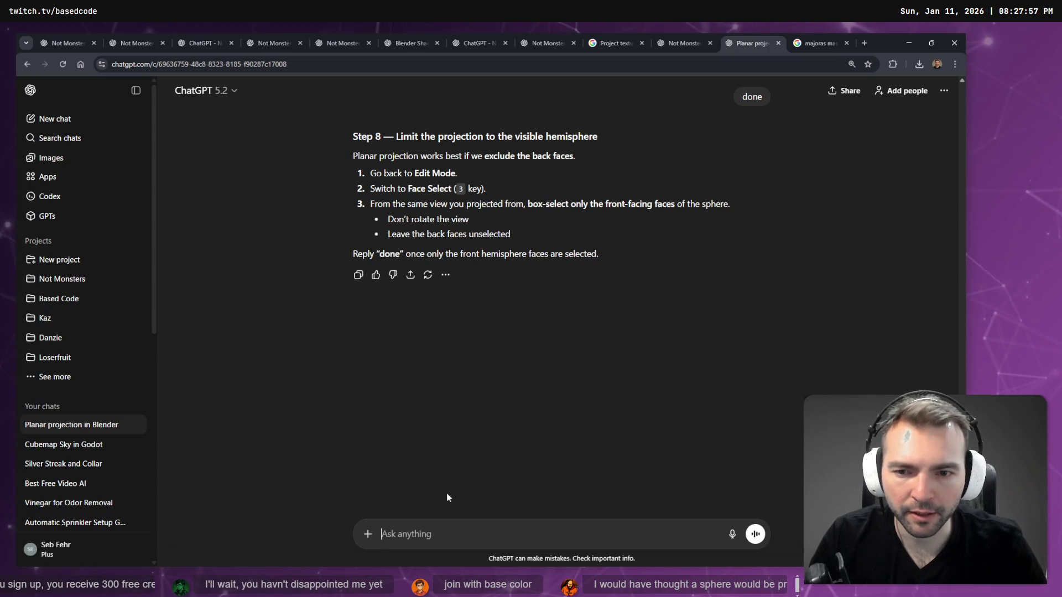
type("nbe")
key("Return")
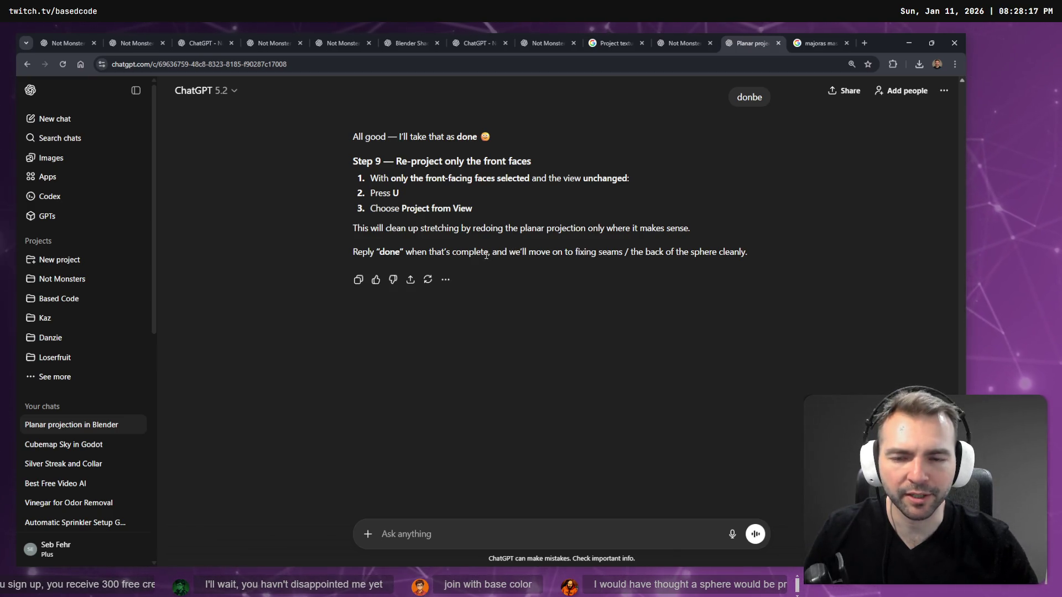
key("alt+Tab")
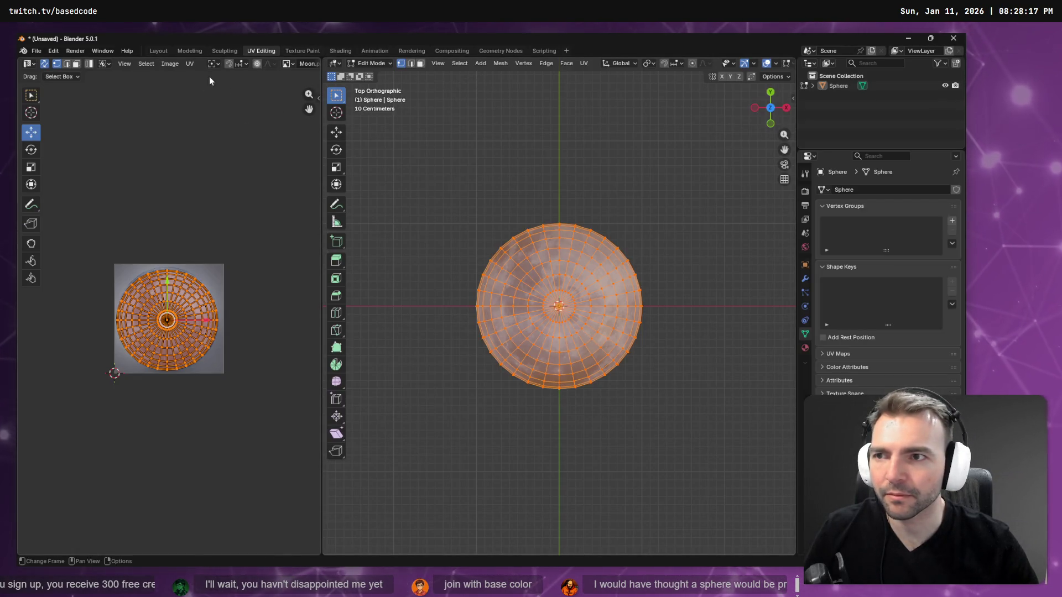
Re-project the selected top-view faces with Project from View and rotate the resulting UVs slightly
key("alt+Tab")
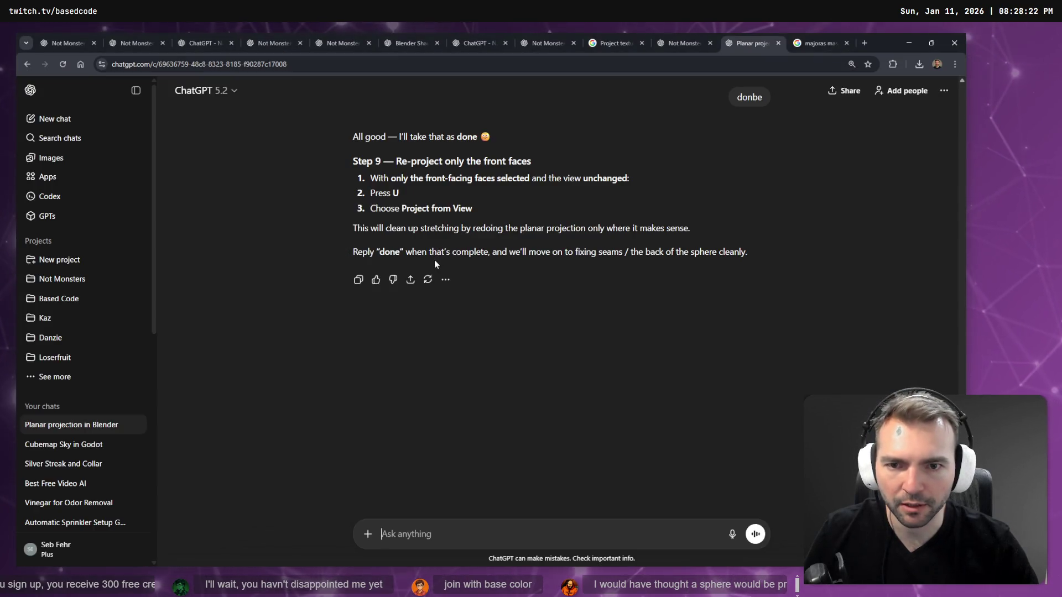
key("alt+Tab")
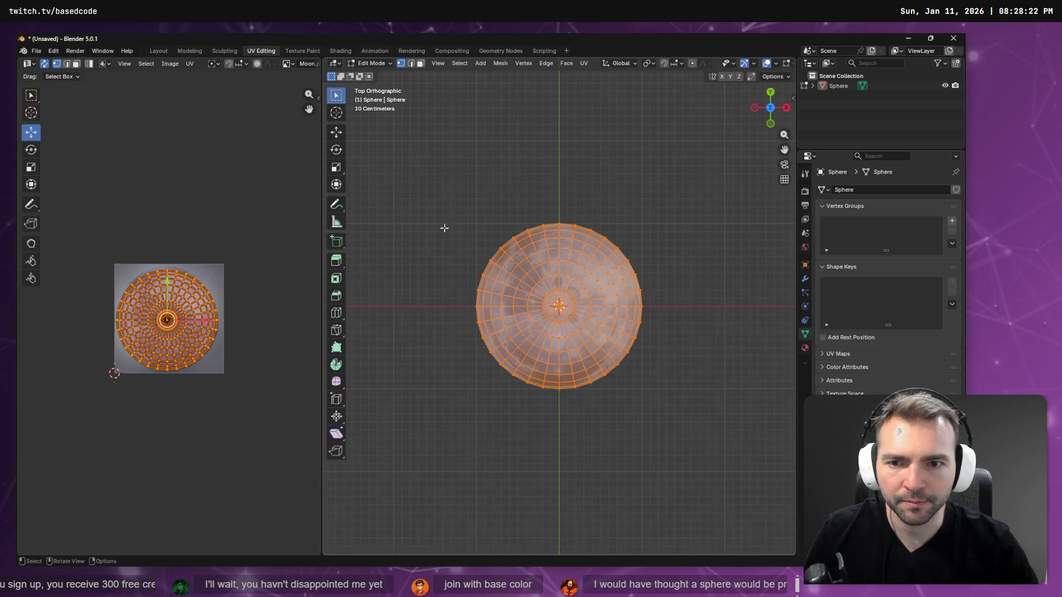
key("u")
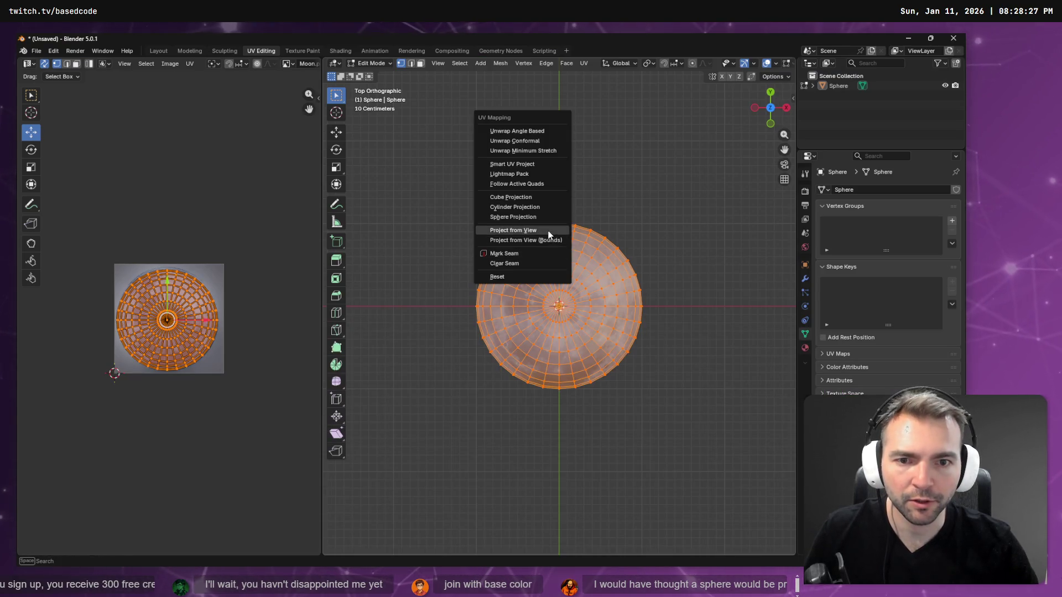
left_click(547, 231)
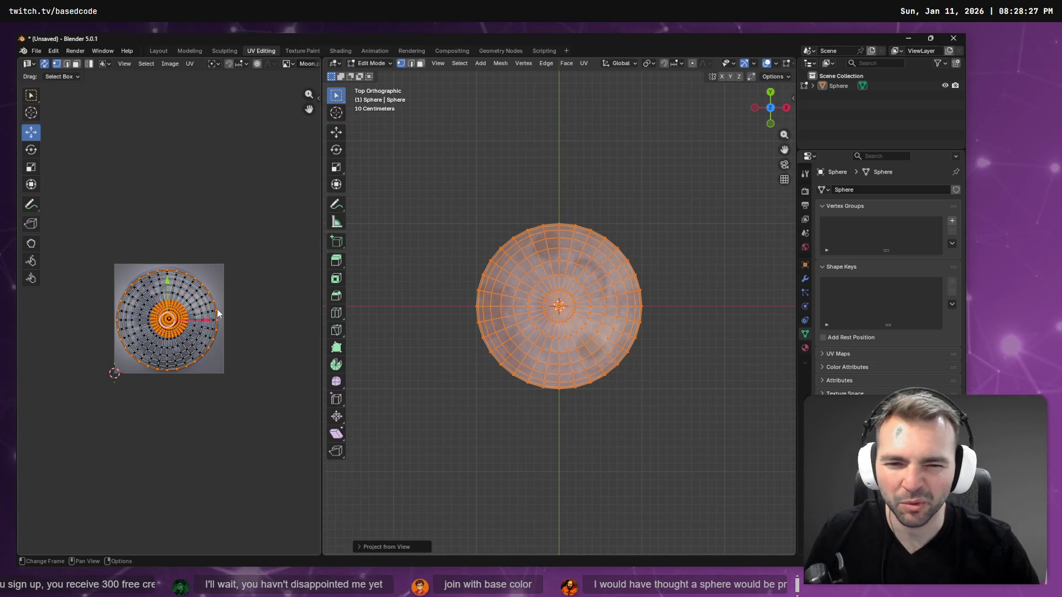
key("r")
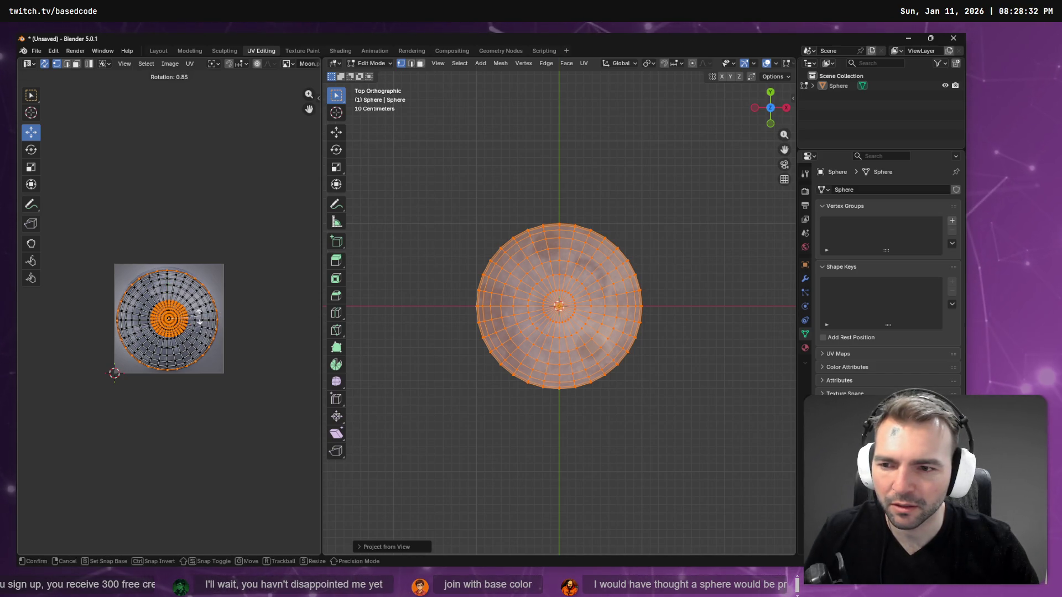
left_click(221, 315)
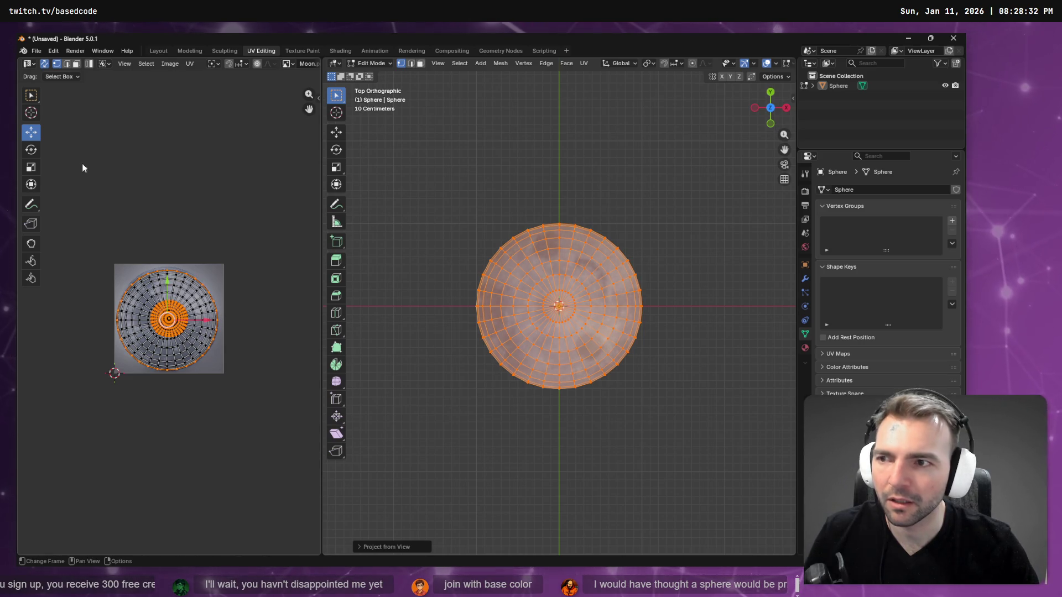
key("alt+Tab")
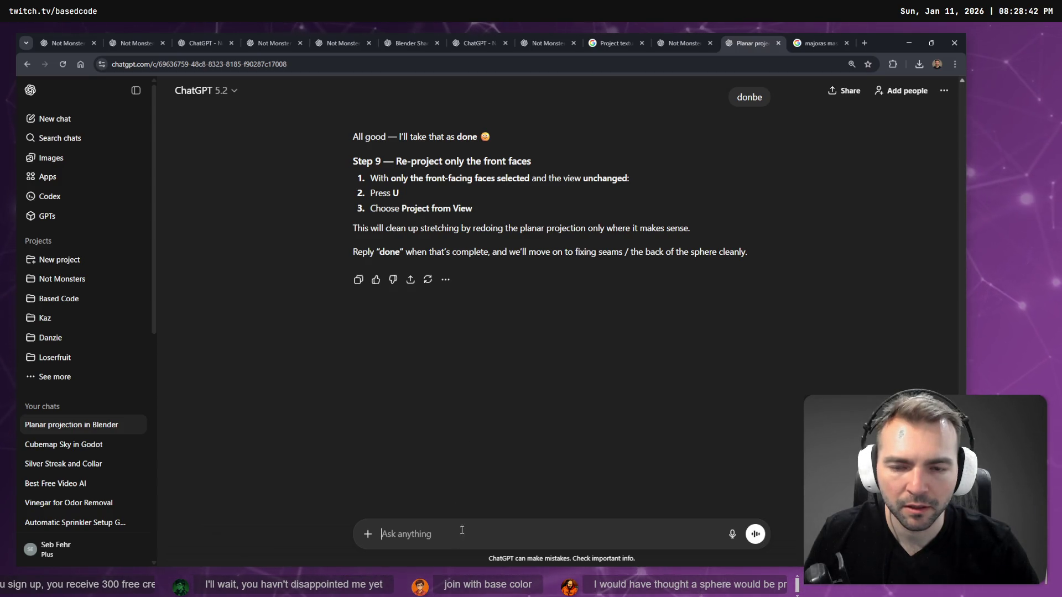
Dictate a question to ChatGPT about rendering the sphere without polygonal edges and read the answer
key("alt+Tab")
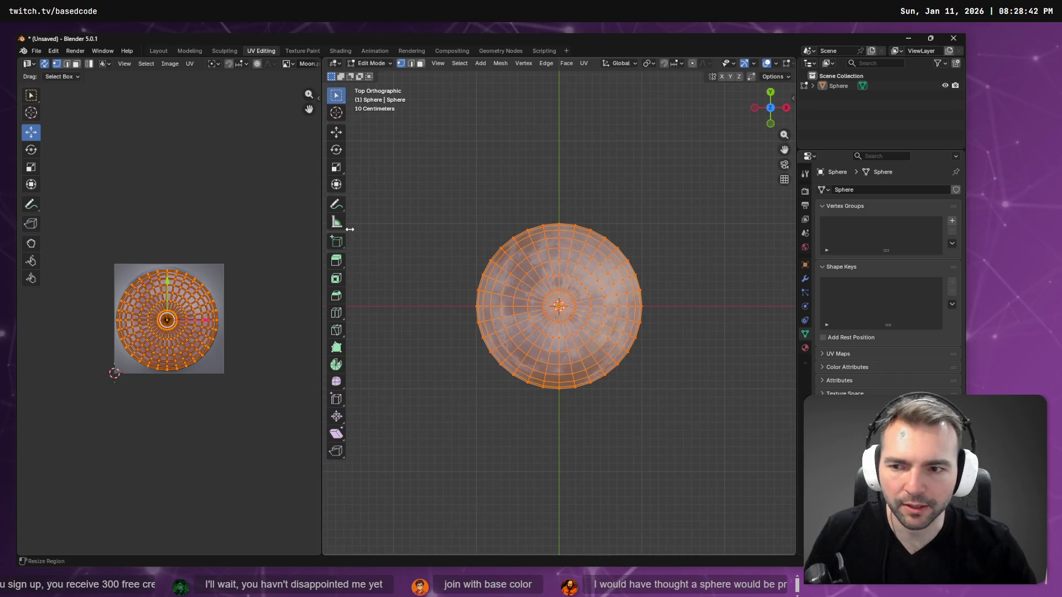
key("alt+Tab")
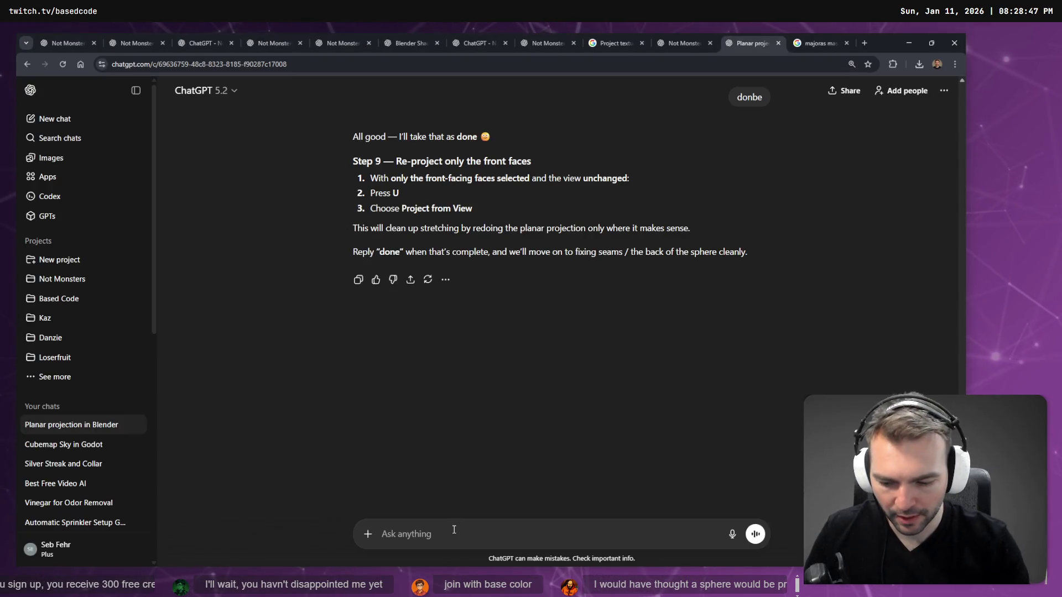
key("super+h")
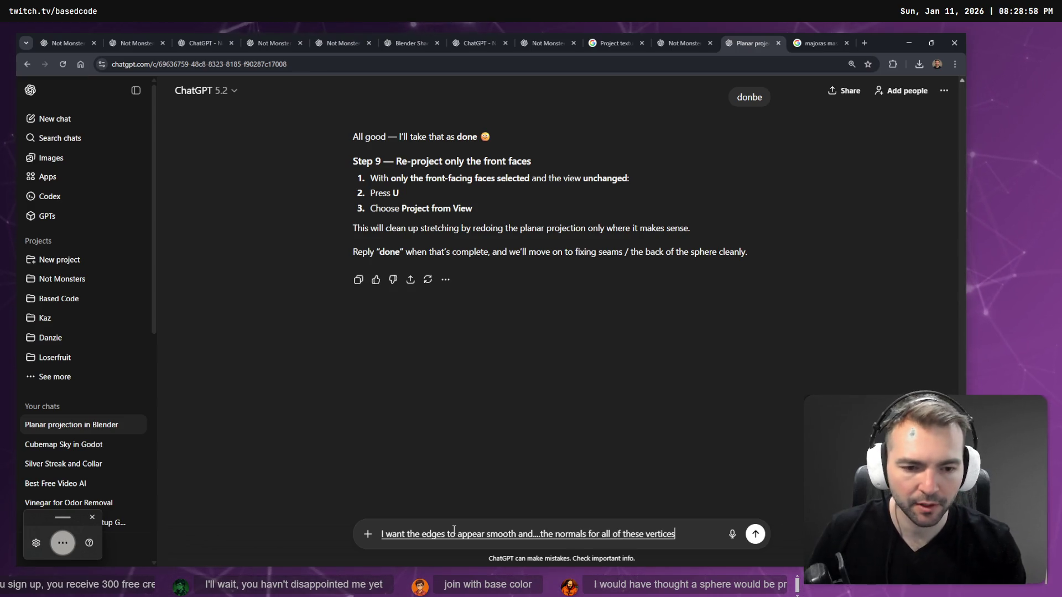
key("Return")
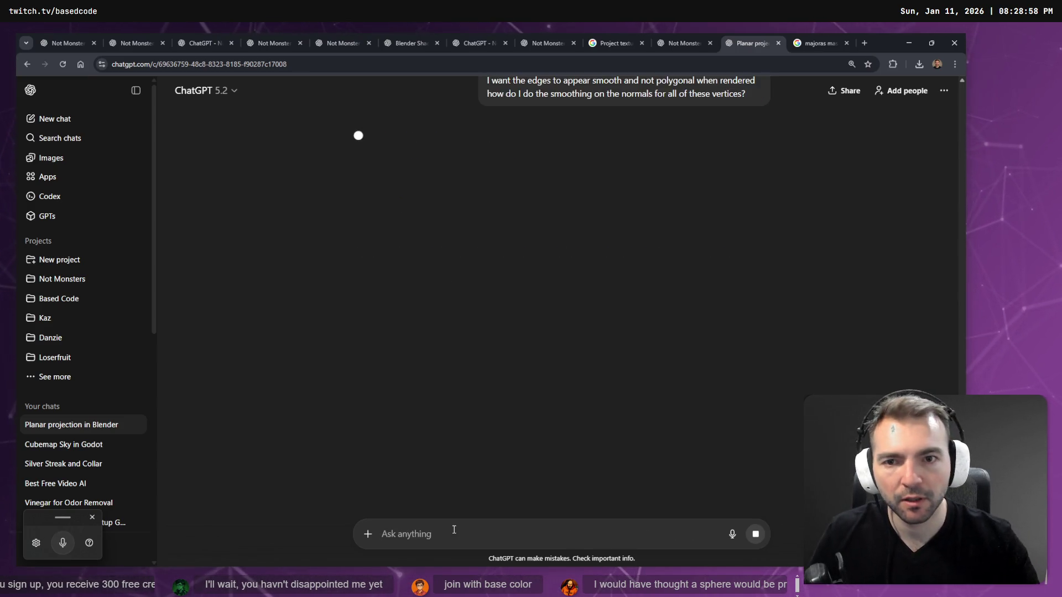
key("alt+Tab")
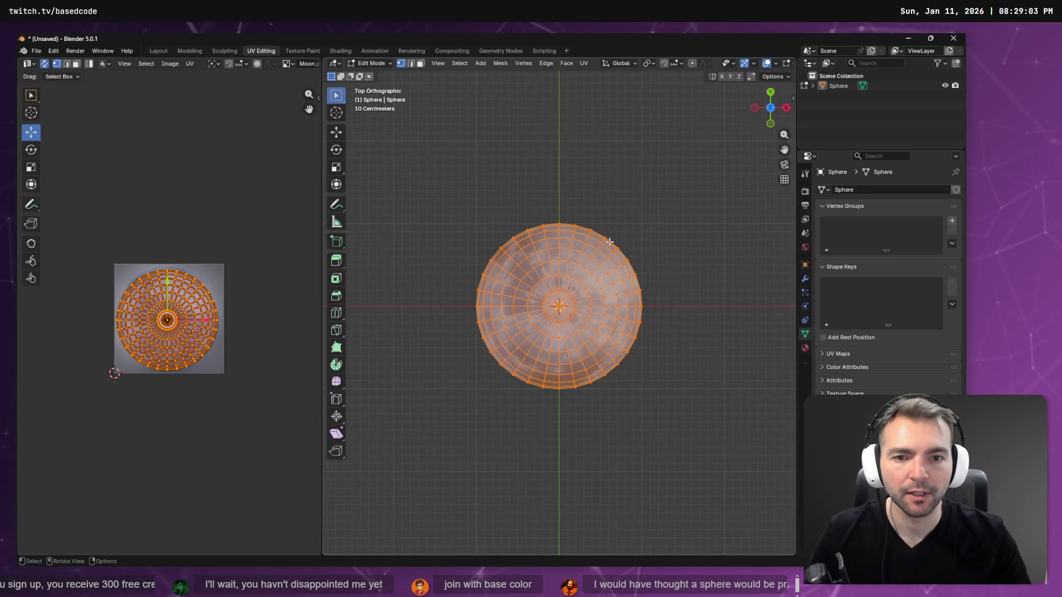
key("alt+Tab")
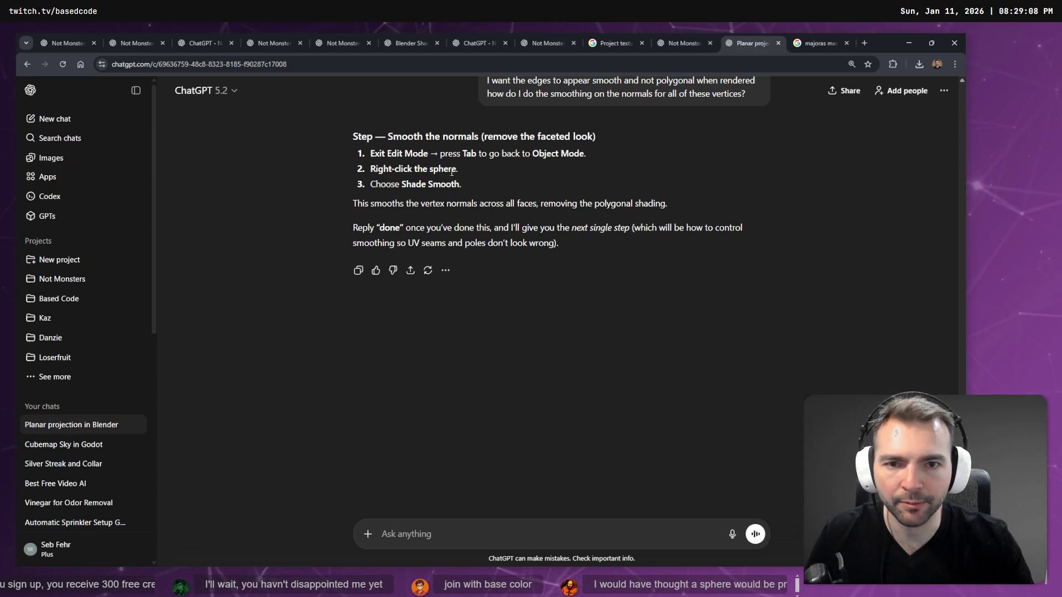
key("alt+Tab")
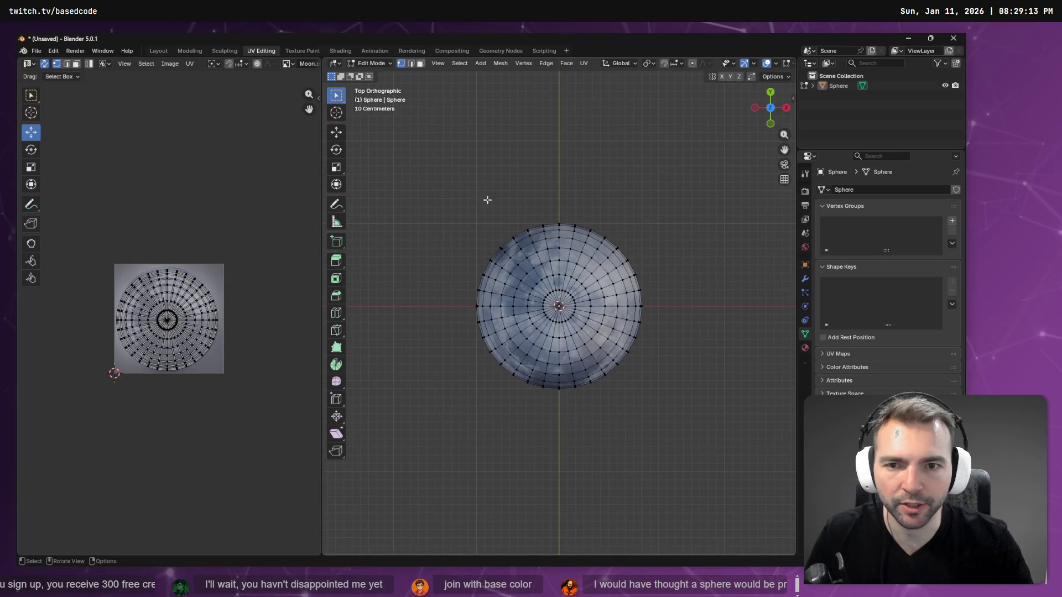
In Object Mode, apply smooth shading to the moon sphere from its context menu, then deselect it
key("Tab")
left_click(566, 279)
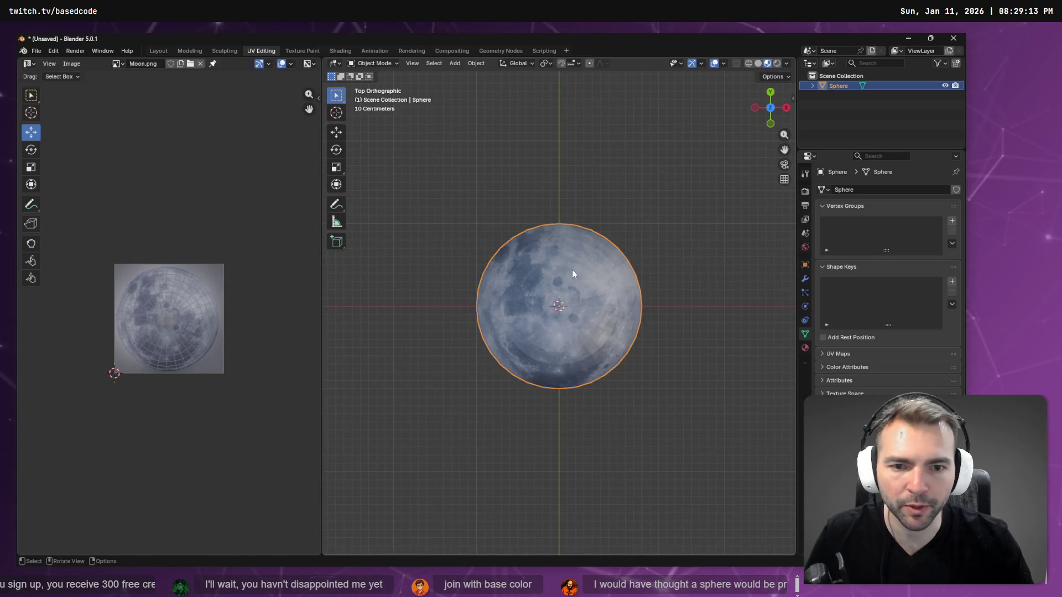
right_click(572, 270)
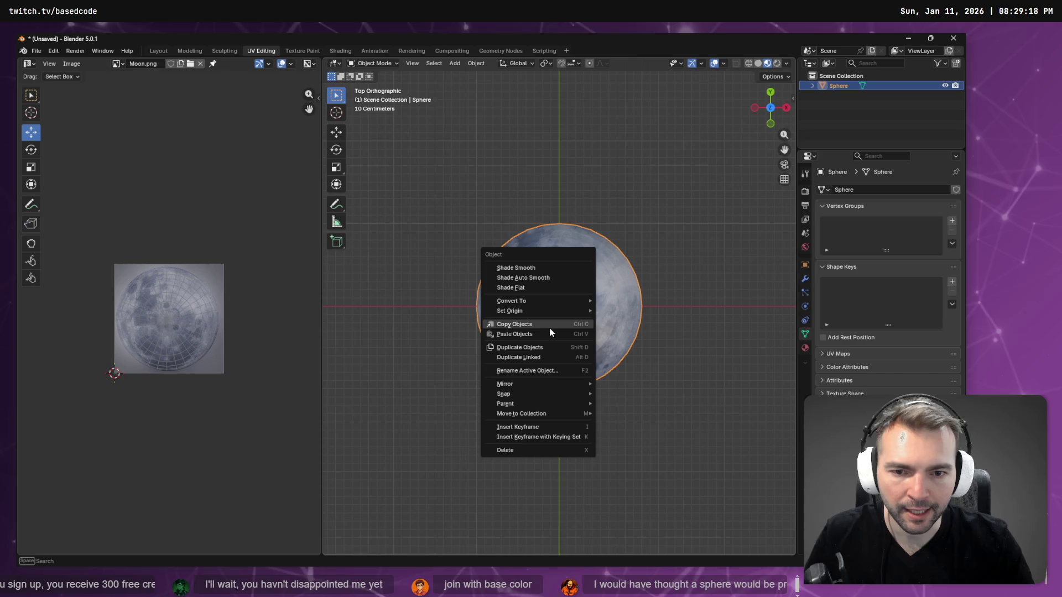
left_click(544, 277)
left_click(679, 203)
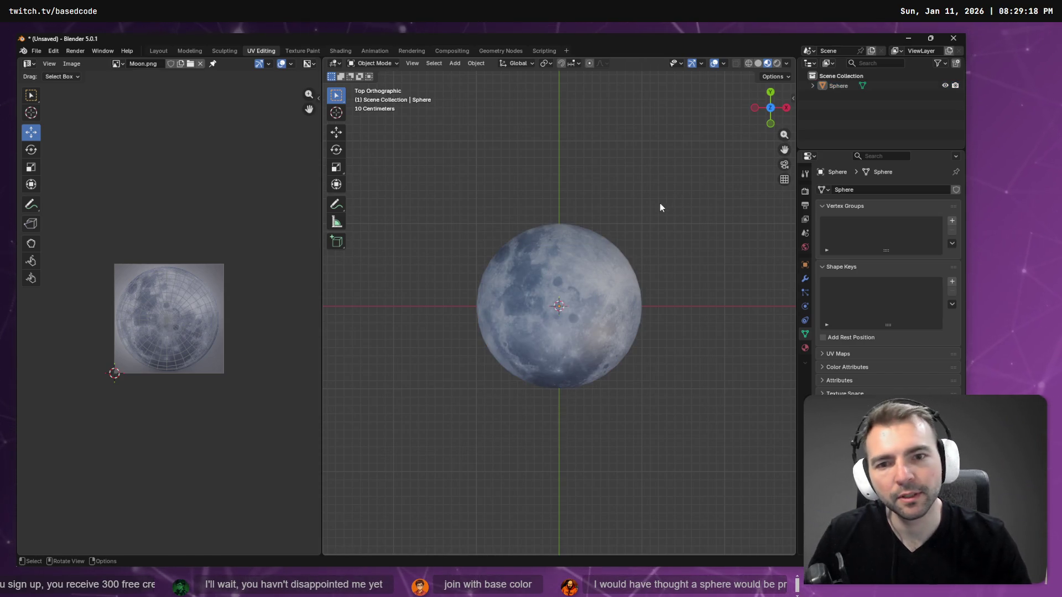
Cancel the save dialog, open Blender's FBX (.fbx) export settings, then switch to Godot
key("ctrl+s")
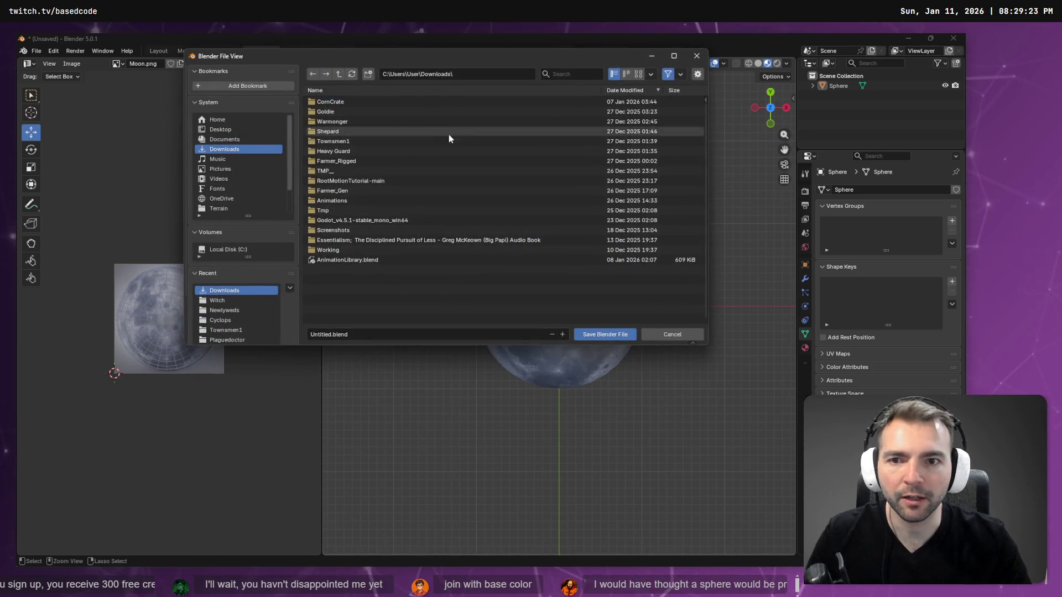
key("Escape")
left_click(35, 51)
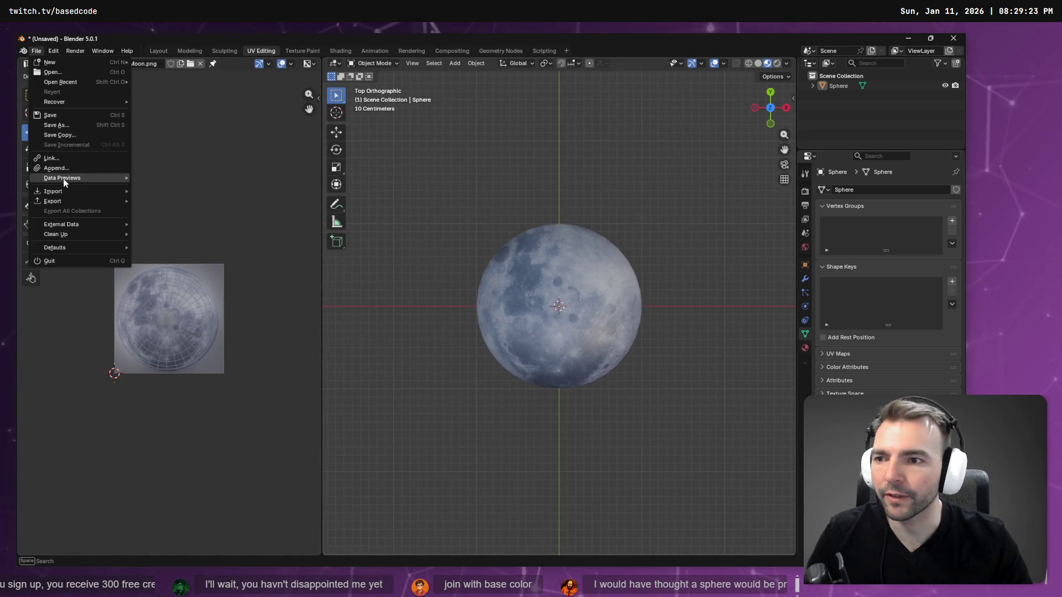
mouse_move(73, 201)
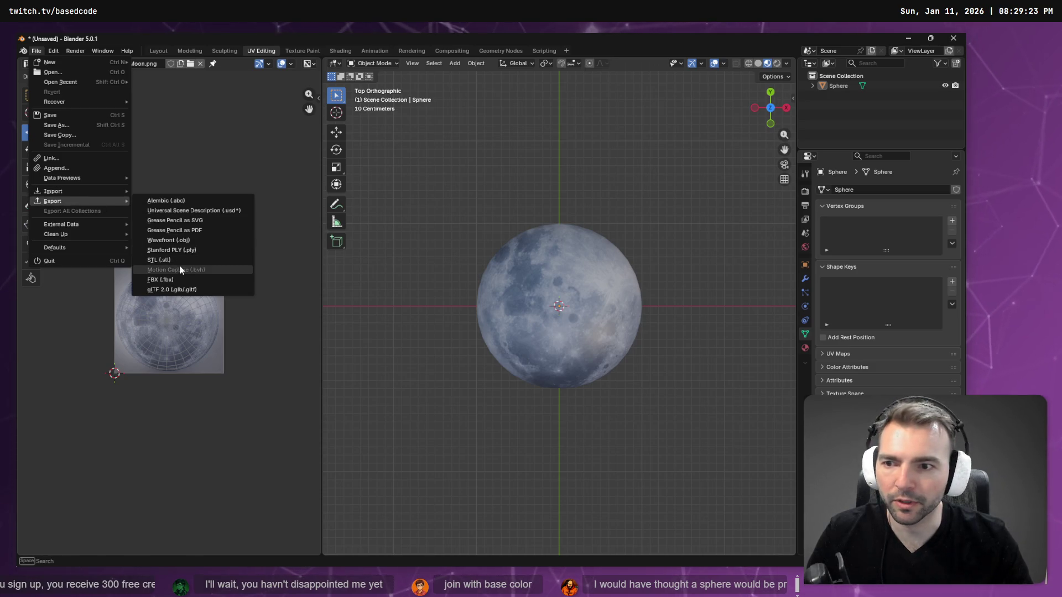
left_click(172, 279)
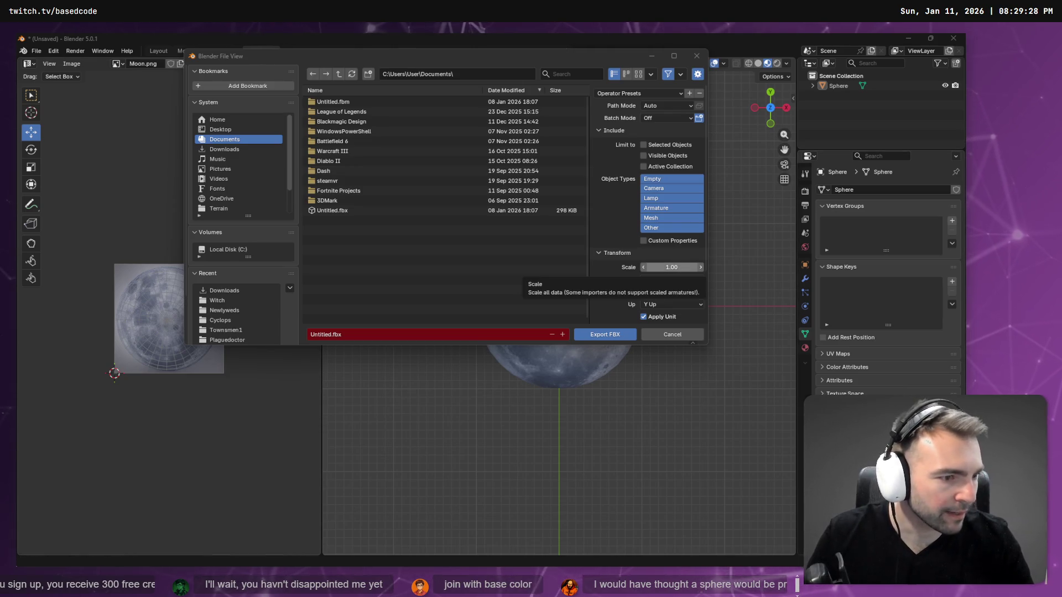
key("alt+Tab")
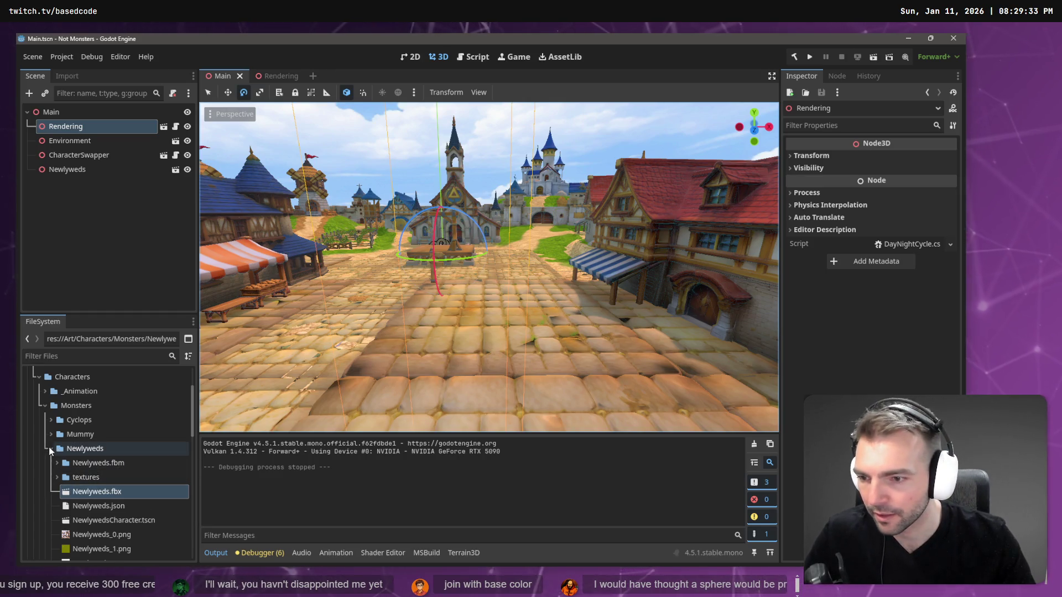
Collapse Newlyweds in the FileSystem dock and start a new folder inside Art/Environment
left_click(50, 449)
right_click(84, 448)
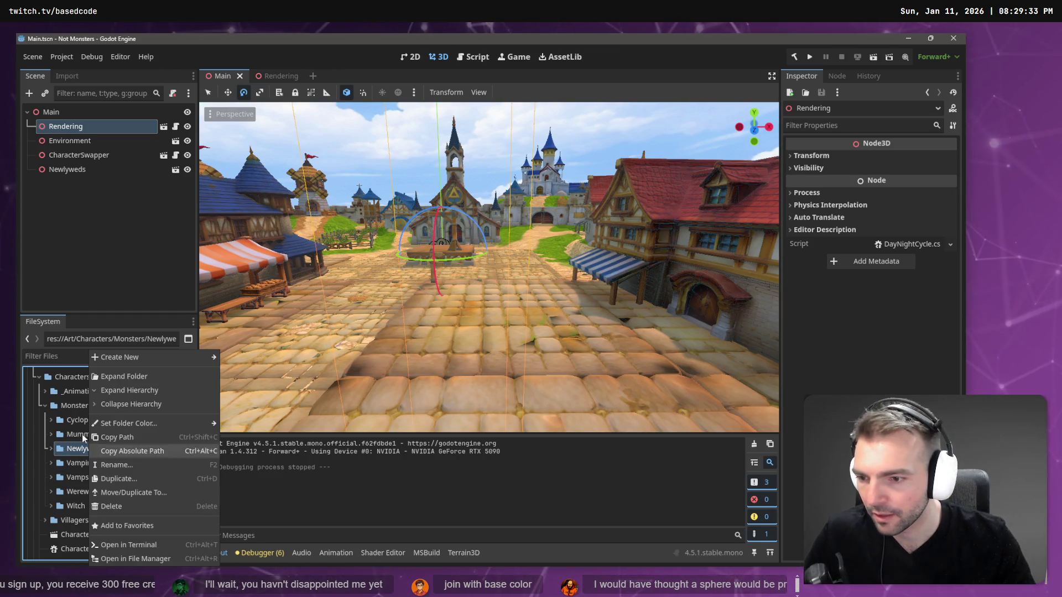
left_click(68, 407)
scroll(69, 429, "down", 4)
scroll(55, 470, "down", 1)
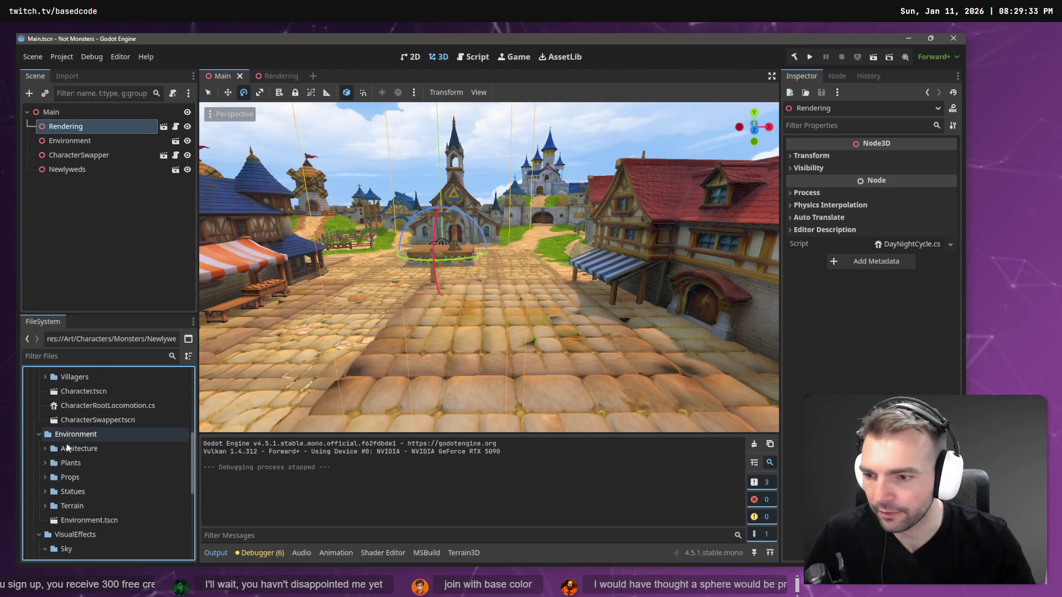
scroll(55, 498, "down", 3)
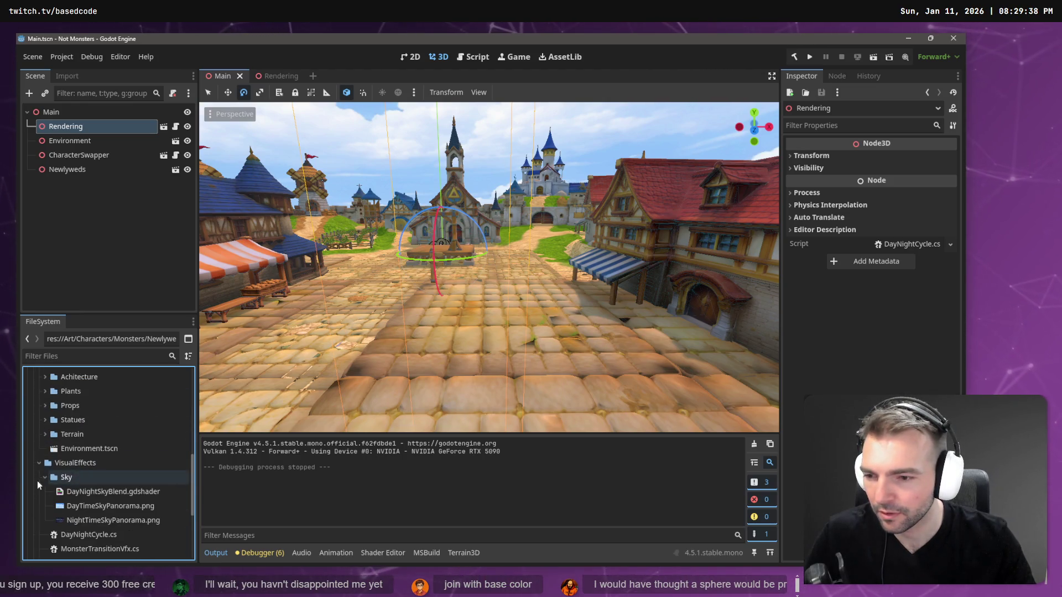
scroll(62, 480, "up", 2)
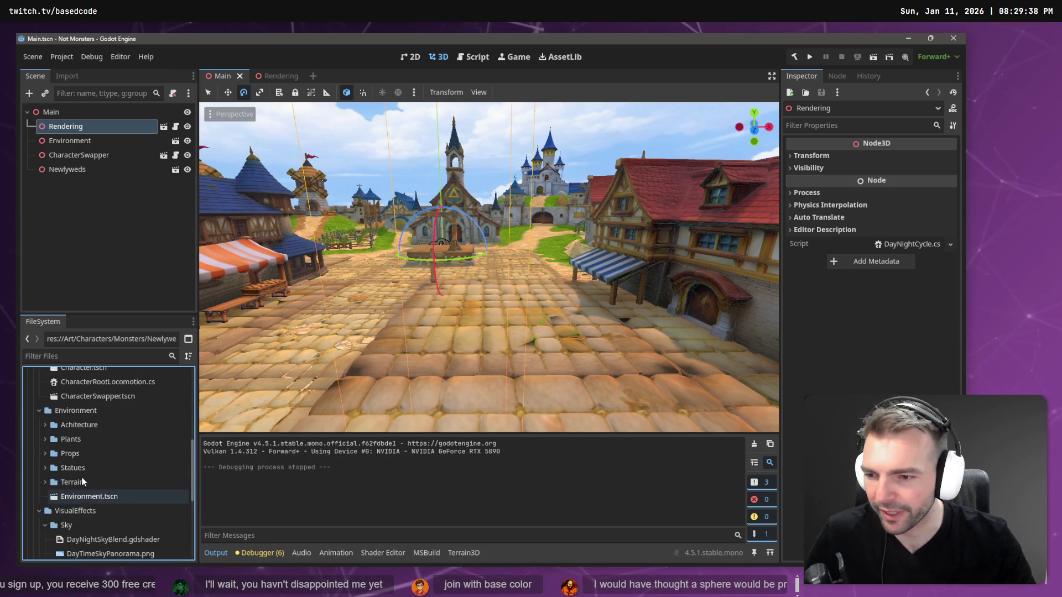
right_click(74, 412)
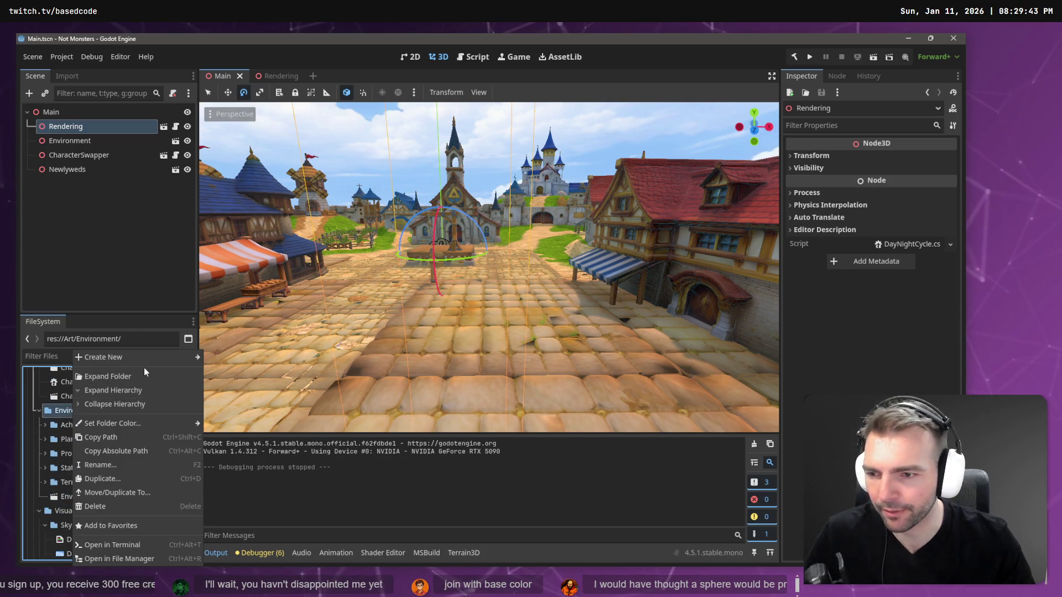
left_click(227, 358)
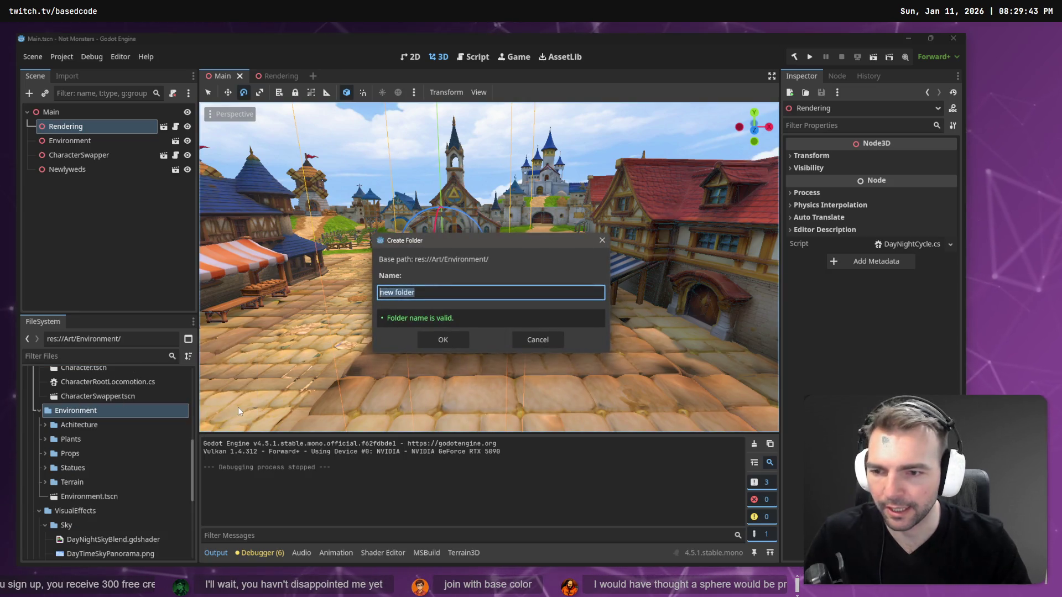
Name the new folder 'SelestialBodie', replacing the earlier 'Mat' and 'Mater' attempts
type("Mat")
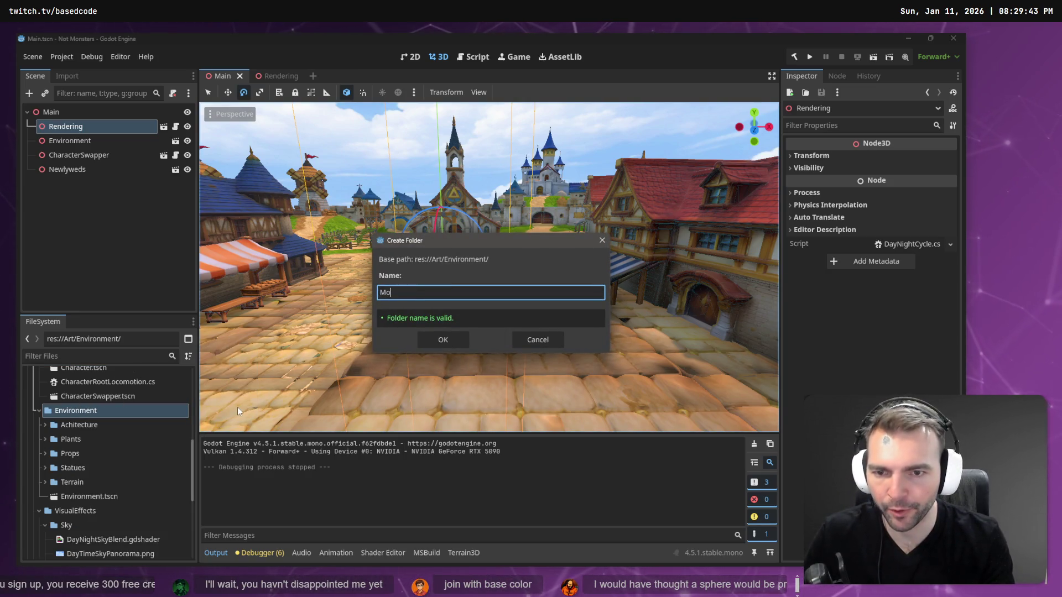
key("BackSpace")
key("BackSpace")
key("BackSpace")
type("Mater")
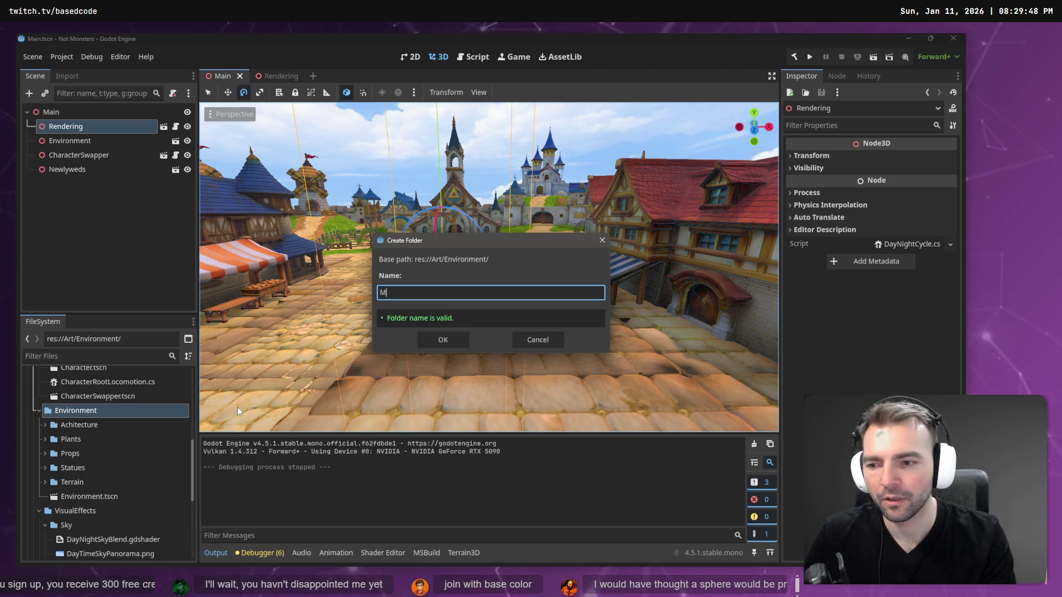
key("BackSpace")
key("BackSpace")
key("BackSpace")
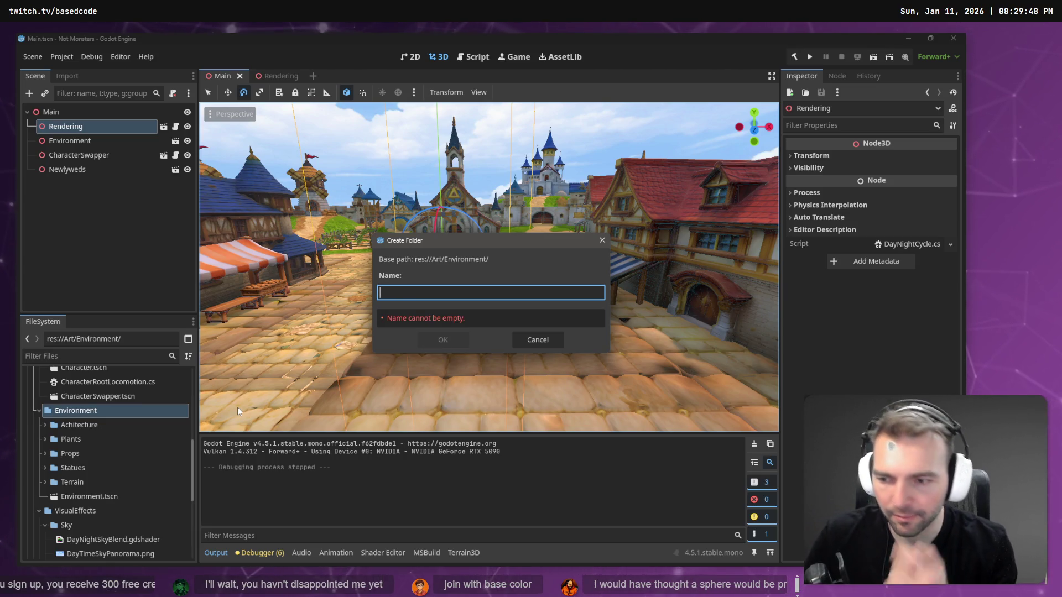
type("Sel")
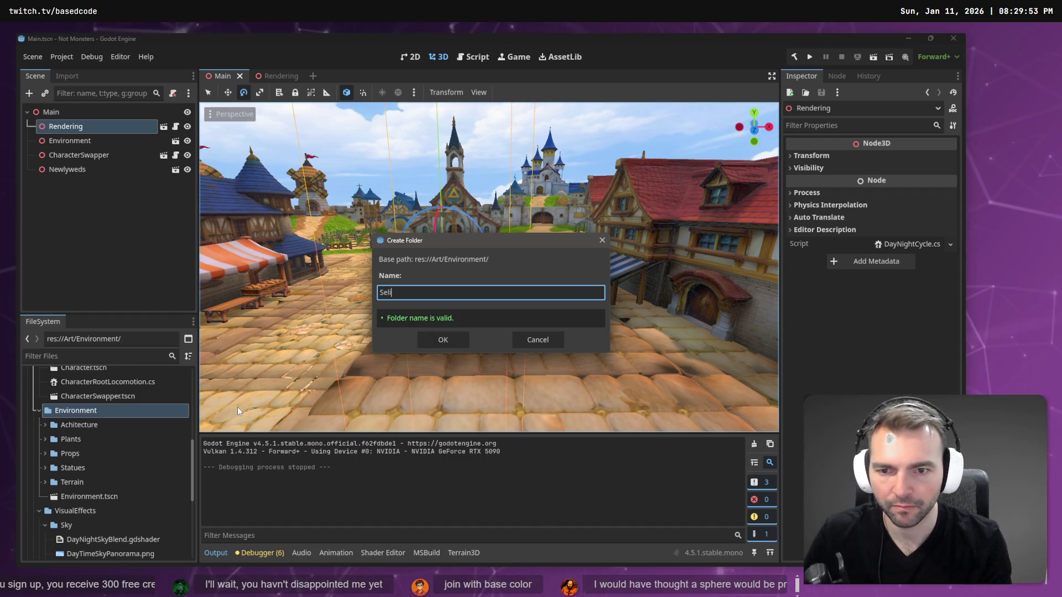
type("estial")
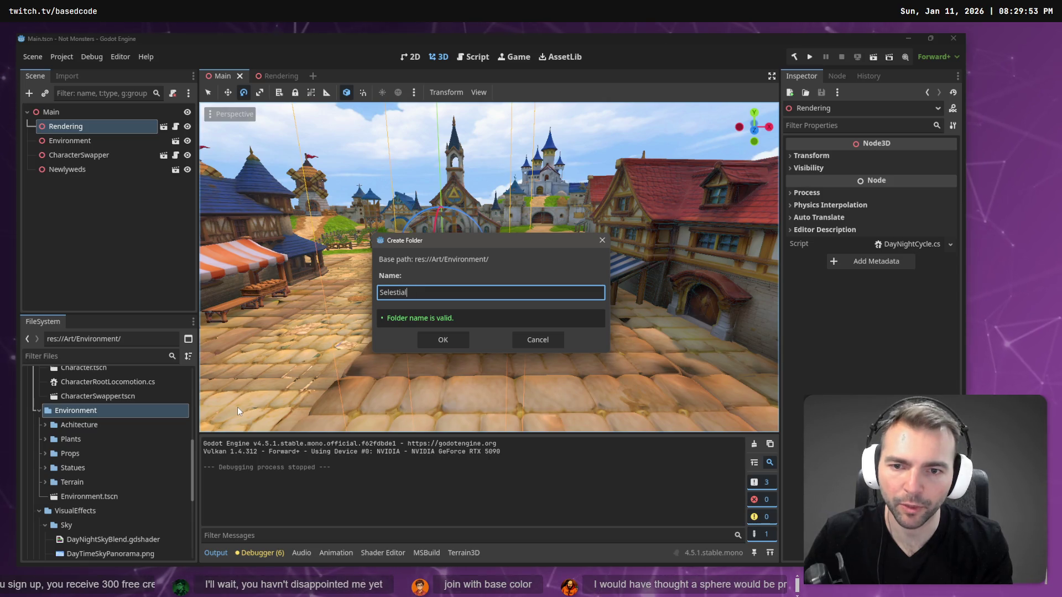
type("Bodie")
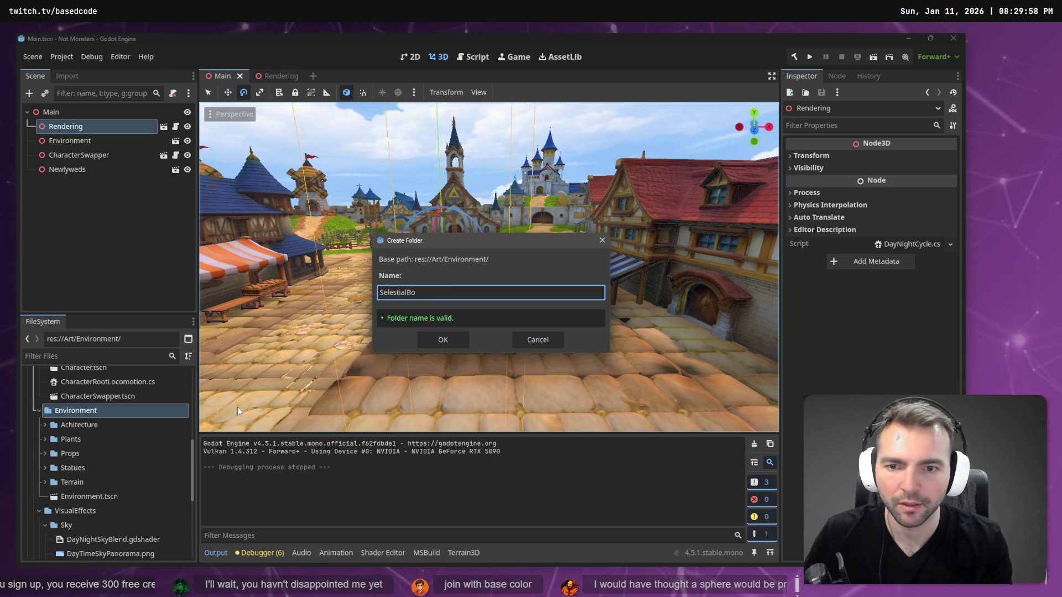
Switch to Chrome and open a new browser tab
key("alt+Tab")
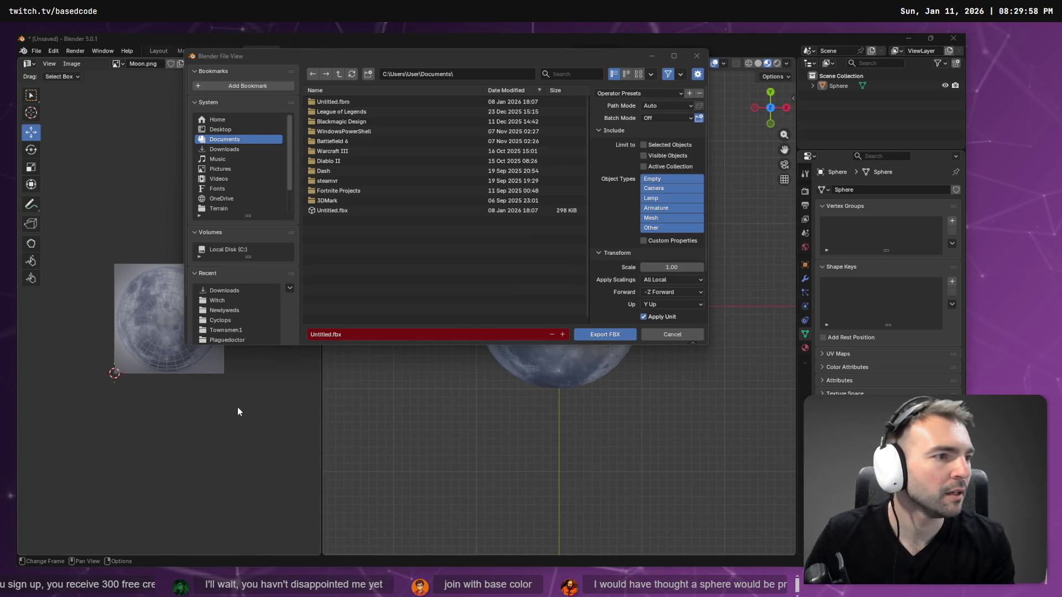
key("alt+Tab")
key("ctrl+t")
Google 'selestial', correct it to 'celestial', then return to Godot's folder dialog
type("selestial")
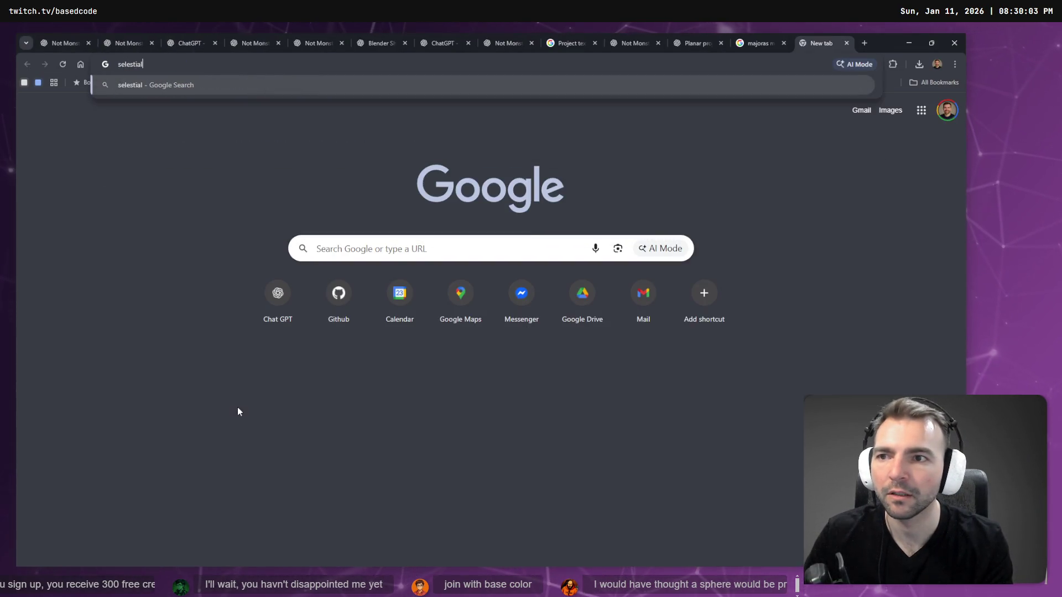
key("Return")
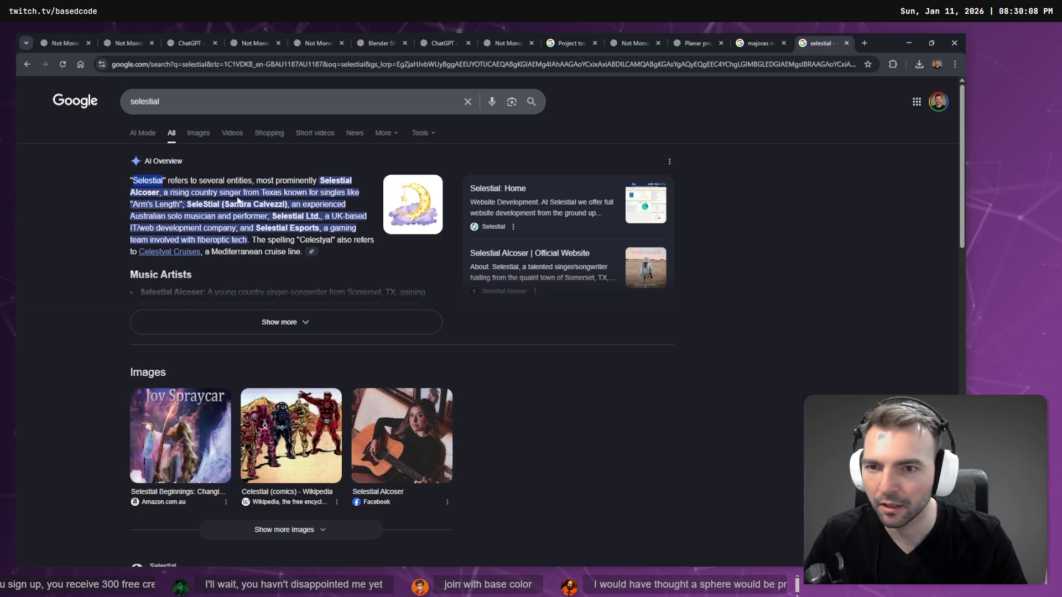
left_click(134, 102)
key("BackSpace")
type("c")
left_click(144, 122)
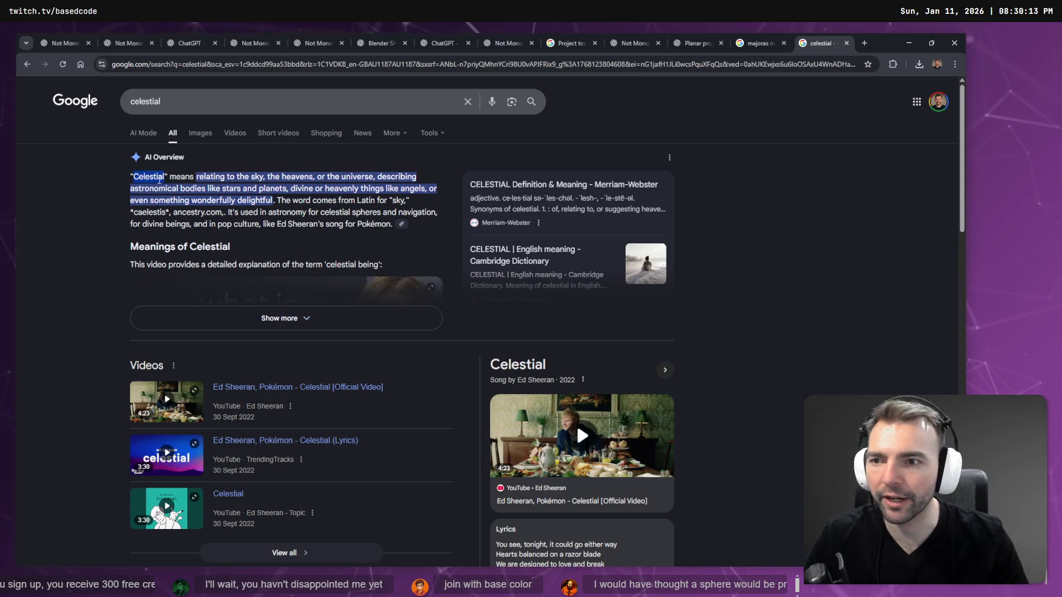
key("alt+Tab")
key("alt+Tab")
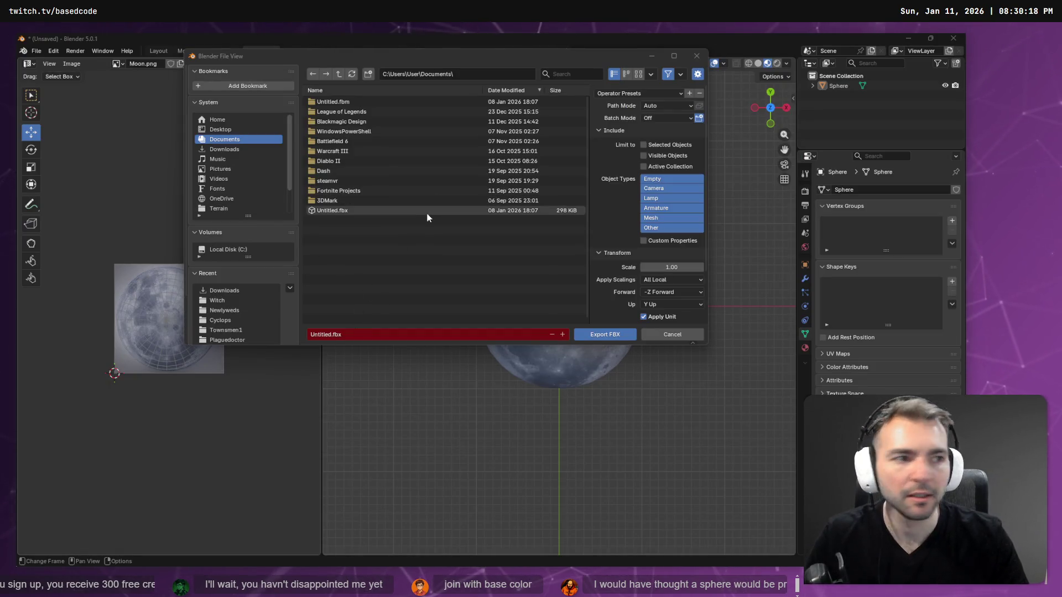
key("alt+Tab")
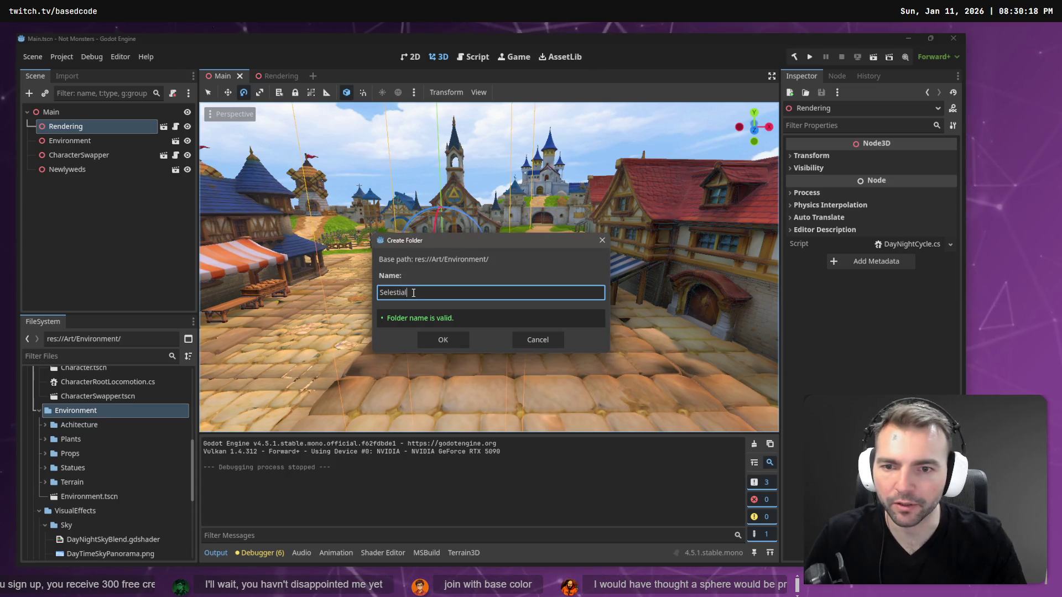
Create the Celestial folder in Godot and point Blender's export there as Moon.fbx
left_click(435, 338)
key("alt+Tab")
left_click(471, 72)
type("C:/Work/Based.NotMonsters/Art/Environment/Celestial/")
key("Return")
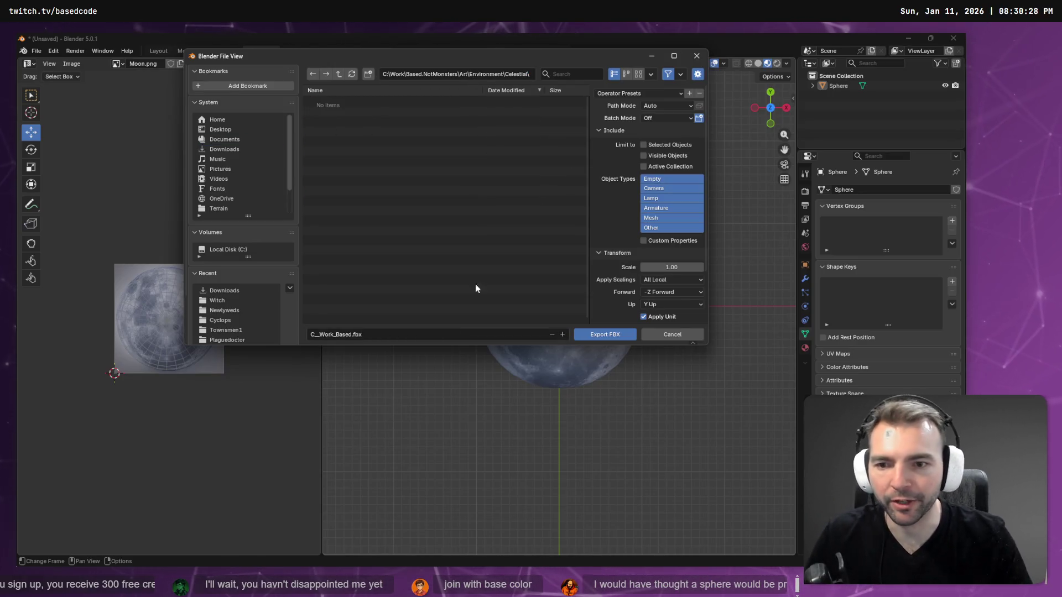
left_click(393, 335)
type("Moon")
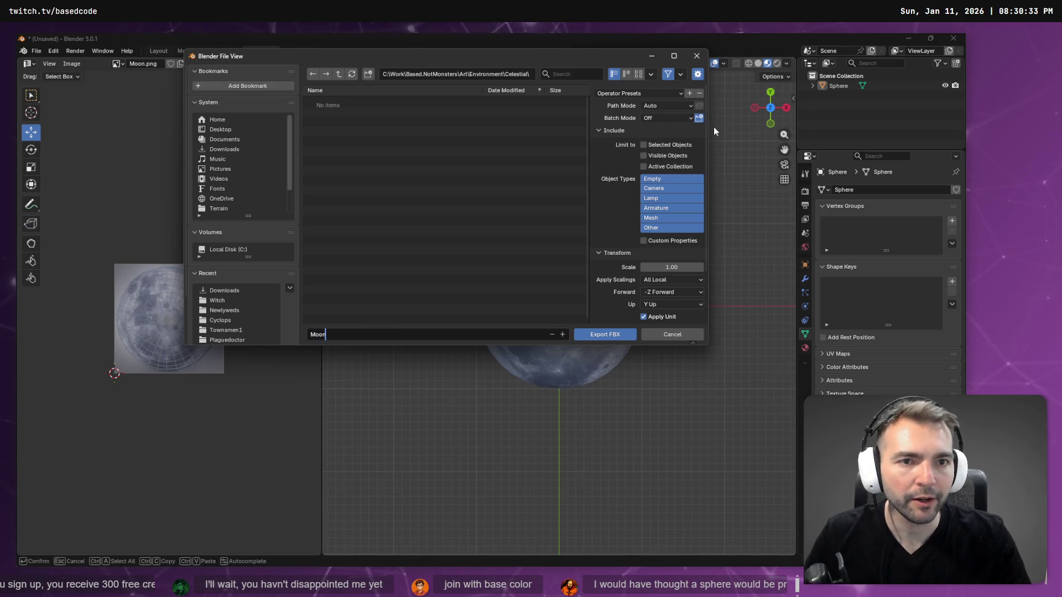
Set Path Mode to Copy, limit object types to Mesh and Other, and export Moon.fbx
left_click(680, 105)
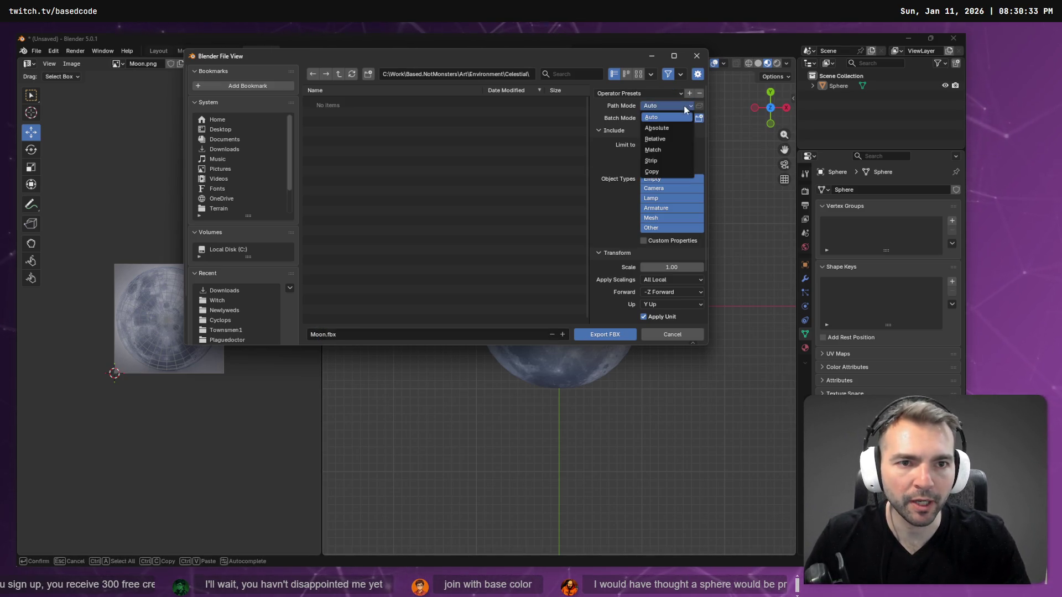
left_click(667, 173)
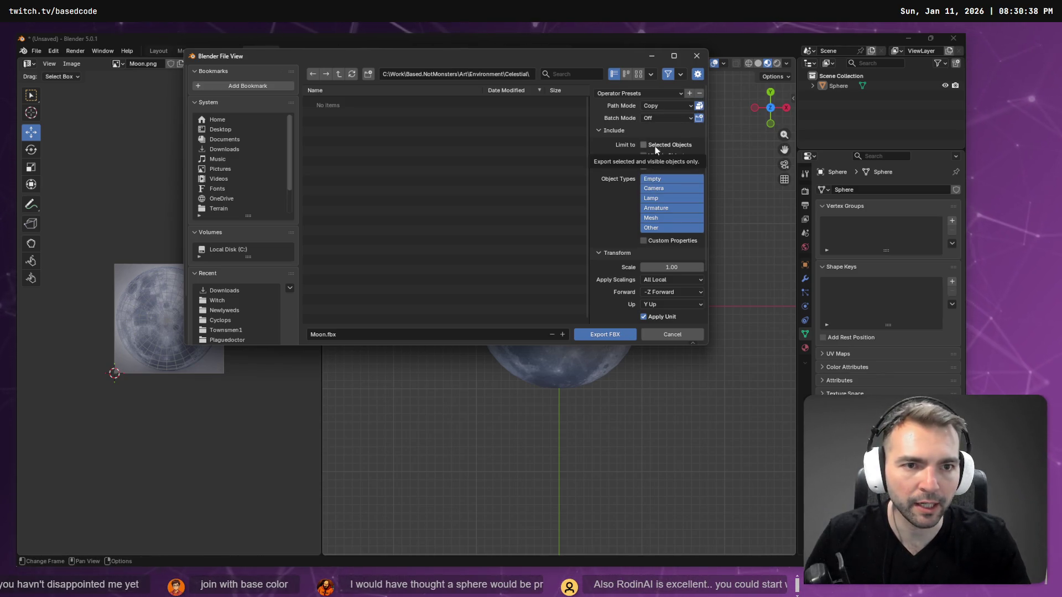
left_click(648, 181)
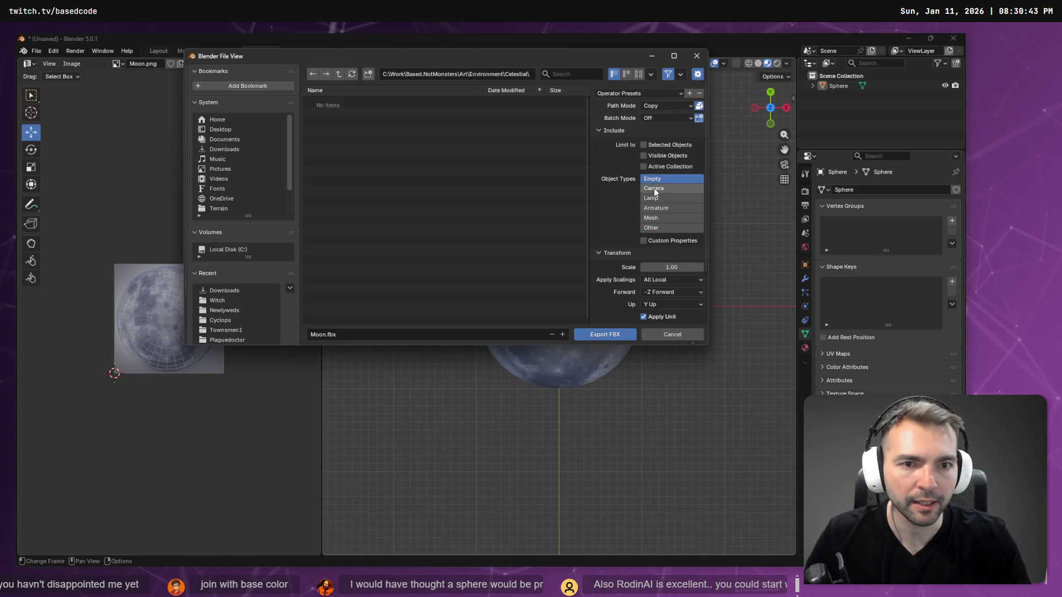
left_click(659, 217)
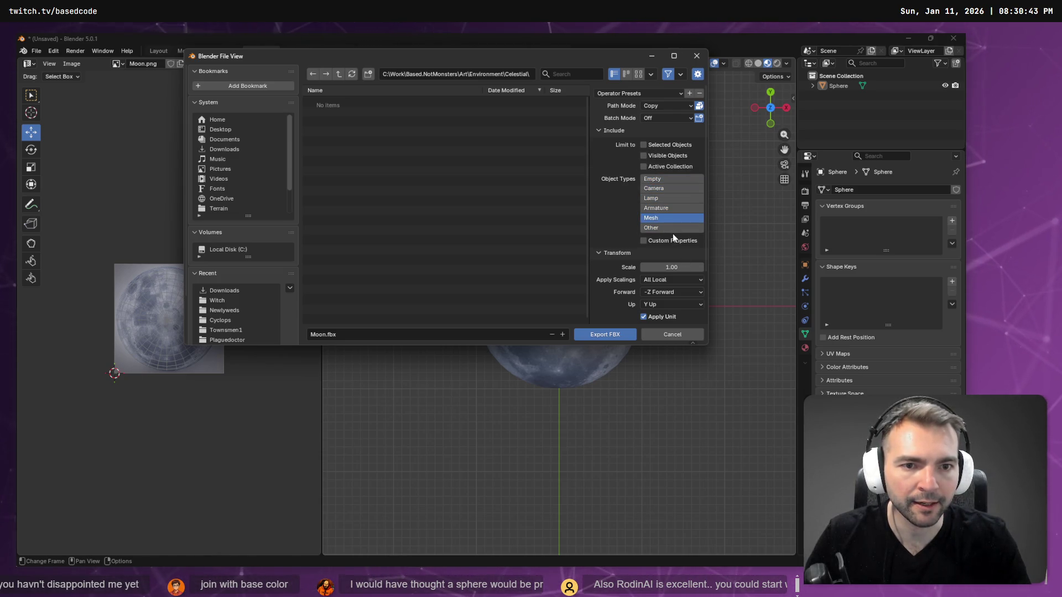
scroll(673, 233, "down", 3)
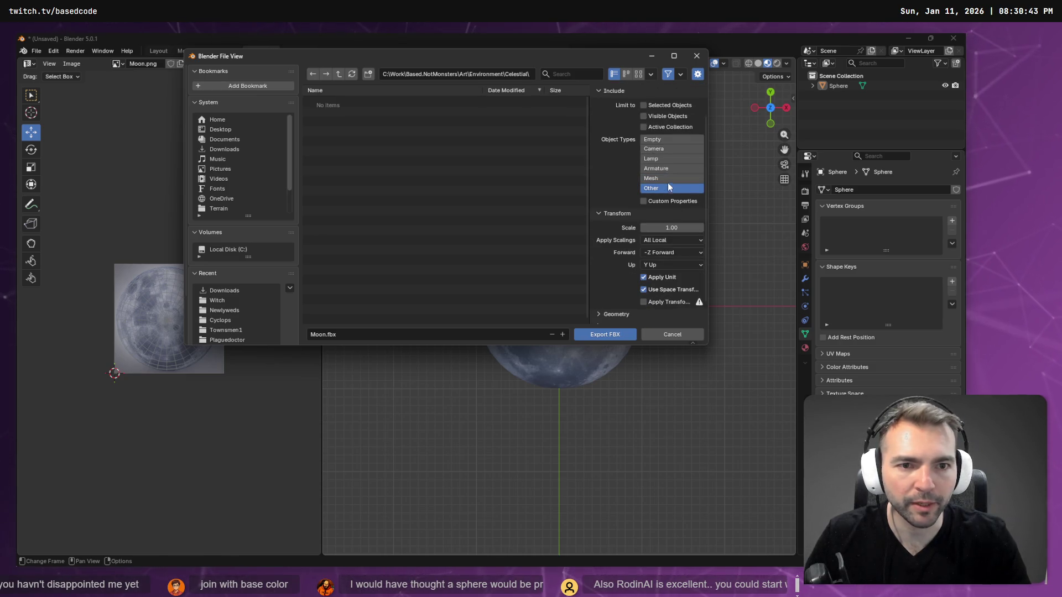
left_click(668, 181, "shift")
scroll(672, 189, "down", 2)
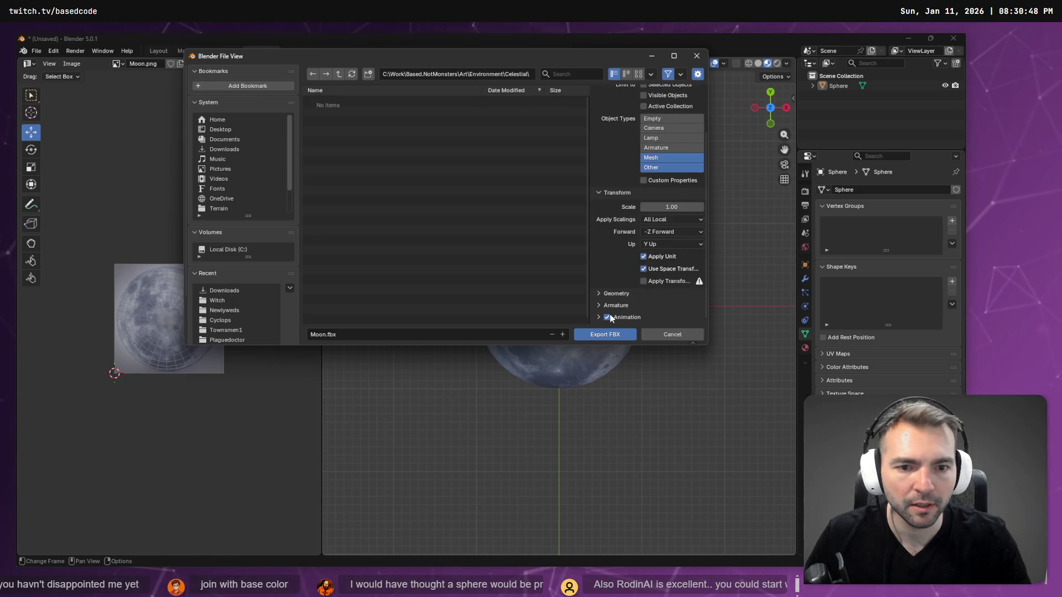
left_click(606, 334)
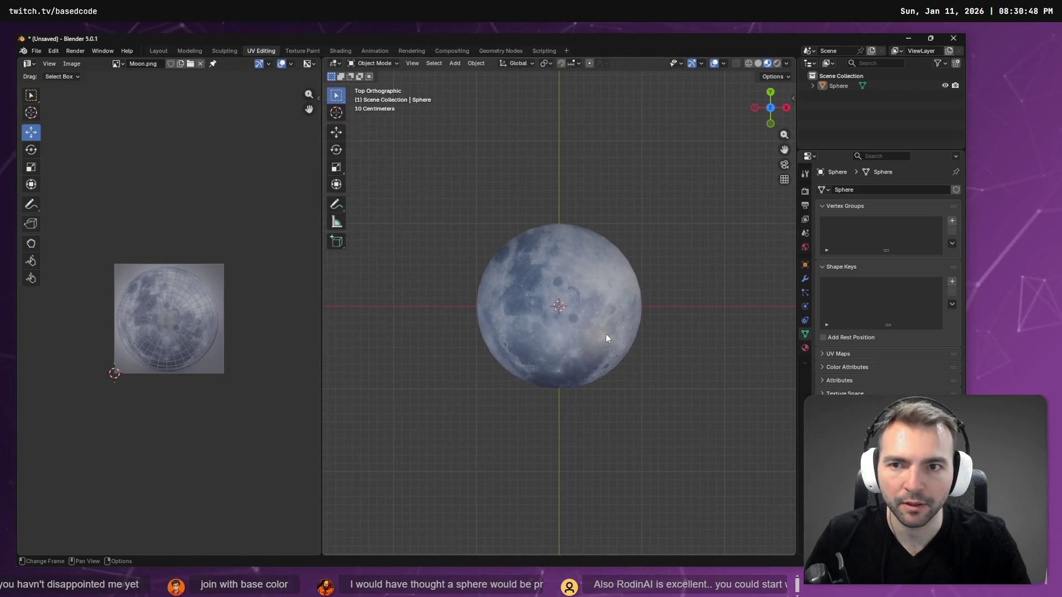
Check Godot's FileSystem for the exported moon, then return to Blender
key("alt+Tab")
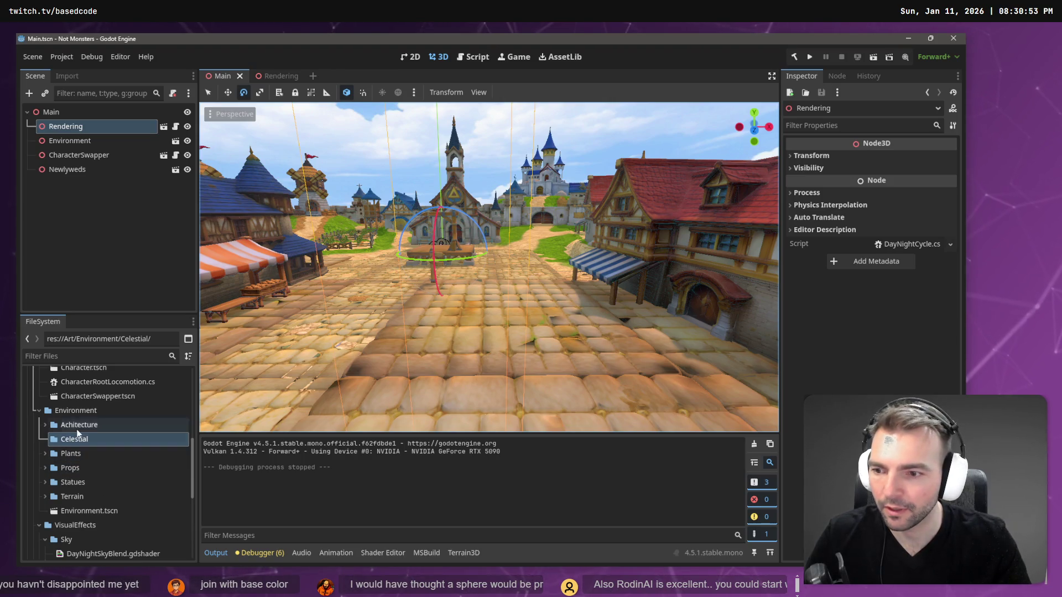
left_click(78, 424)
key("alt+Tab")
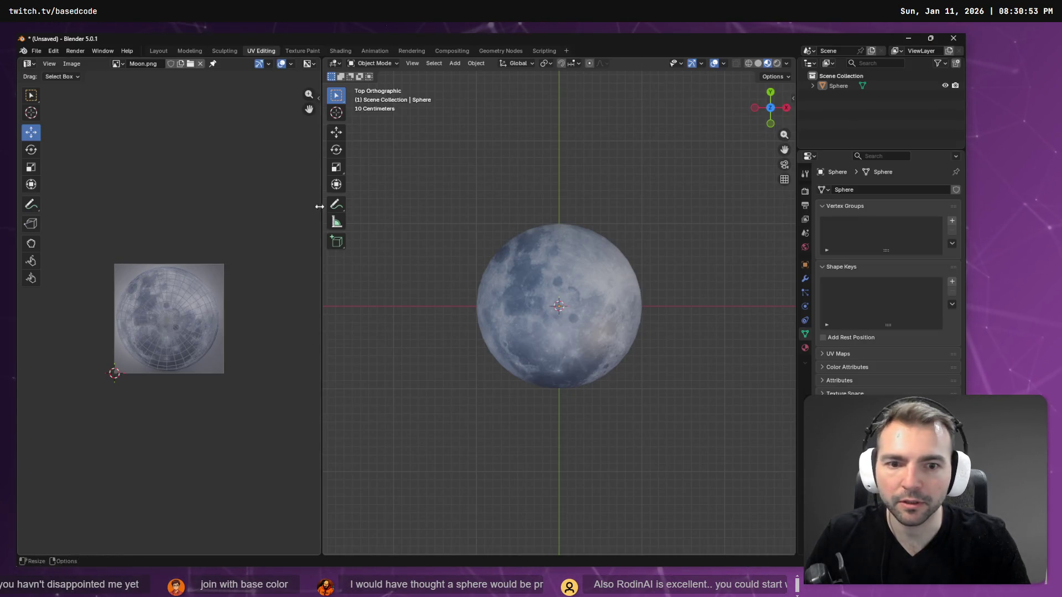
Re-export the moon as FBX, overwriting the existing Moon.fbx
left_click(36, 50)
mouse_move(124, 202)
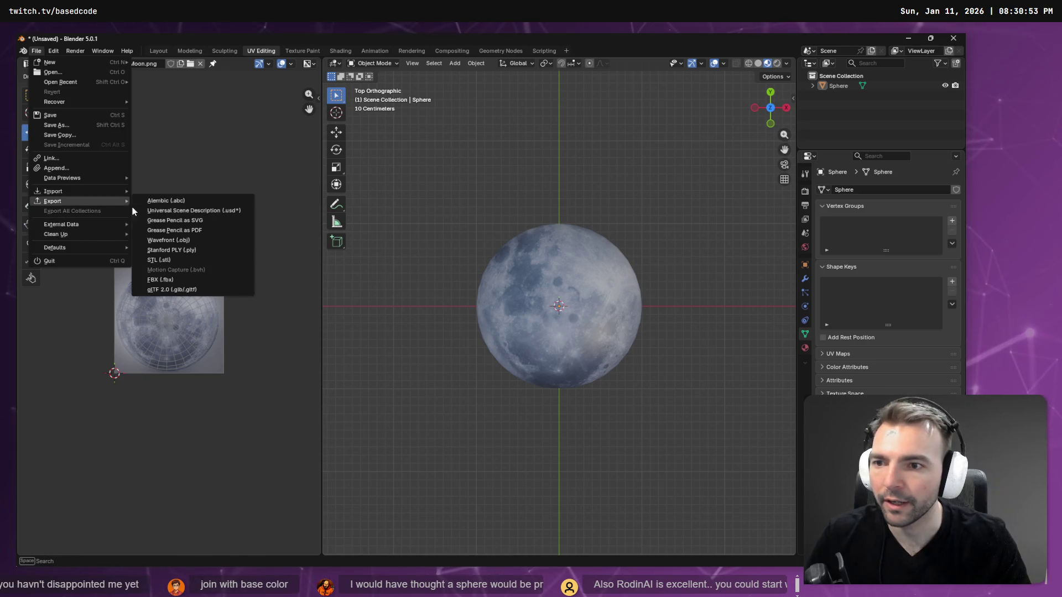
left_click(172, 279)
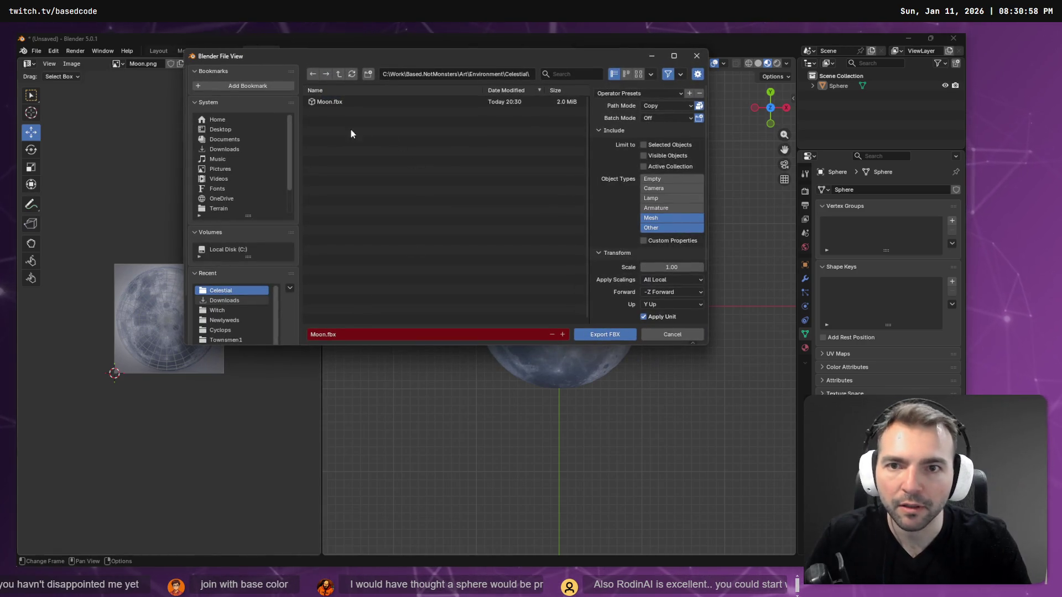
left_click(409, 101)
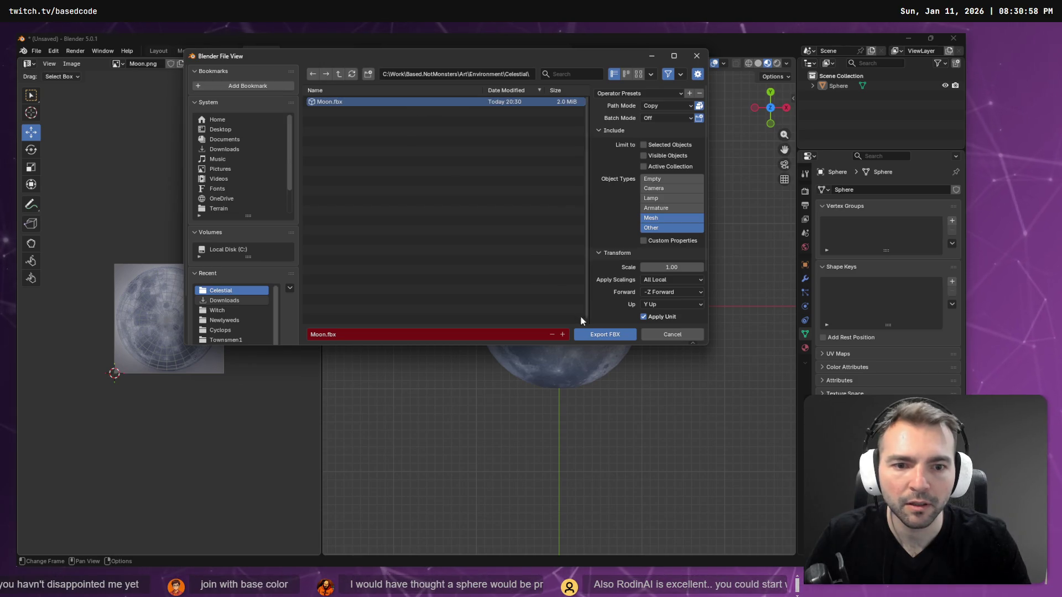
left_click(591, 337)
key("alt+Tab")
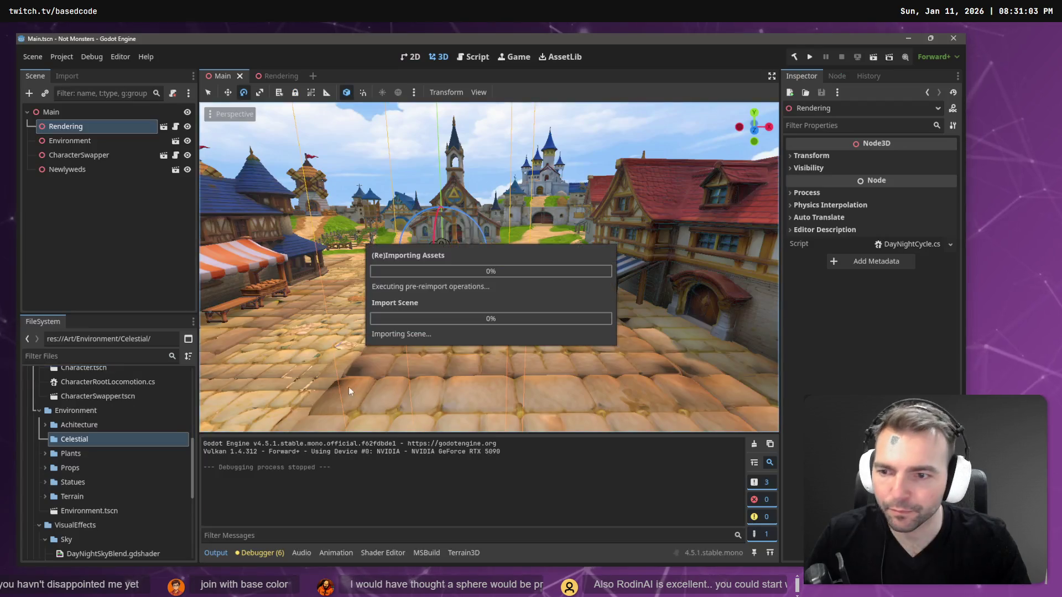
Drag Moon.fbx from the Celestial folder into the Rendering scene
left_click(44, 438)
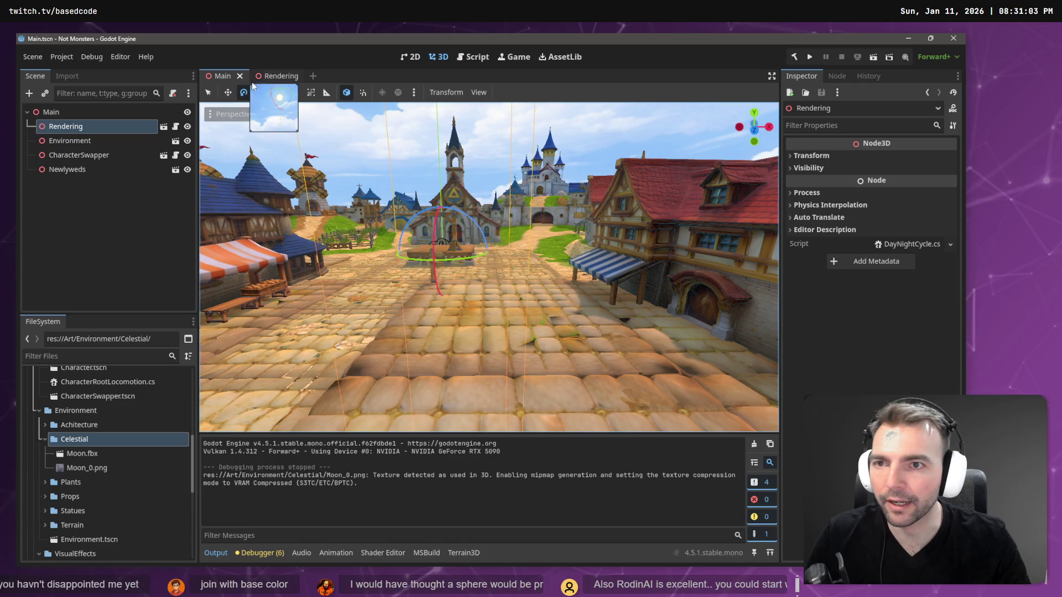
left_click(270, 76)
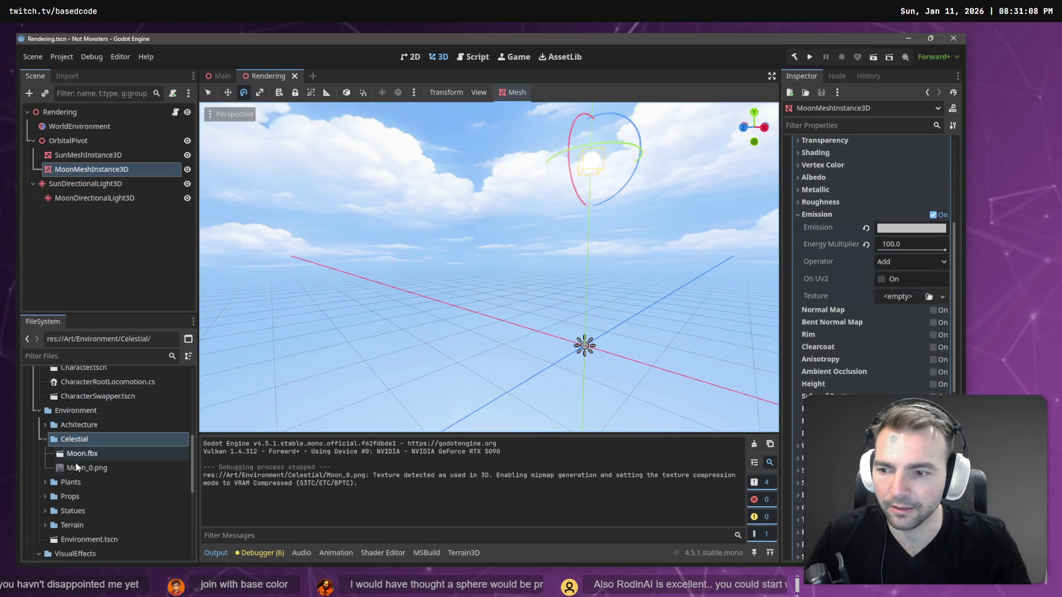
mouse_move(89, 459)
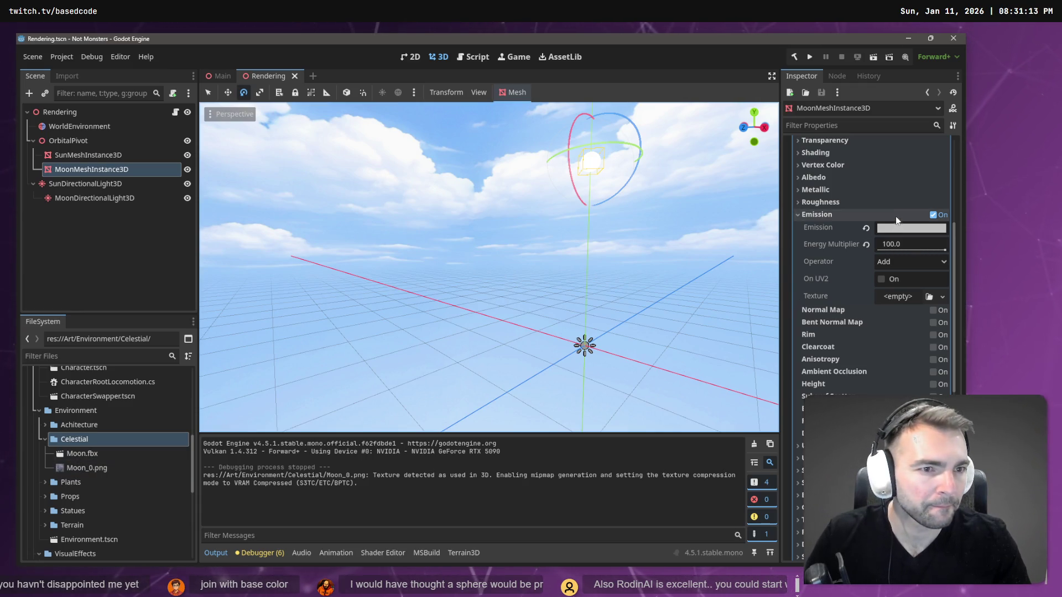
scroll(896, 222, "up", 5)
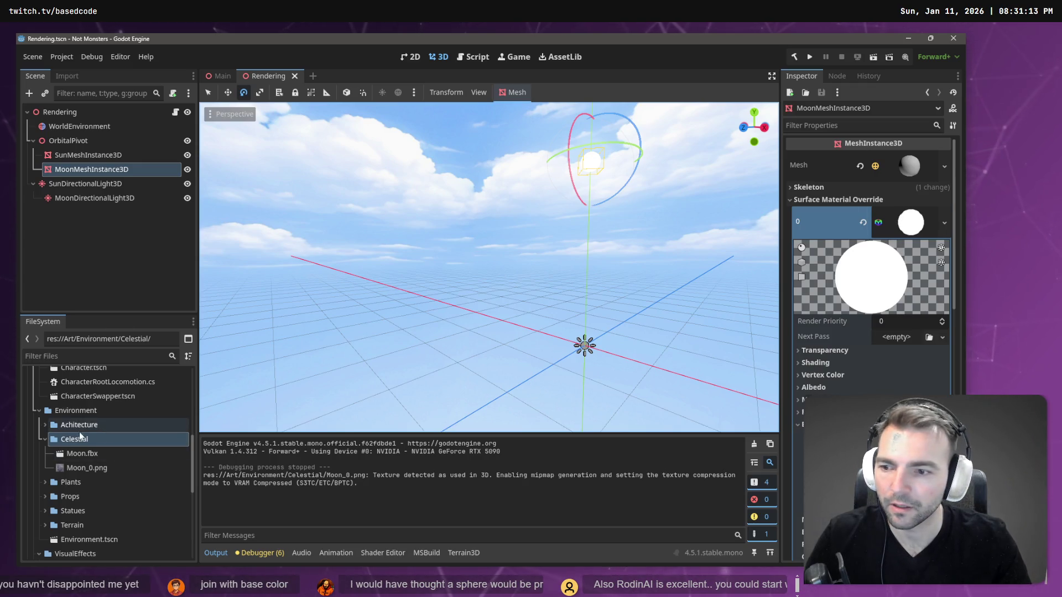
left_click(83, 454)
mouse_move(84, 458)
left_mouse_down()
mouse_move(83, 157)
mouse_move(63, 141)
mouse_move(71, 169)
left_mouse_up()
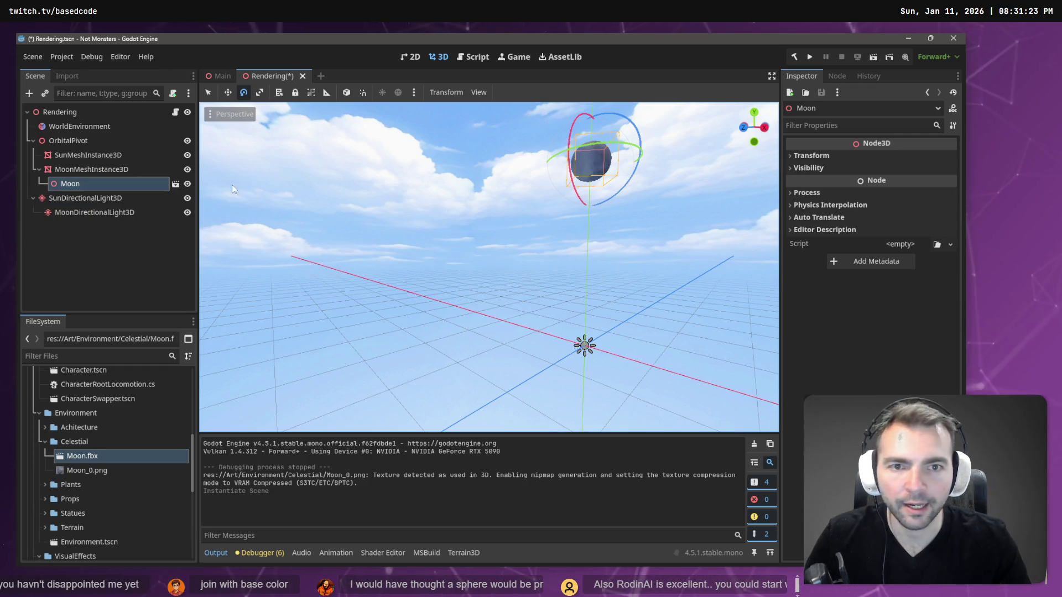
Move the Moon node under OrbitalPivot and delete the old MoonMeshInstance3D
left_click(118, 169)
left_click(188, 170)
left_click(187, 170)
left_click(139, 185)
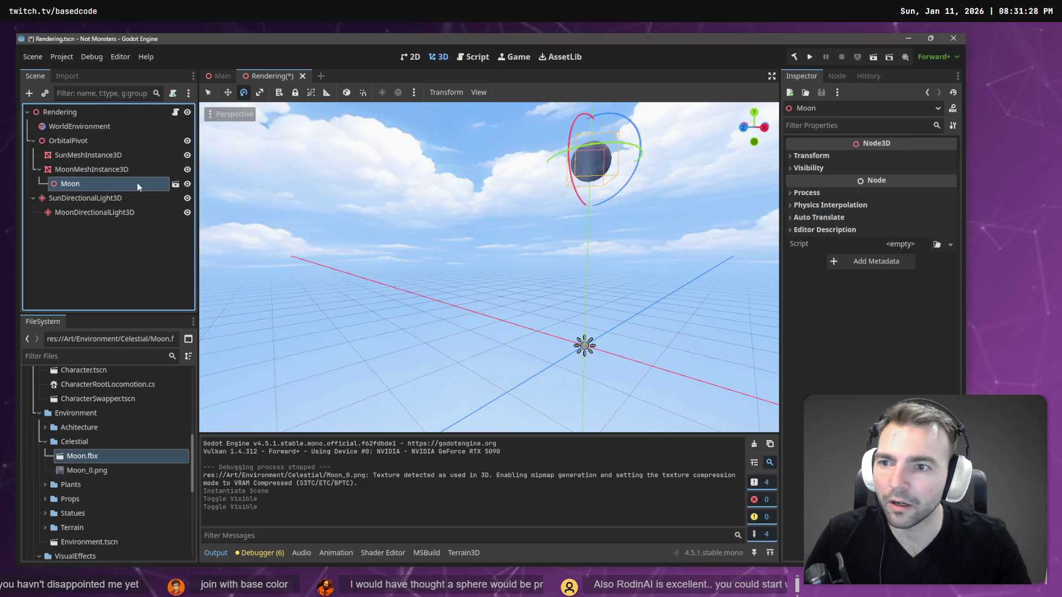
left_click(108, 168)
left_click_drag(78, 184, 74, 141)
left_click(84, 174)
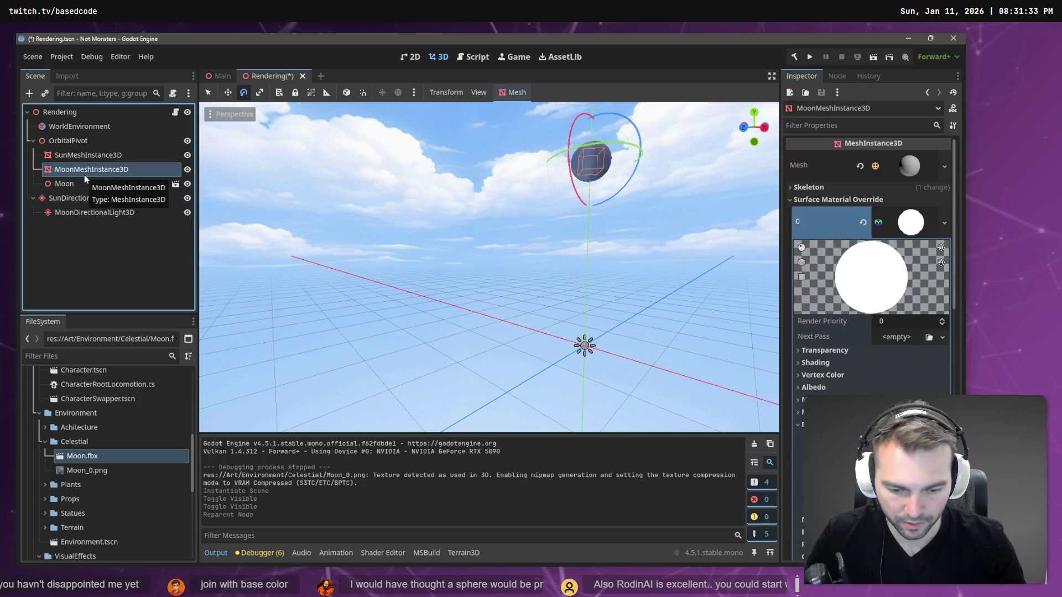
key("Delete")
left_click(449, 310)
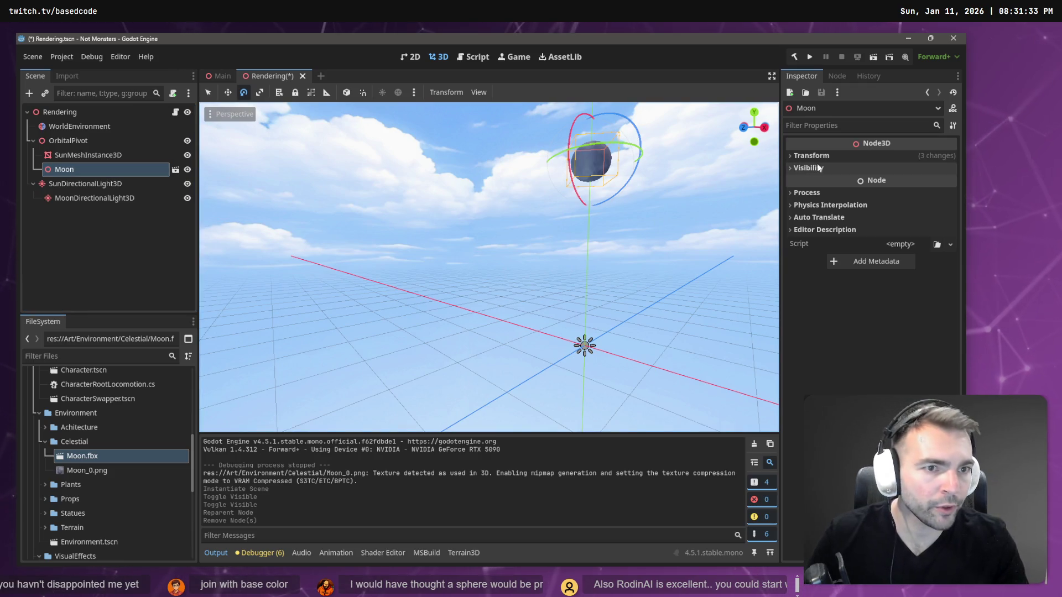
Open Moon.fbx as a scene, copy its Sphere, and paste it under OrbitalPivot
left_click(176, 169)
left_click(486, 313)
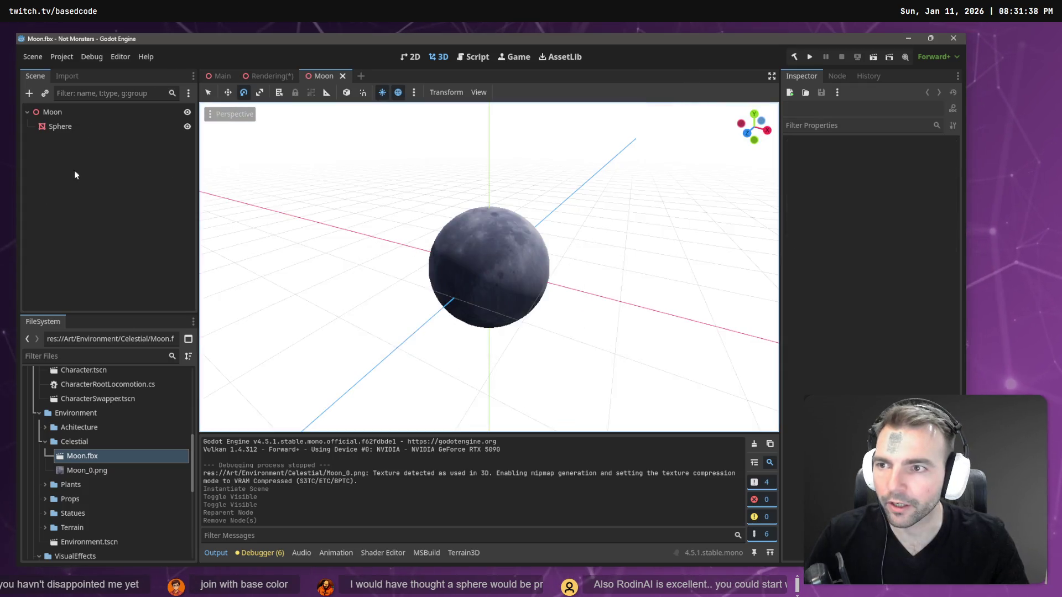
left_click(62, 127)
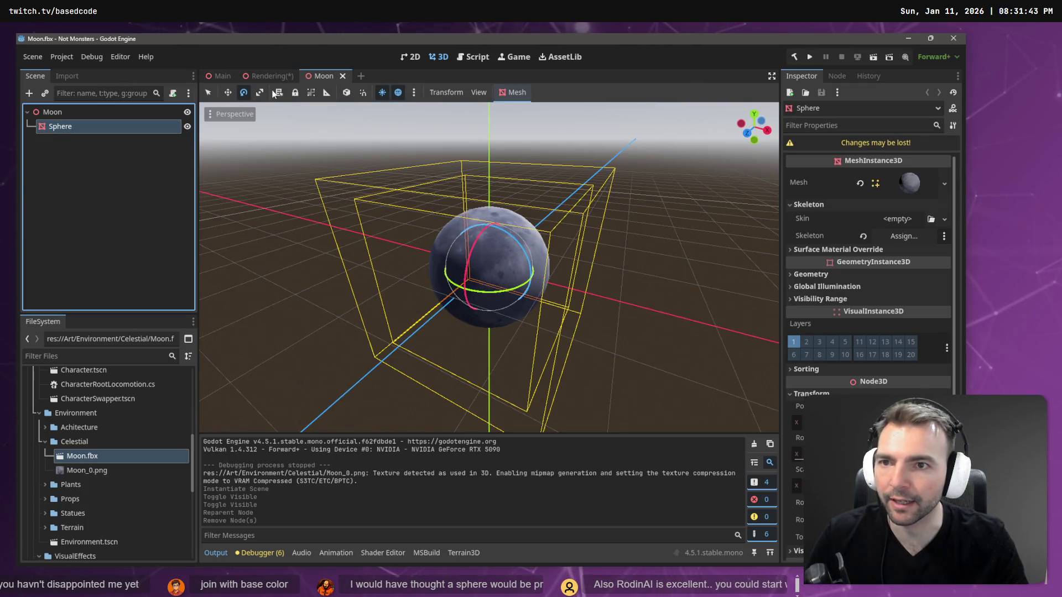
left_click(270, 77)
left_click(73, 141)
key("ctrl+v")
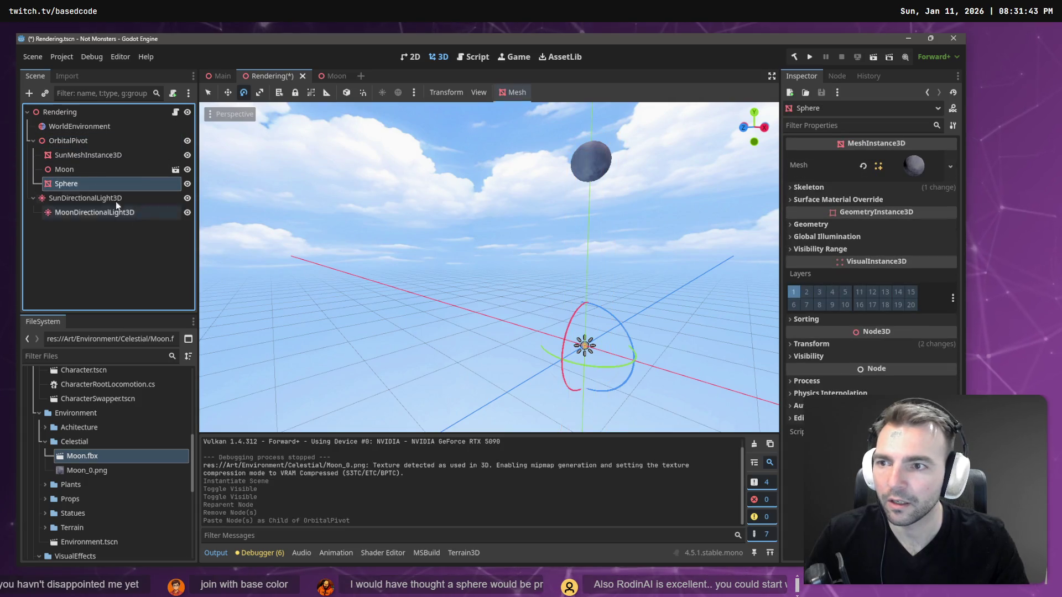
Delete the imported Moon node, keeping the pasted Sphere selected
left_click(84, 169)
key("Delete")
key("Return")
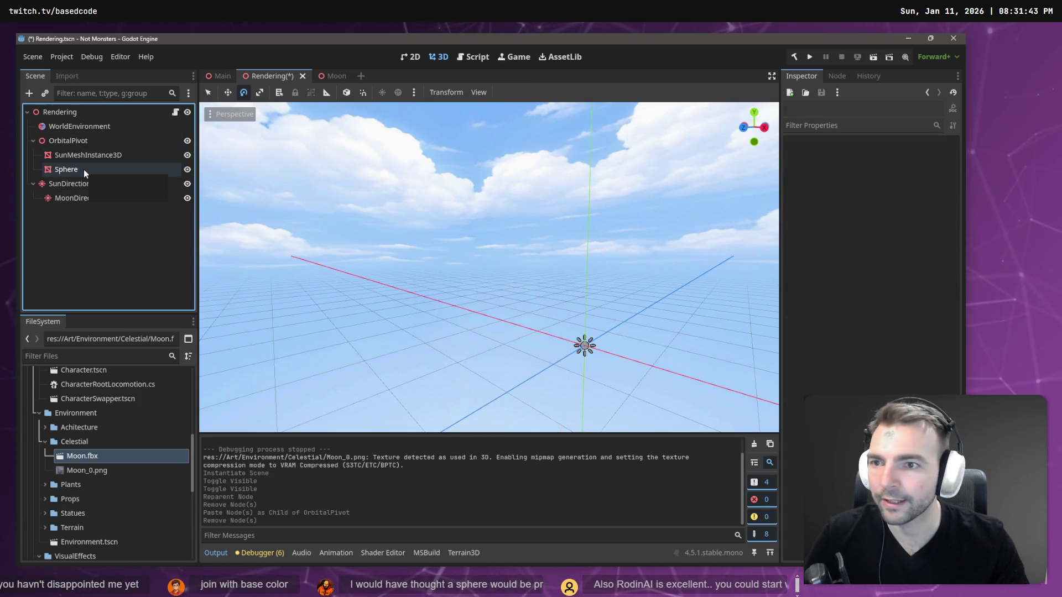
left_click(85, 170)
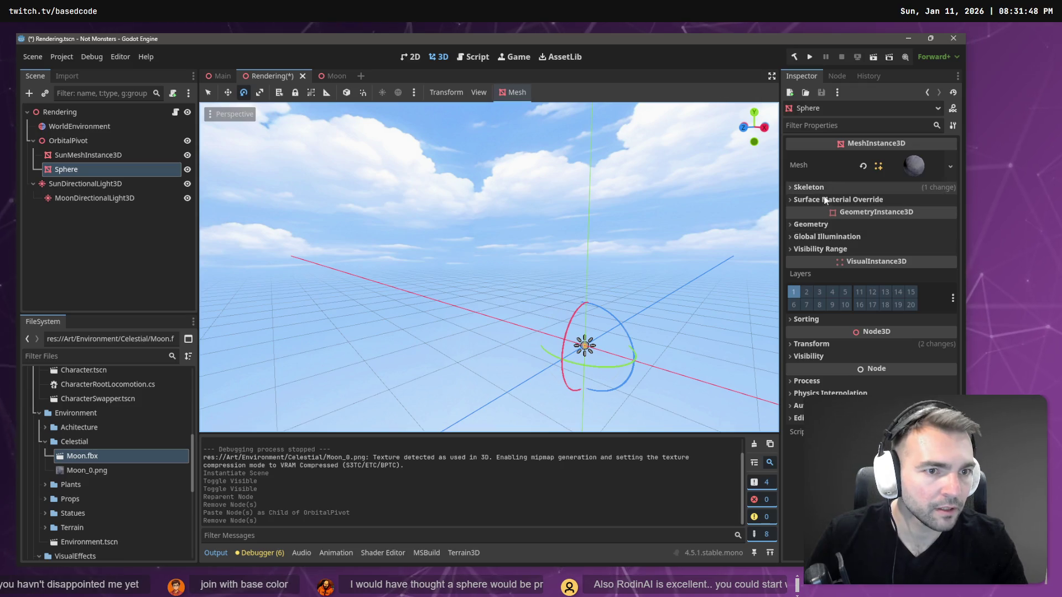
Give the Sphere a StandardMaterial3D surface override, replacing an initial ShaderMaterial
left_click(831, 200)
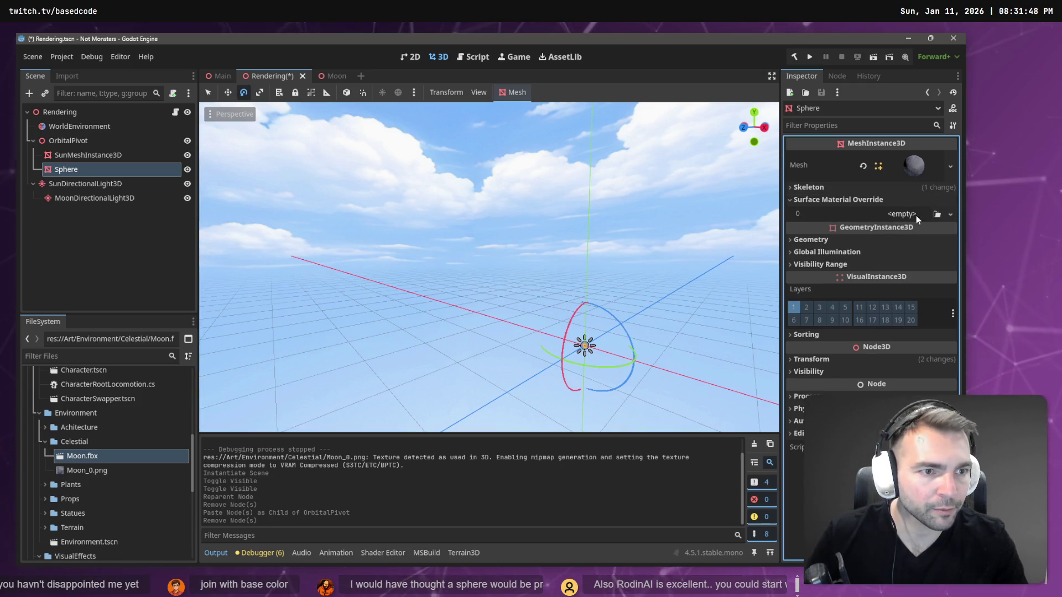
left_click(952, 214)
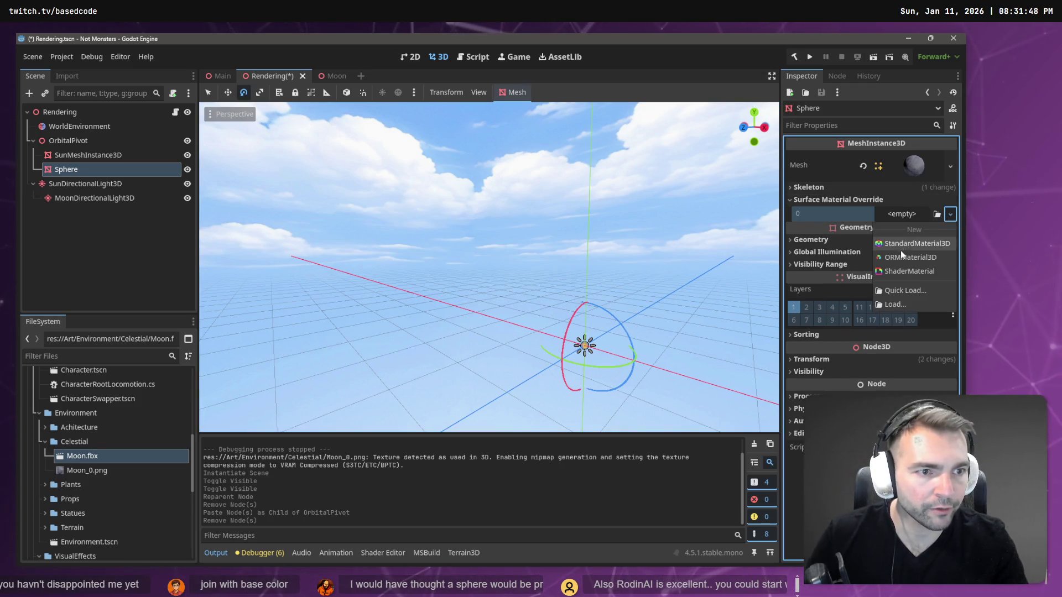
left_click(933, 271)
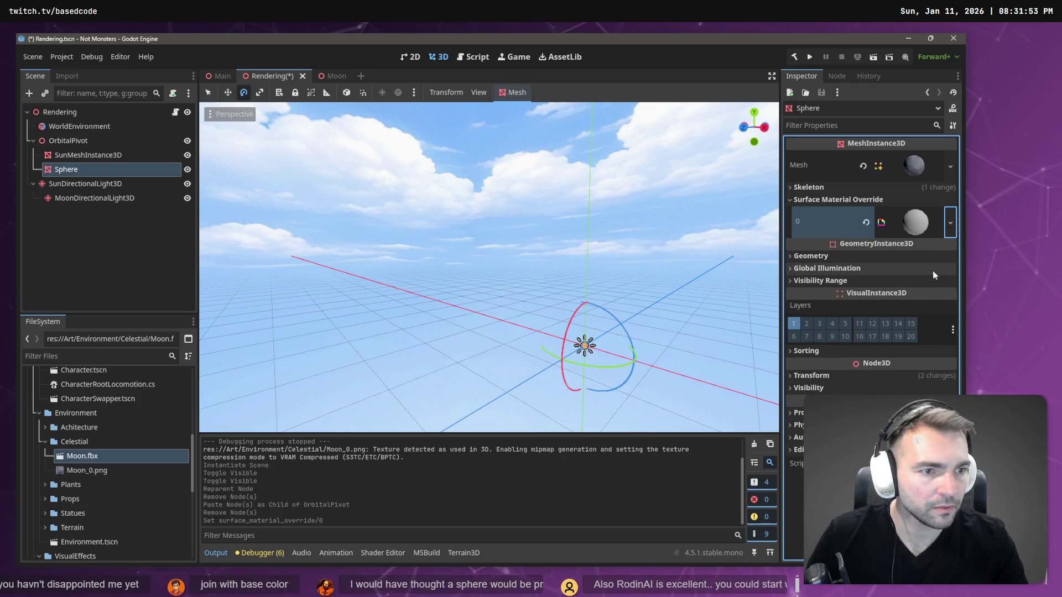
left_click(910, 224)
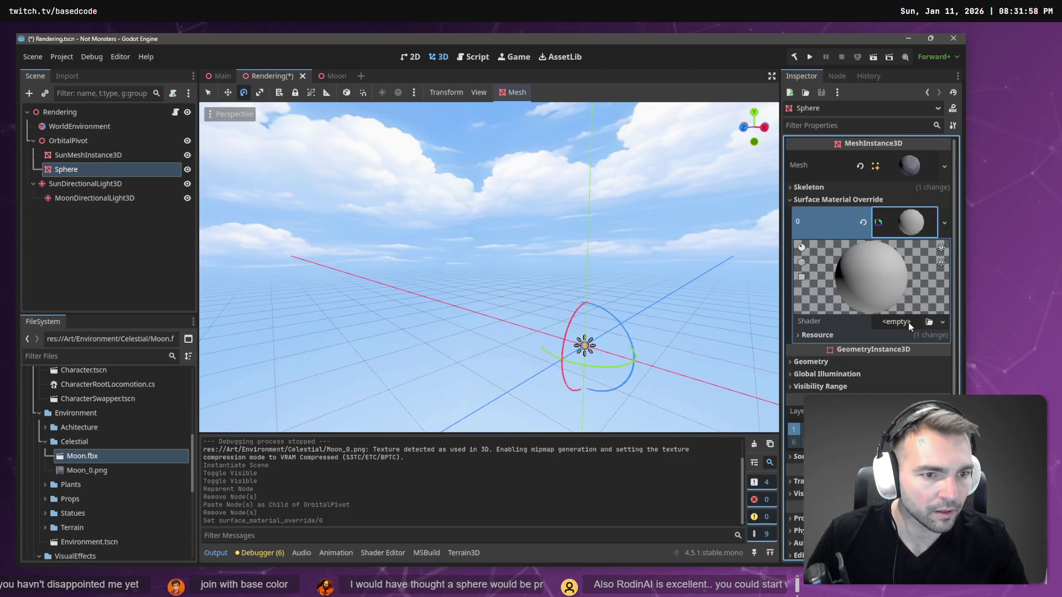
left_click(942, 322)
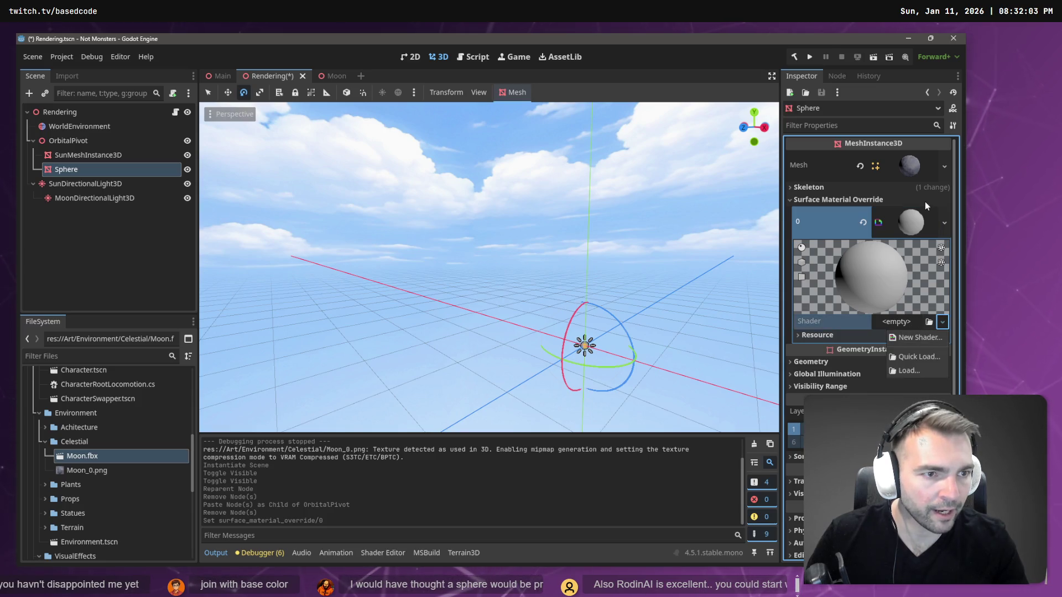
left_click(945, 222)
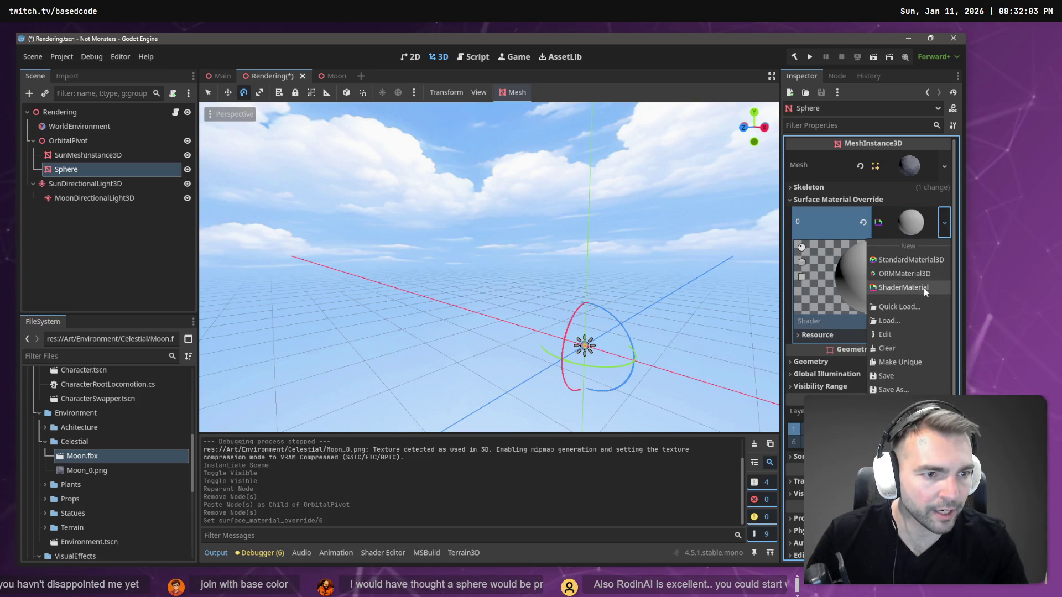
left_click(920, 260)
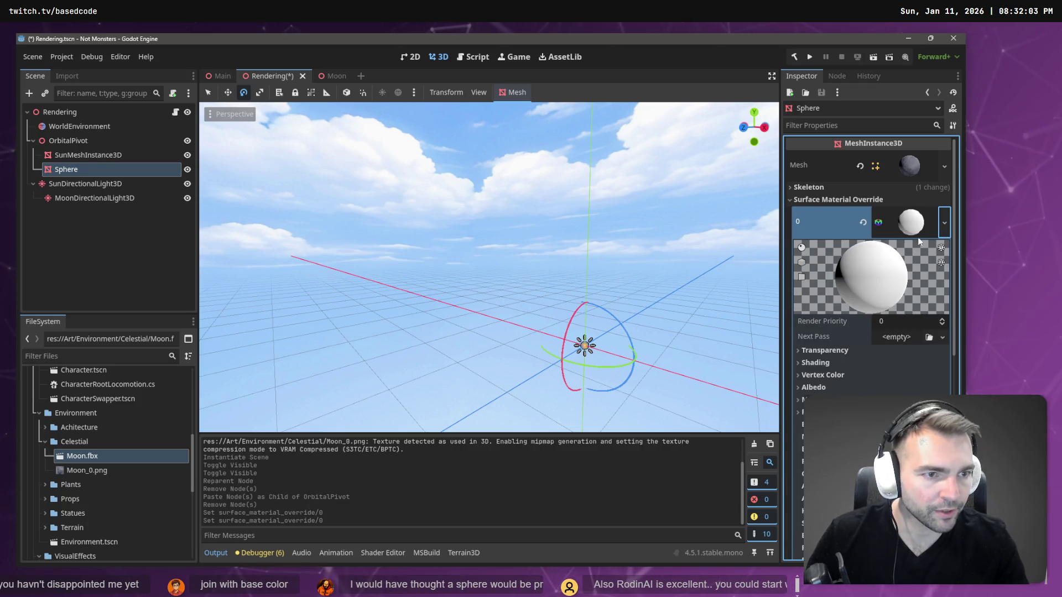
left_click(907, 221)
left_click(907, 221)
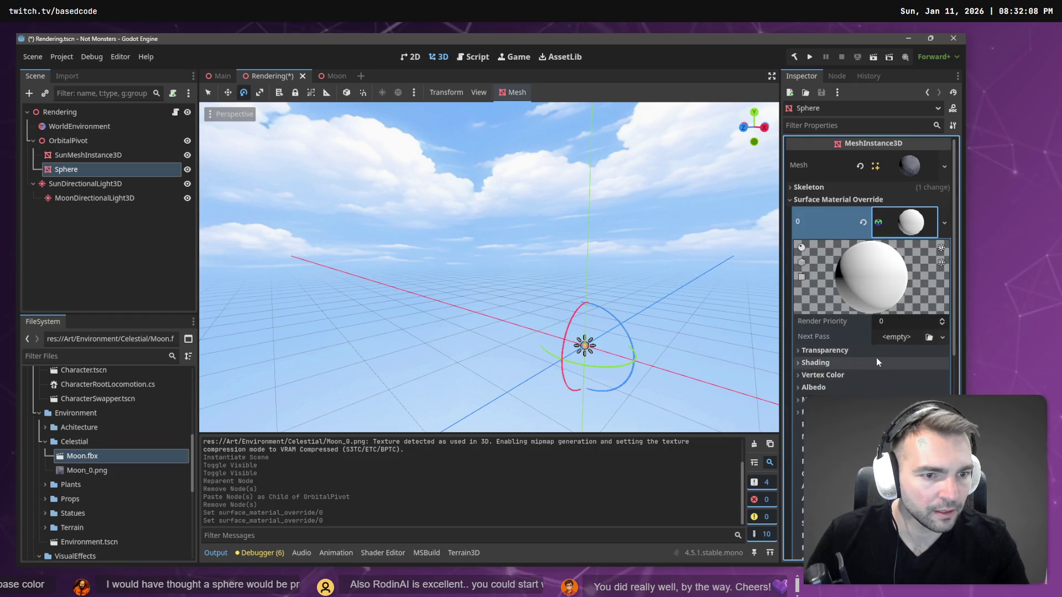
Set Moon_0.png as the material's albedo texture and enable emission
left_click(825, 388)
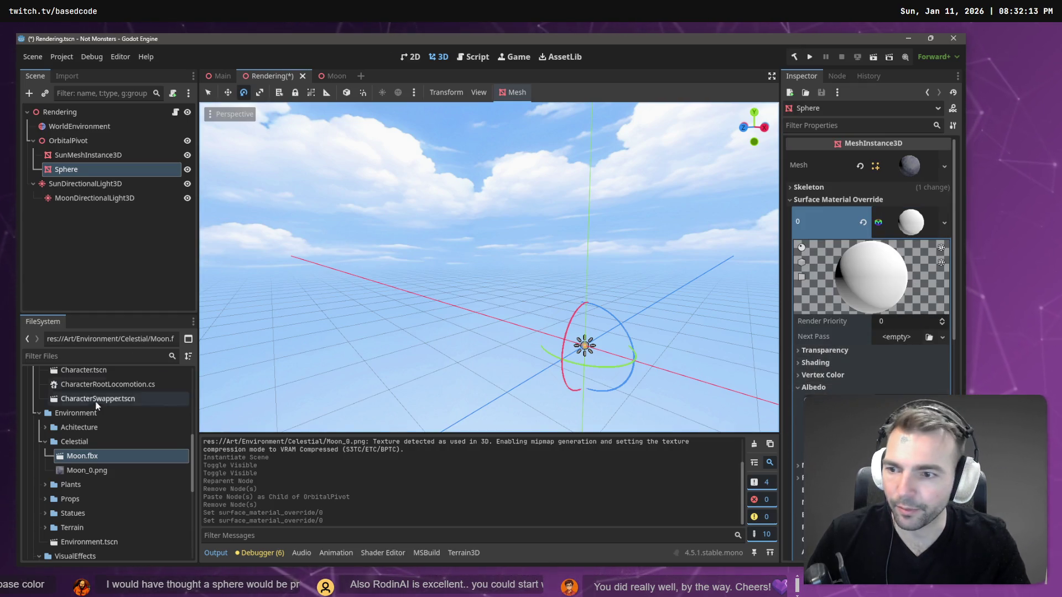
left_click(86, 470)
mouse_move(87, 470)
left_mouse_down()
mouse_move(863, 387)
mouse_move(850, 318)
mouse_move(911, 163)
left_mouse_up()
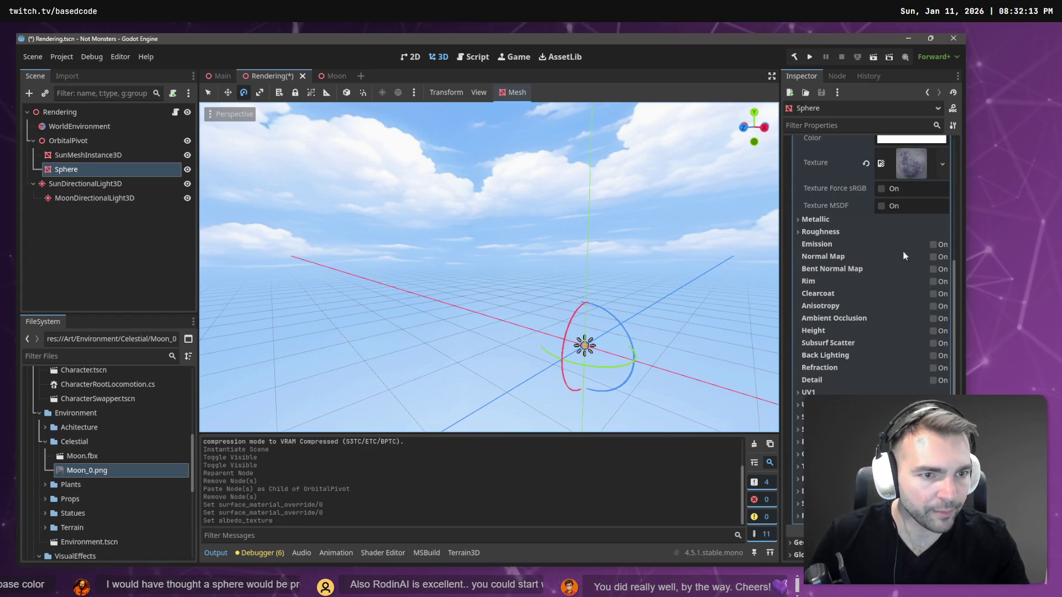
left_click(933, 244)
Set the Sphere's emission colour to white with Energy Multiplier 10.0
left_click(908, 257)
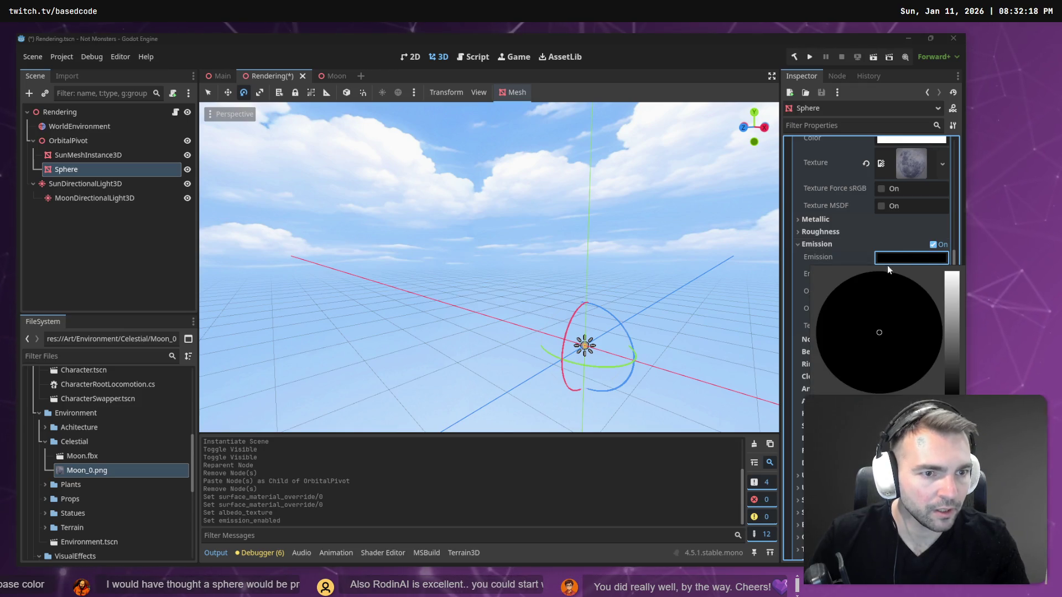
left_click_drag(950, 308, 950, 272)
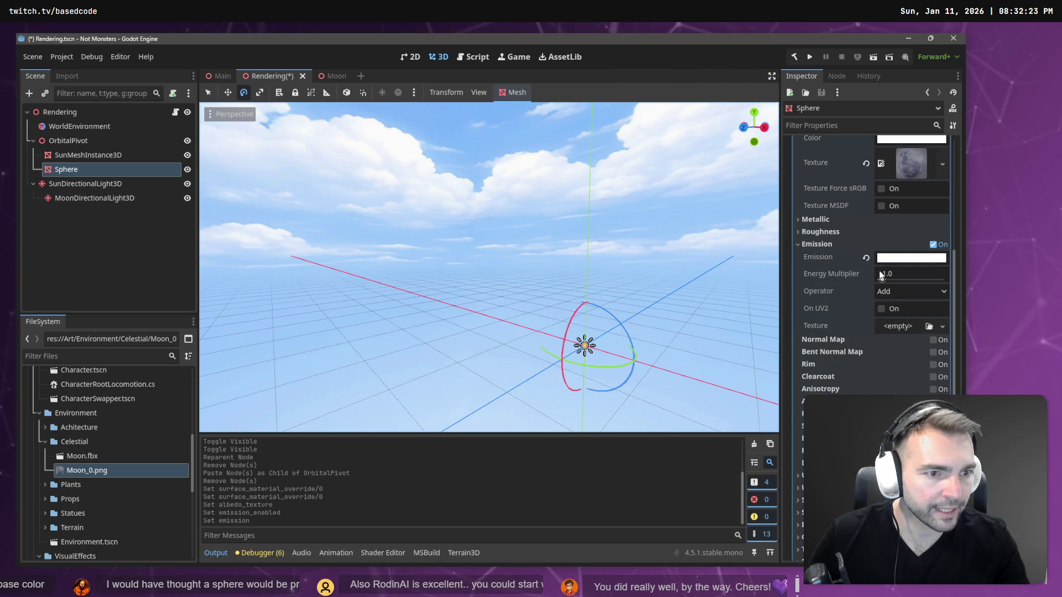
left_click(898, 275)
type("10")
key("Return")
Compare with SunMeshInstance3D's properties, then select Moon.fbx in the FileSystem
left_click(112, 154)
left_click(104, 169)
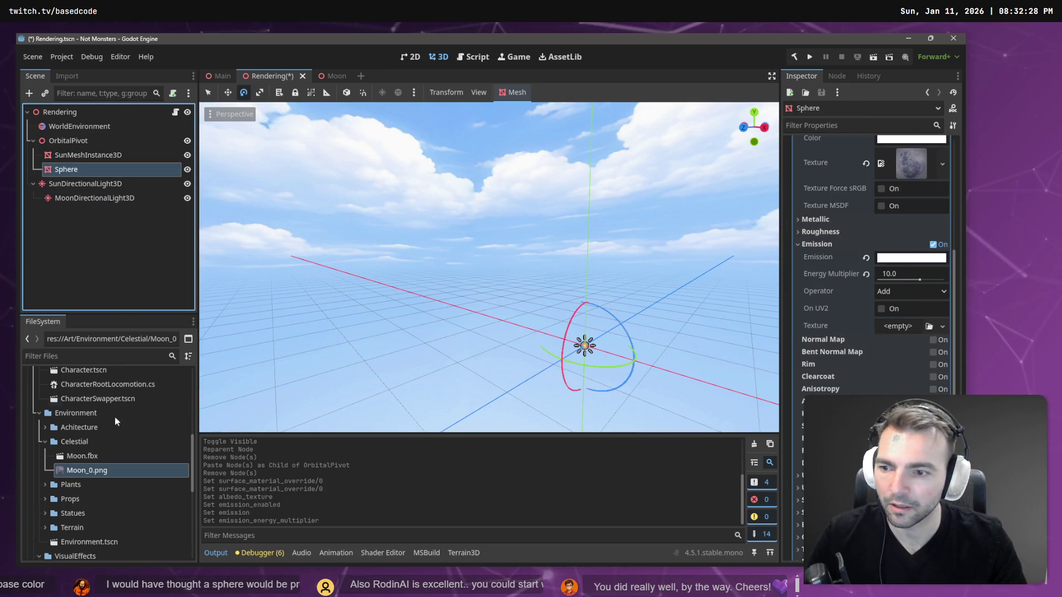
left_click(111, 457)
Set Moon.fbx's Root Scale to 10.0 in the Import tab and reimport it
left_click(66, 77)
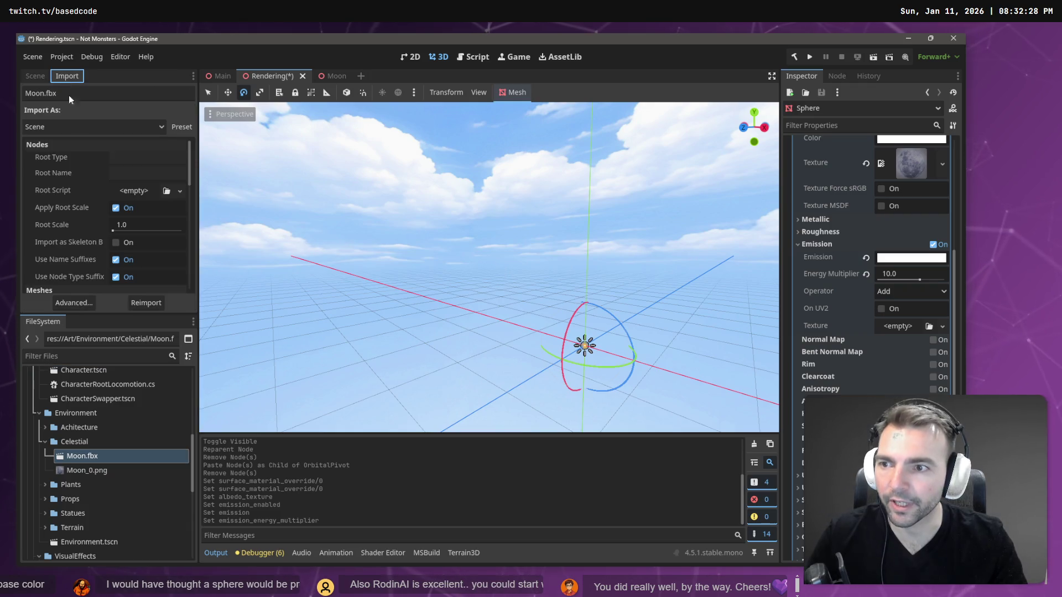
left_click(160, 227)
type("10")
key("Return")
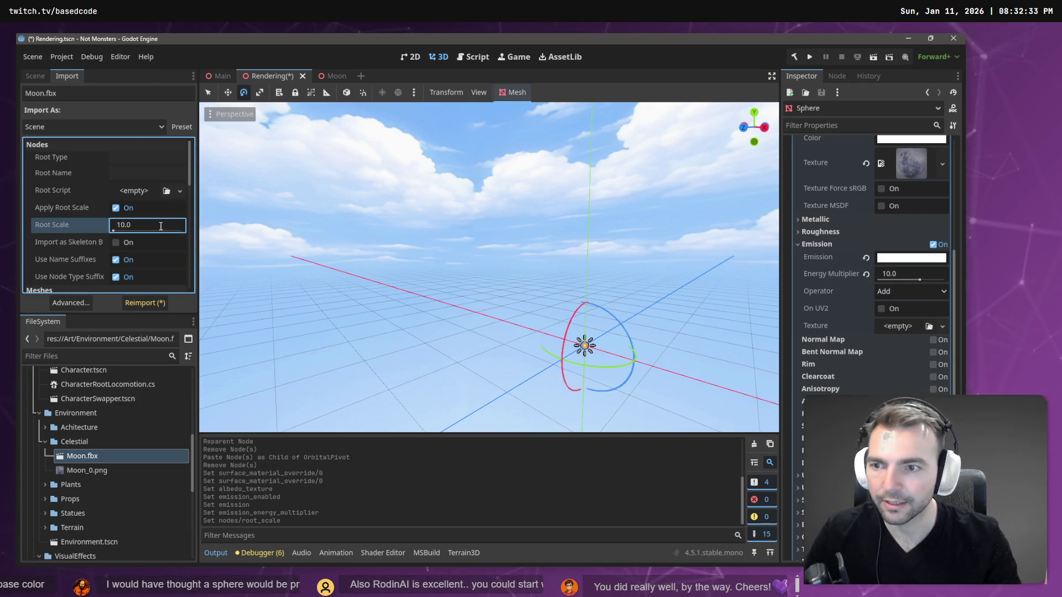
left_click(144, 303)
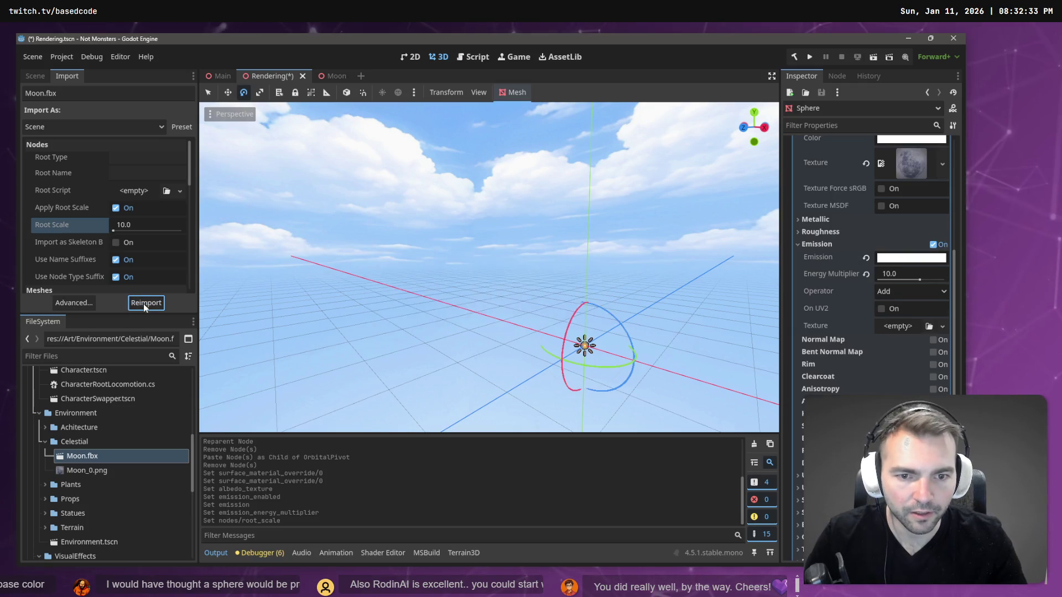
left_click(137, 226)
scroll(652, 350, "up", 5)
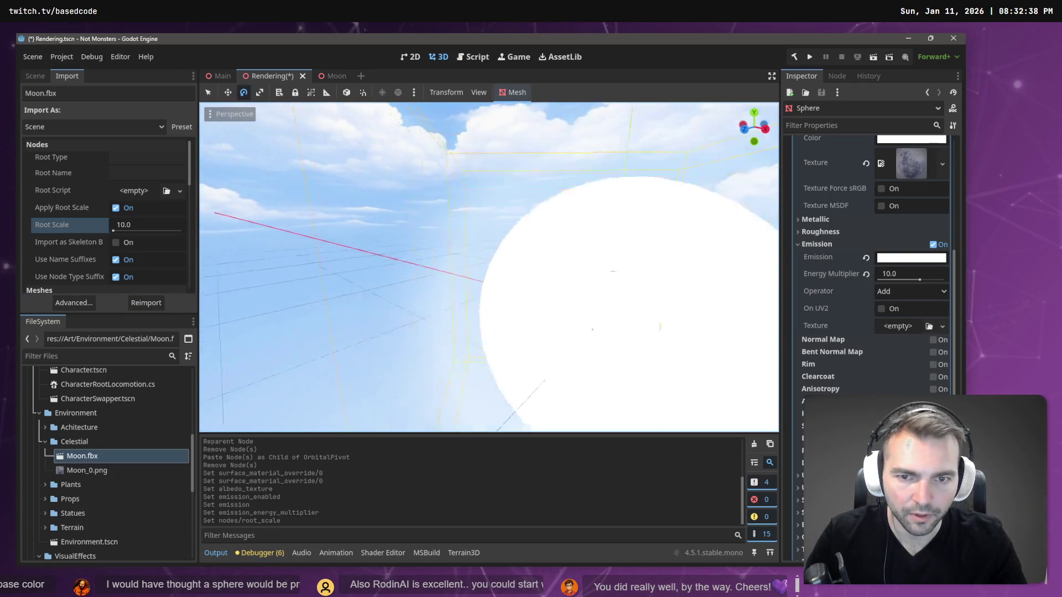
Lower the Sphere's emission Energy Multiplier to 5.0, then to 1.0
key("f")
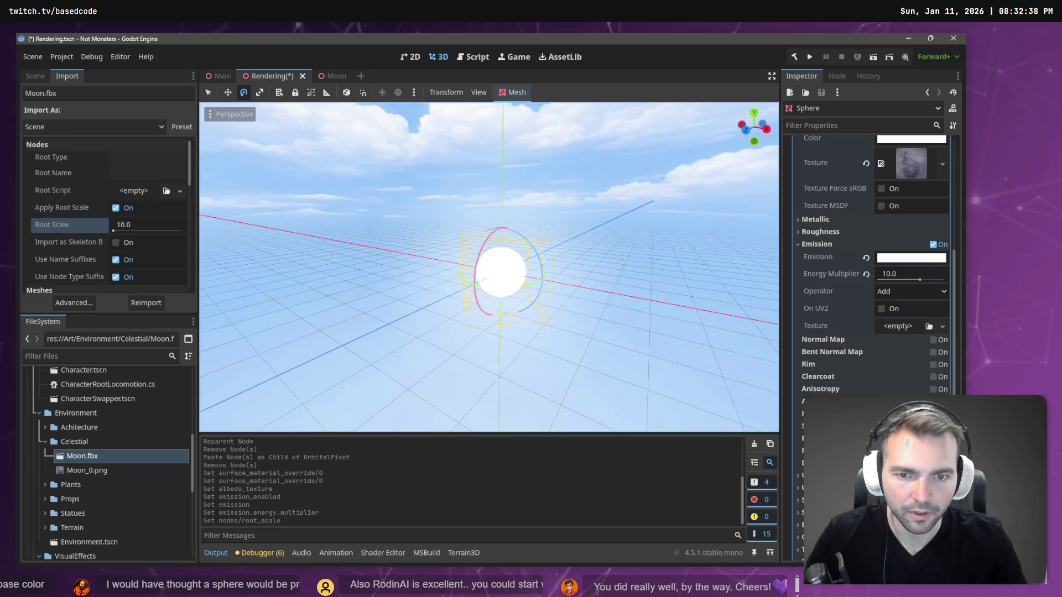
left_click(913, 278)
key("Return")
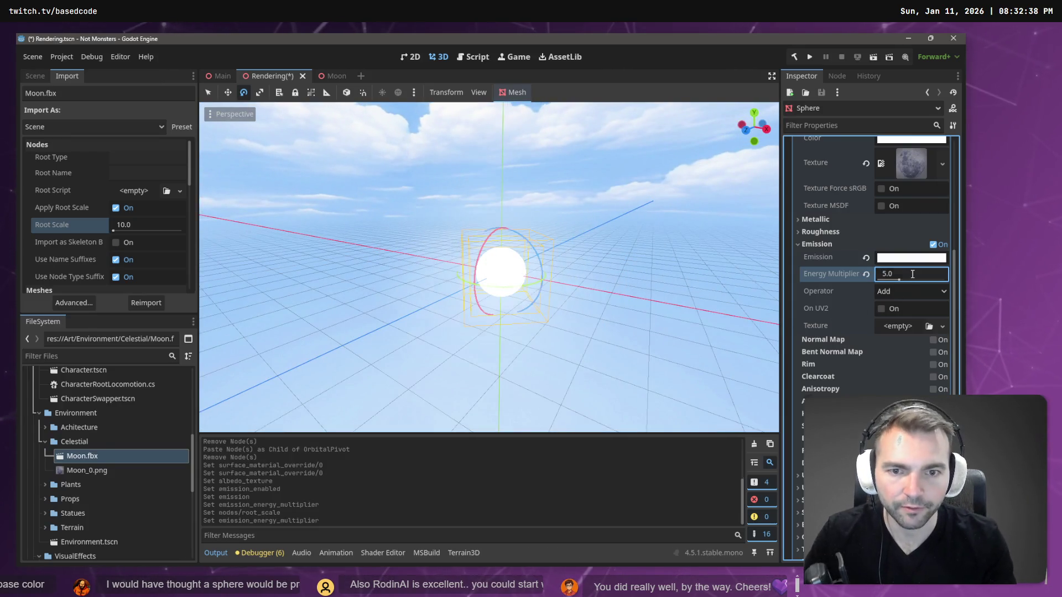
type("1")
key("Return")
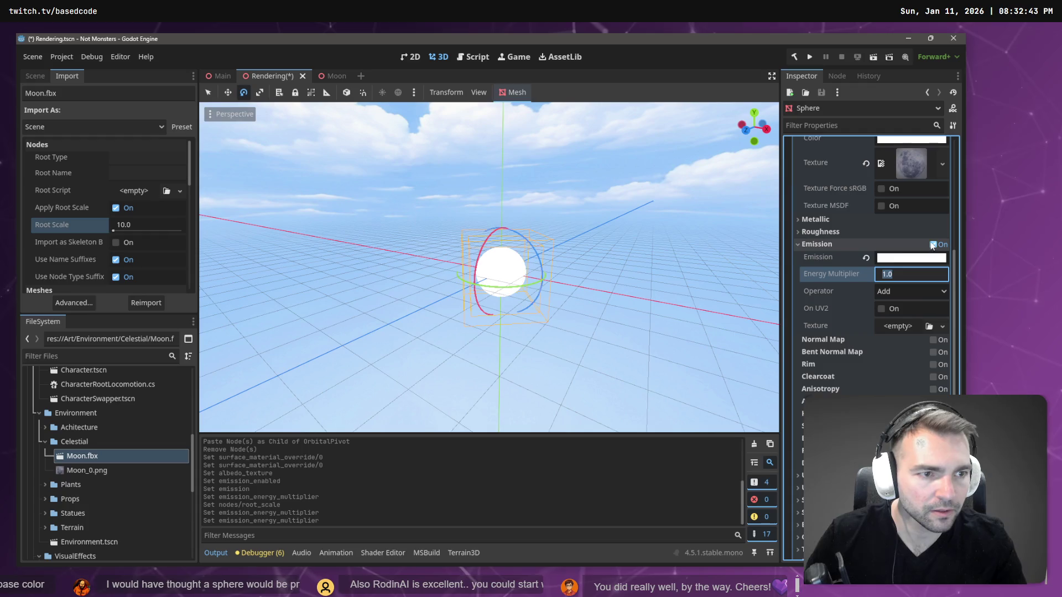
Compare the sphere with emission off and on, then darken the emission colour to grey
left_click(934, 244)
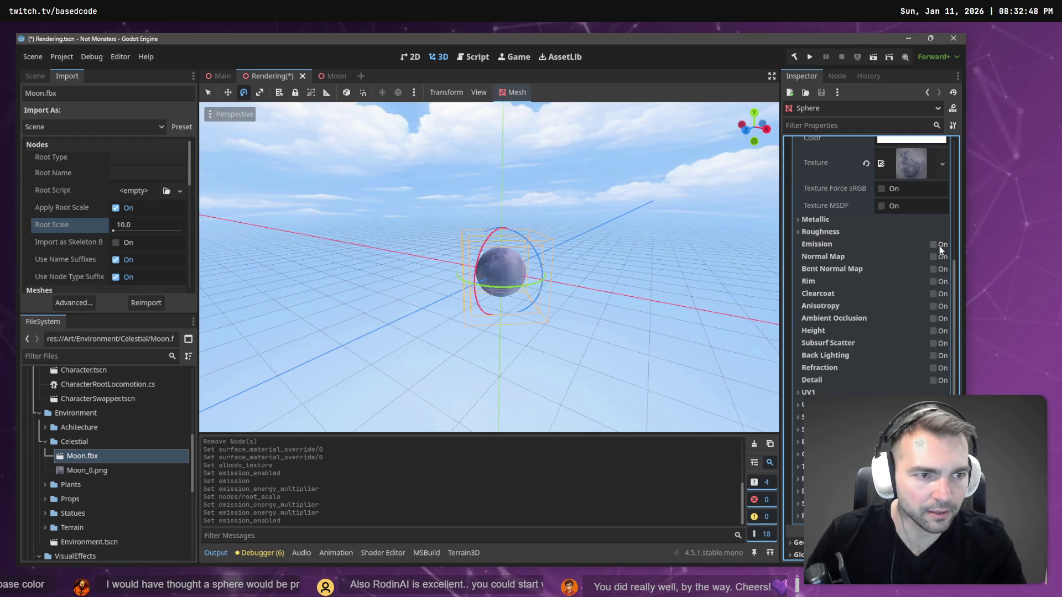
left_click(934, 244)
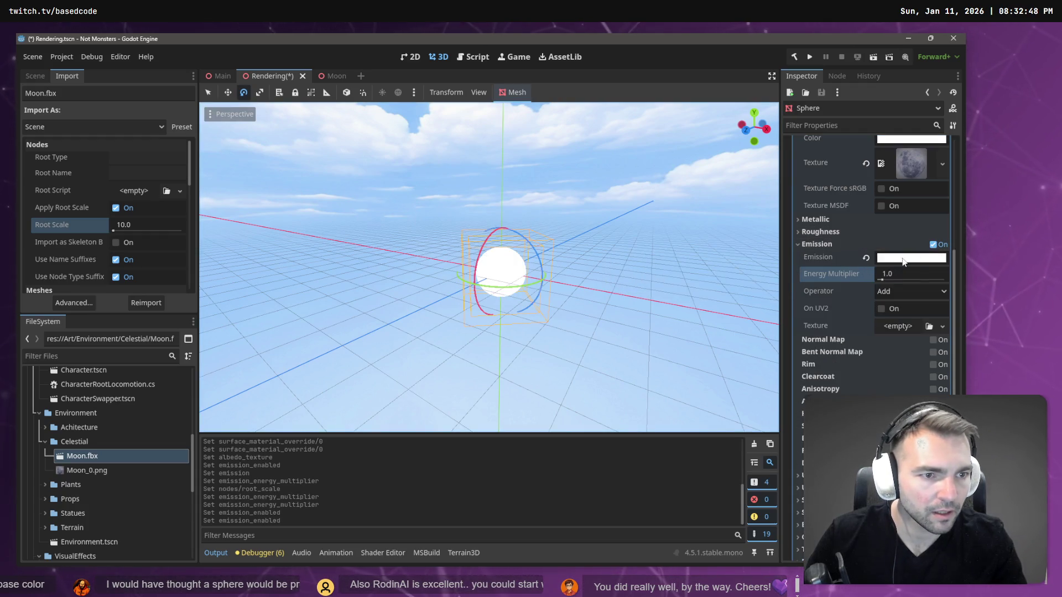
left_click(904, 260)
mouse_move(943, 327)
left_mouse_down()
mouse_move(952, 354)
mouse_move(953, 313)
mouse_move(958, 335)
left_mouse_up()
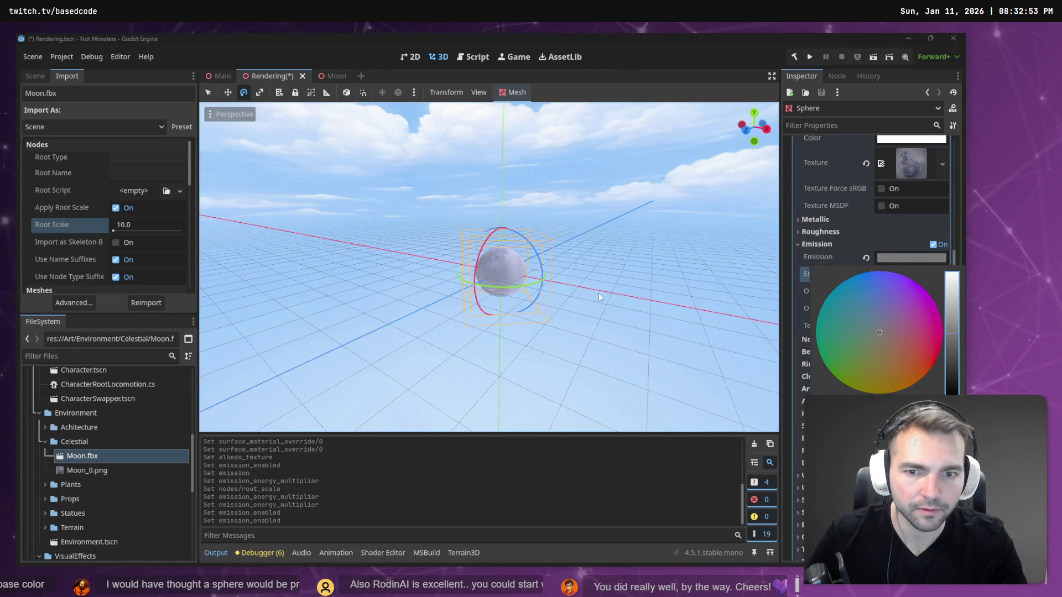
left_click(641, 241)
mouse_move(638, 226)
left_mouse_down()
mouse_move(680, 237)
mouse_move(680, 260)
mouse_move(613, 233)
mouse_move(633, 243)
left_mouse_up()
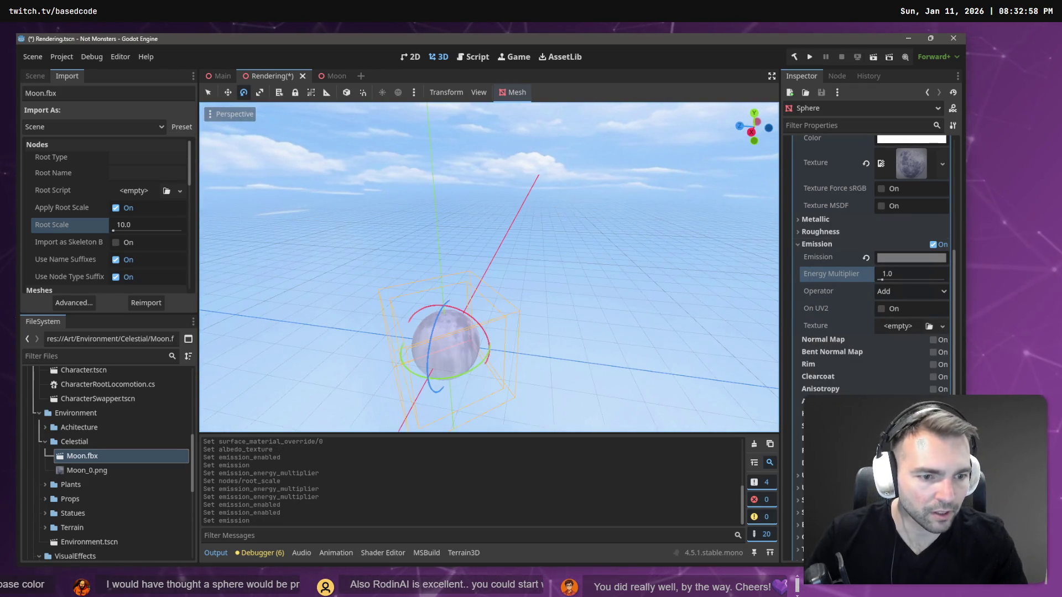
scroll(868, 249, "up", 5)
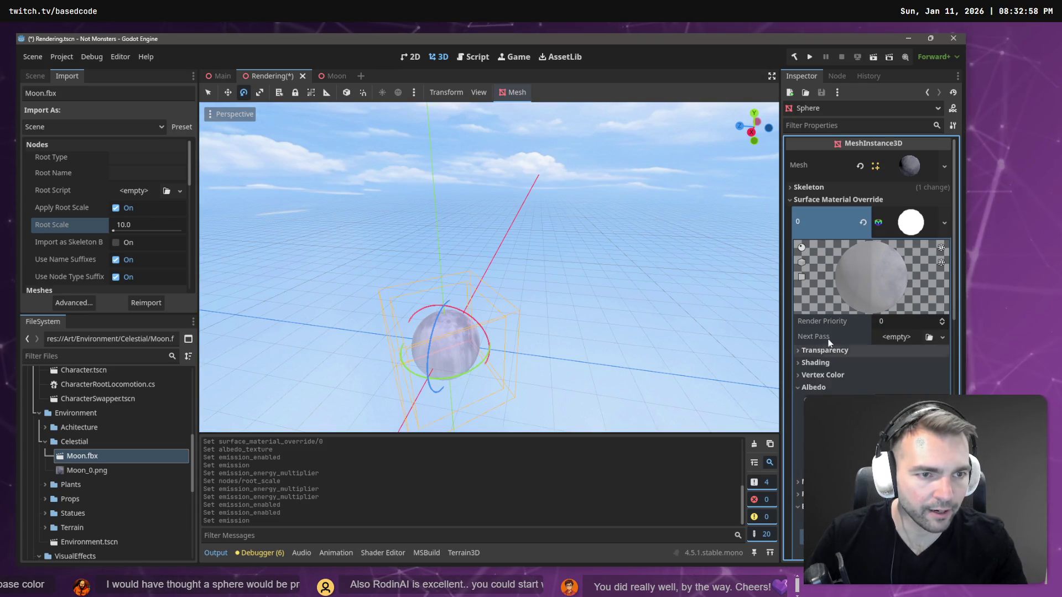
scroll(838, 382, "down", 10)
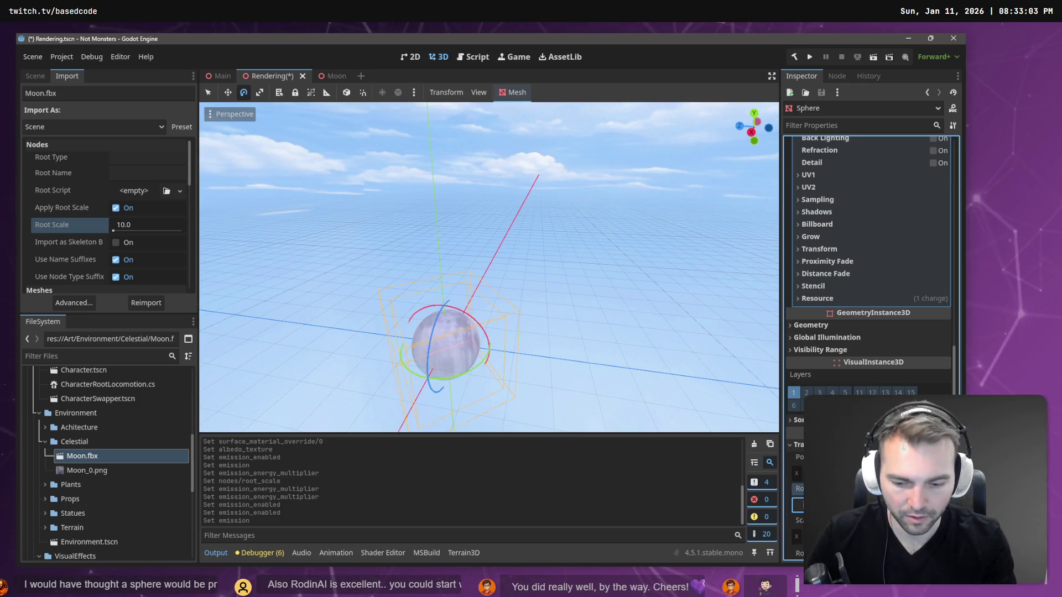
Confirm the Sphere's new rotation and check the OrbitalPivot, sun light and sun mesh nodes
key("Return")
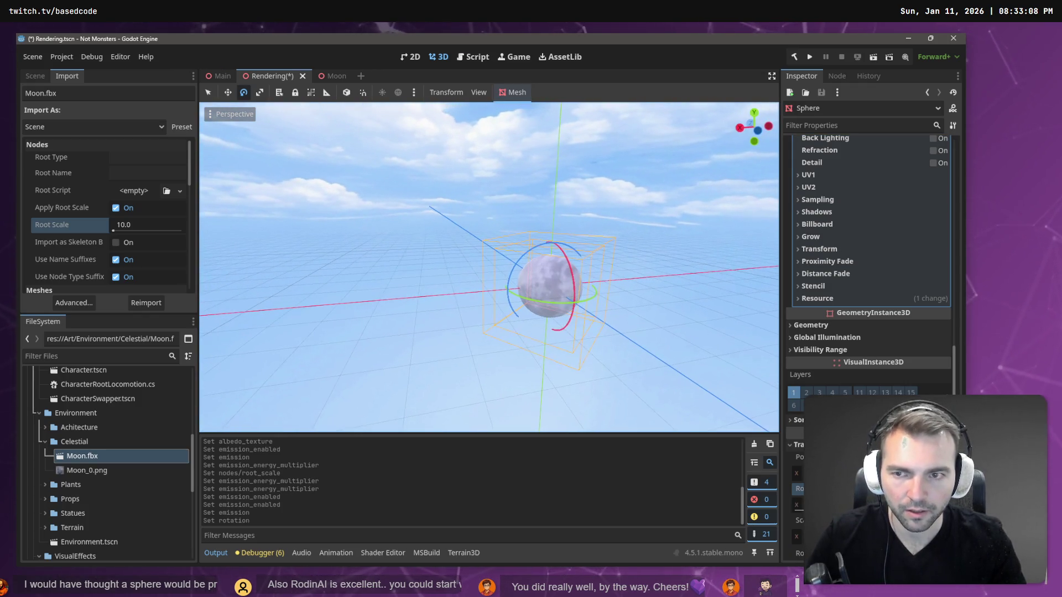
left_click(35, 76)
left_click(69, 140)
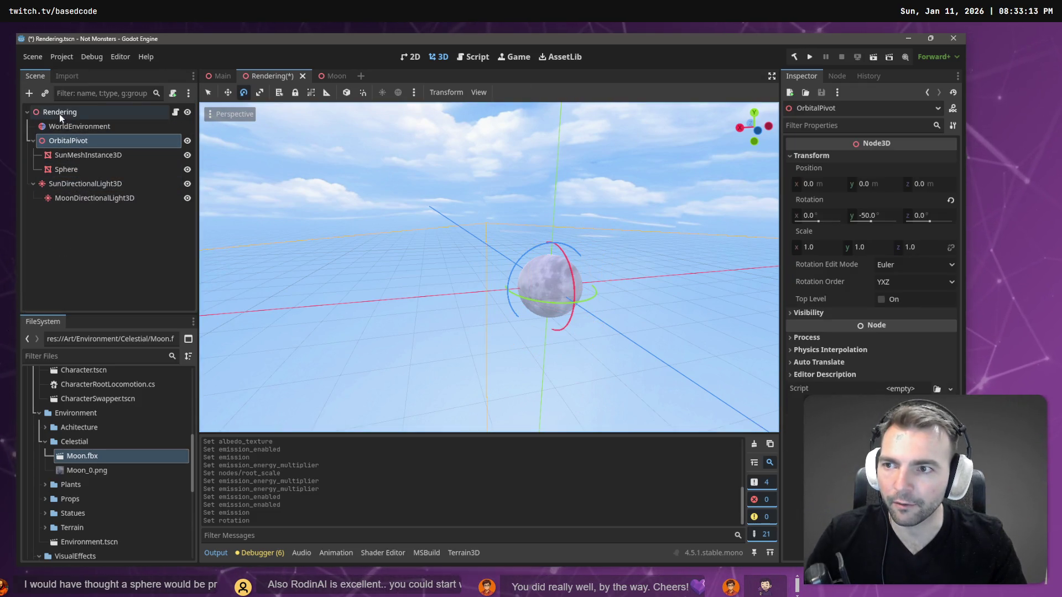
left_click(76, 185)
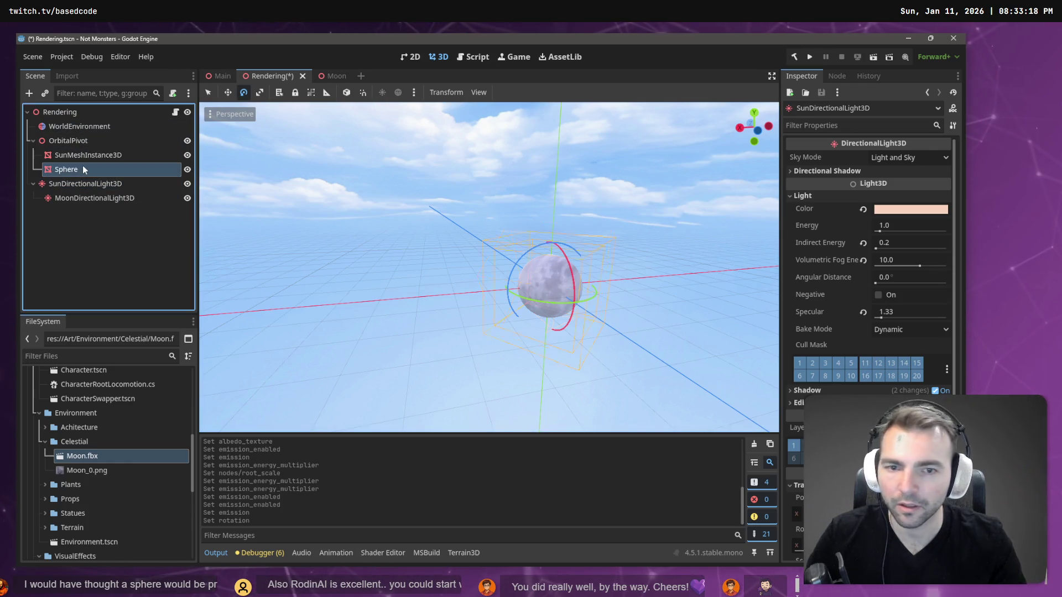
left_click(81, 167)
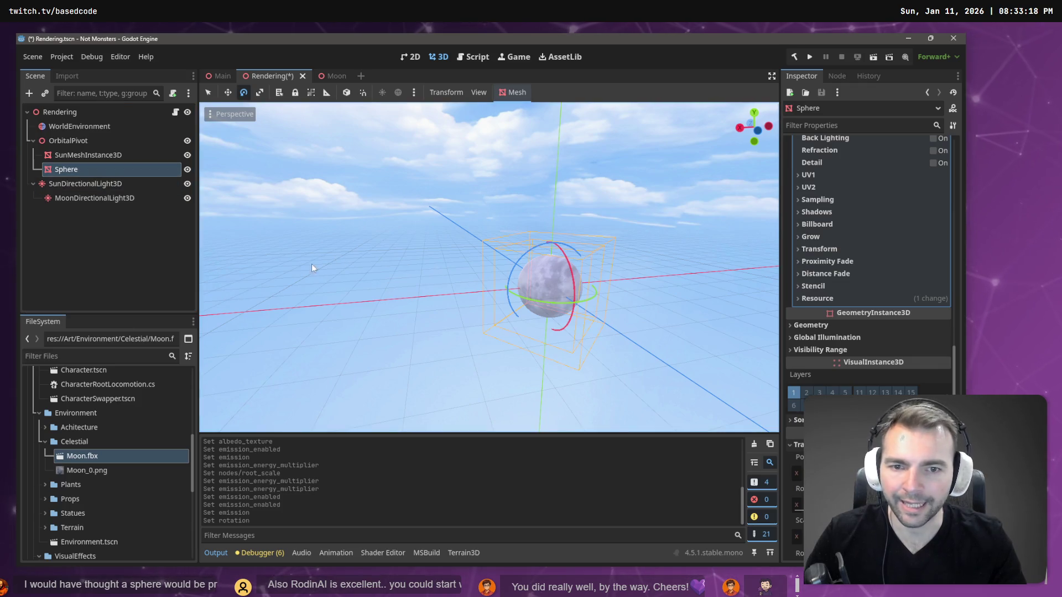
left_click(88, 155)
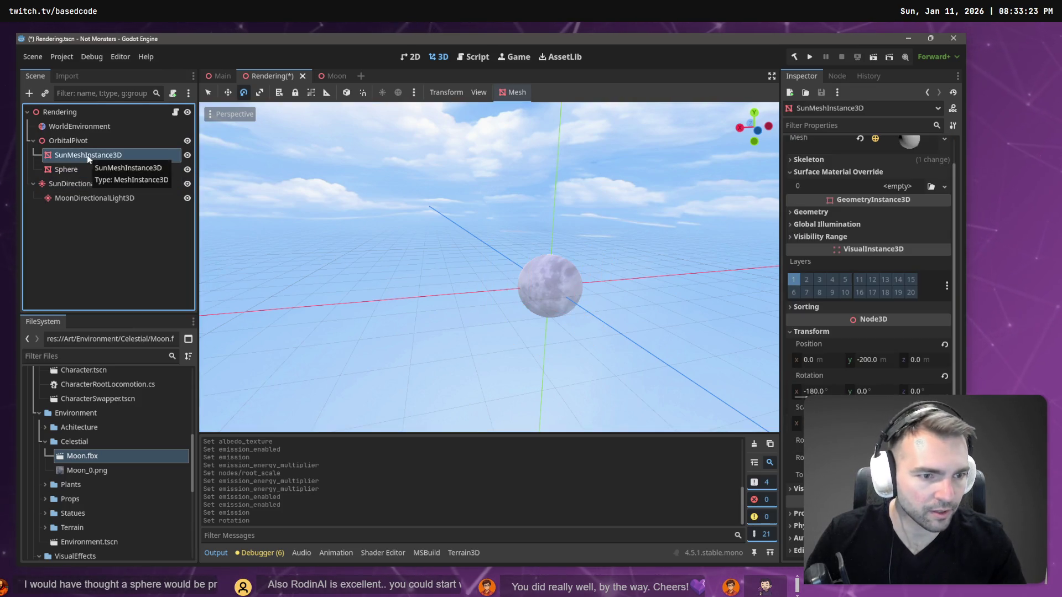
left_click(92, 167)
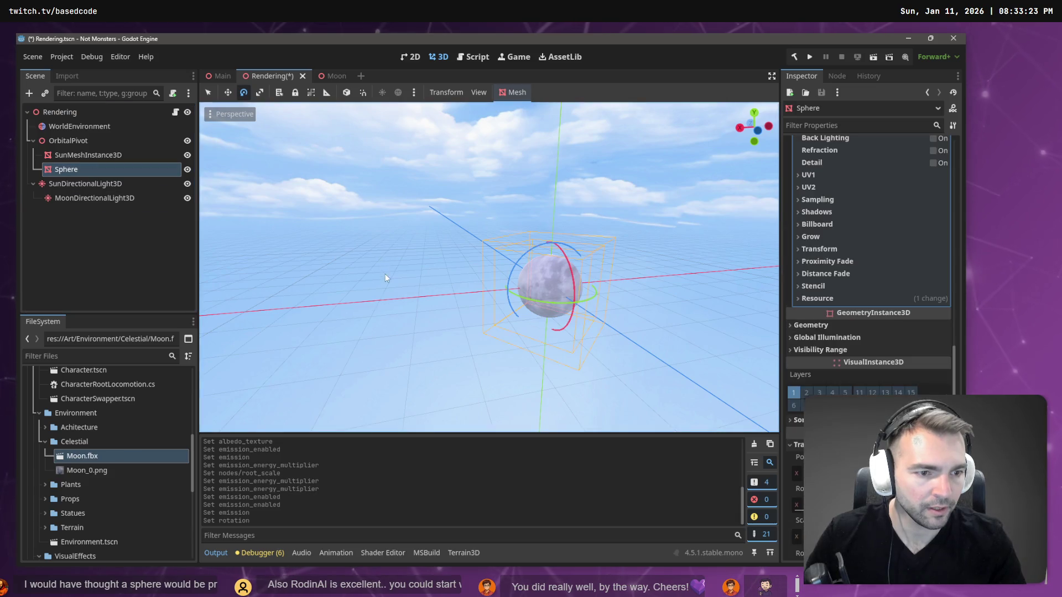
Set the Sphere's Position Y to 200 m and frame it in the viewport
scroll(868, 383, "down", 3)
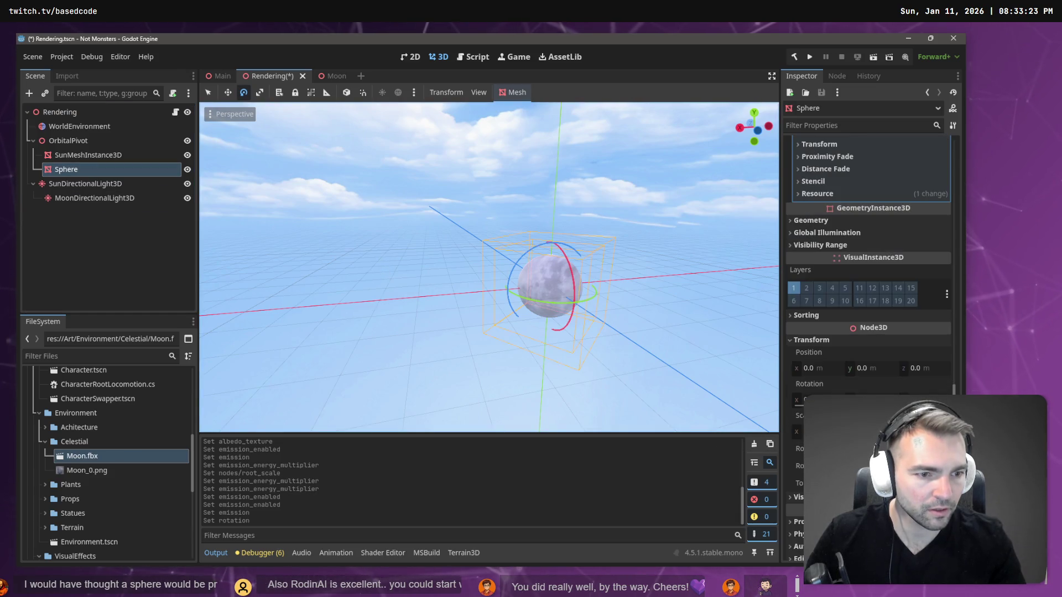
left_click(882, 370)
type("200")
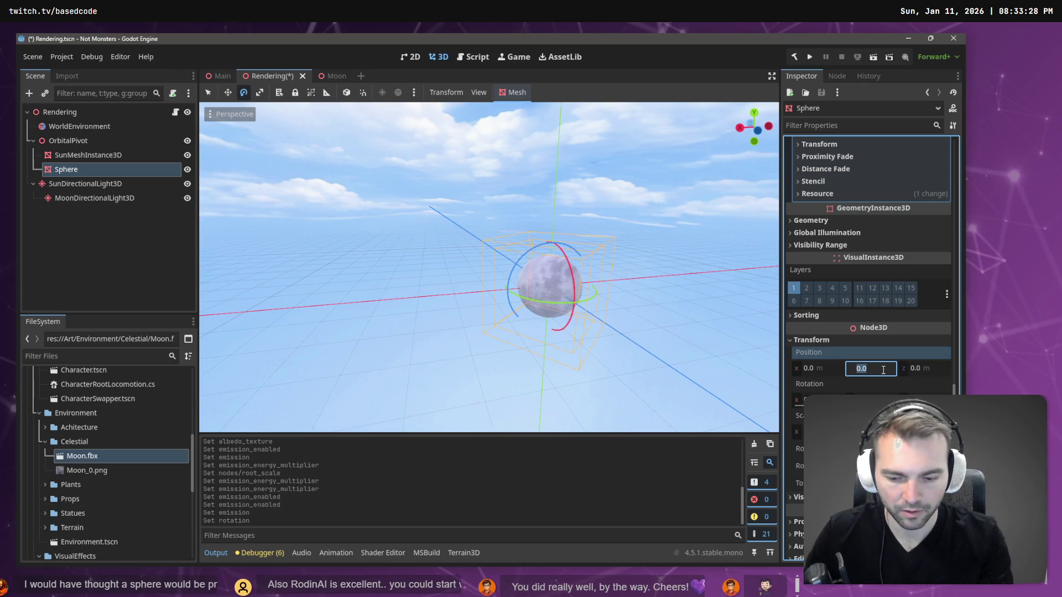
key("Return")
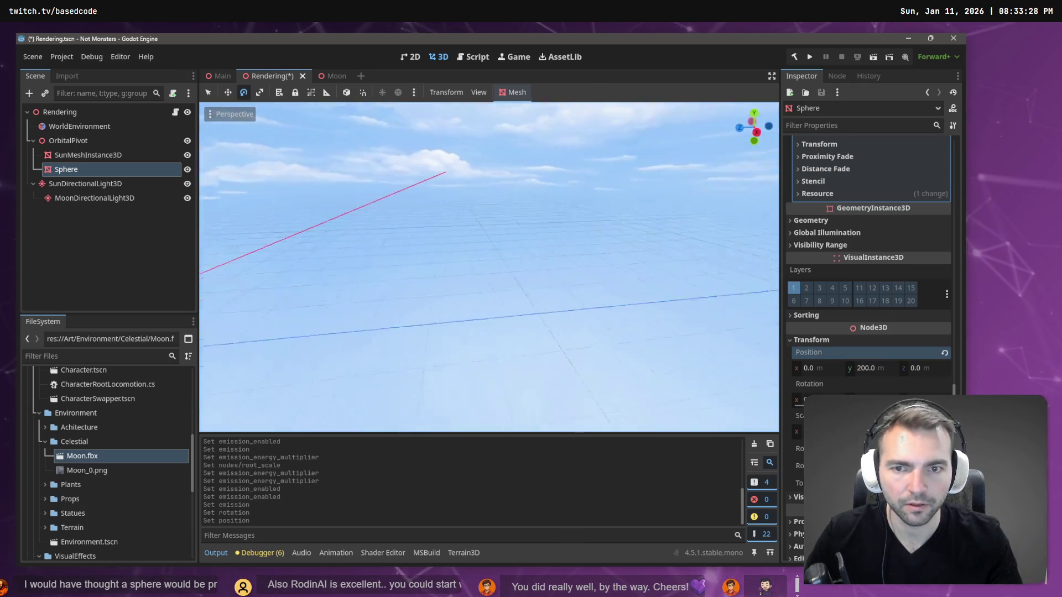
left_click_drag(486, 266, 608, 266)
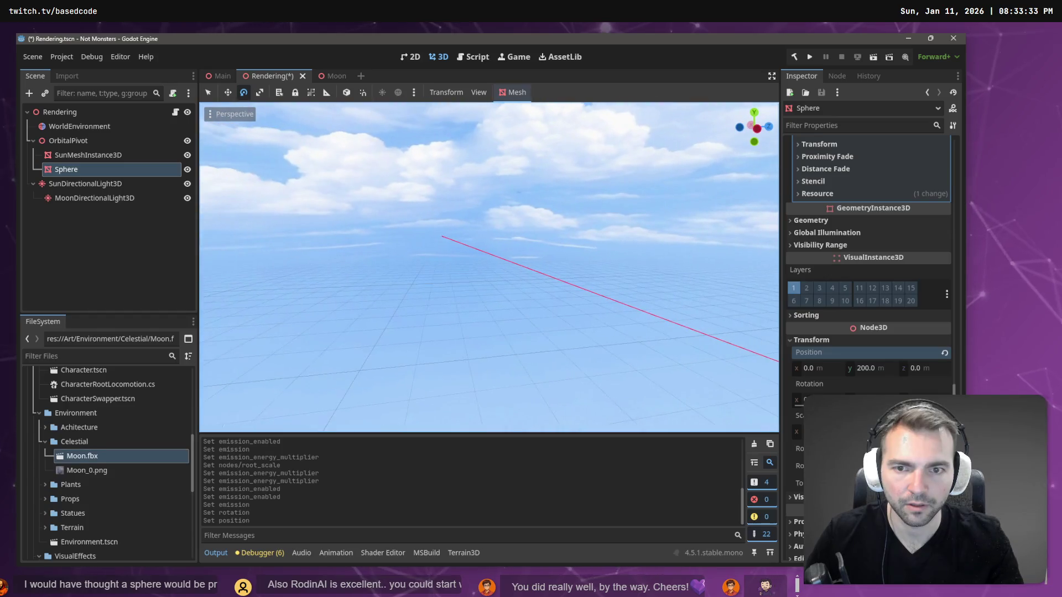
left_click(89, 155)
double_click(77, 169)
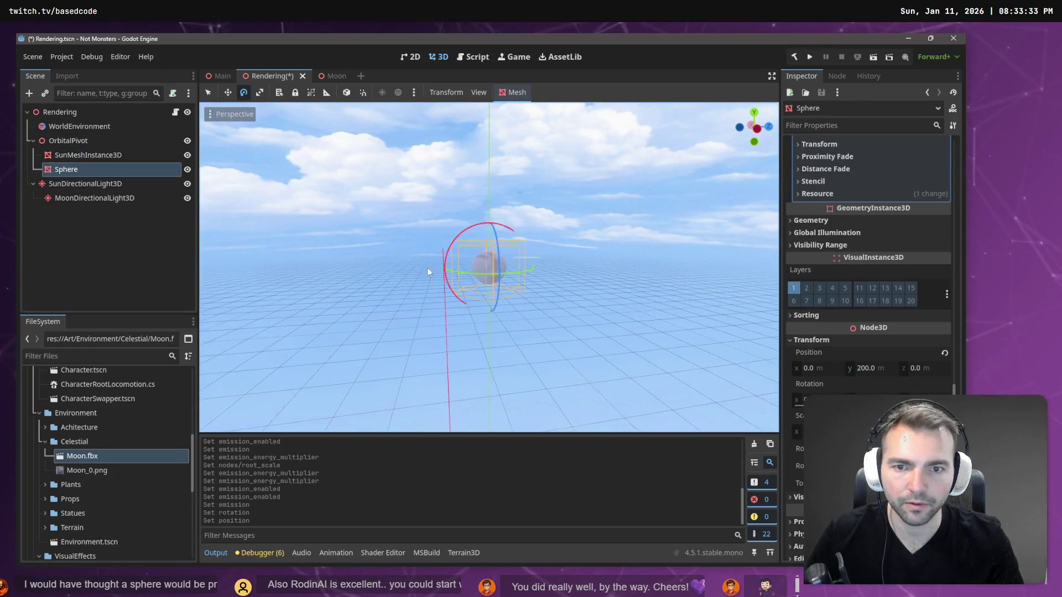
left_click_drag(487, 357, 490, 363)
scroll(673, 392, "up", 5)
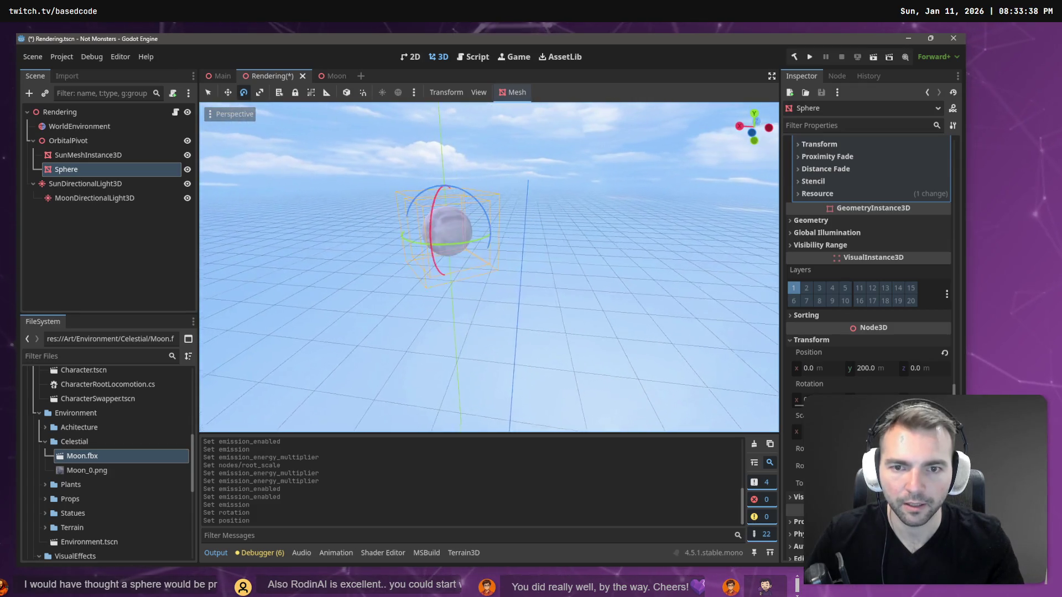
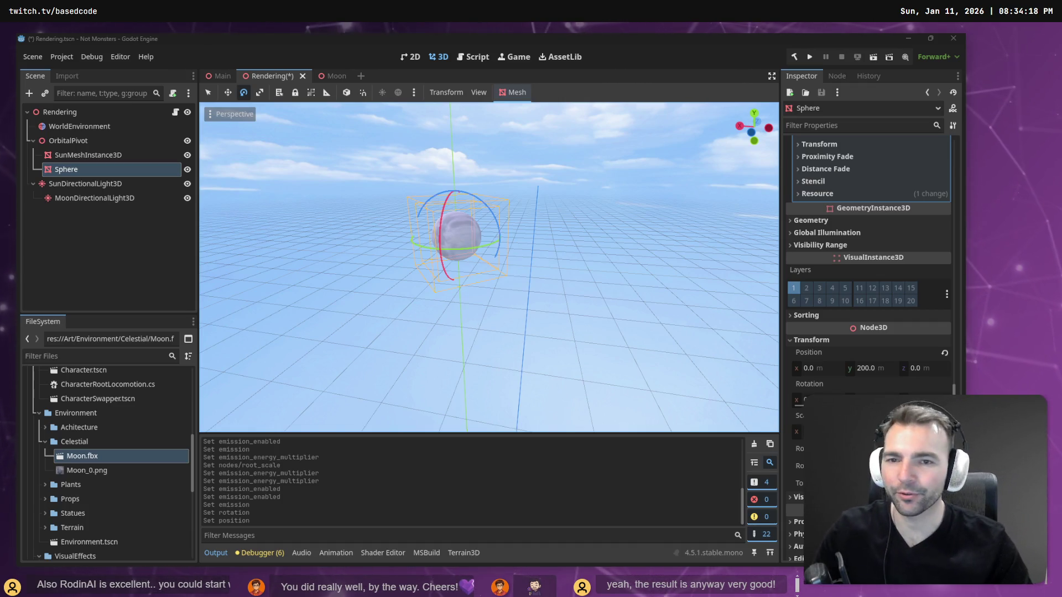
Orbit around the moon sphere and drag its rotation rings to tilt it to roughly -79.6°, 56.6°, -97.4°
mouse_move(474, 262)
left_mouse_down()
mouse_move(442, 260)
mouse_move(453, 310)
mouse_move(459, 249)
mouse_move(470, 309)
mouse_move(453, 254)
mouse_move(465, 276)
mouse_move(477, 262)
mouse_move(461, 260)
mouse_move(464, 271)
mouse_move(459, 260)
mouse_move(464, 277)
mouse_move(500, 197)
left_mouse_up()
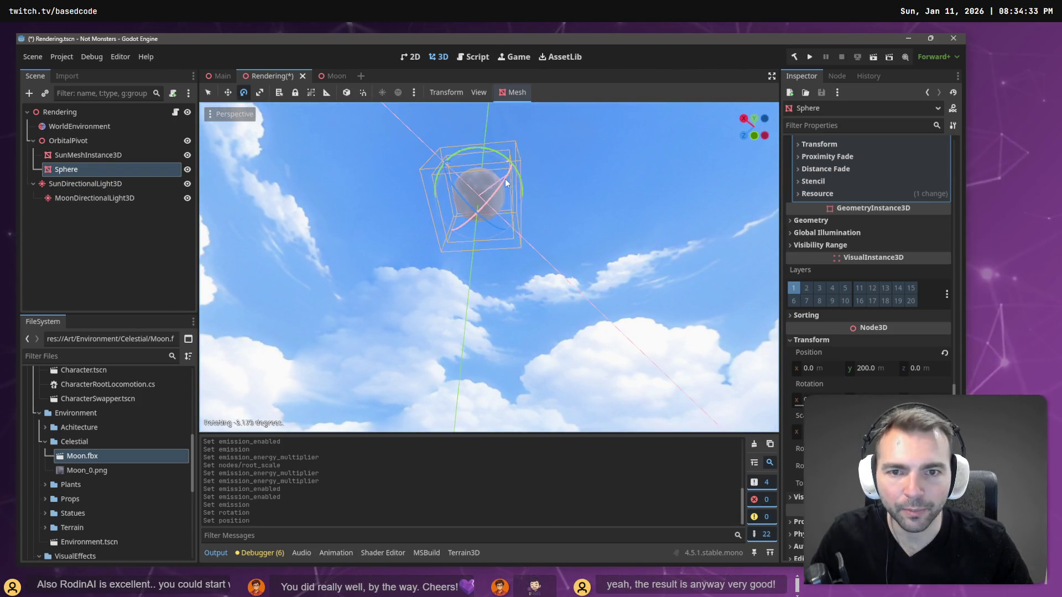
mouse_move(484, 215)
left_mouse_down()
mouse_move(480, 226)
mouse_move(685, 275)
left_mouse_up()
key("ctrl+z")
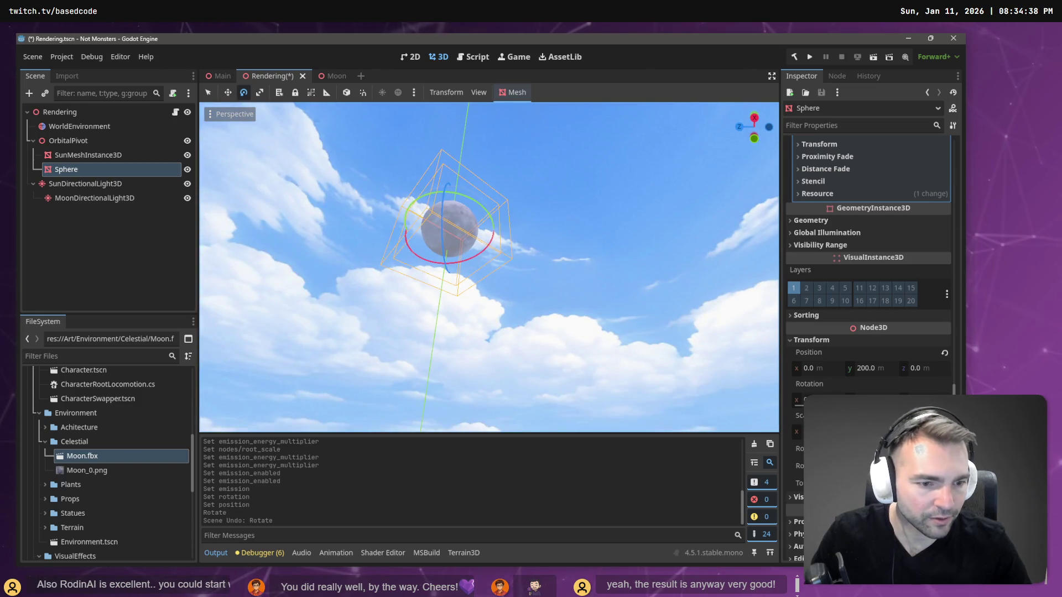
scroll(824, 287, "up", 8)
scroll(824, 288, "down", 4)
scroll(827, 288, "down", 5)
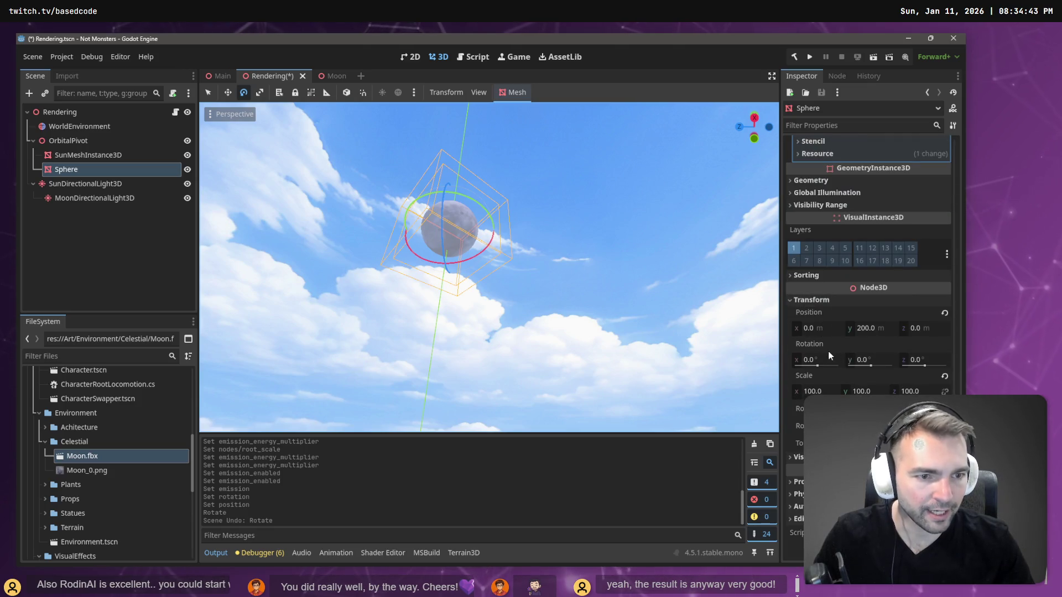
mouse_move(488, 245)
left_mouse_down()
mouse_move(467, 201)
mouse_move(414, 196)
mouse_move(469, 215)
mouse_move(446, 203)
left_mouse_up()
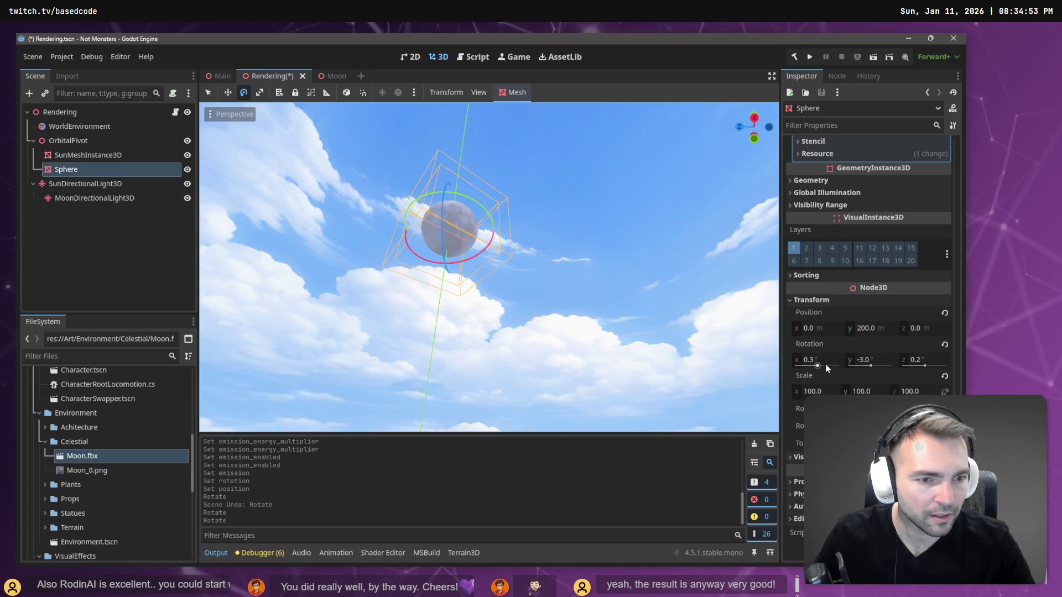
mouse_move(470, 213)
left_mouse_down()
mouse_move(462, 244)
mouse_move(444, 254)
mouse_move(446, 238)
mouse_move(507, 241)
mouse_move(440, 245)
mouse_move(435, 257)
left_mouse_up()
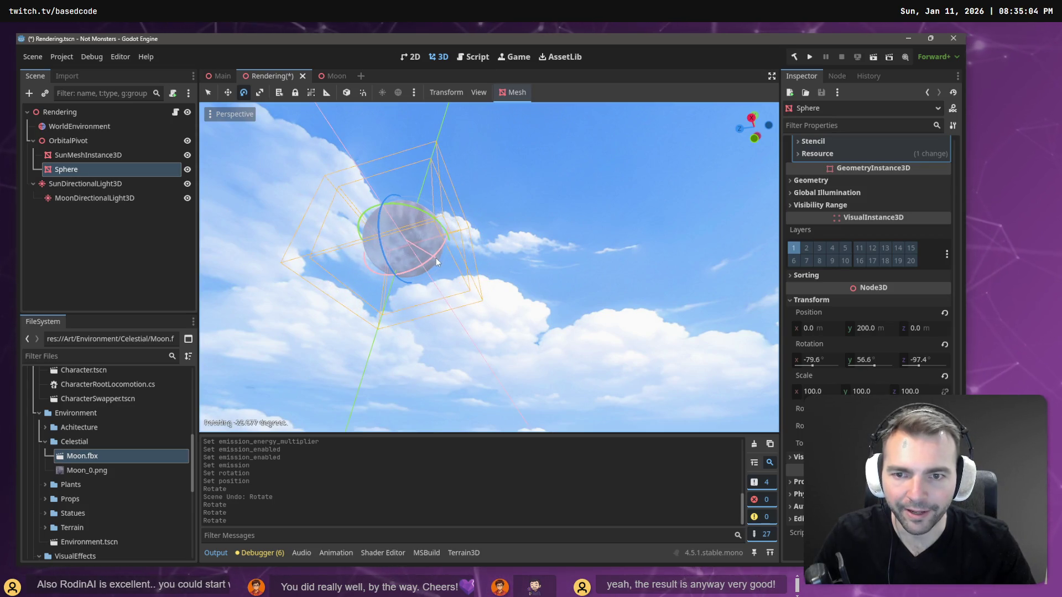
Set the moon Sphere's rotation to -90, 0, -90 in the Inspector
left_click(833, 361)
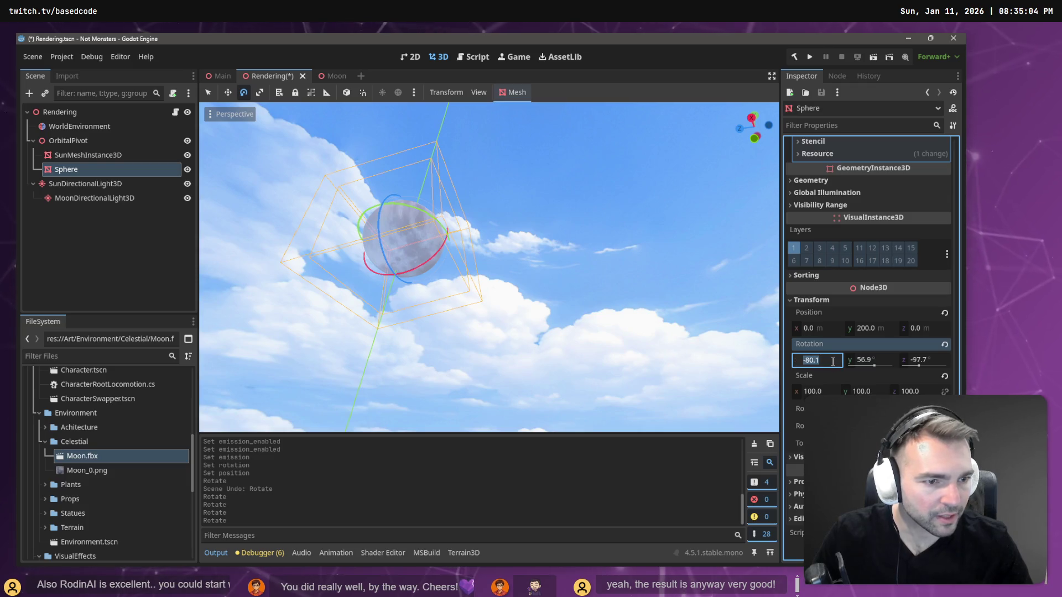
type("-")
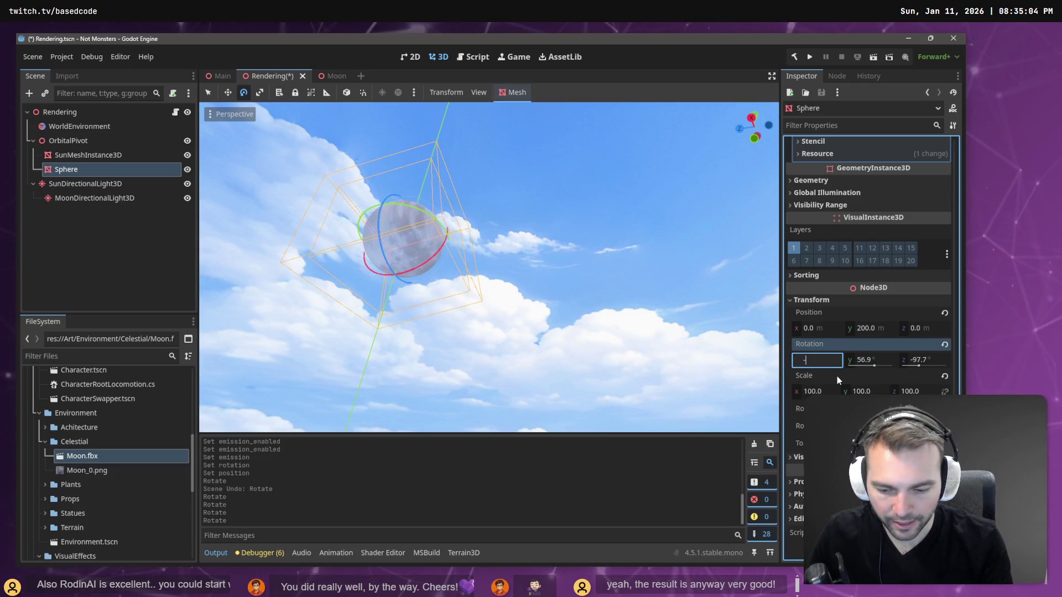
type("90")
key("Tab")
type("0")
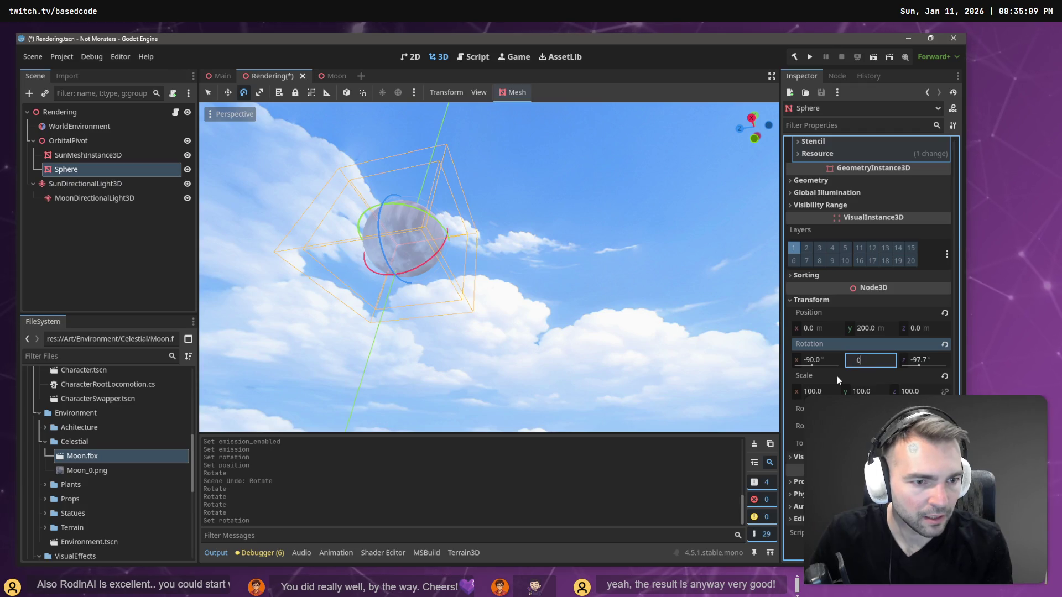
key("Tab")
type("-")
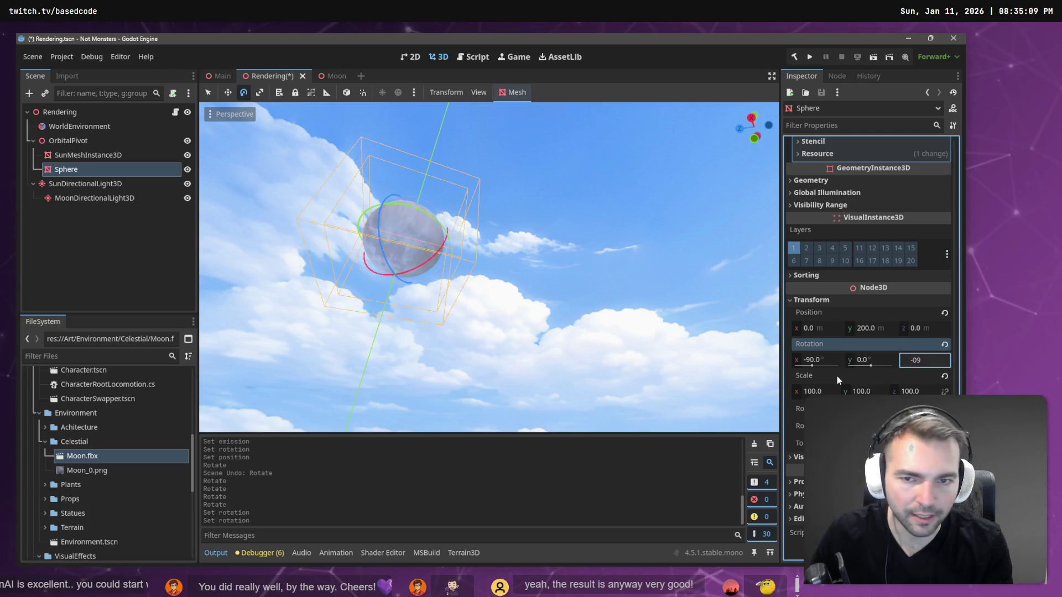
type("90")
key("Return")
Frame the moon sphere in the viewport and save the Rendering scene
key("f")
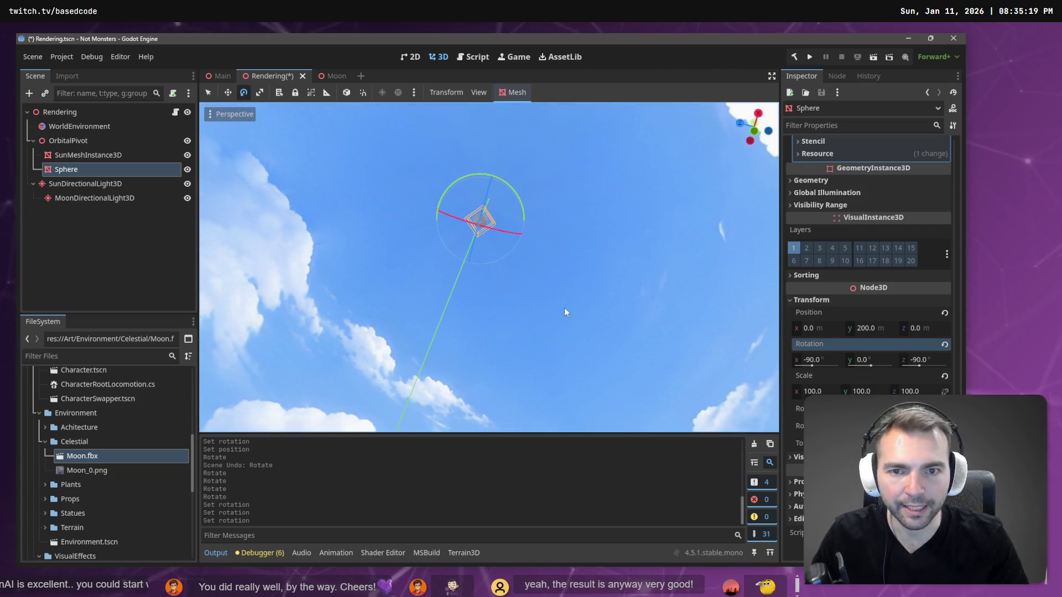
key("ctrl+s")
scroll(849, 204, "up", 15)
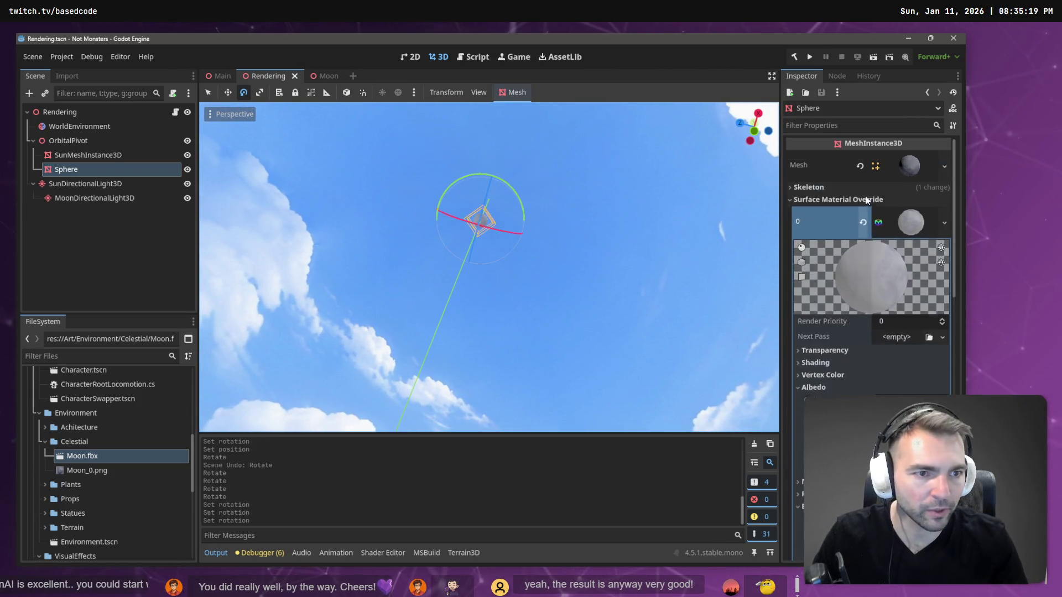
Enter ffffff as the moon material's colour, then drag its brightness to grey 858585
scroll(892, 300, "down", 2)
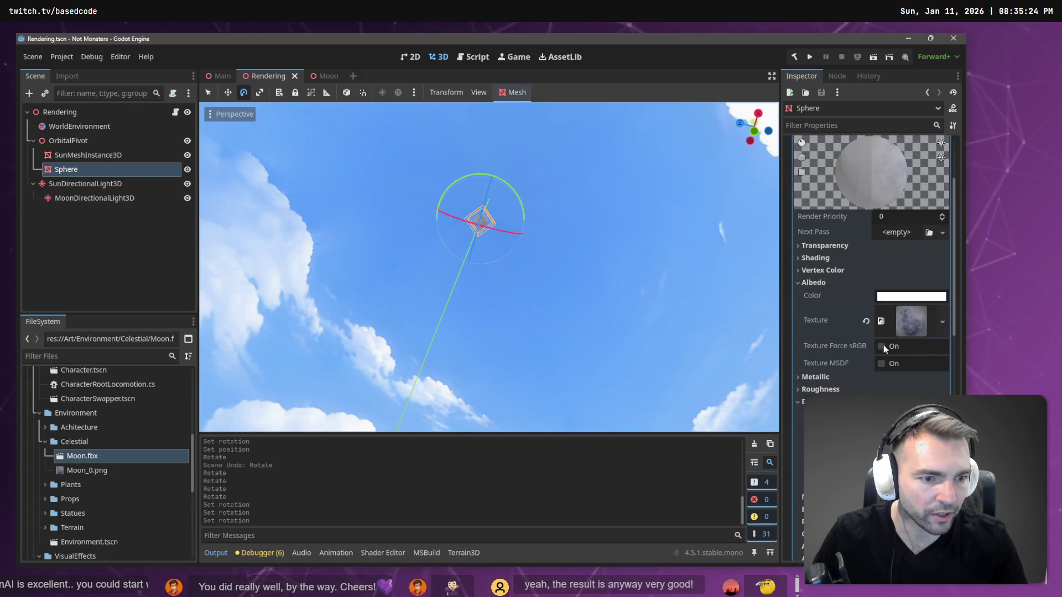
left_click(911, 297)
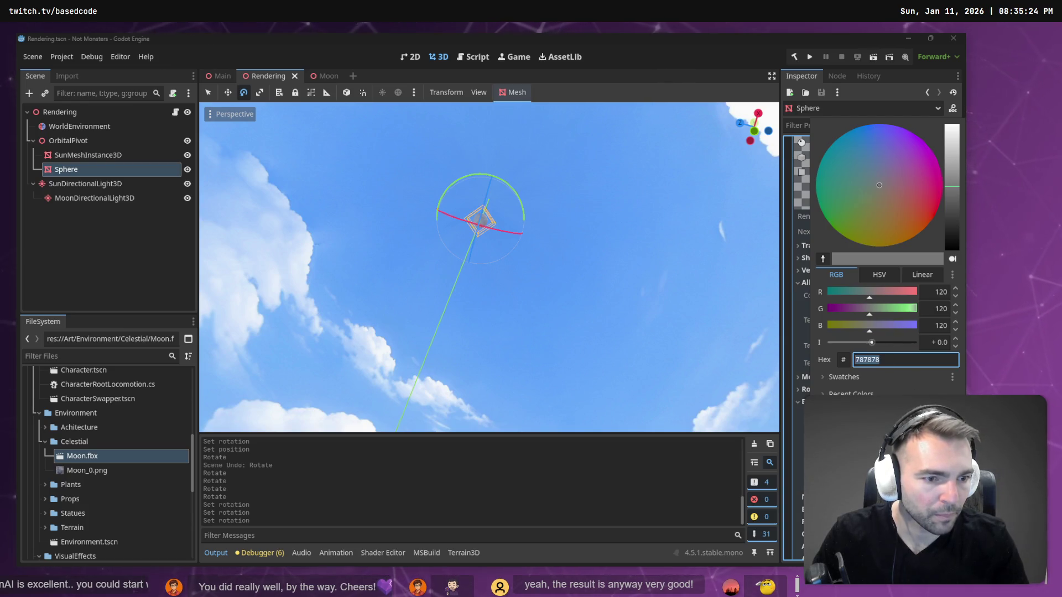
type("ffffff")
key("Return")
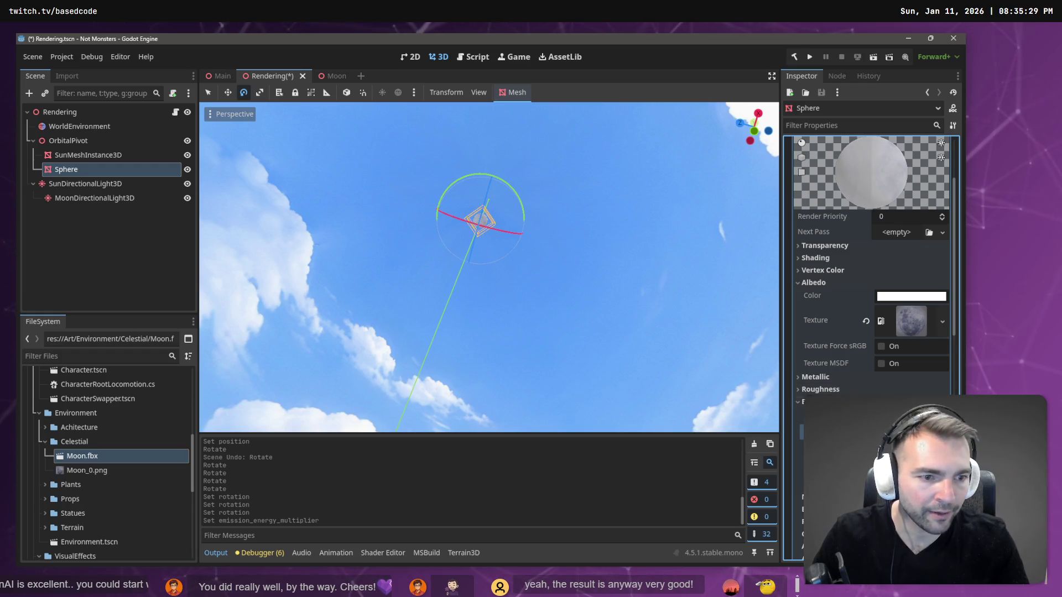
left_click(911, 296)
left_click_drag(954, 190, 954, 180)
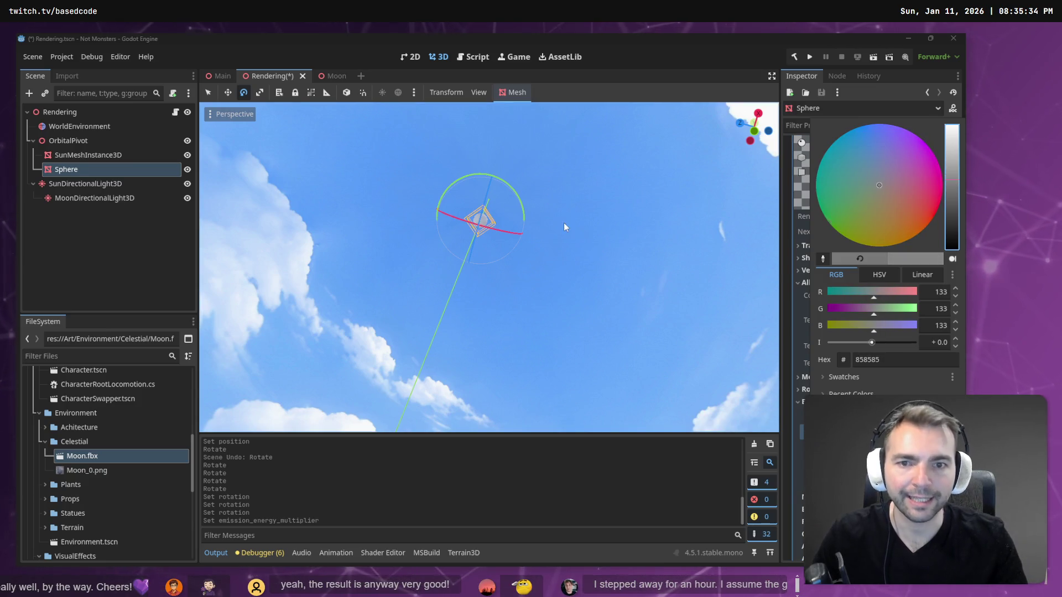
key("Escape")
scroll(872, 265, "down", 15)
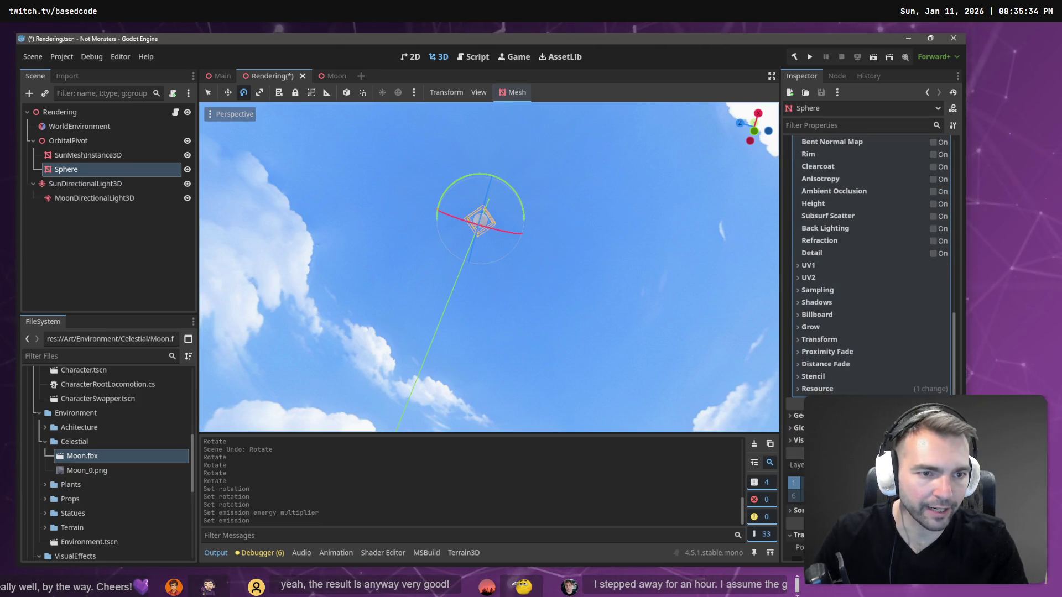
left_click(81, 456)
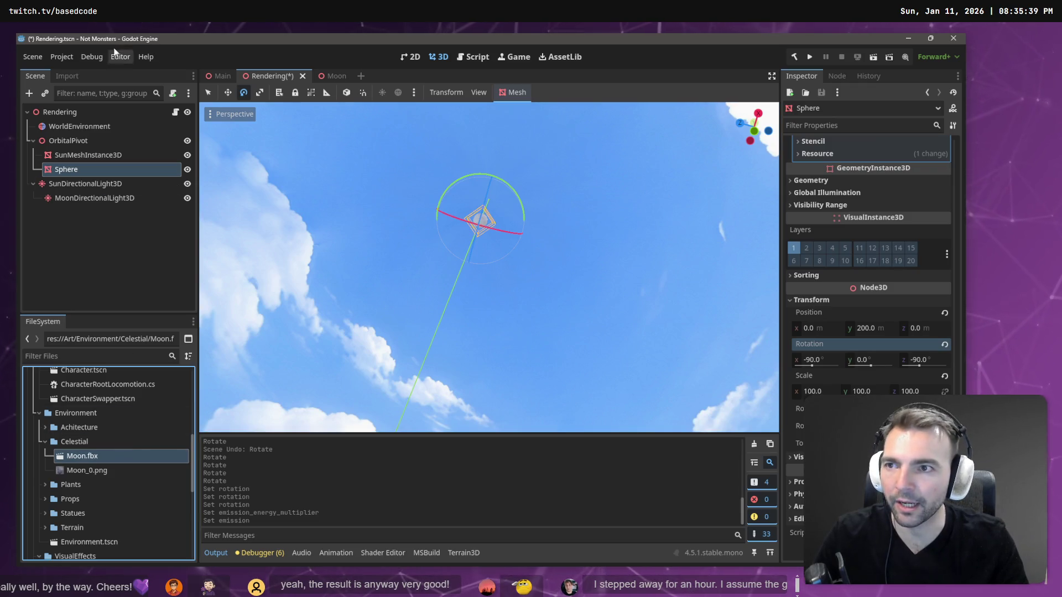
Reimport Moon.fbx with a Root Scale of 30
left_click(66, 76)
left_click(147, 223)
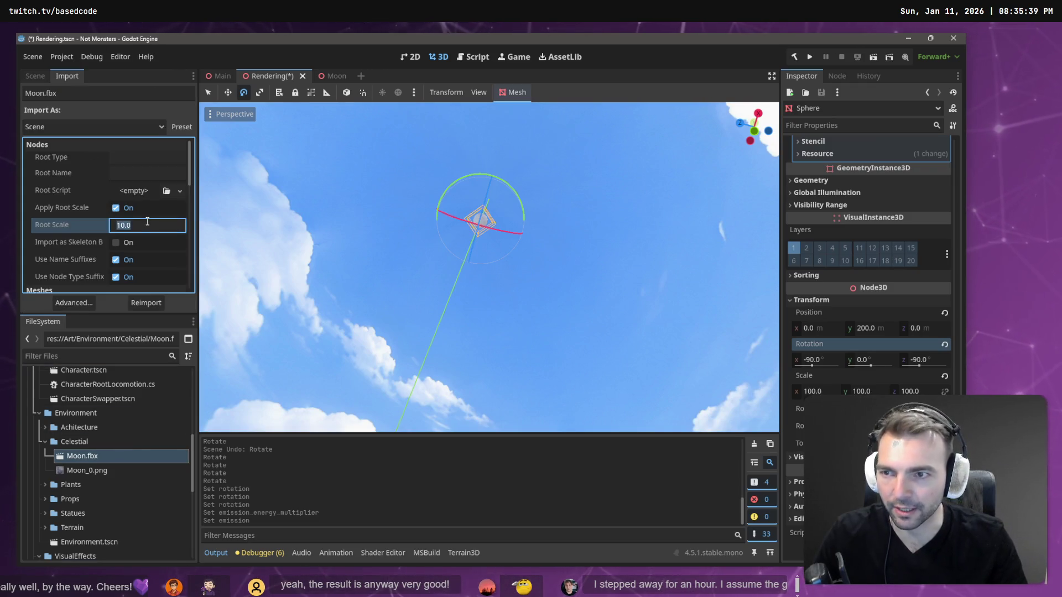
type("3")
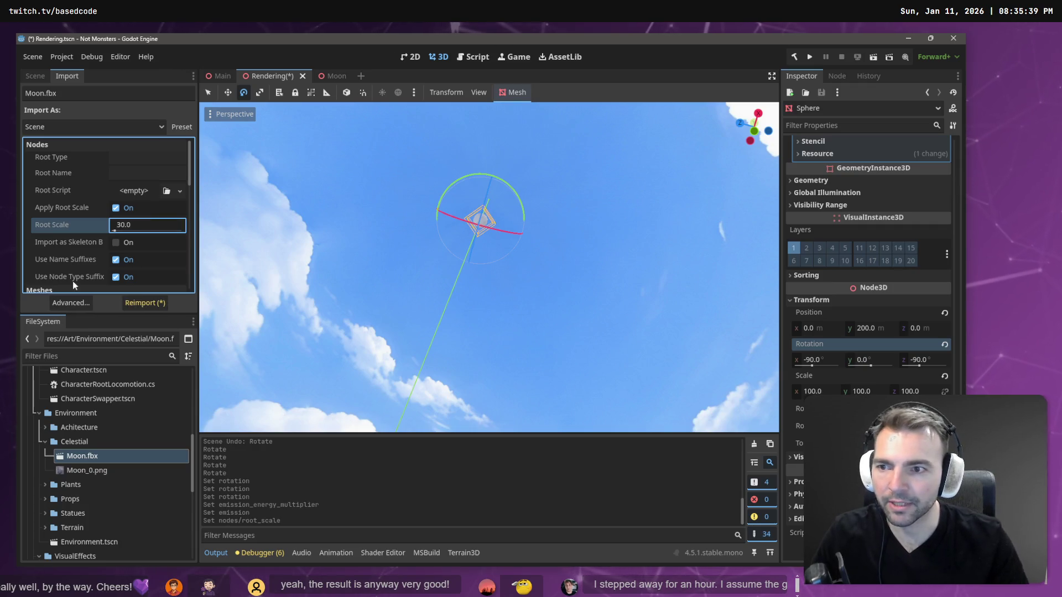
left_click(147, 305)
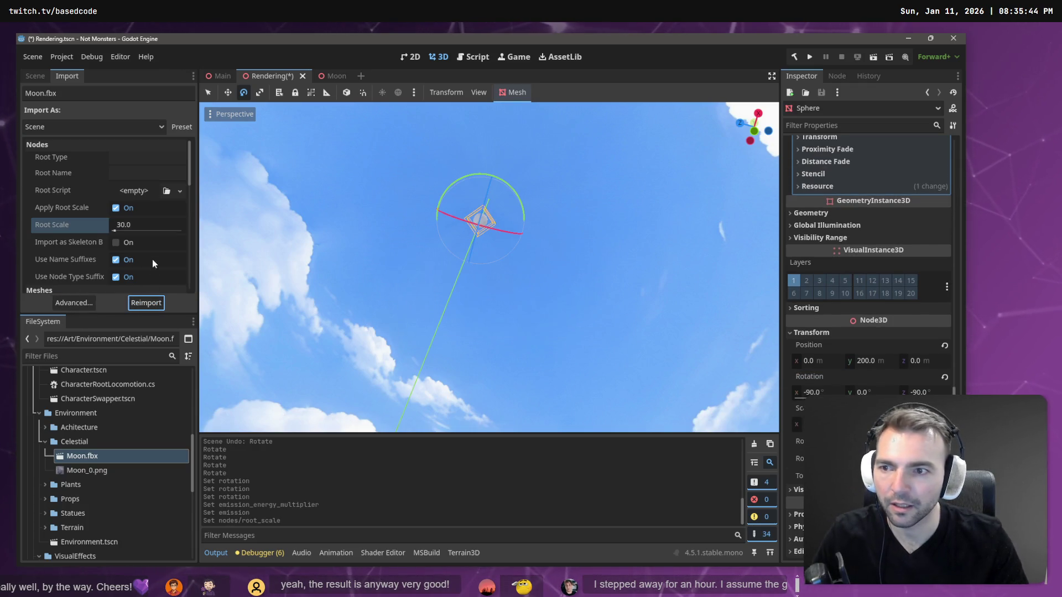
Change the moon Sphere's Scale x in the Inspector so the moon looks round
left_click(35, 71)
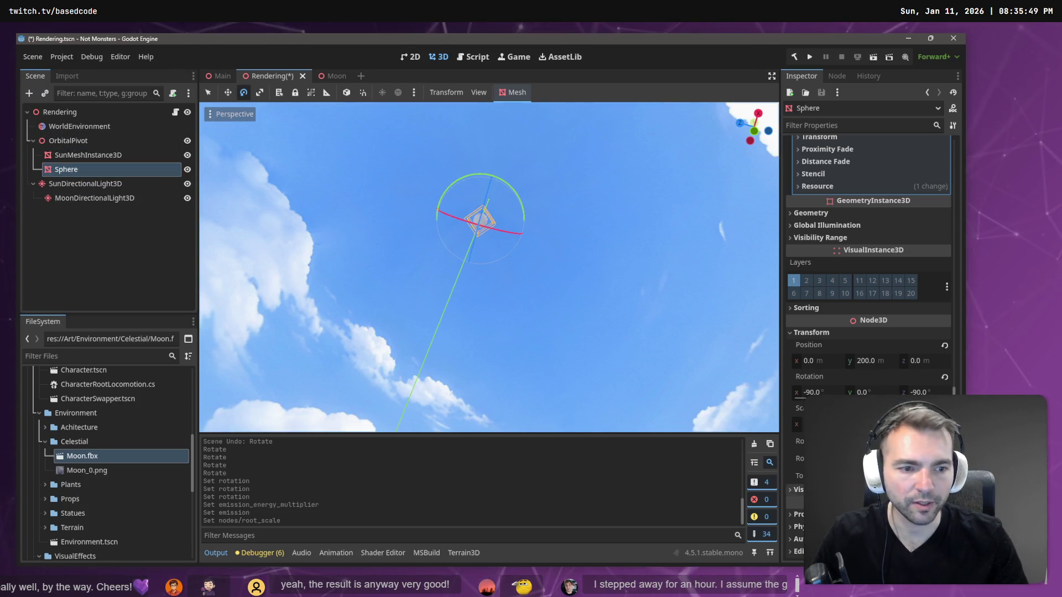
left_click(807, 424)
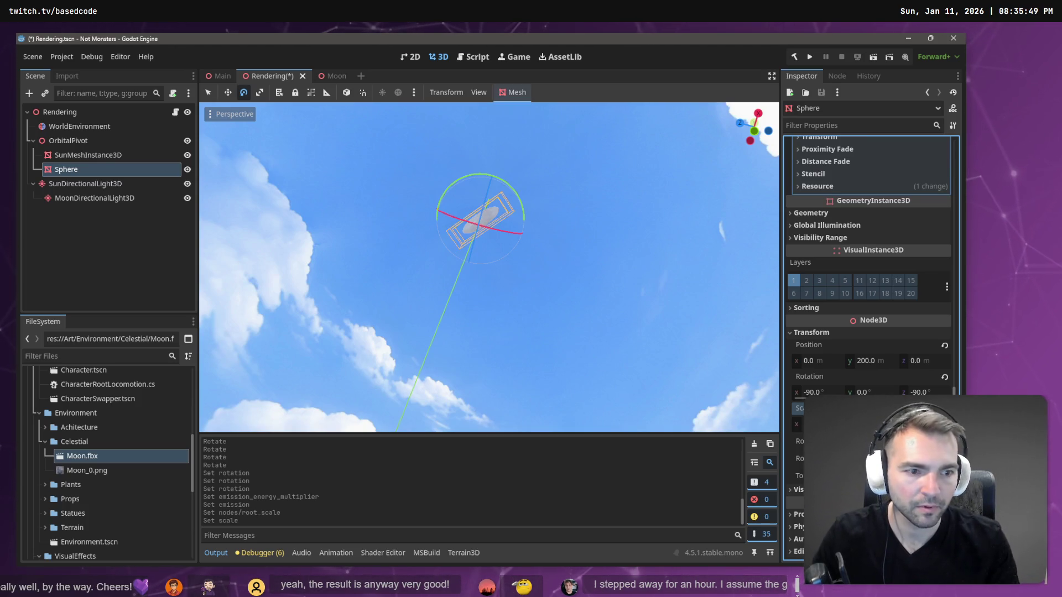
key("Return")
key("Return")
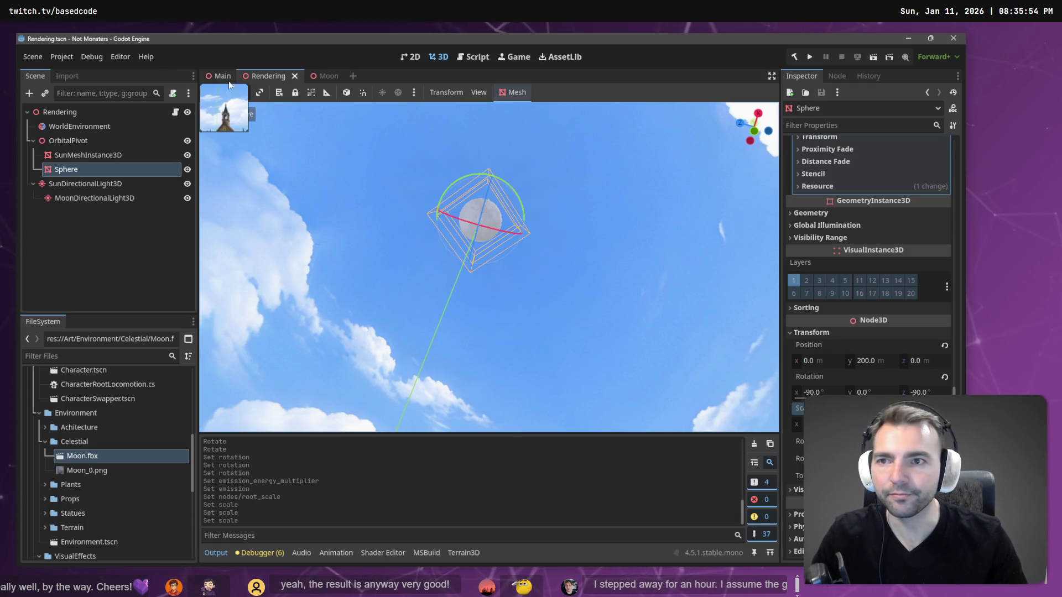
Inspect the moon from the Main and Moon scenes, then close the Moon scene
left_click(218, 76)
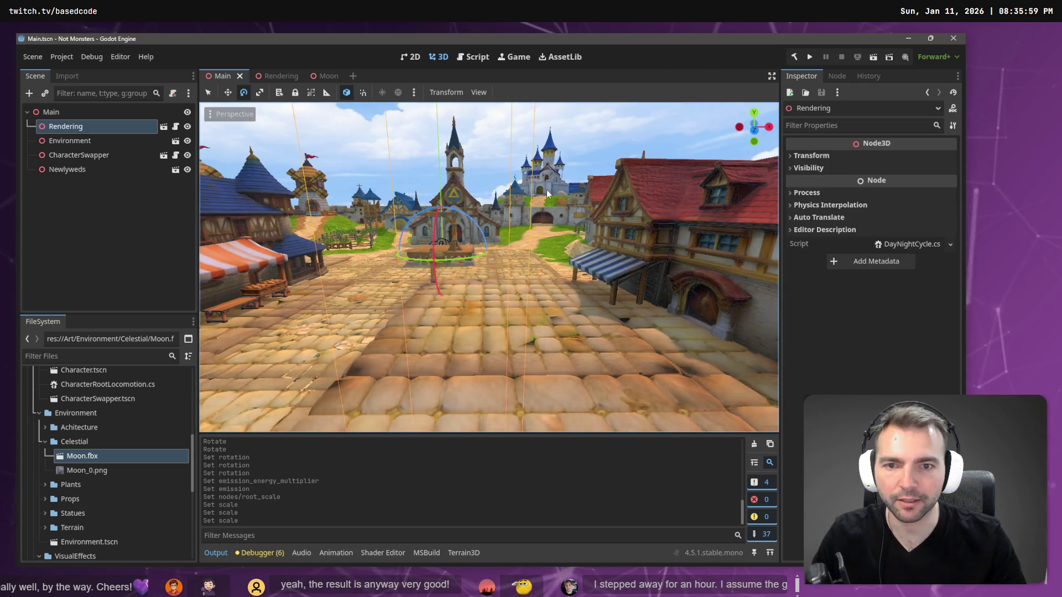
mouse_move(534, 194)
left_mouse_down()
mouse_move(533, 111)
mouse_move(534, 282)
left_mouse_up()
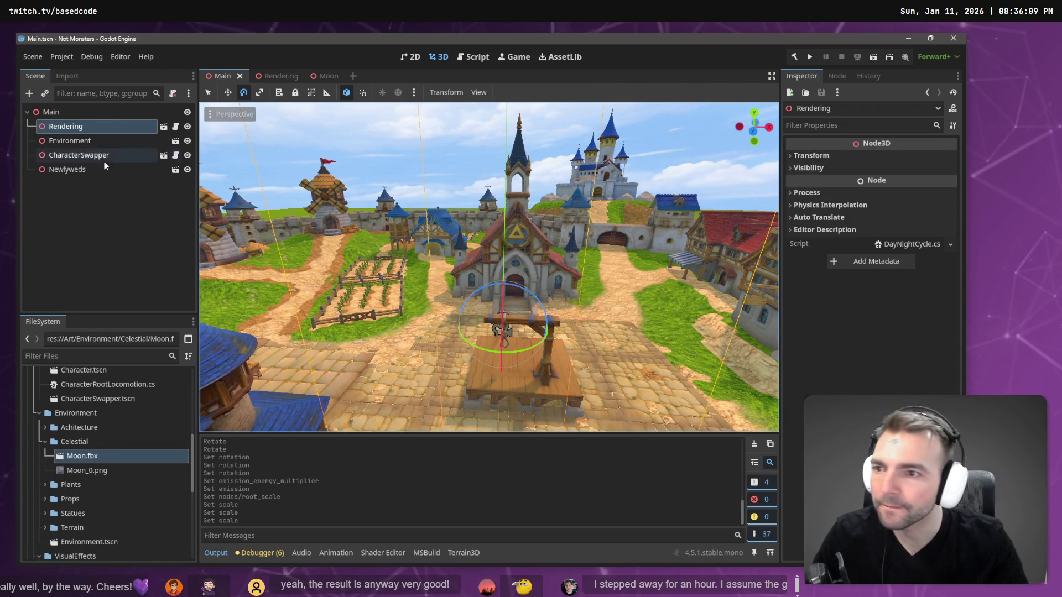
left_click(315, 78)
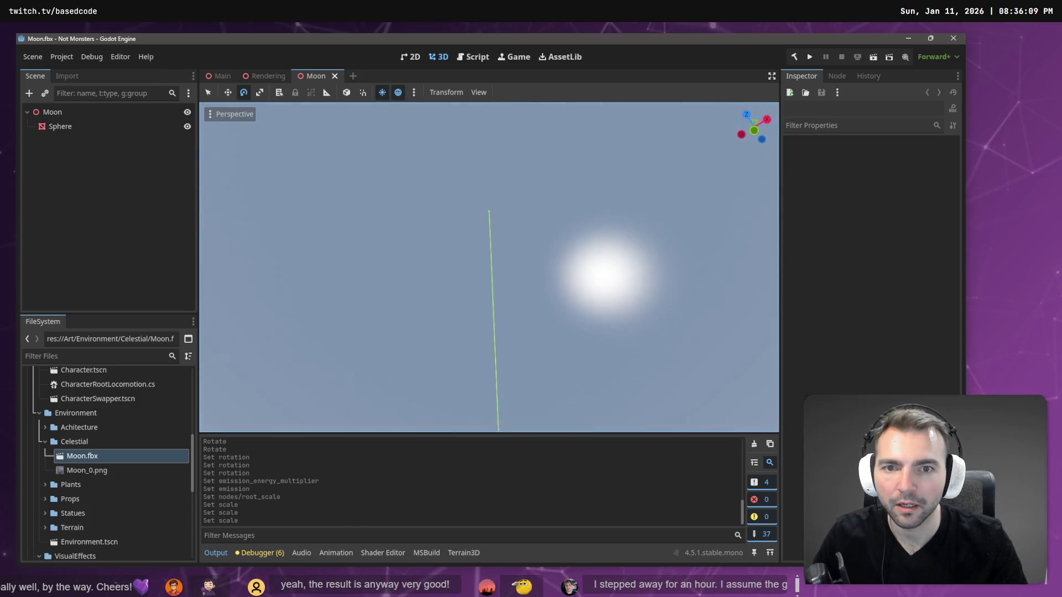
mouse_move(490, 265)
left_mouse_down()
mouse_move(476, 299)
mouse_move(454, 310)
mouse_move(486, 316)
mouse_move(486, 359)
left_mouse_up()
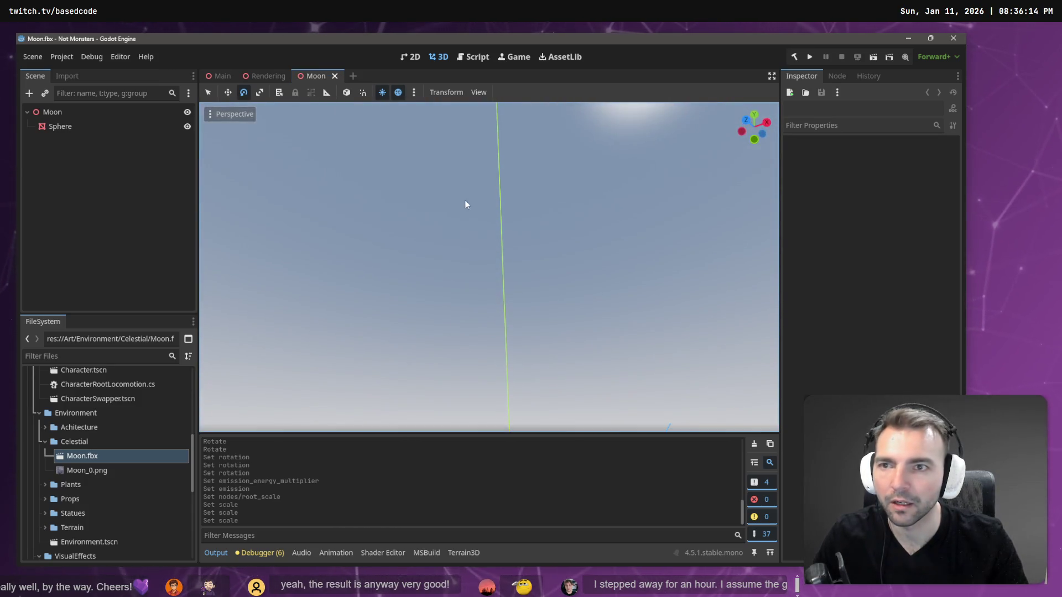
middle_click(322, 79)
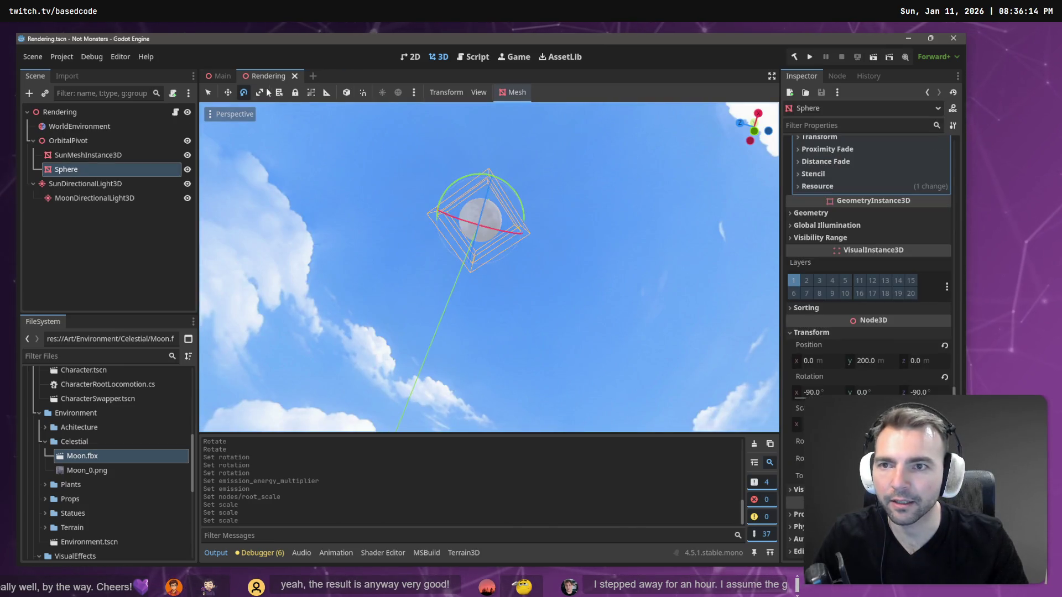
Frame the moon sphere and adjust its Scale x value twice
mouse_move(490, 265)
left_mouse_down()
mouse_move(487, 182)
mouse_move(489, 332)
left_mouse_up()
key("f")
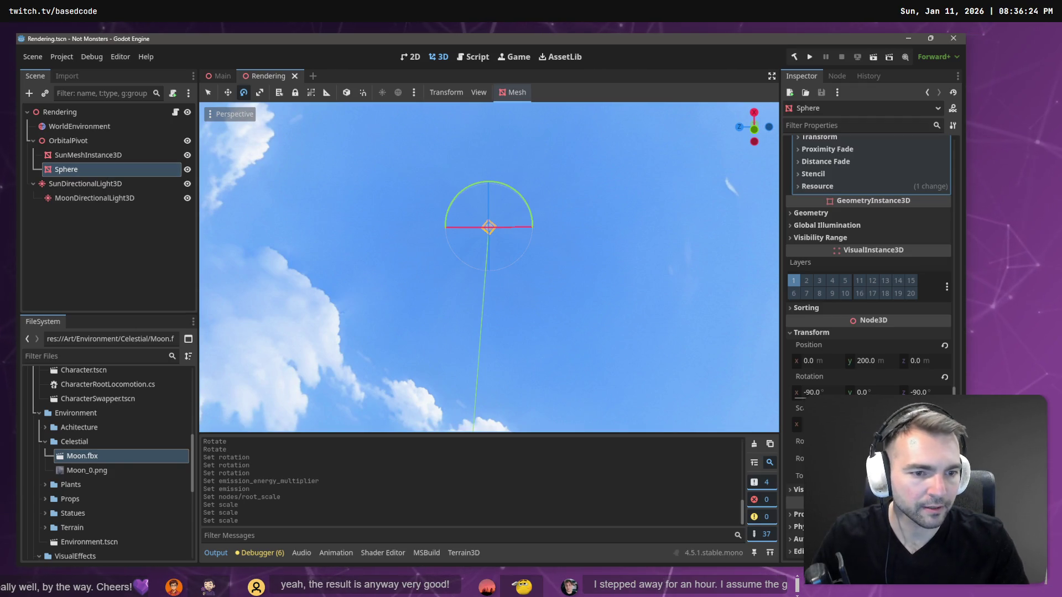
left_click(800, 424)
key("Return")
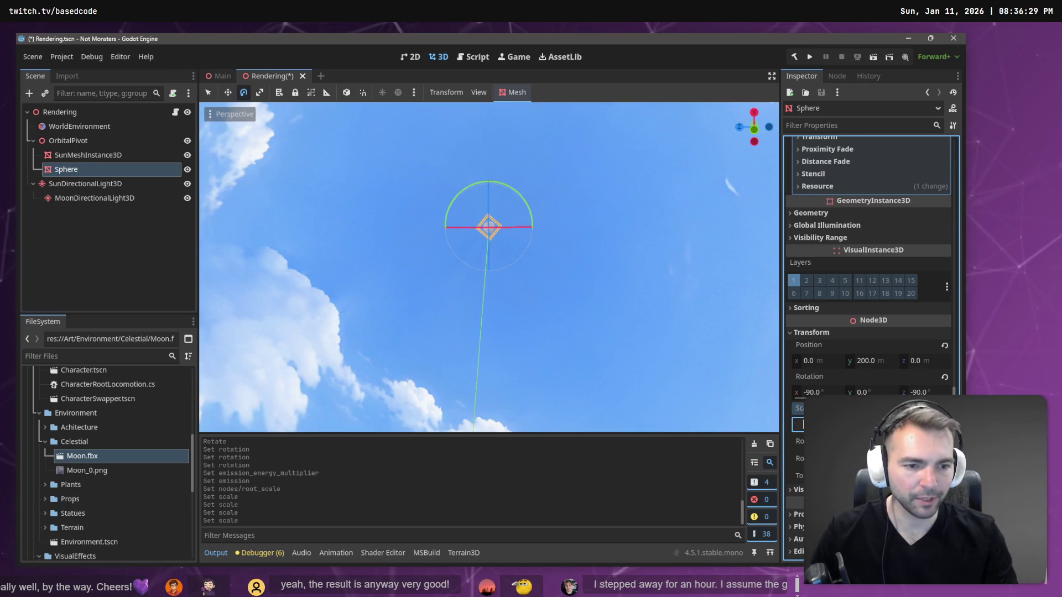
key("Return")
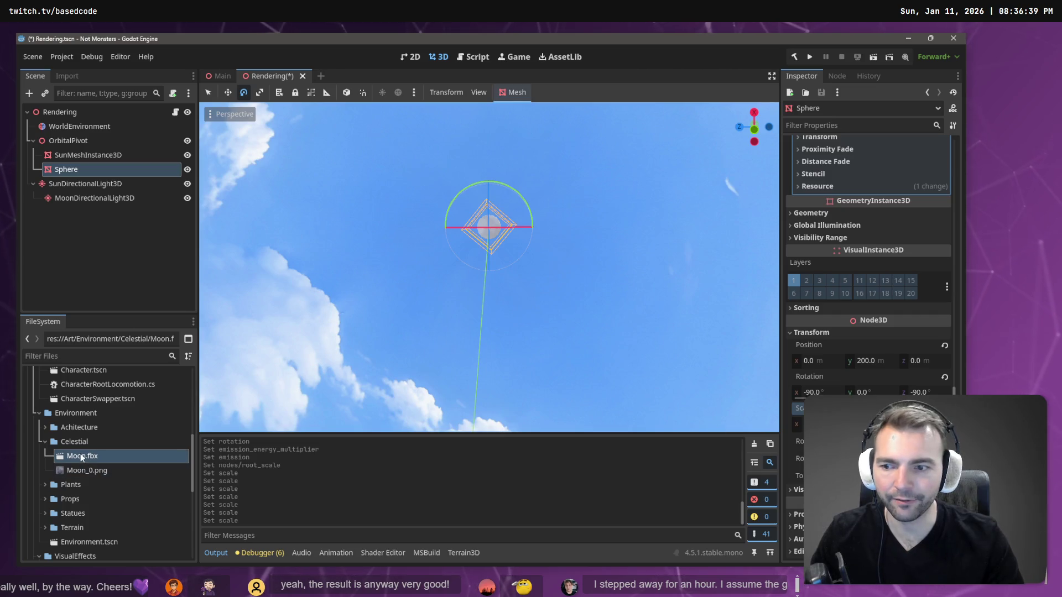
Reimport Moon.fbx with a Root Scale of 300
left_click(67, 76)
left_click(148, 225)
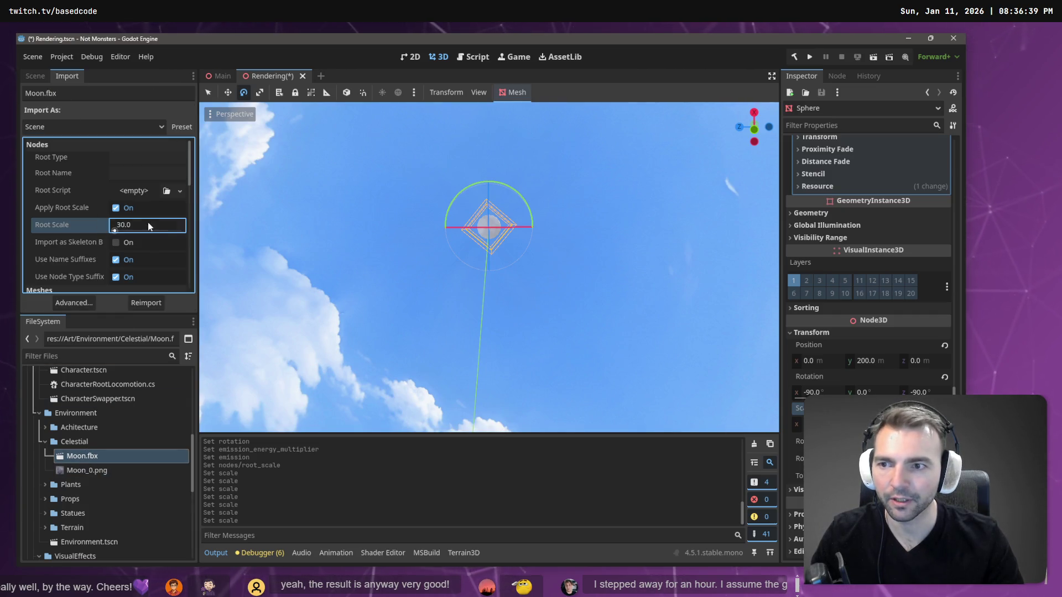
type("300")
key("Return")
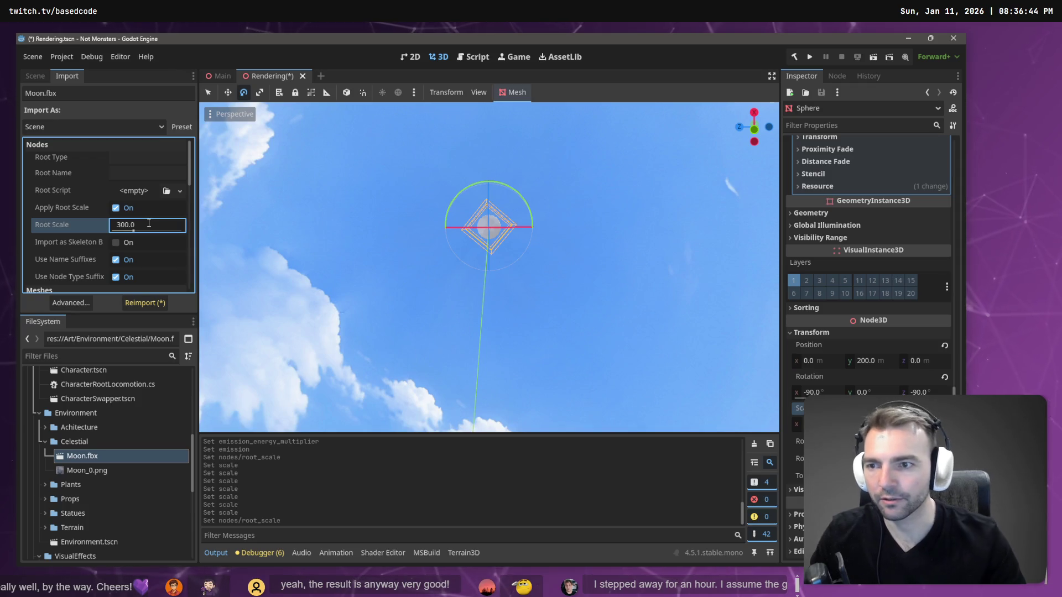
left_click(152, 303)
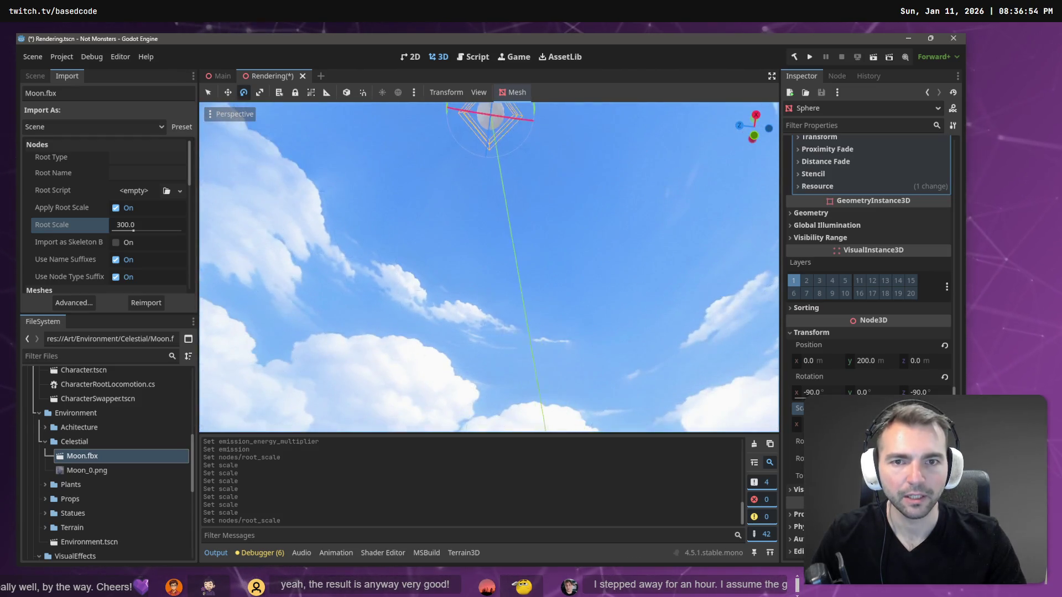
Deselect everything in the 3D view and save the Rendering scene
left_click(566, 191)
key("ctrl+s")
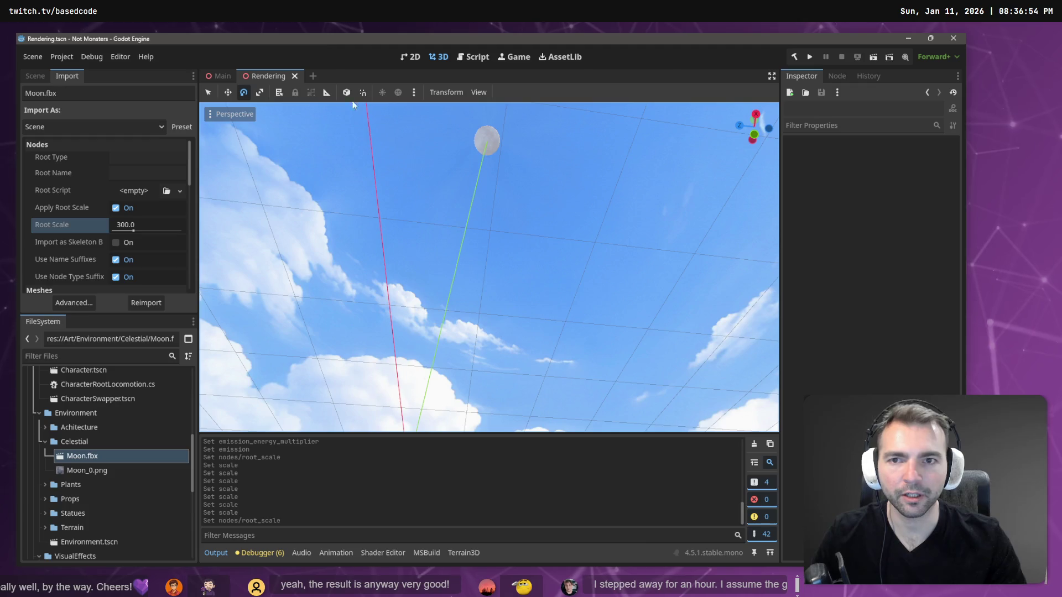
mouse_move(219, 77)
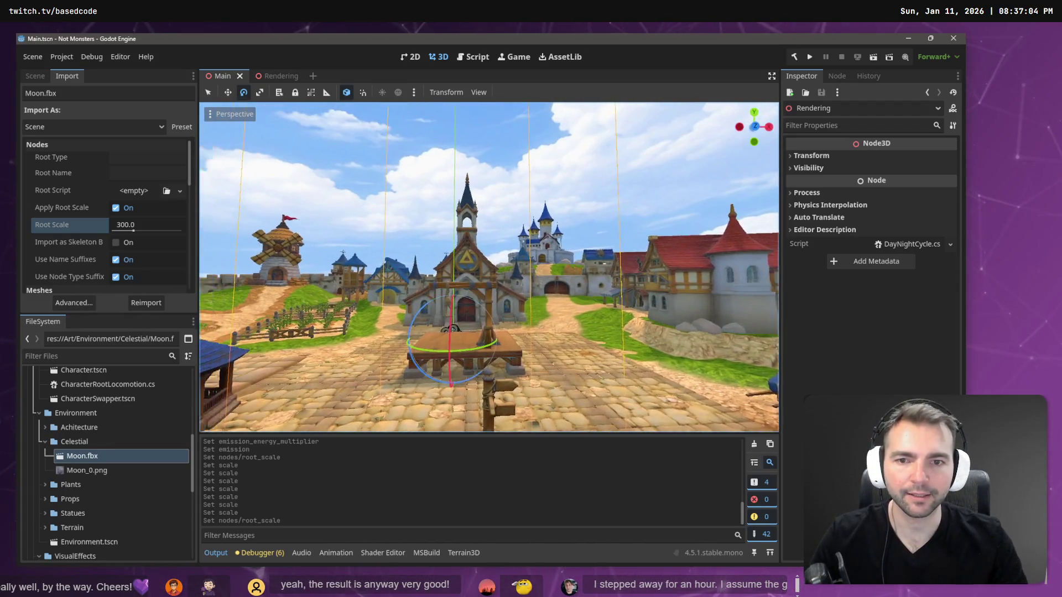
key("F5")
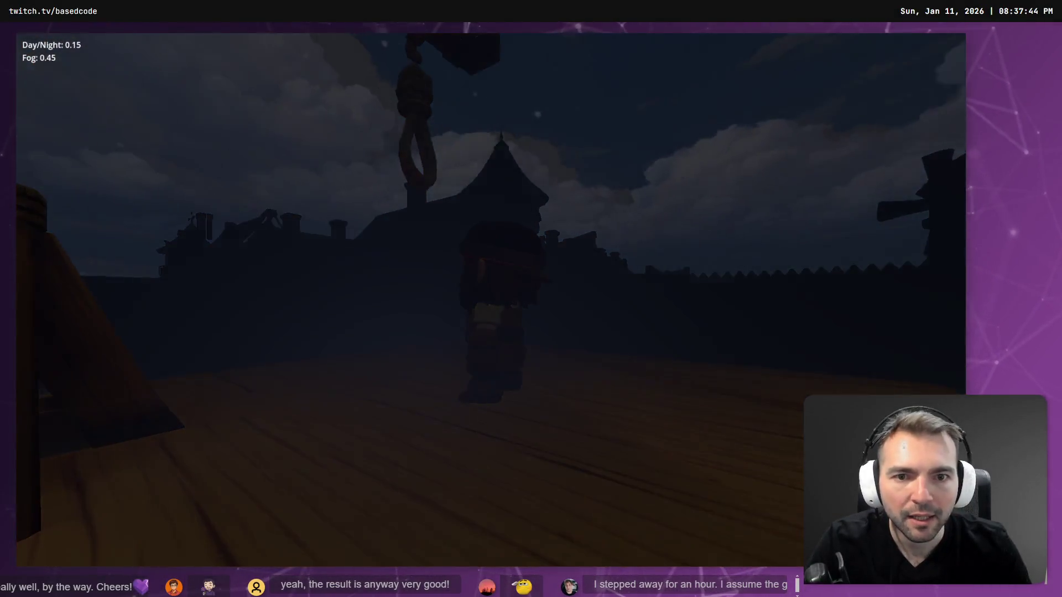
key("F8")
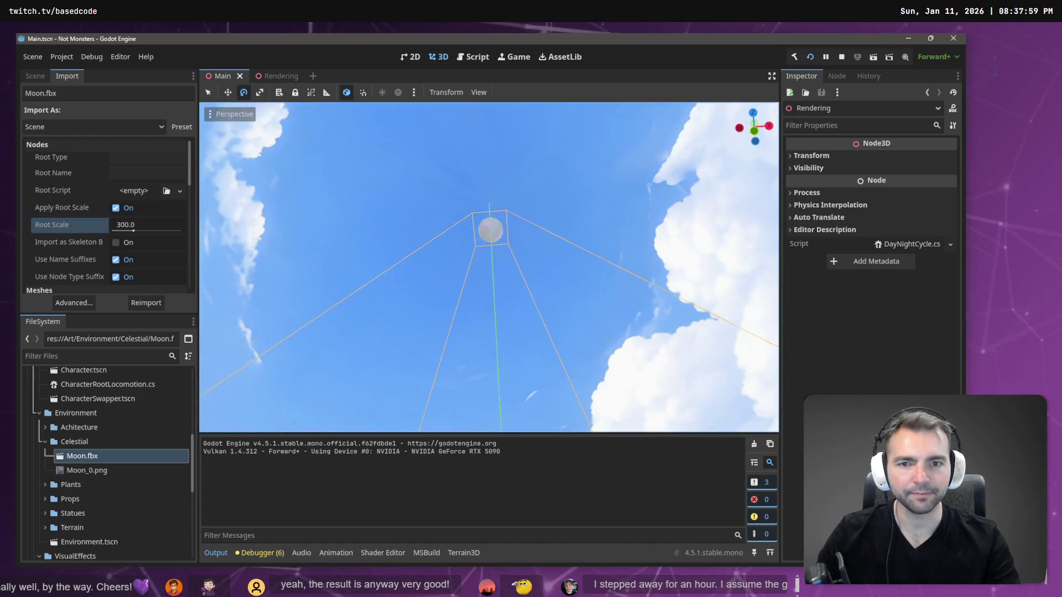
Run the game for another test, stop it, and return to the Rendering scene's node tree
key("F5")
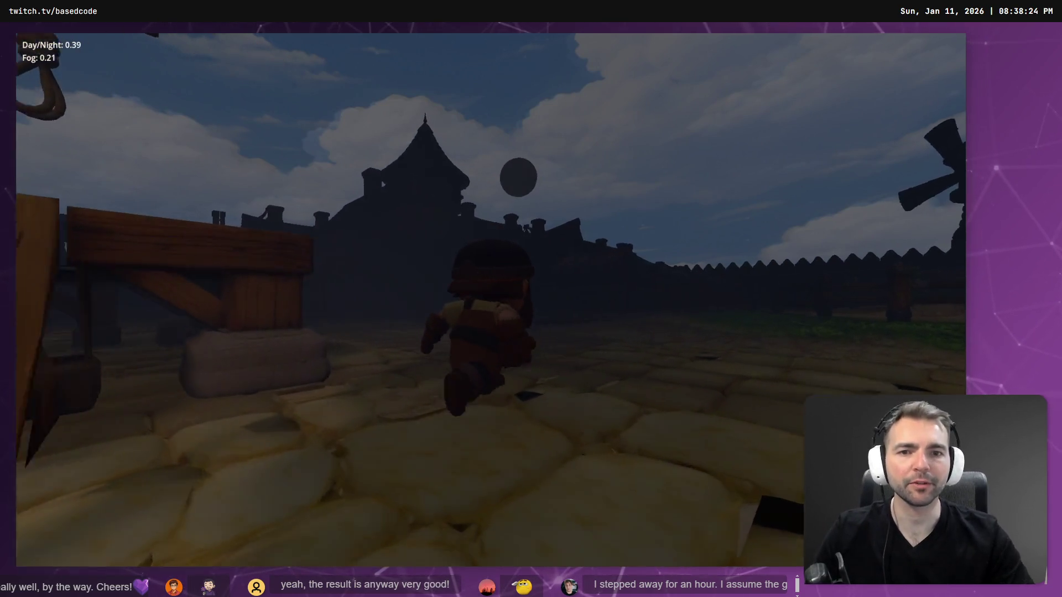
key("F8")
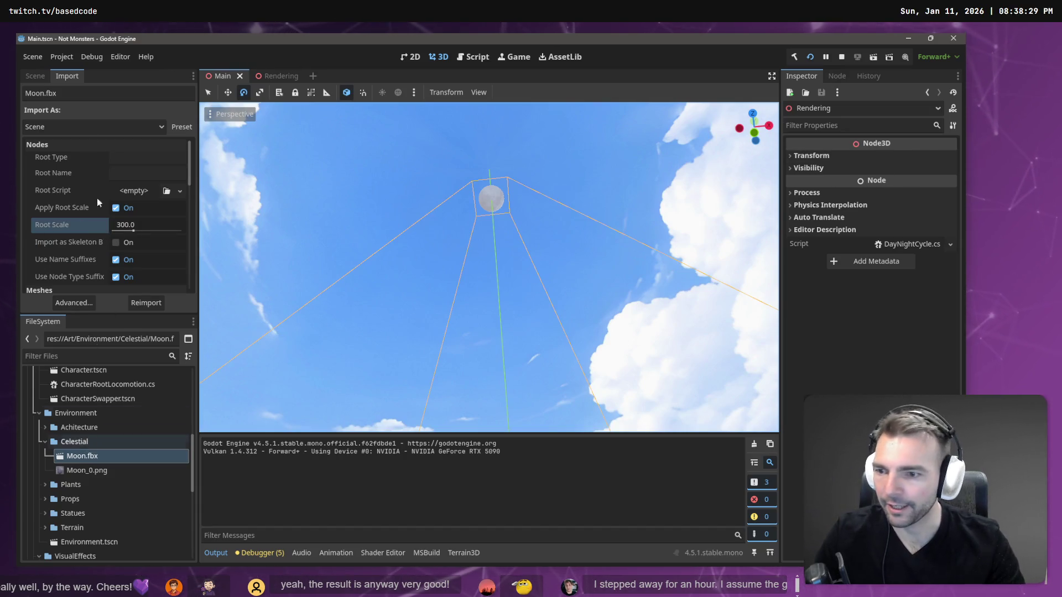
left_click(37, 76)
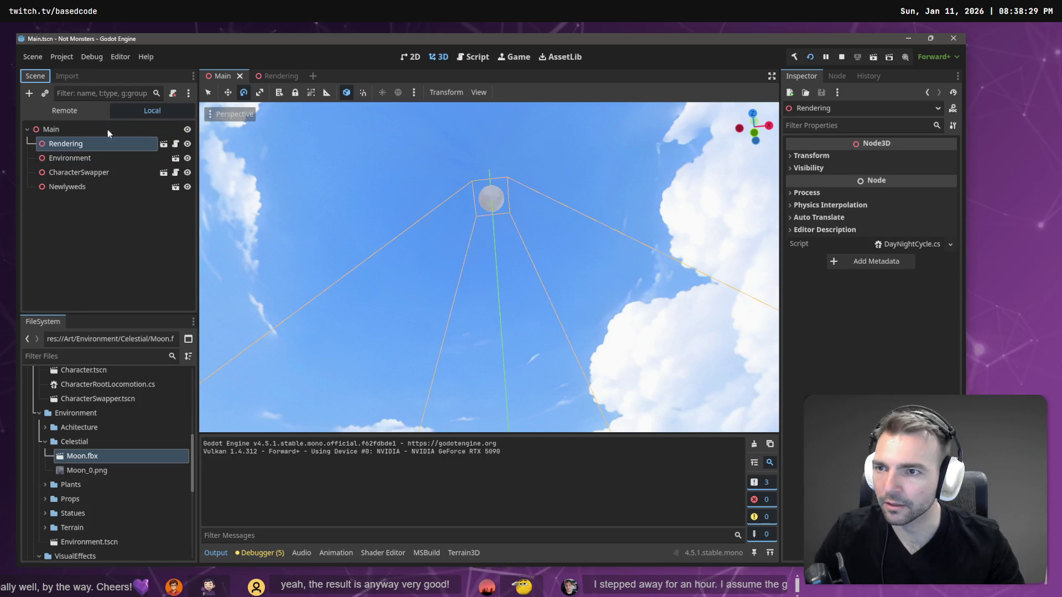
left_click(271, 75)
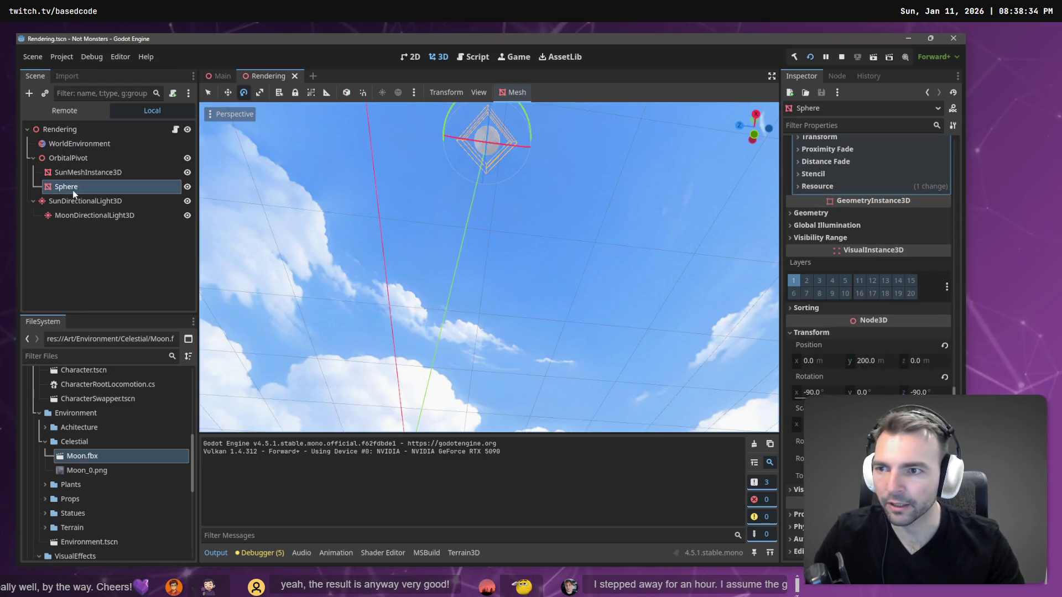
Lower the moon Sphere's Y position from 100 to 50, save, and play-test the closer moon
left_click(872, 361)
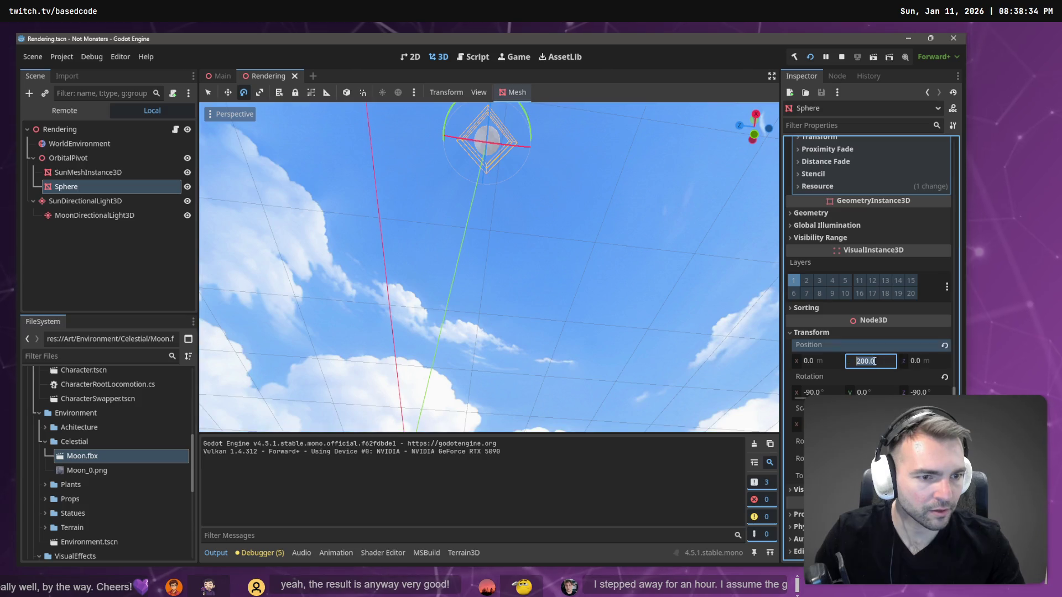
type("100")
key("Return")
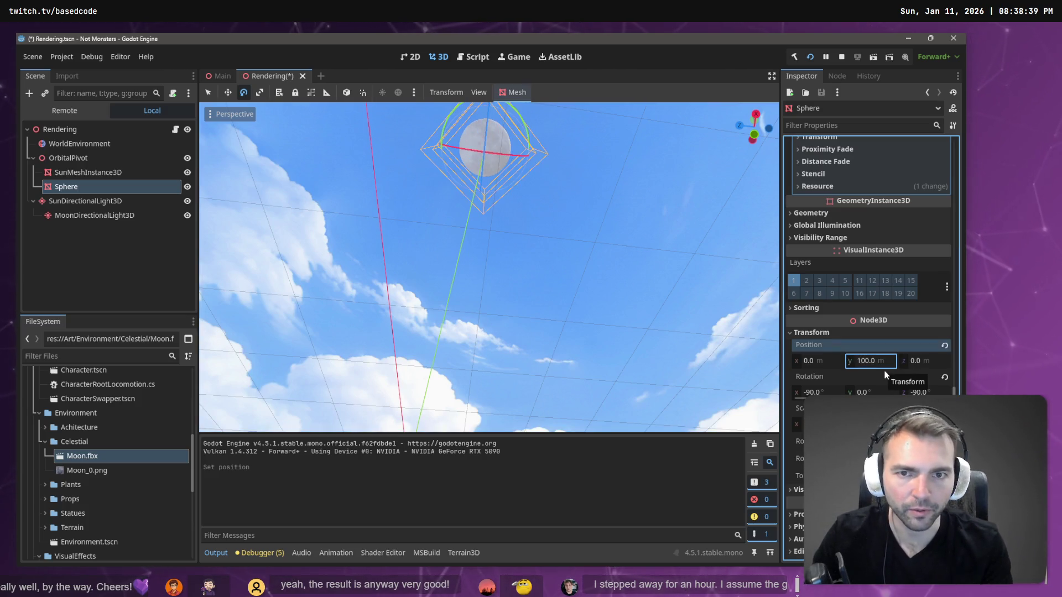
left_click(868, 361)
type("50")
key("Return")
key("ctrl+s")
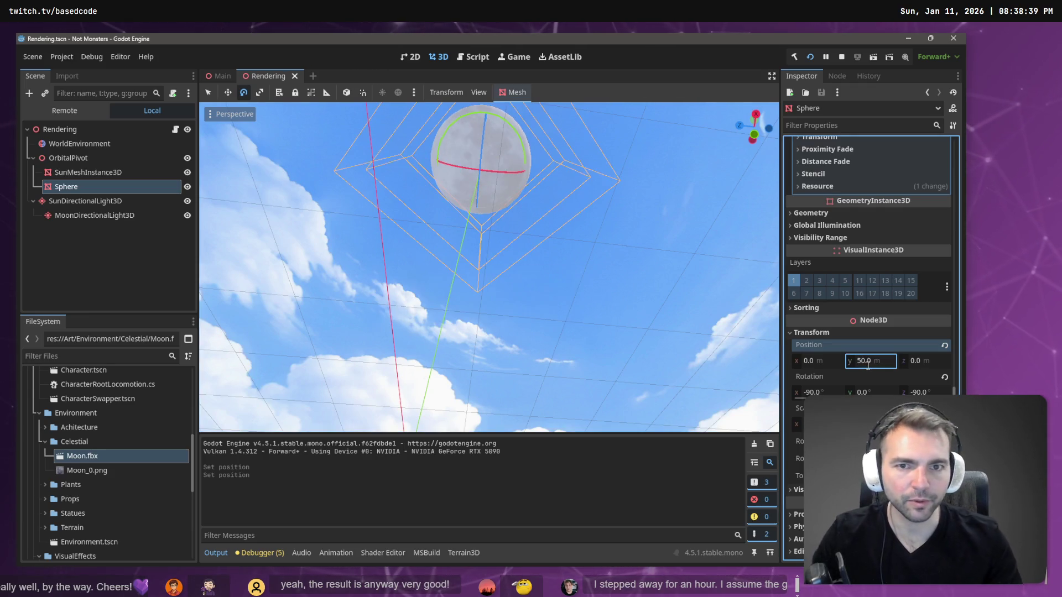
key("F5")
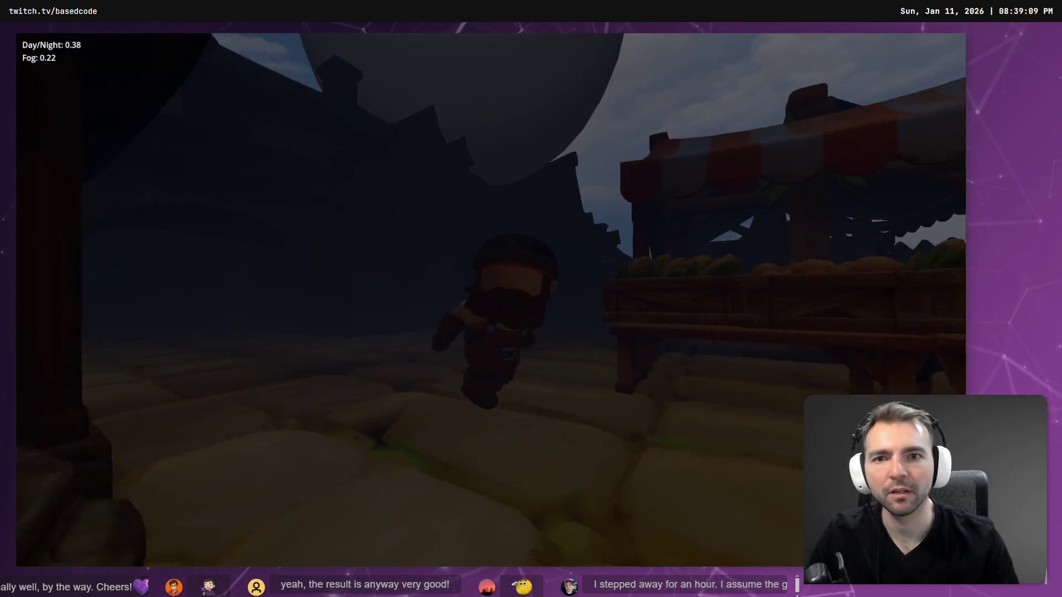
key("F8")
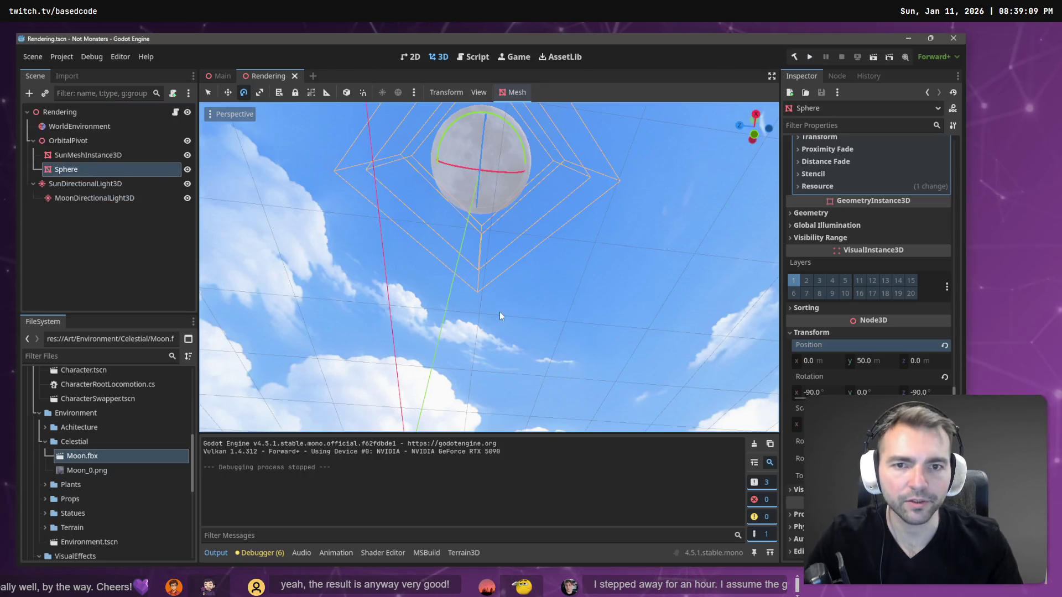
Reselect the moon sphere and expand its surface material's albedo settings
left_click(102, 155)
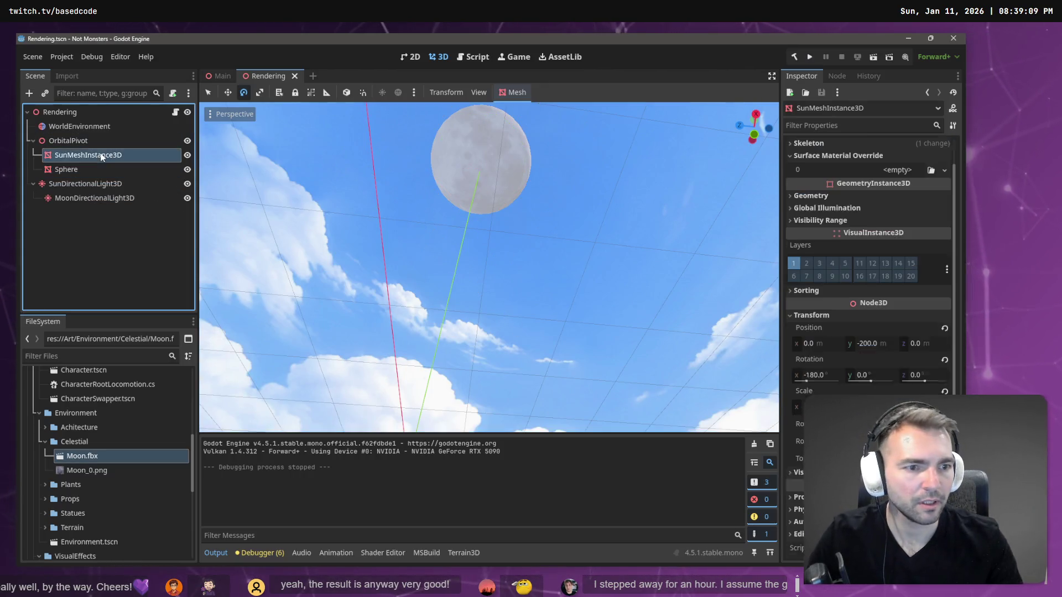
left_click(100, 169)
scroll(921, 264, "up", 5)
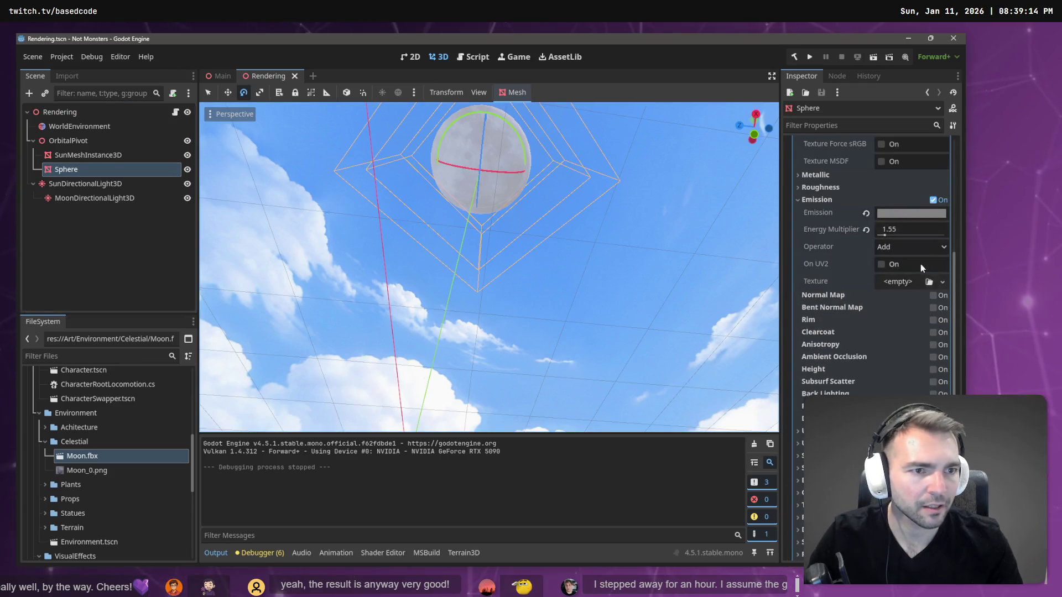
left_click(899, 224)
scroll(901, 285, "down", 3)
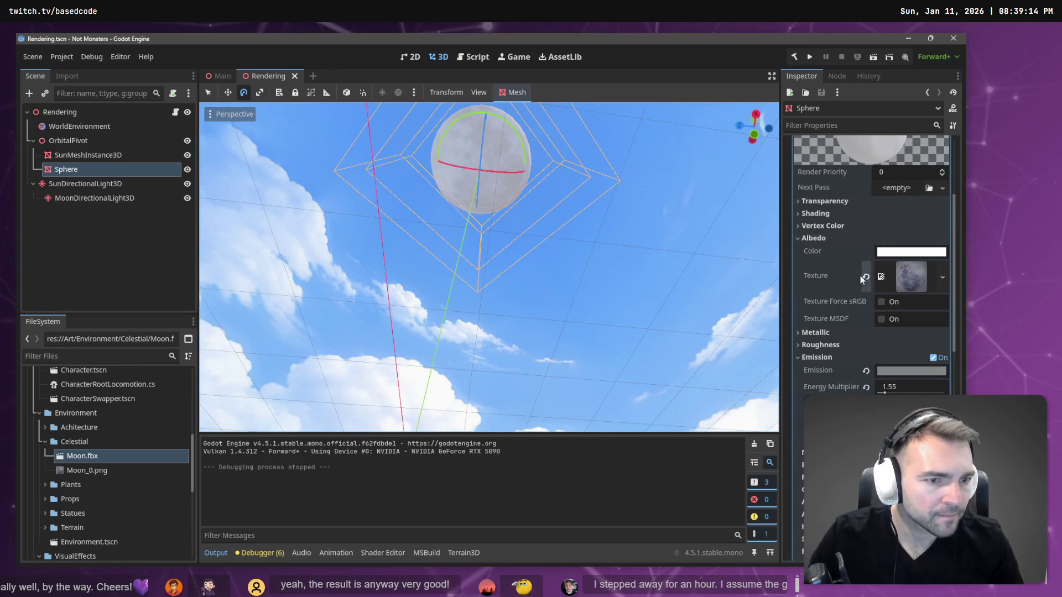
mouse_move(904, 258)
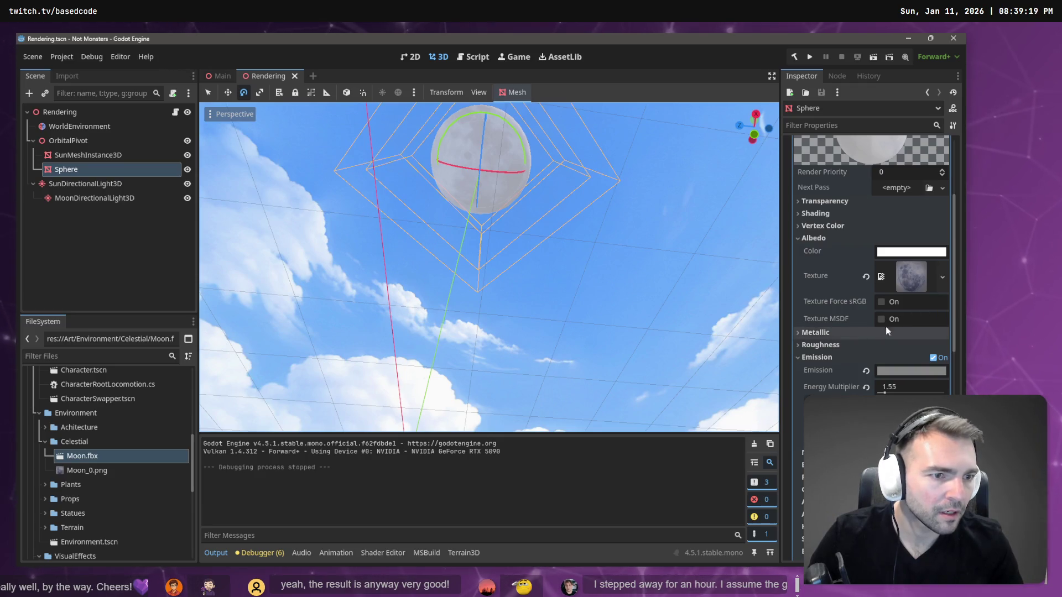
mouse_move(917, 277)
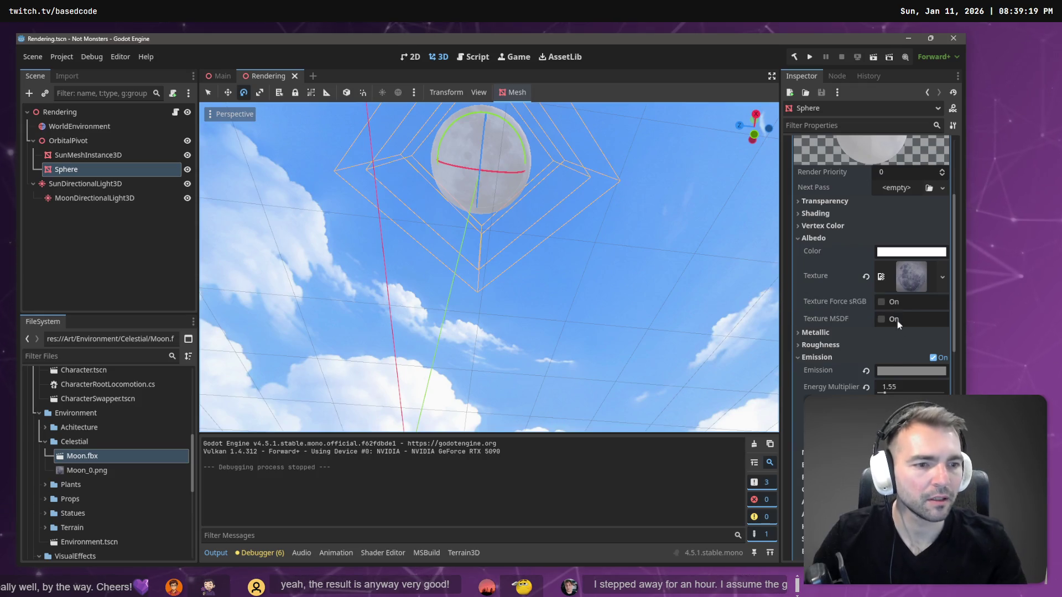
mouse_move(899, 378)
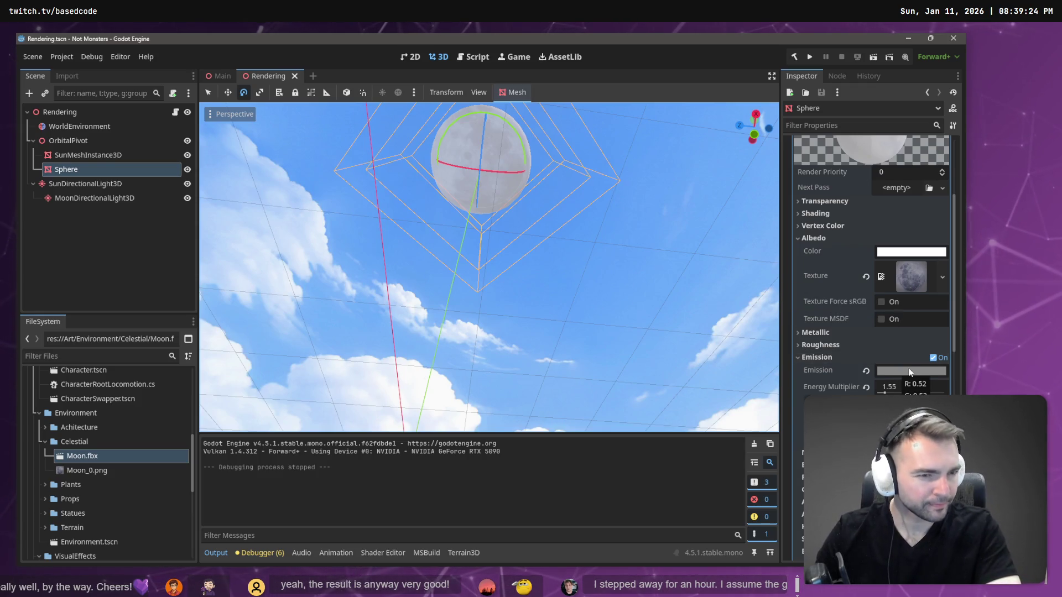
Toggle Texture Force sRGB on and off, then enable albedo Texture MSDF on the moon
left_click(885, 305)
left_click(881, 304)
left_click(882, 304)
left_click(882, 319)
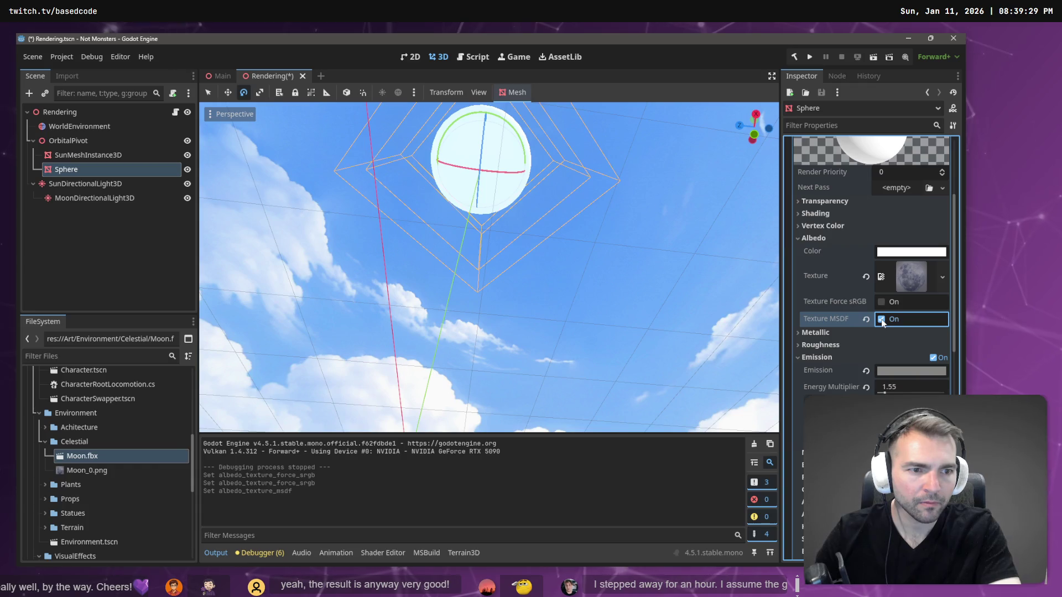
mouse_move(835, 319)
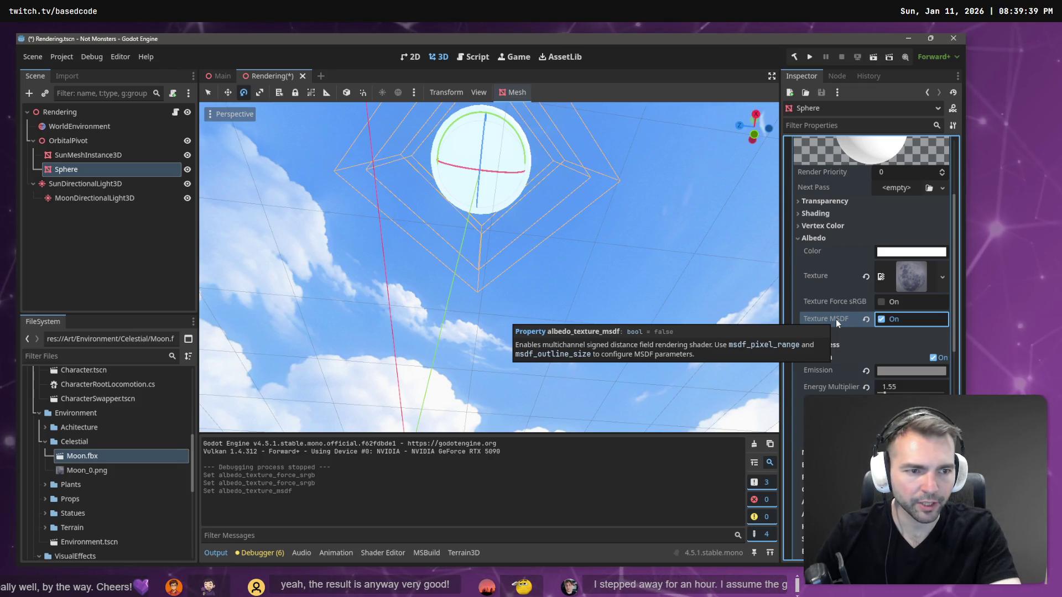
mouse_move(573, 245)
left_mouse_down()
mouse_move(553, 266)
mouse_move(545, 232)
mouse_move(580, 241)
left_mouse_up()
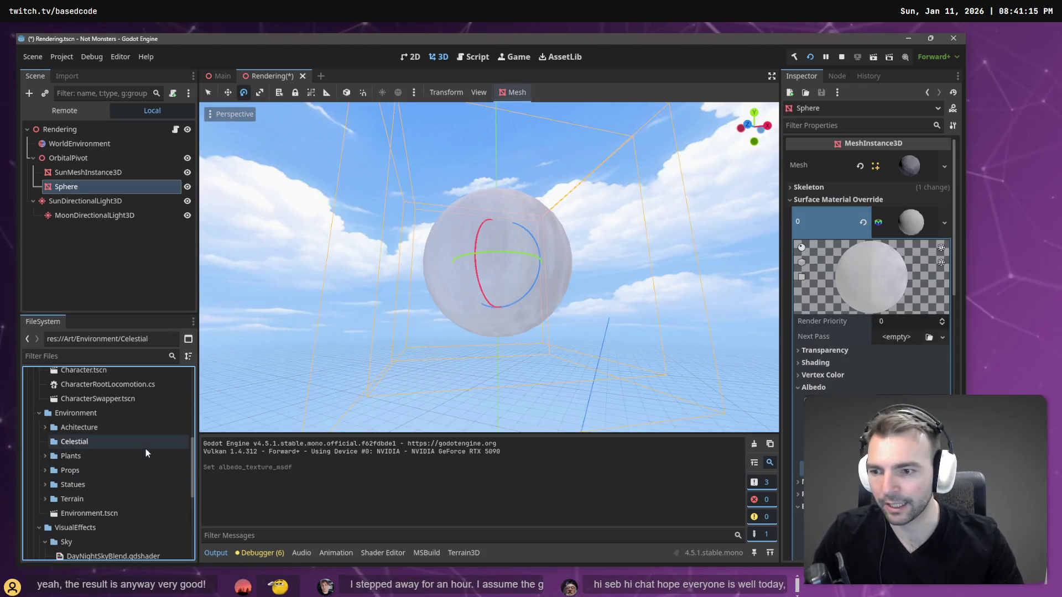
Create a new folder inside Environment/Celestial and expand the Celestial folder
right_click(85, 442)
mouse_move(166, 357)
left_click(234, 358)
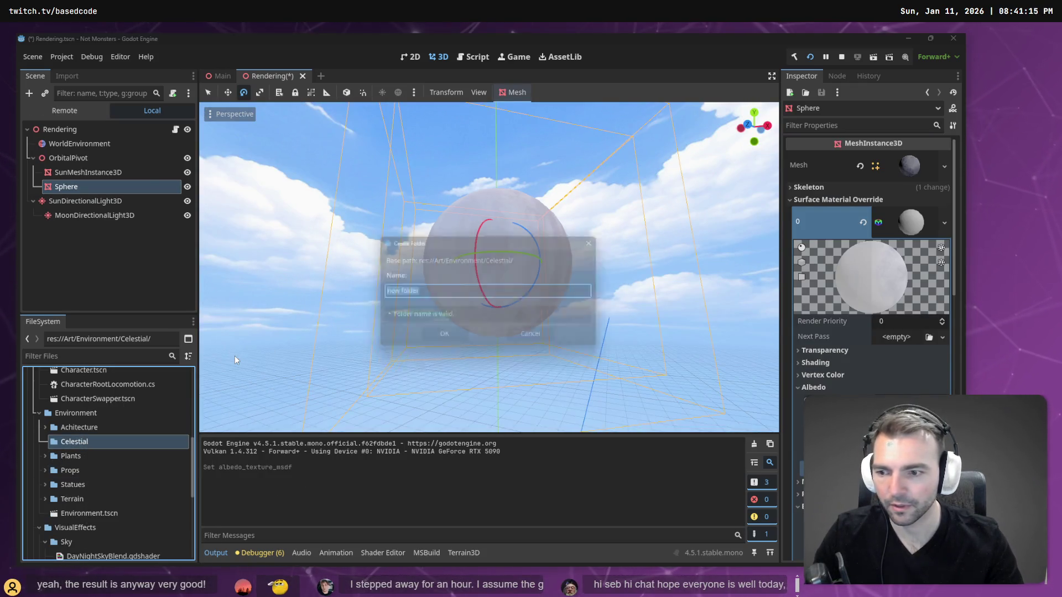
type("FX")
key("Return")
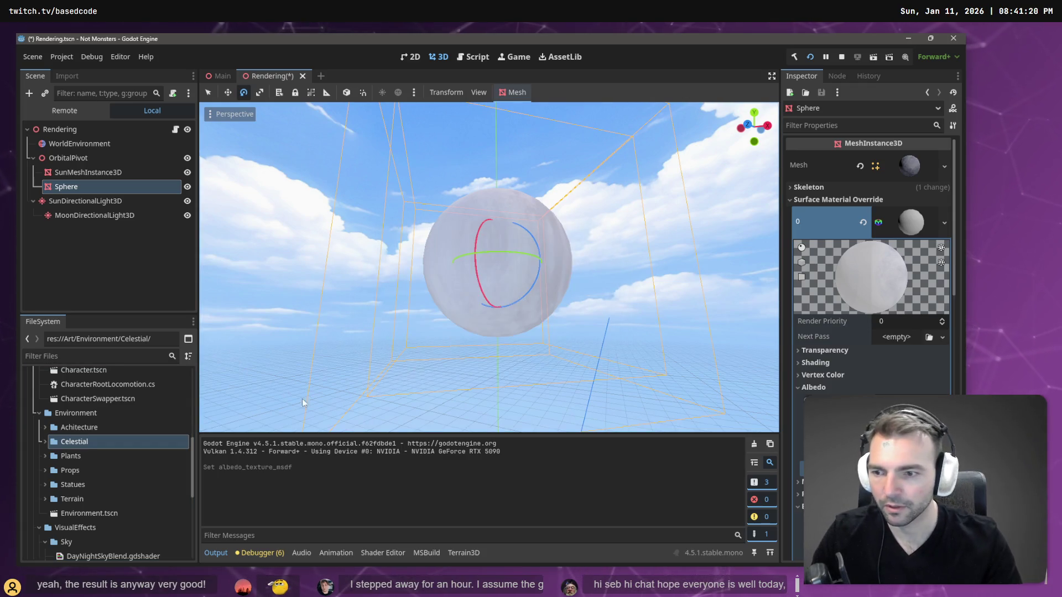
left_click(45, 441)
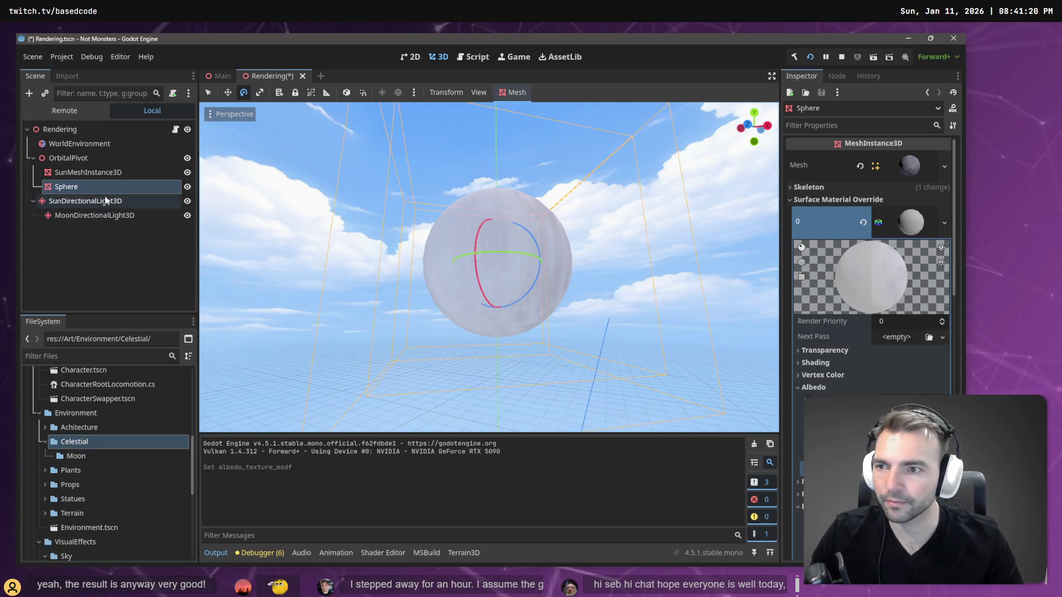
Cancel an accidental Sphere deletion, open the new Moon folder, and switch to the ChatGPT browser tab
left_click(72, 190)
key("Delete")
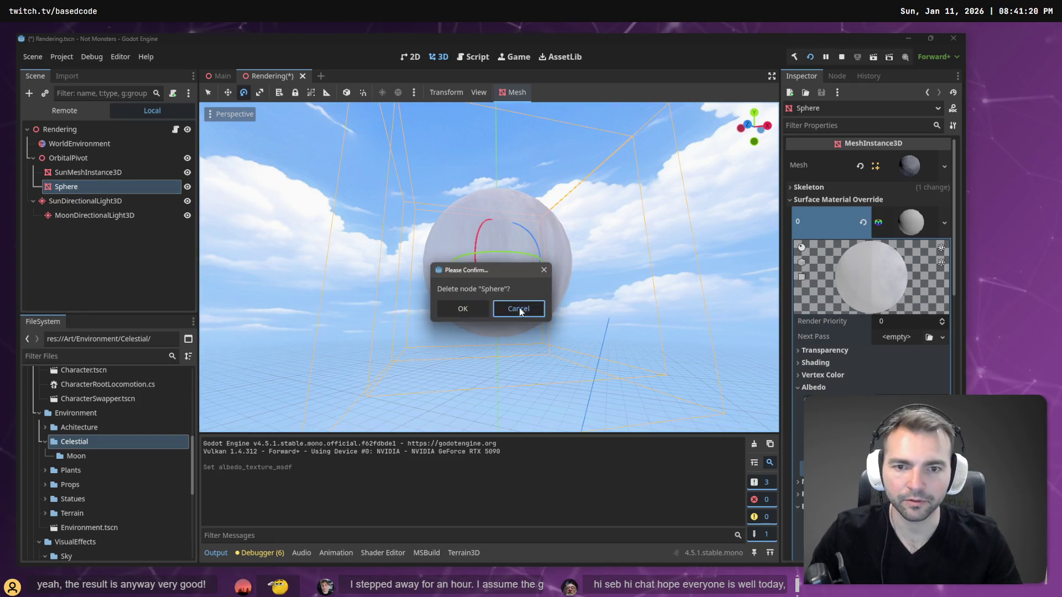
left_click(516, 307)
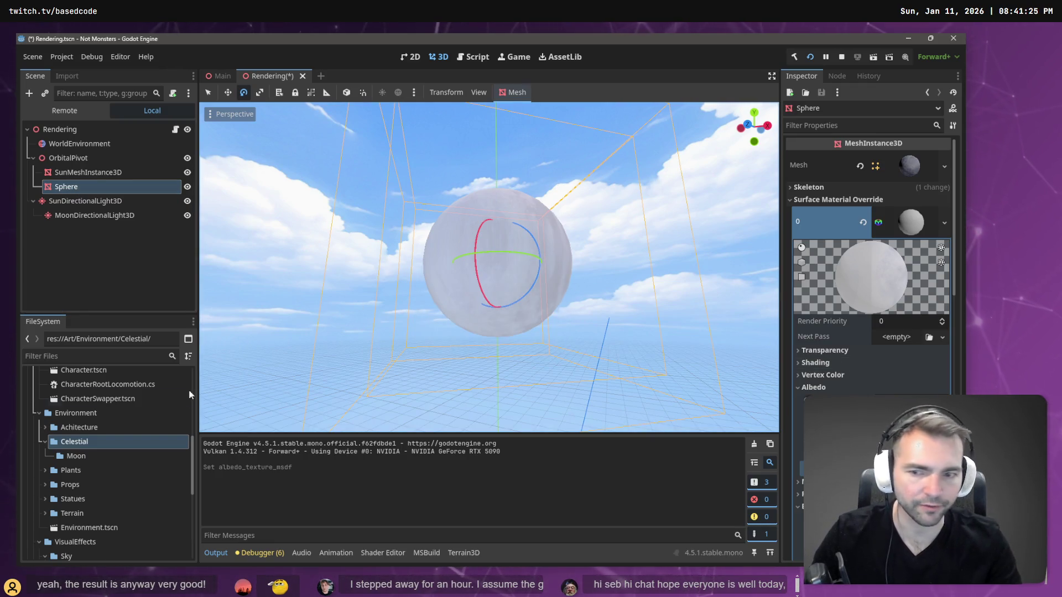
left_click(103, 458)
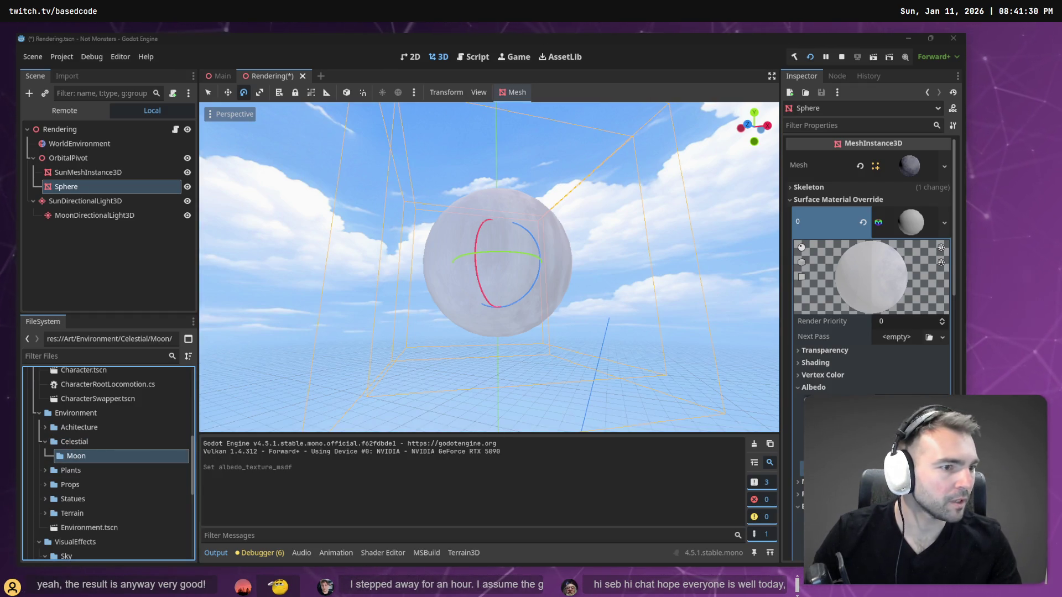
key("alt+Tab")
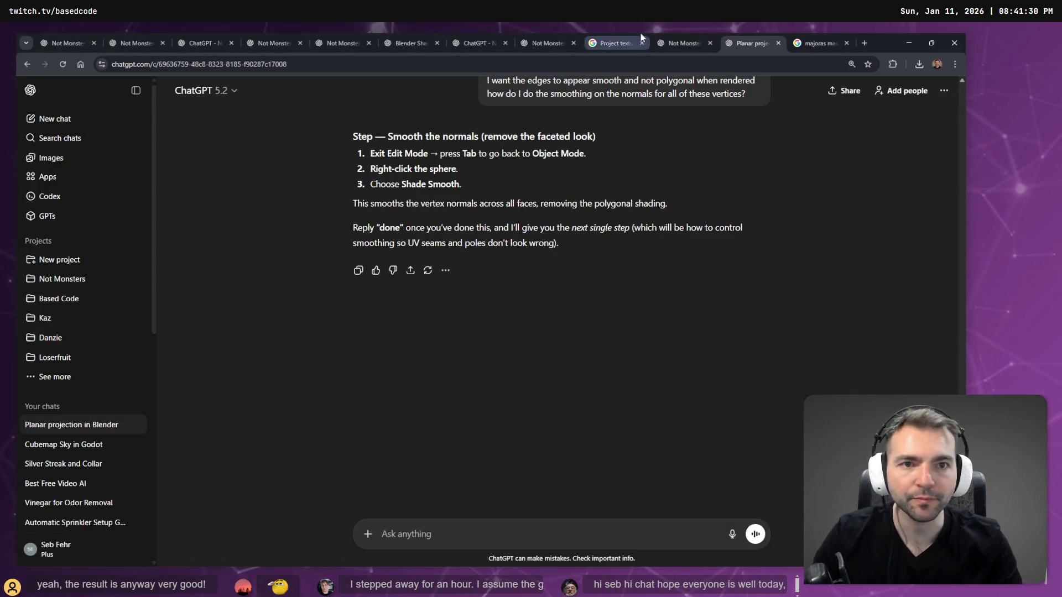
Return to the Not Monsters chat and scroll up to the earlier silly-face prompt
left_click(685, 43)
key("Escape")
scroll(593, 351, "up", 4)
scroll(592, 350, "up", 15)
scroll(598, 304, "up", 5)
scroll(597, 304, "down", 4)
scroll(605, 344, "up", 2)
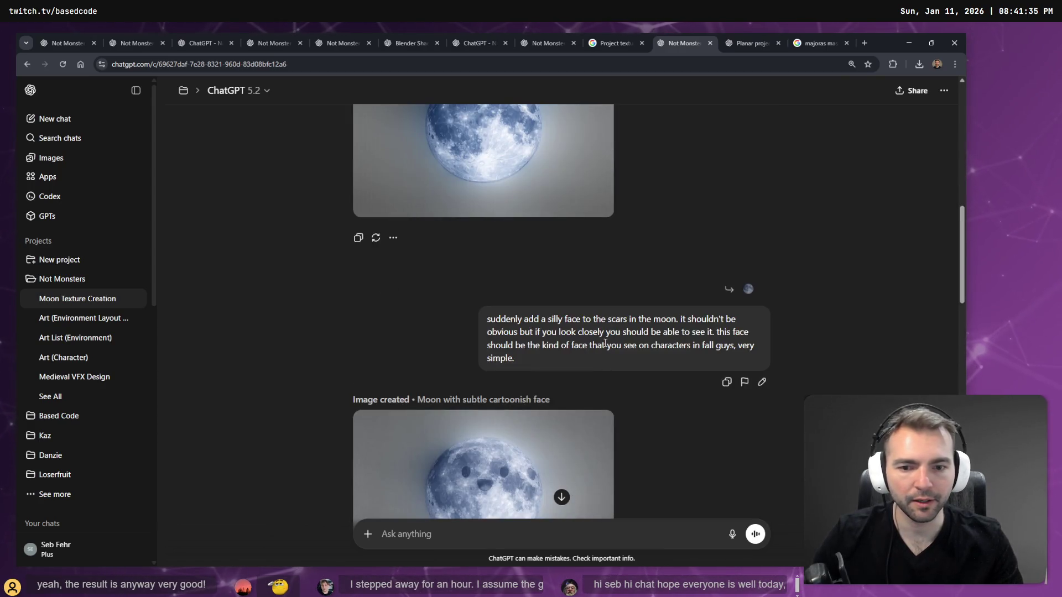
Replace the silly-face prompt with a dictated request for a cartoonier medieval moon with crater-shaped silhouette
left_click(762, 381)
key("ctrl+a")
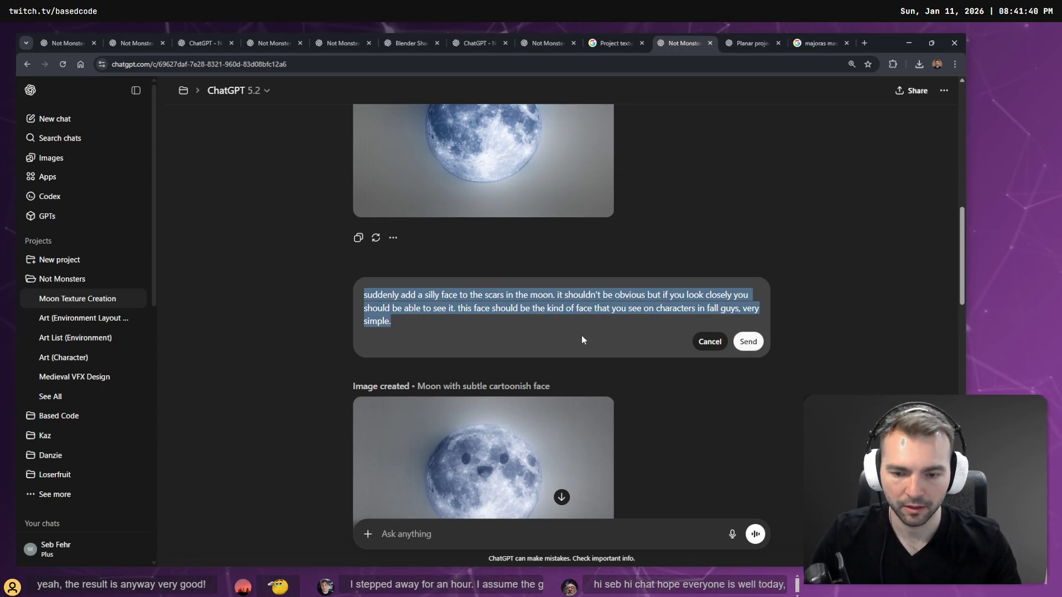
key("BackSpace")
key("super+h")
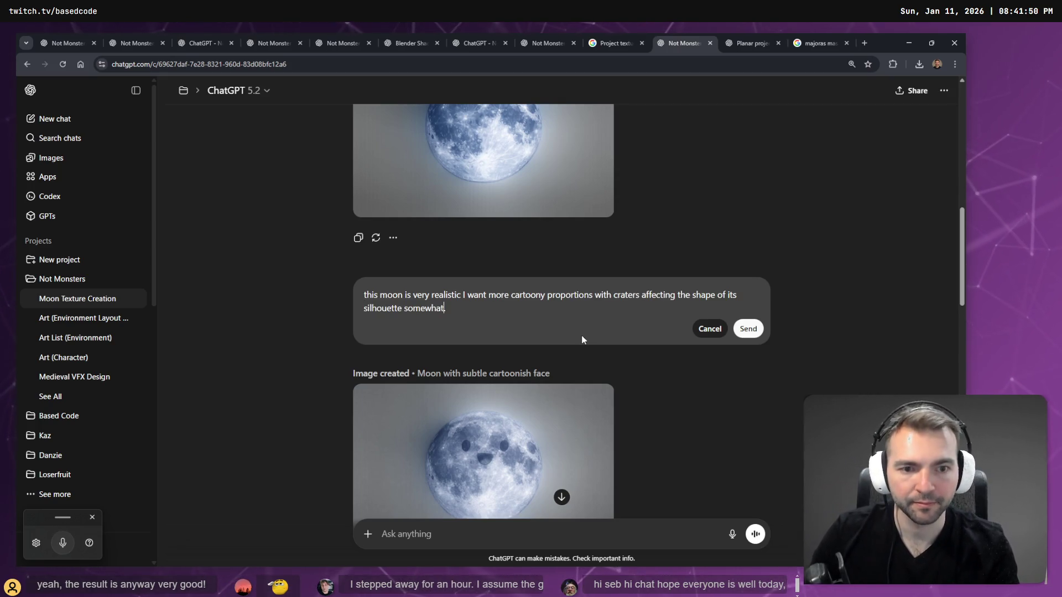
key("super+h")
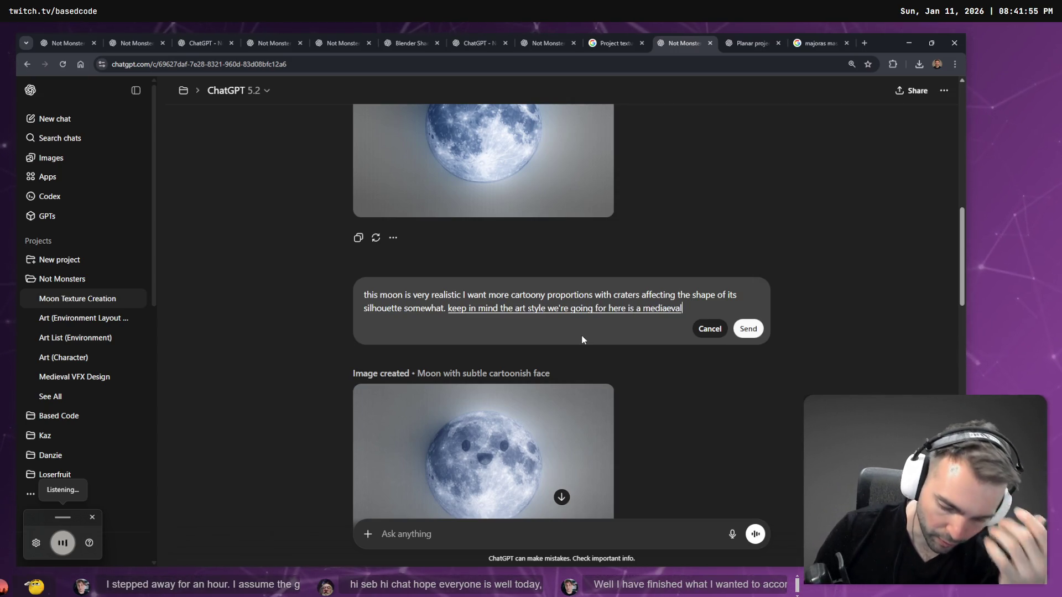
key("super+h")
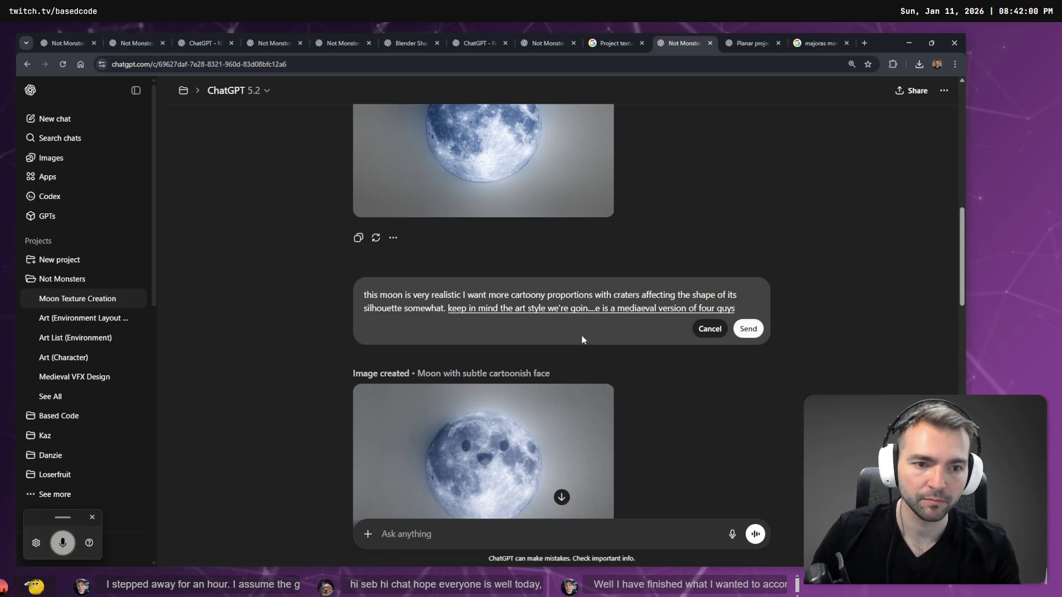
key("super+h")
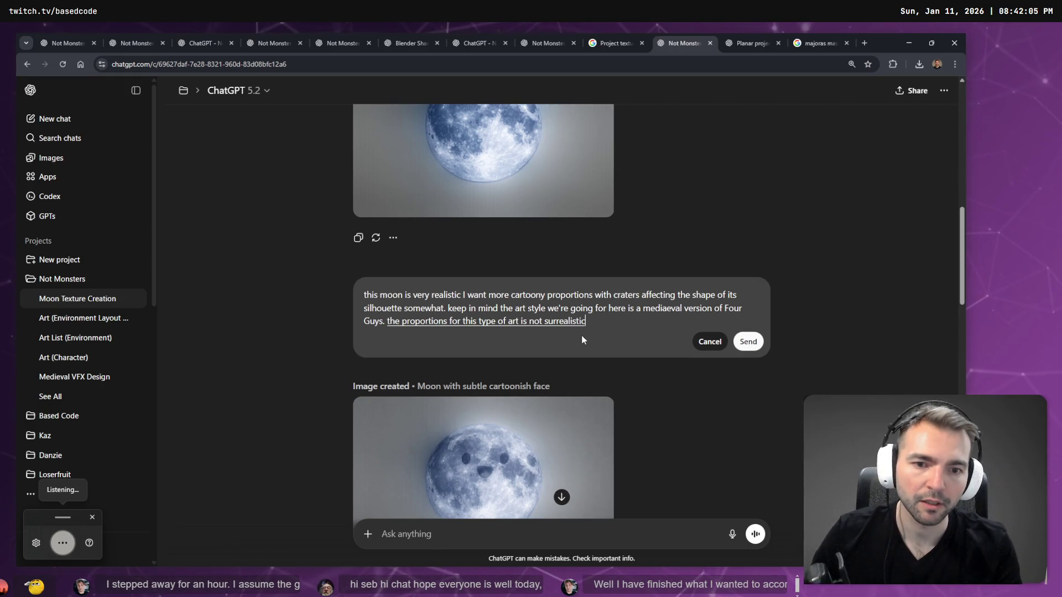
key("super+h")
Correct the misheard word 'surrealistic' and resend the rewritten prompt
key("Left")
key("ctrl+shift+Left")
type("so ")
type("istic.")
key("Return")
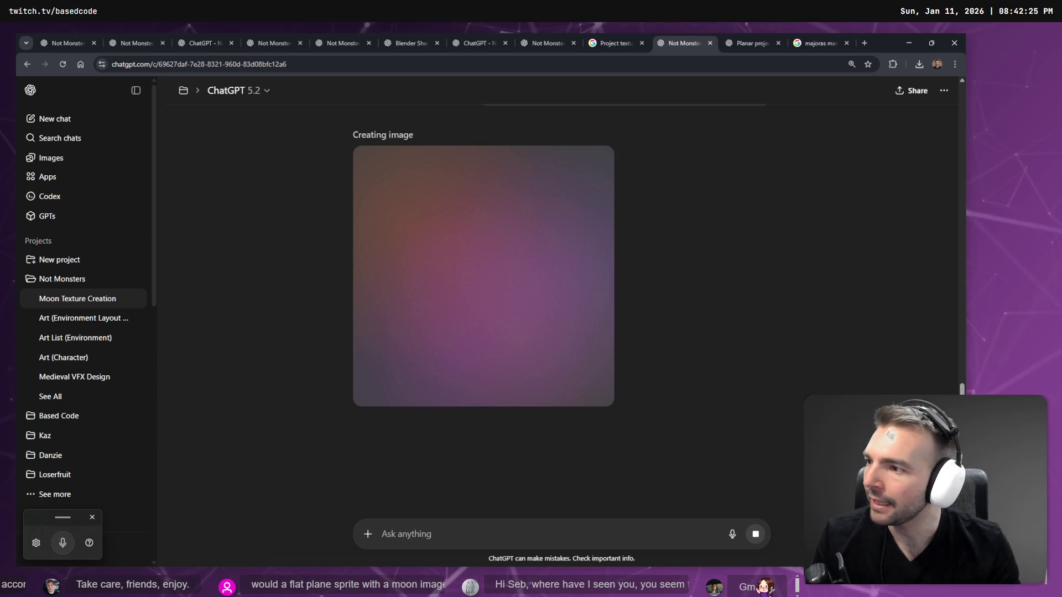
Wait for ChatGPT to finish the 'Whimsical medieval moon with craters' image
key("Tab")
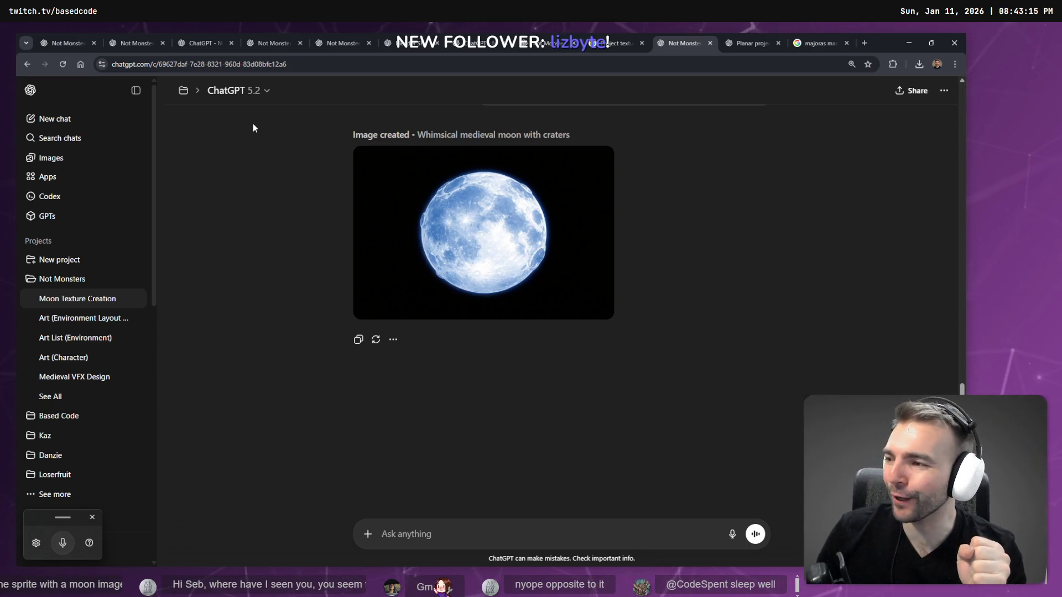
Preview the medieval moon, then dictate and send a follow-up asking for exaggerated crater silhouettes for 3D reference
left_click(512, 269)
key("Escape")
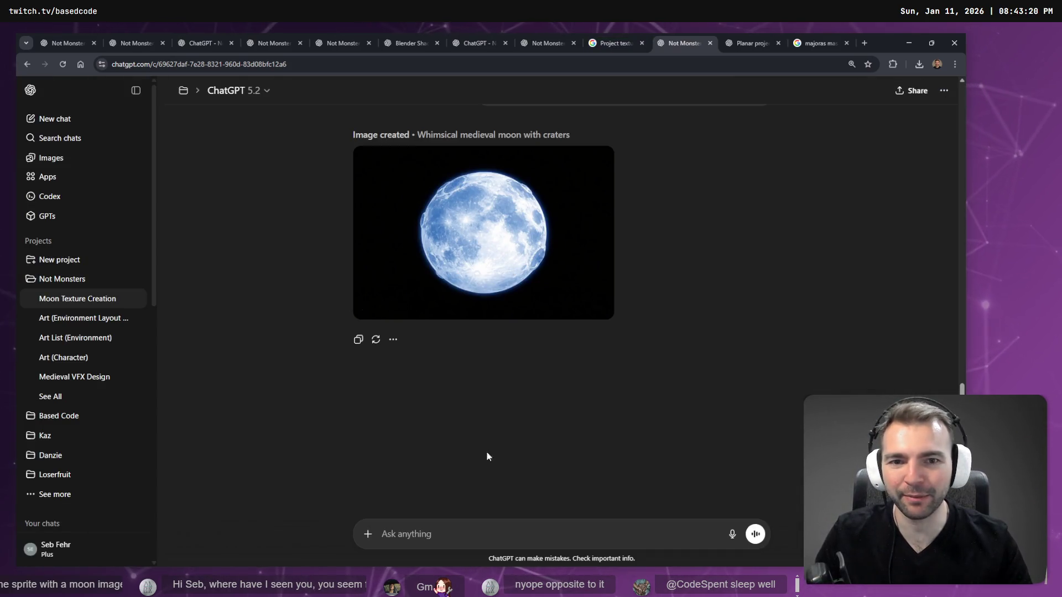
left_click(468, 540)
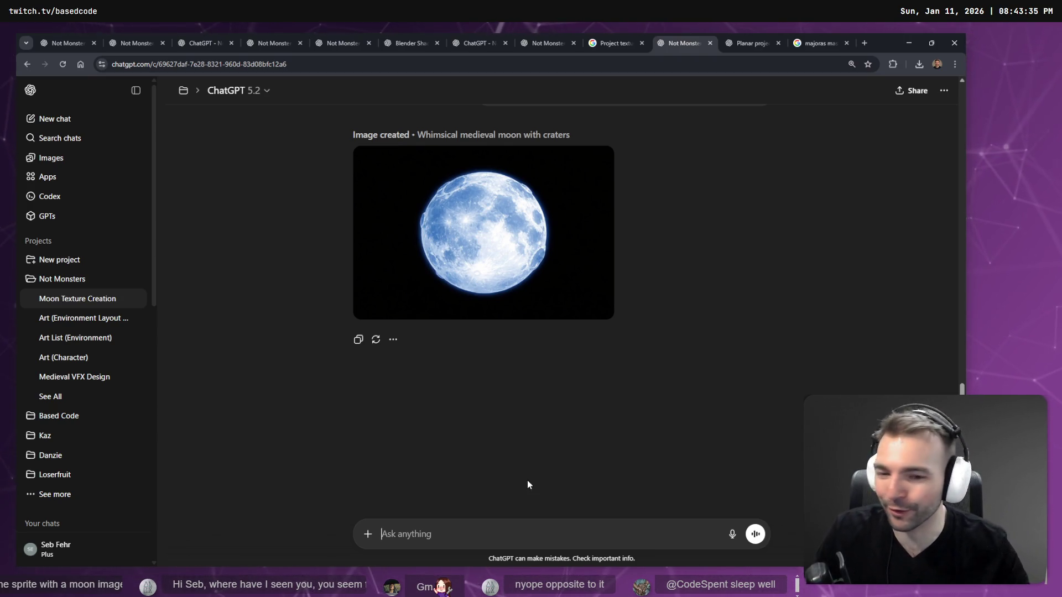
left_click(499, 529)
key("super+h")
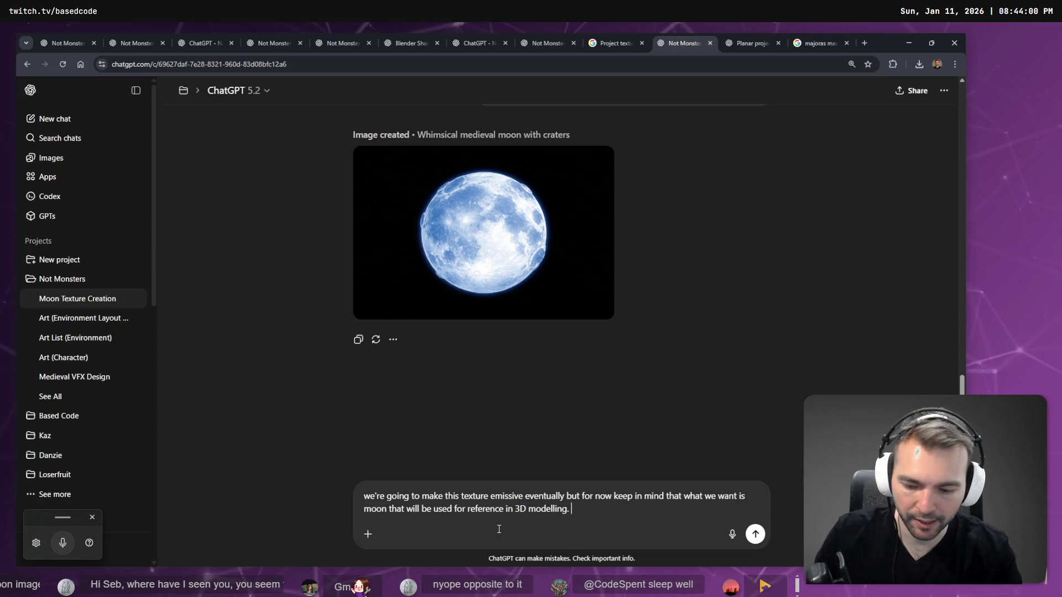
key("super+h")
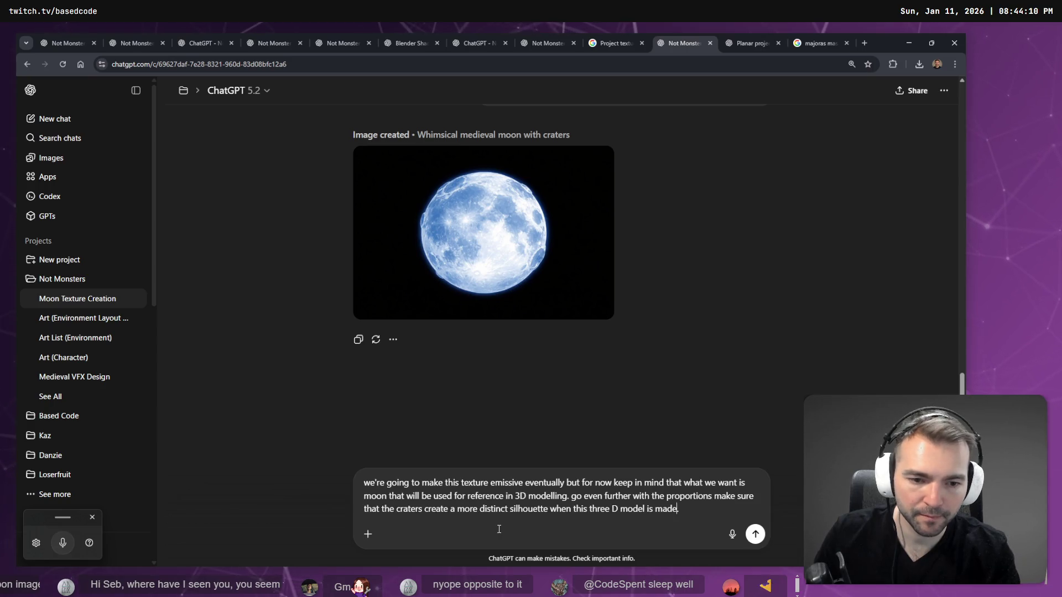
key("Return")
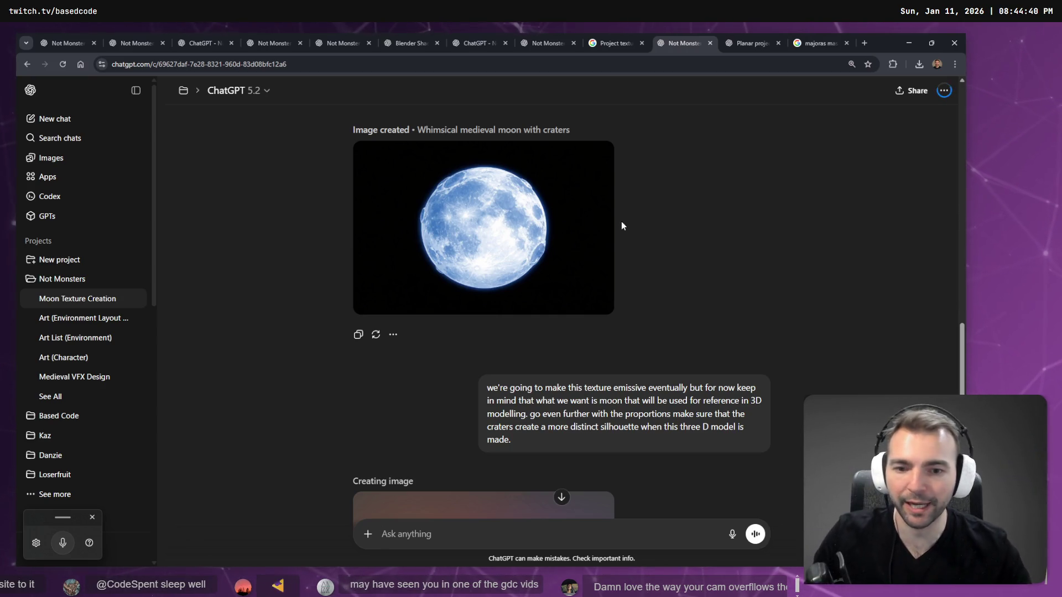
Review the exaggerated cartoon-style glowing moon map against the earlier moon results
scroll(621, 225, "down", 6)
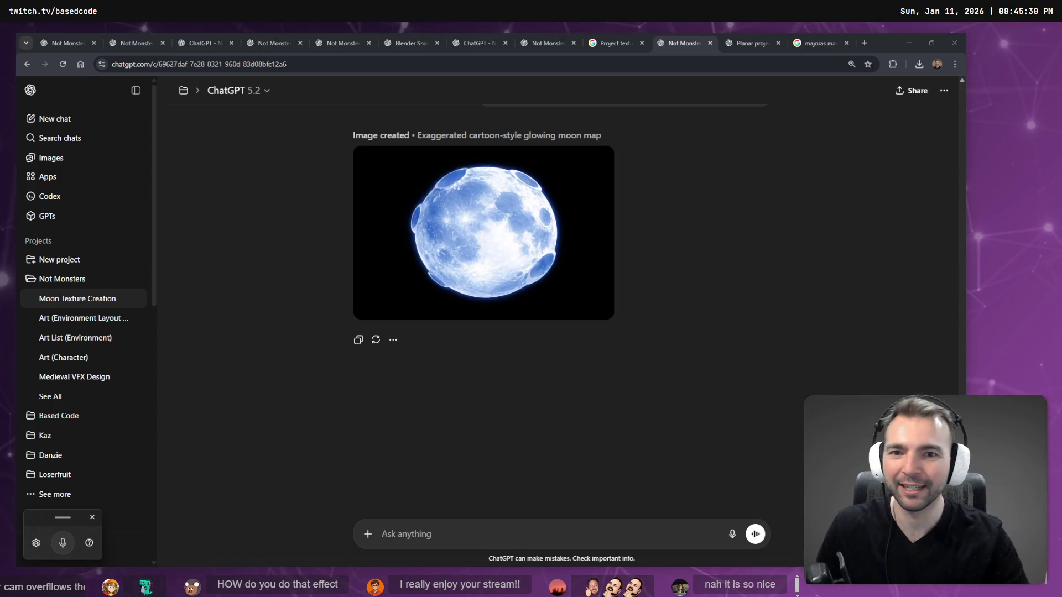
mouse_move(486, 227)
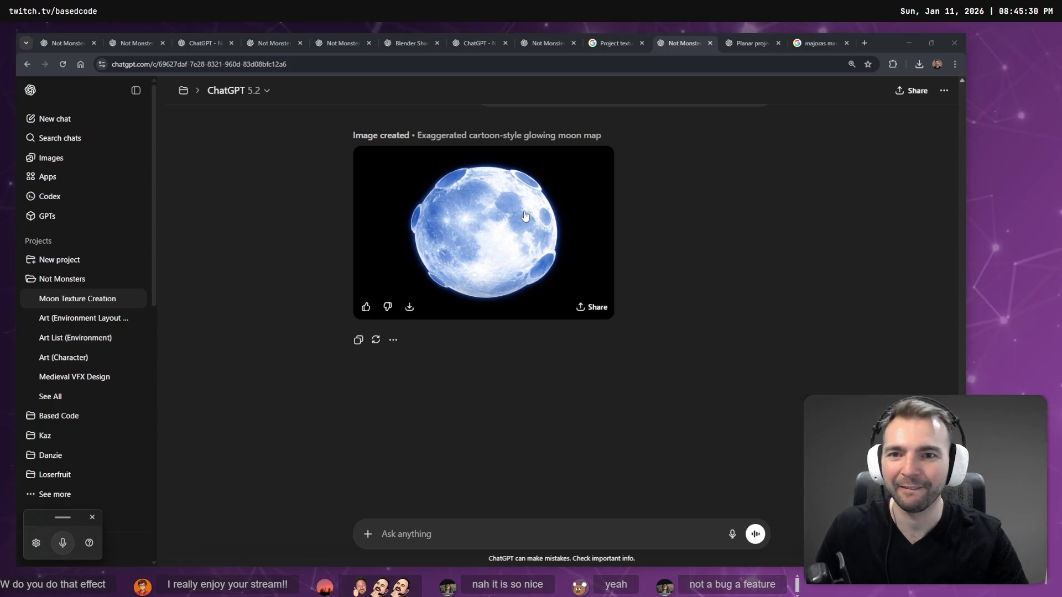
left_click(483, 539)
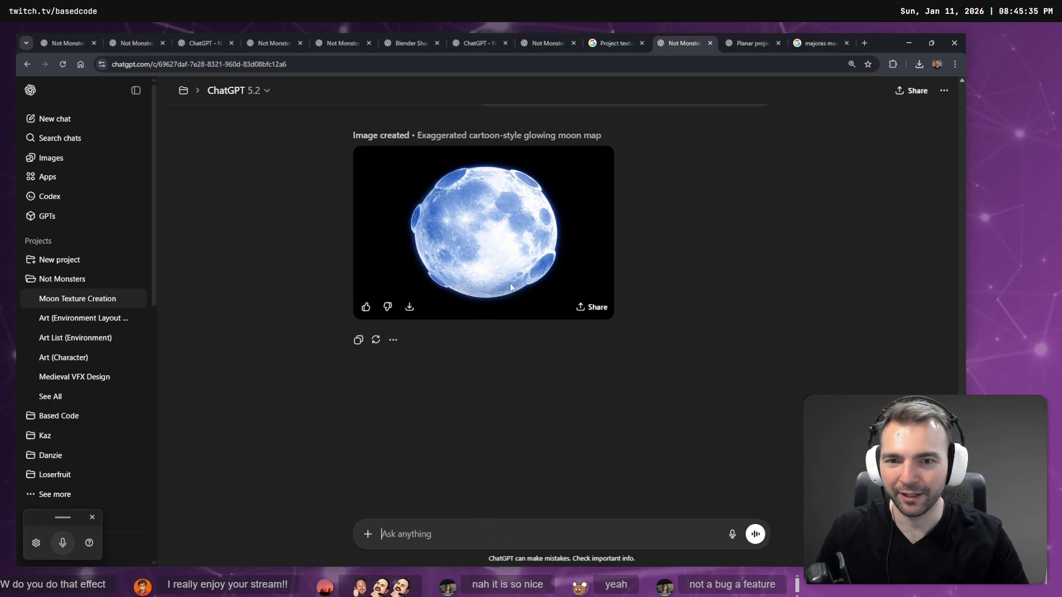
scroll(517, 265, "up", 15)
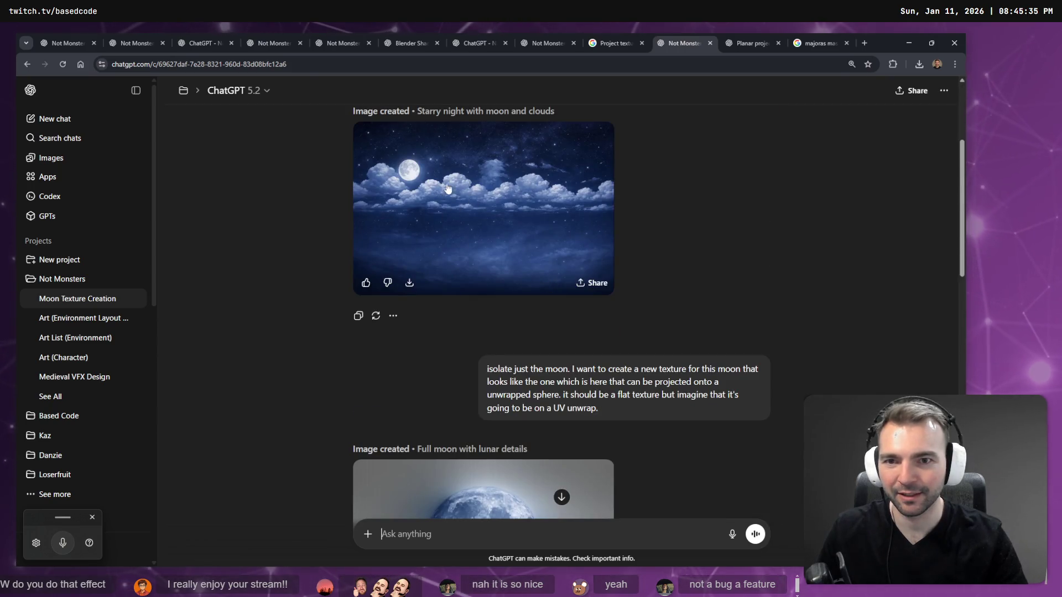
scroll(466, 296, "down", 10)
scroll(466, 297, "down", 5)
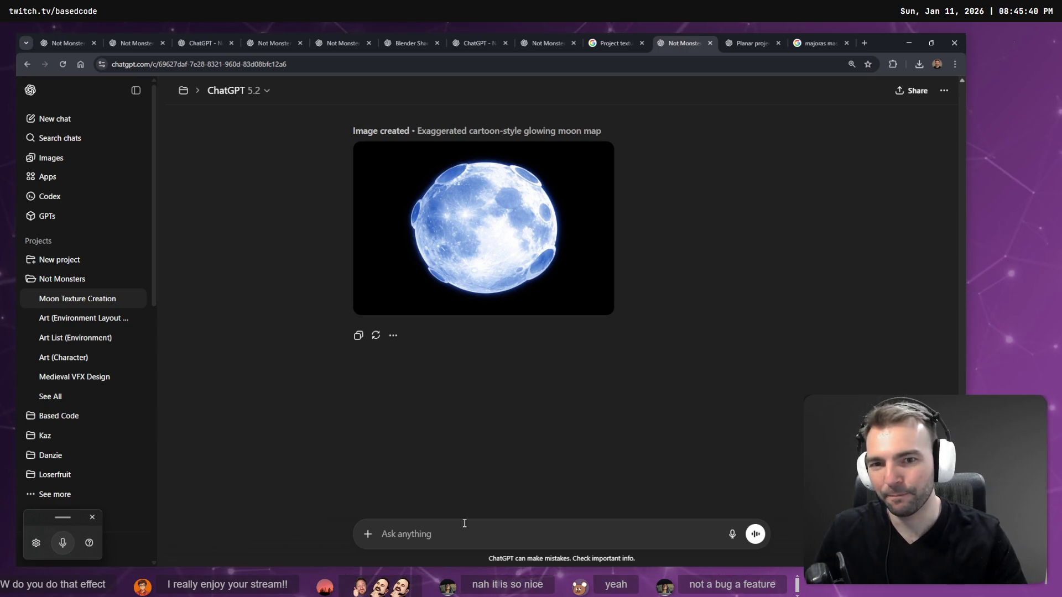
scroll(509, 249, "up", 15)
scroll(505, 253, "down", 15)
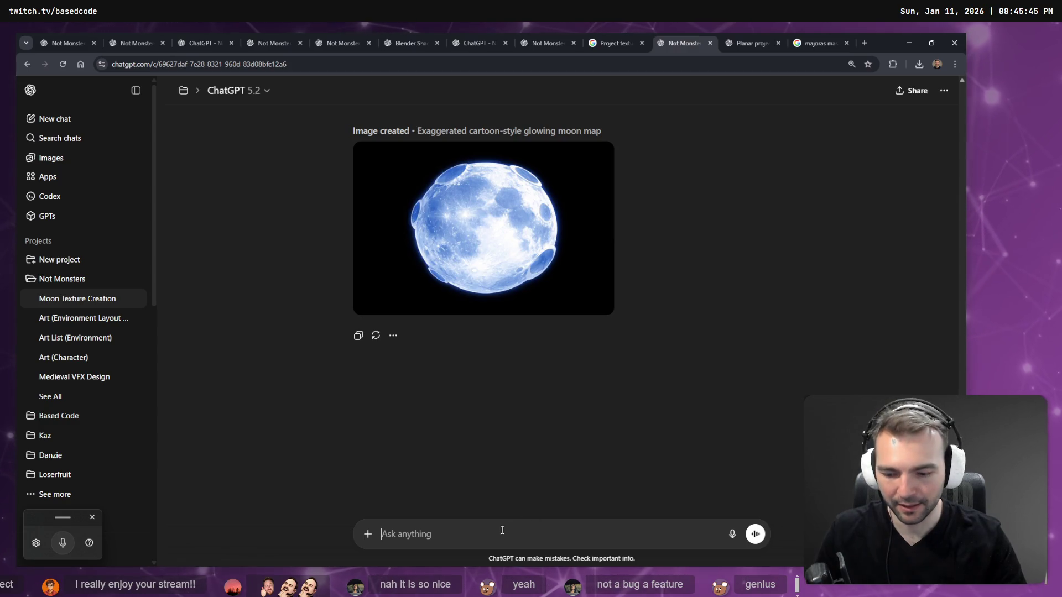
Dictate and send a follow-up asking to keep the moon spherical with cartoonish craters
key("ctrl+super")
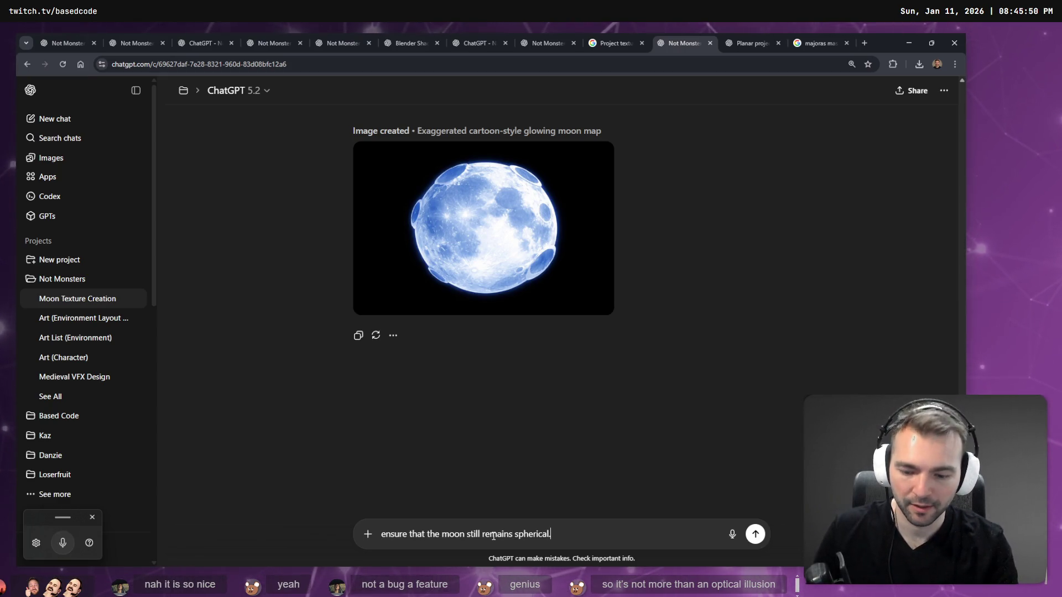
key("super+h")
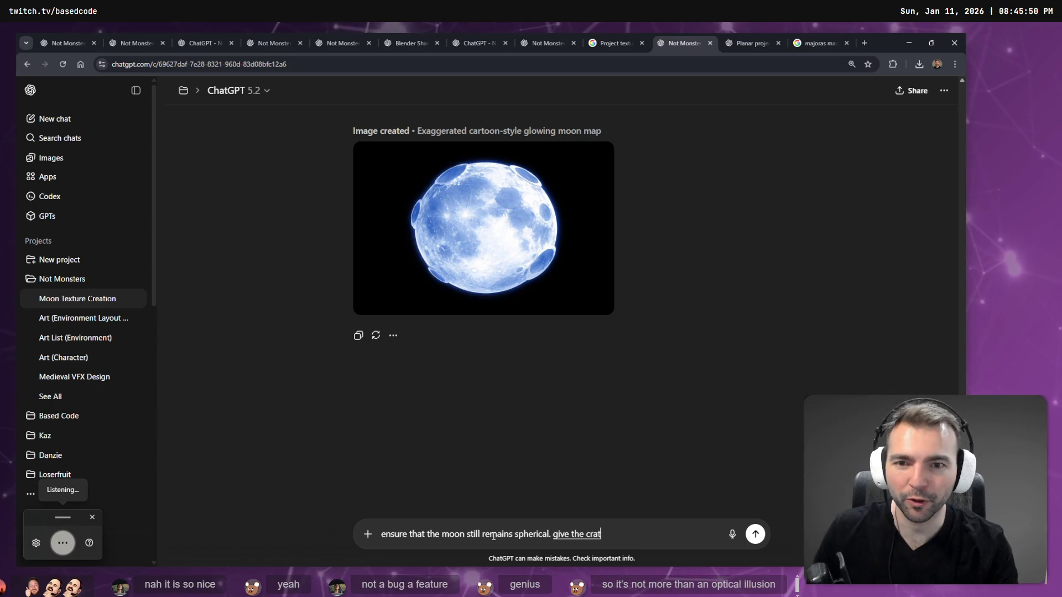
key("super+h")
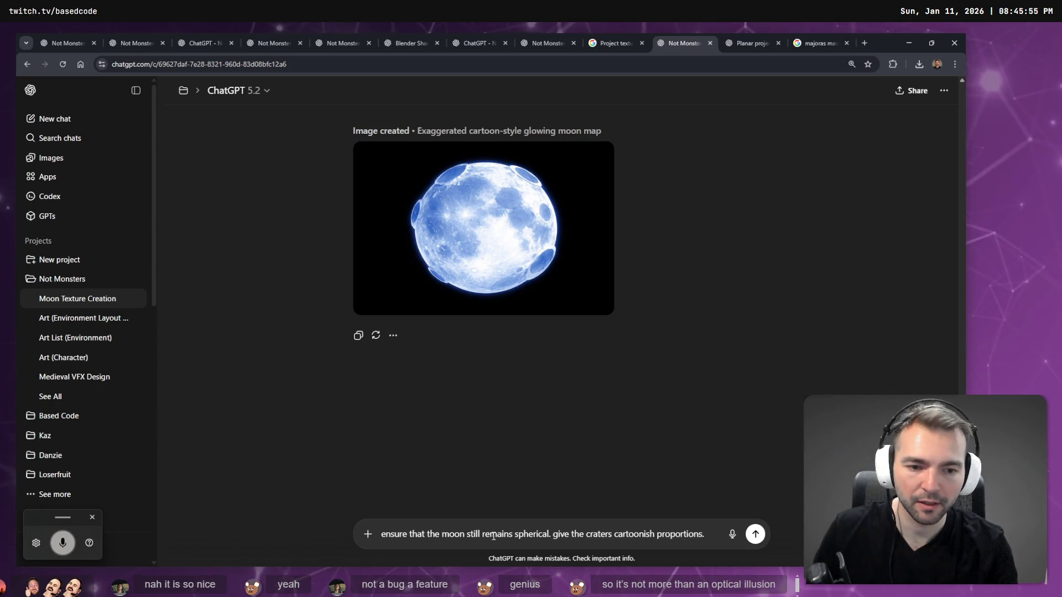
key("Home")
key("Return")
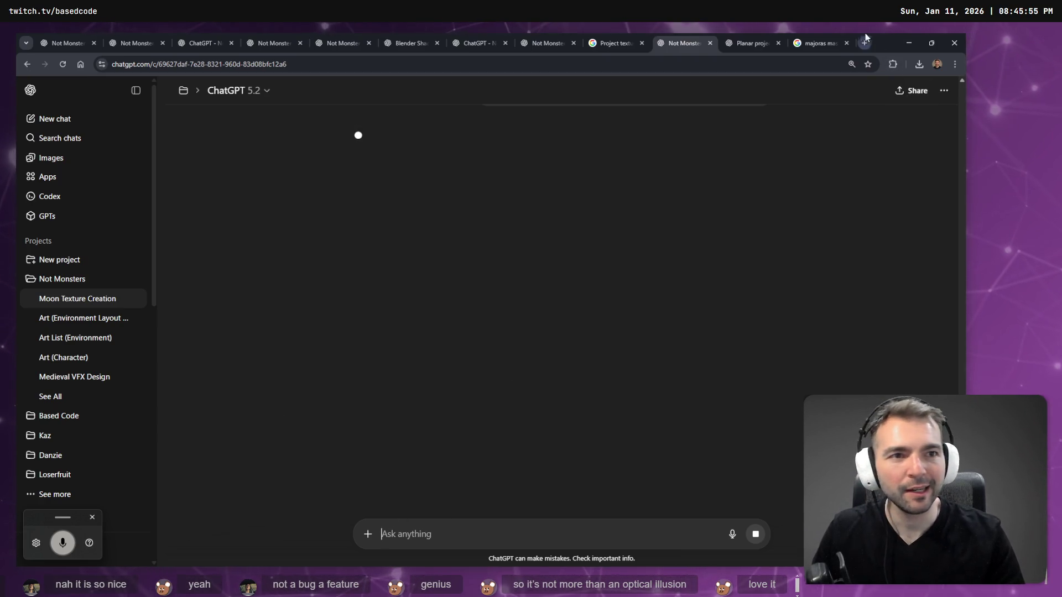
left_click(830, 42)
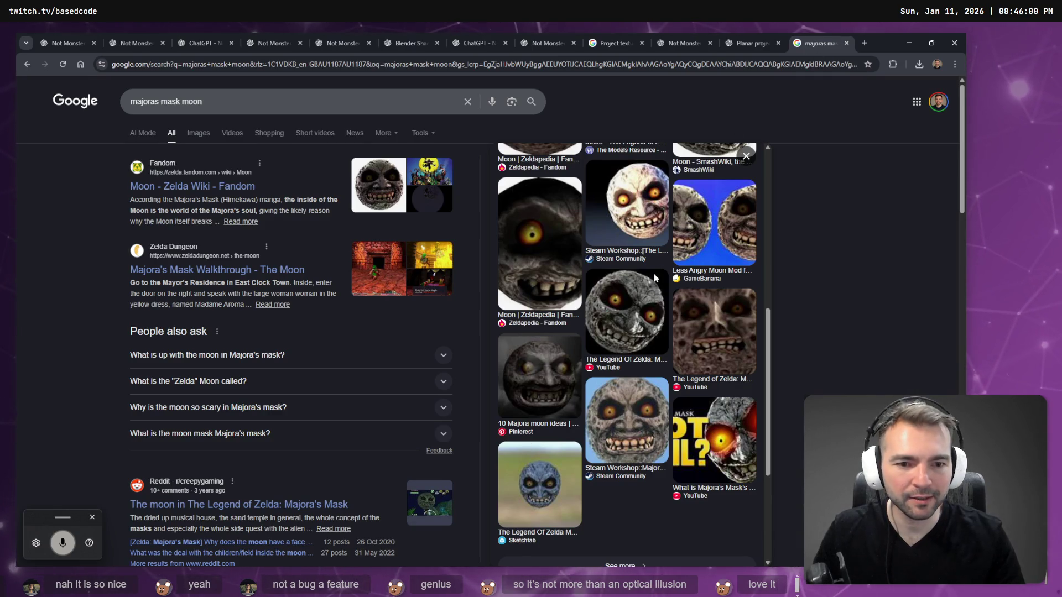
Browse the open reference tabs while the moon image is still generating
scroll(655, 278, "down", 2)
scroll(621, 327, "up", 6)
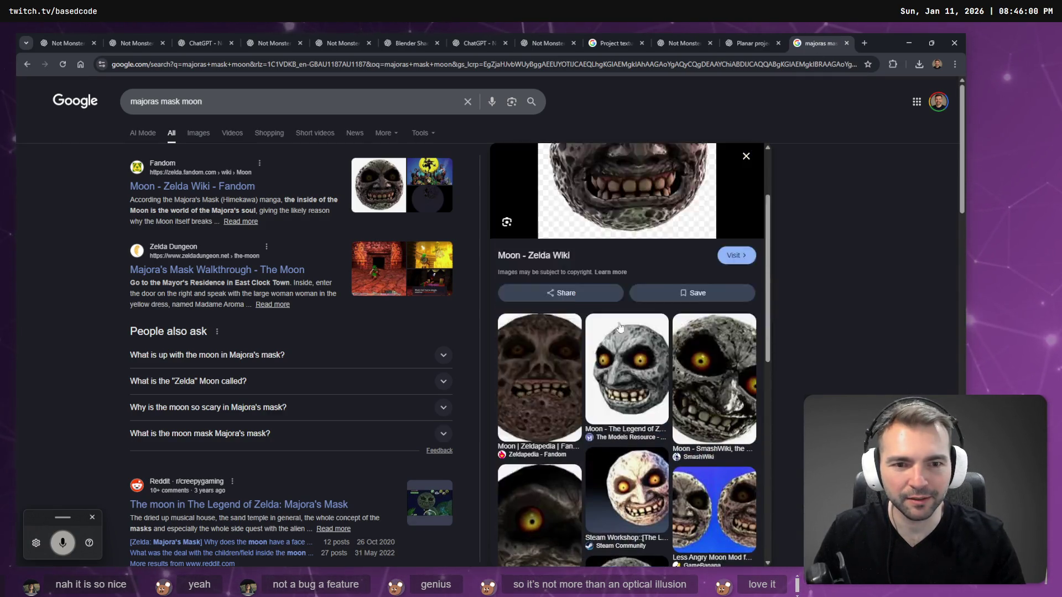
scroll(620, 324, "up", 2)
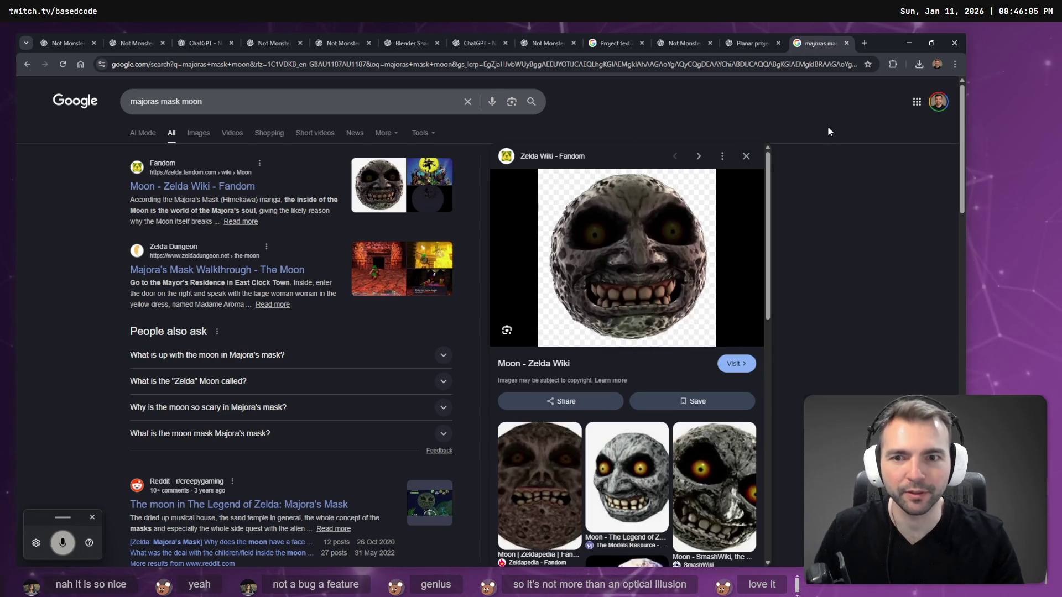
key("ctrl+shift+Tab")
key("ctrl+shift+Tab")
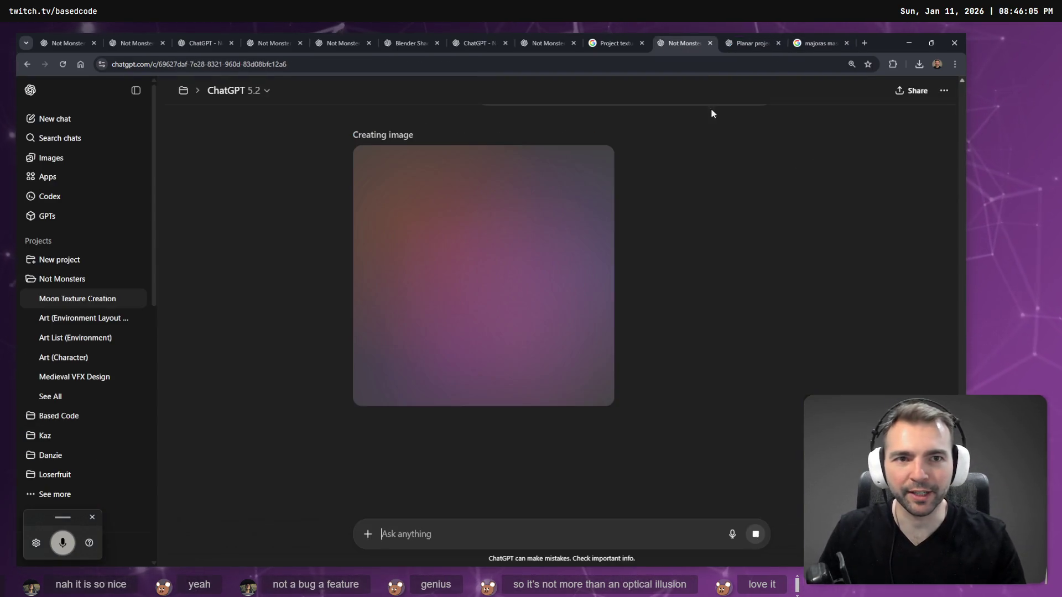
left_click_drag(686, 43, 756, 32)
left_click(812, 36)
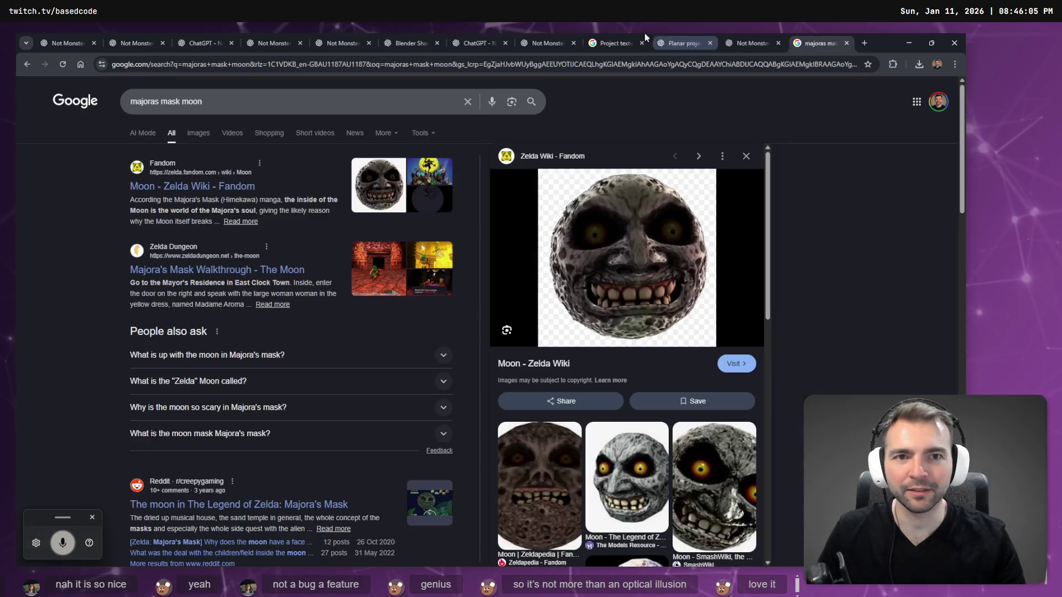
left_click(648, 34)
left_click(696, 34)
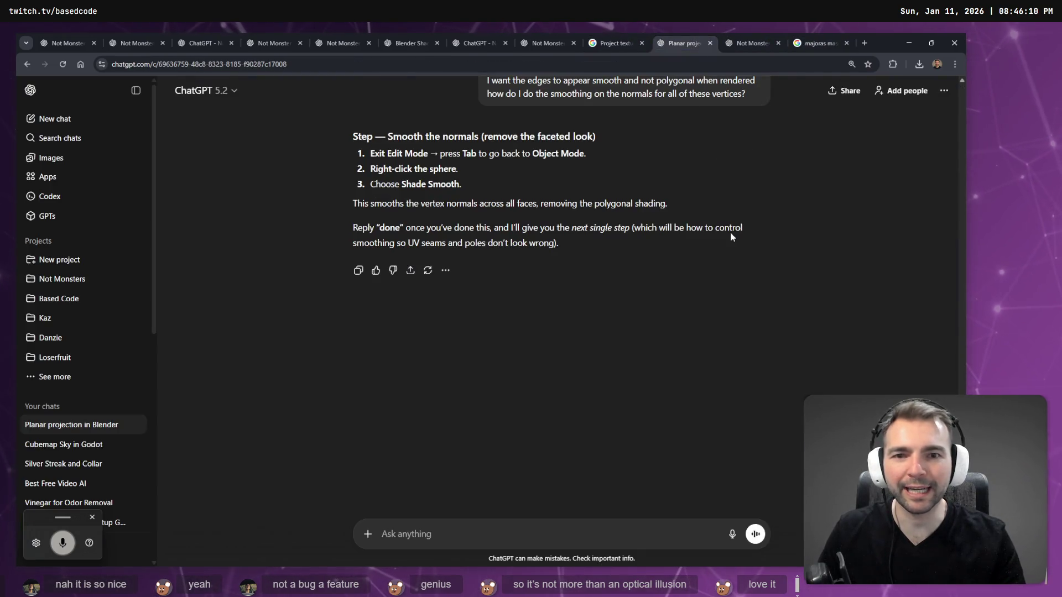
Search Google for 'asteroid cartoon', skim the results, and close that tab
key("ctrl+Tab")
key("ctrl+t")
type("a")
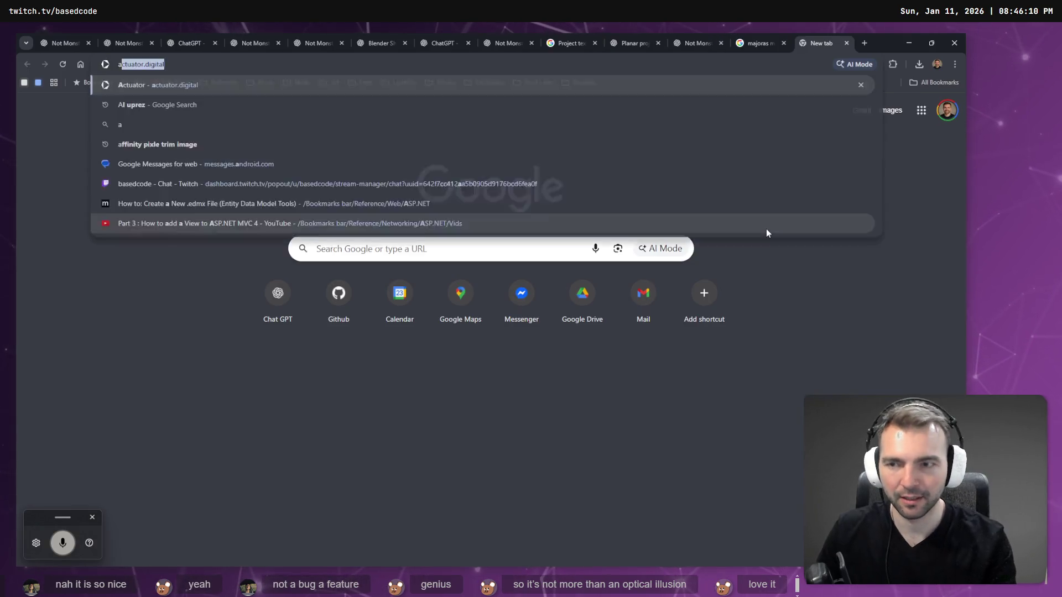
type("steroid cartoon")
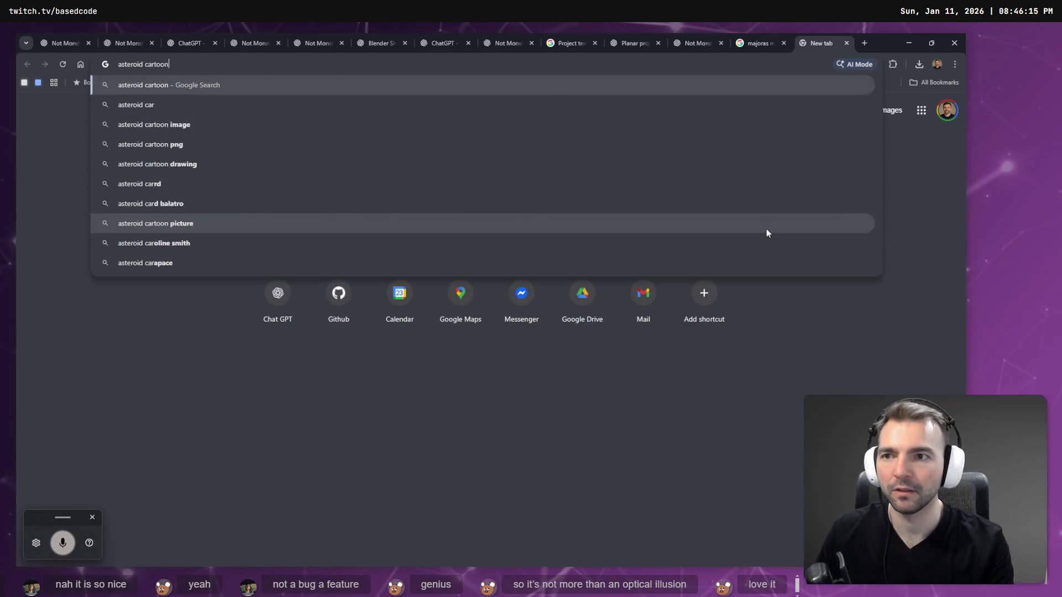
key("Return")
scroll(215, 417, "down", 3)
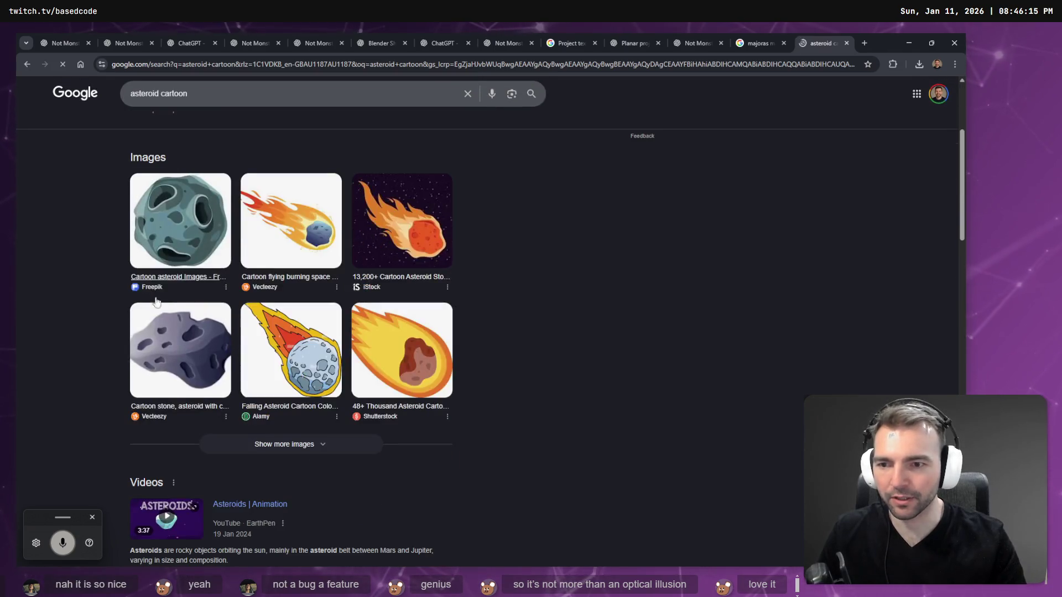
scroll(131, 252, "down", 4)
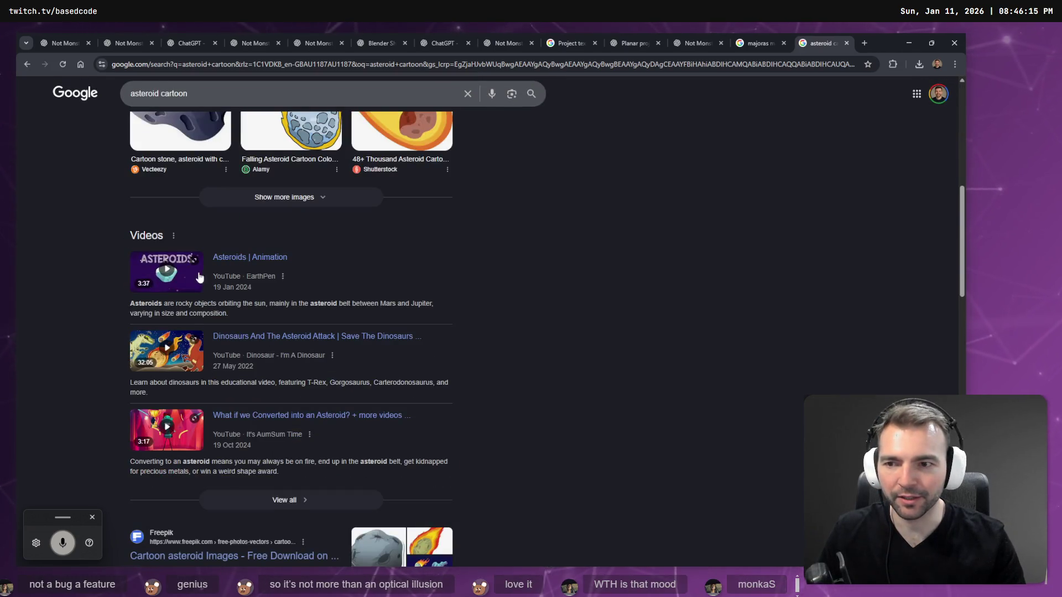
scroll(302, 273, "down", 4)
scroll(396, 296, "down", 5)
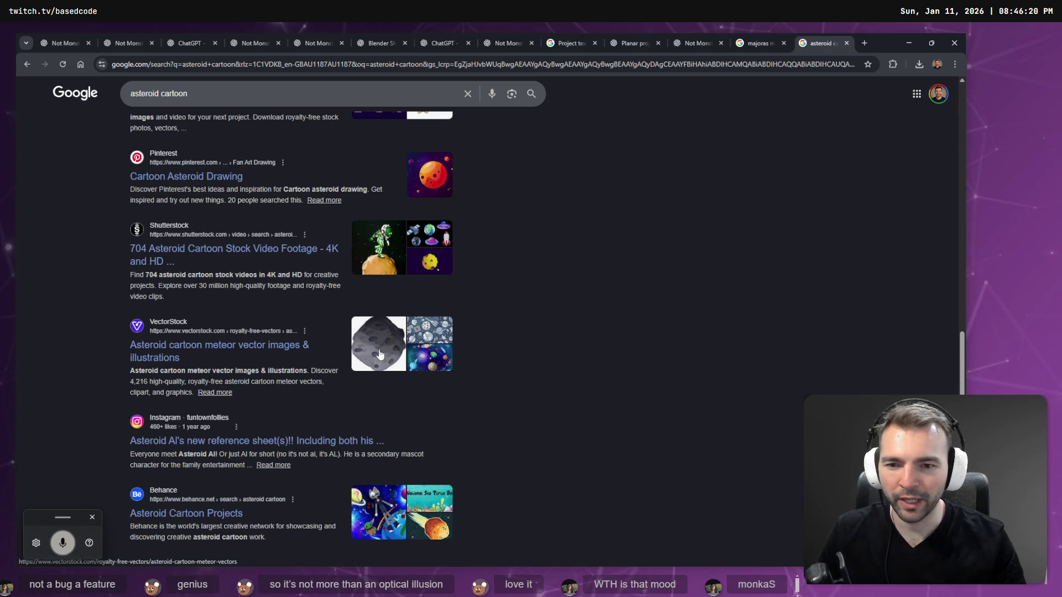
scroll(396, 347, "down", 6)
scroll(201, 346, "up", 20)
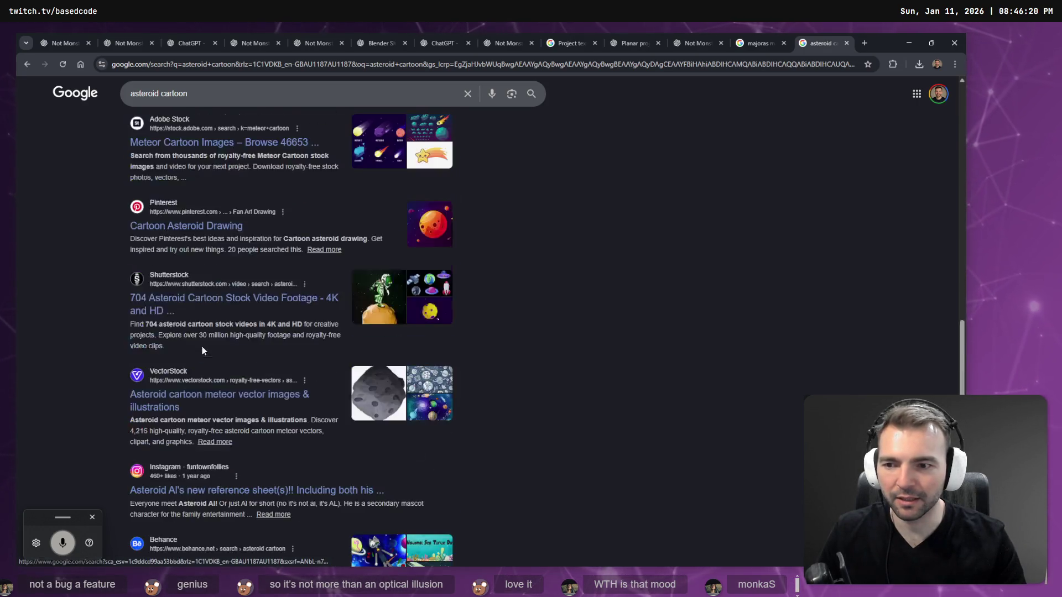
key("ctrl+w")
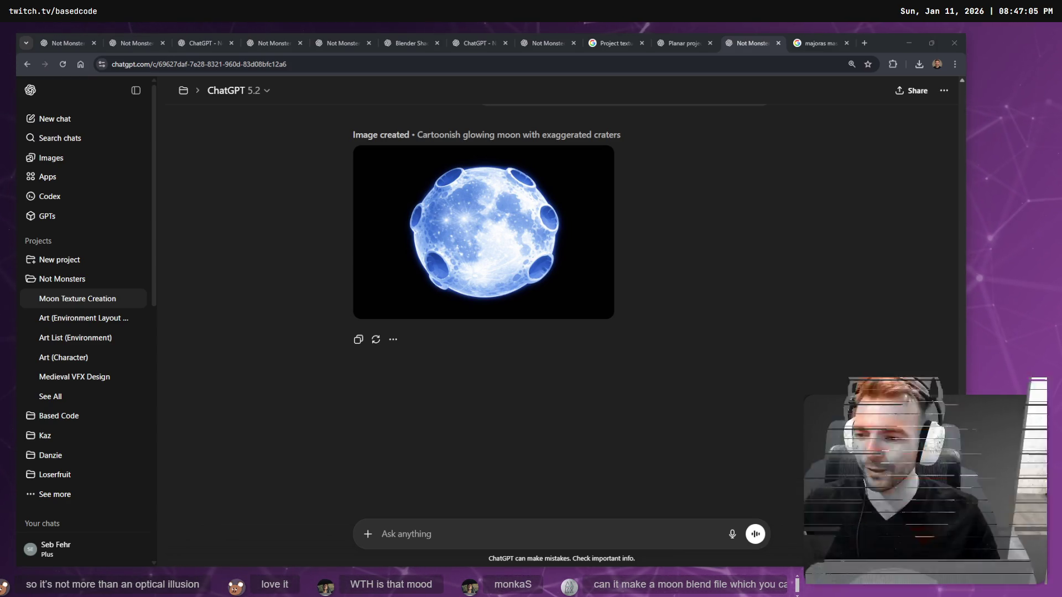
Copy the cartoonish glowing moon image from the full-size viewer to the clipboard
mouse_move(590, 236)
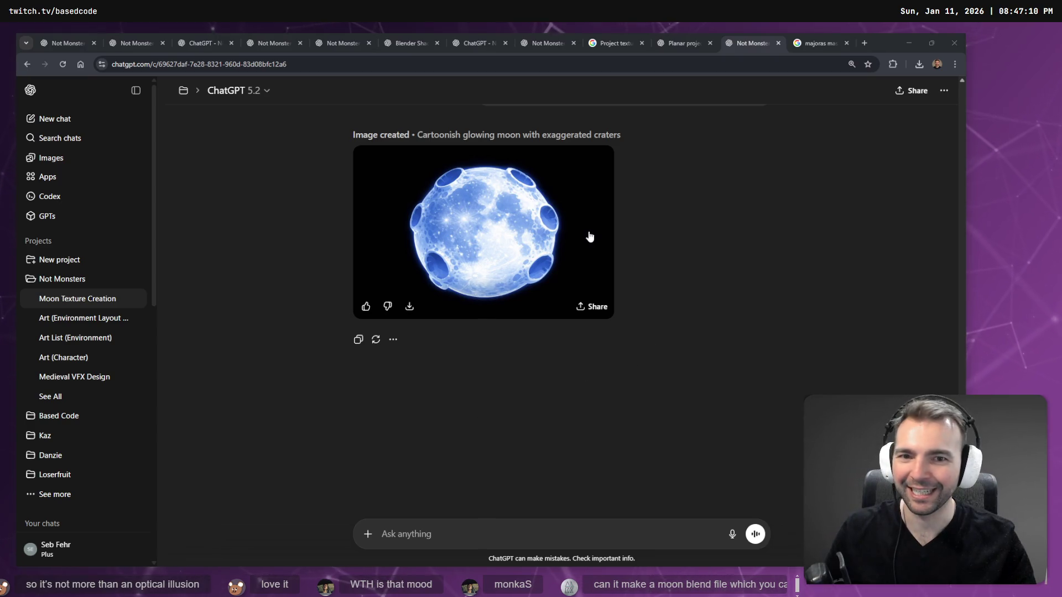
left_click(534, 221)
right_click(503, 267)
left_click(540, 305)
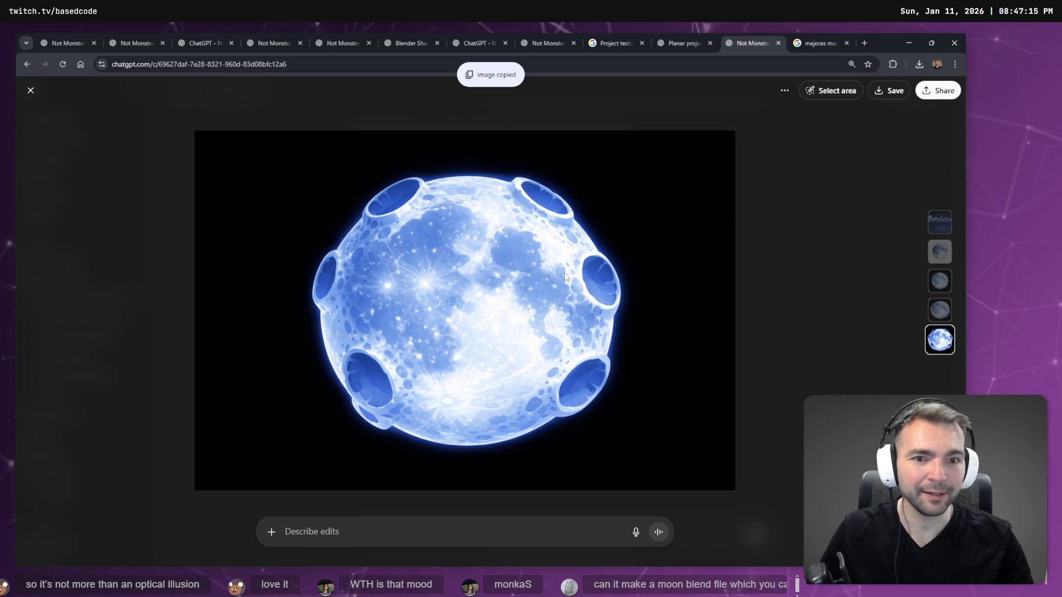
mouse_move(523, 262)
left_mouse_down()
mouse_move(925, 118)
mouse_move(984, 139)
mouse_move(996, 166)
left_mouse_up()
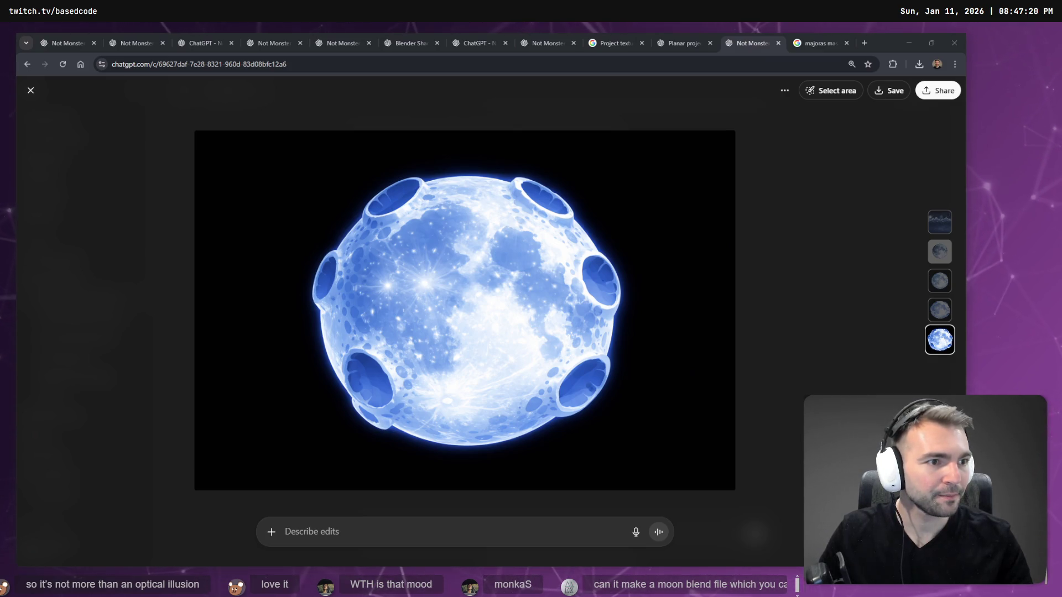
left_click(758, 164)
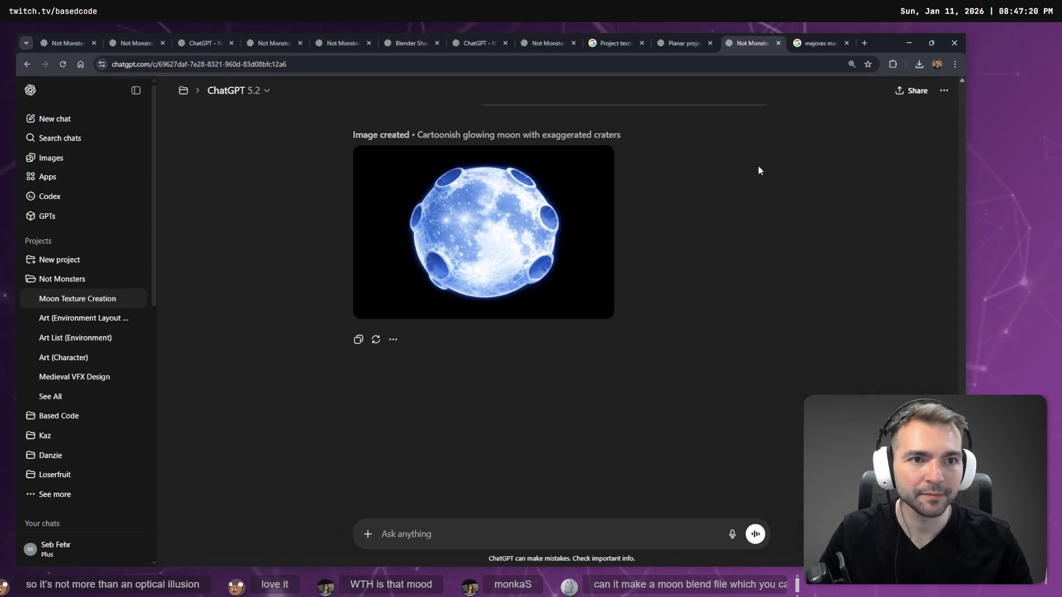
right_click(481, 224)
key("Escape")
left_click(481, 226)
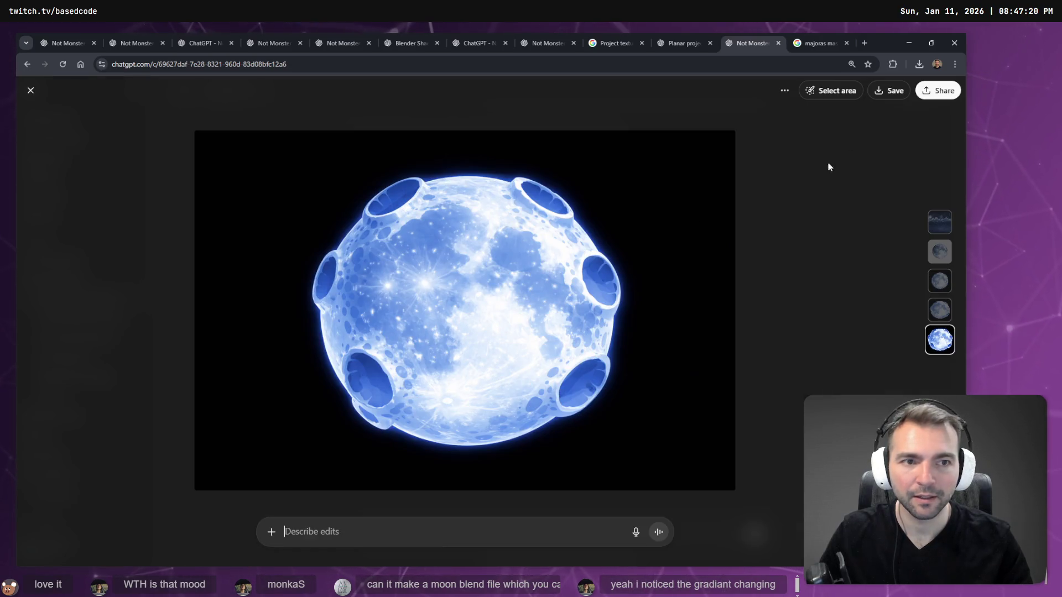
right_click(604, 199)
left_click(646, 245)
key("alt+Tab")
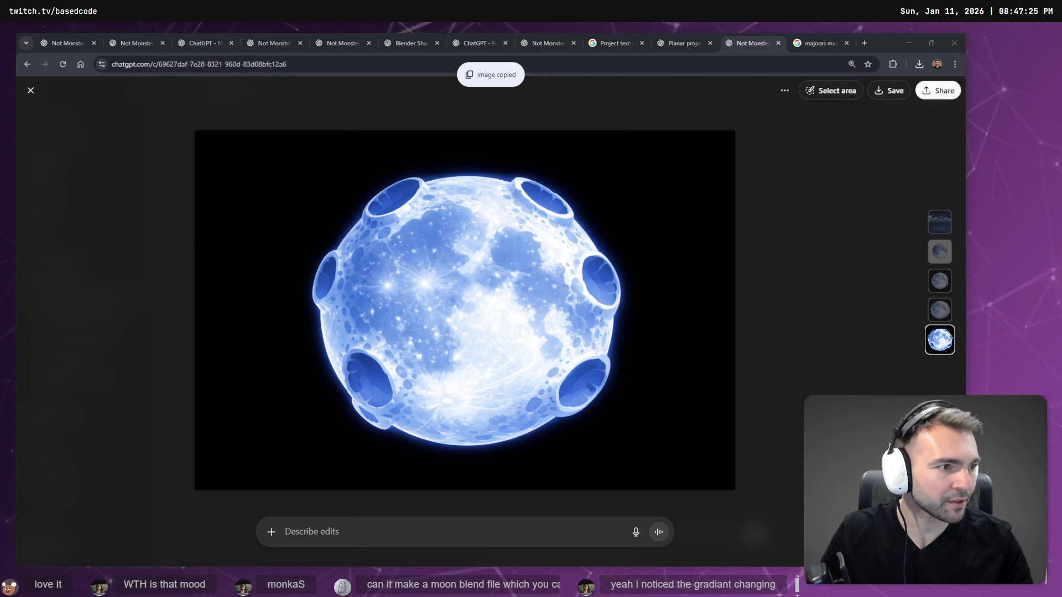
Enlarge the Sky frame upward and leftward and move the day sky image to its top-left
key("alt+Tab")
scroll(567, 228, "down", 5)
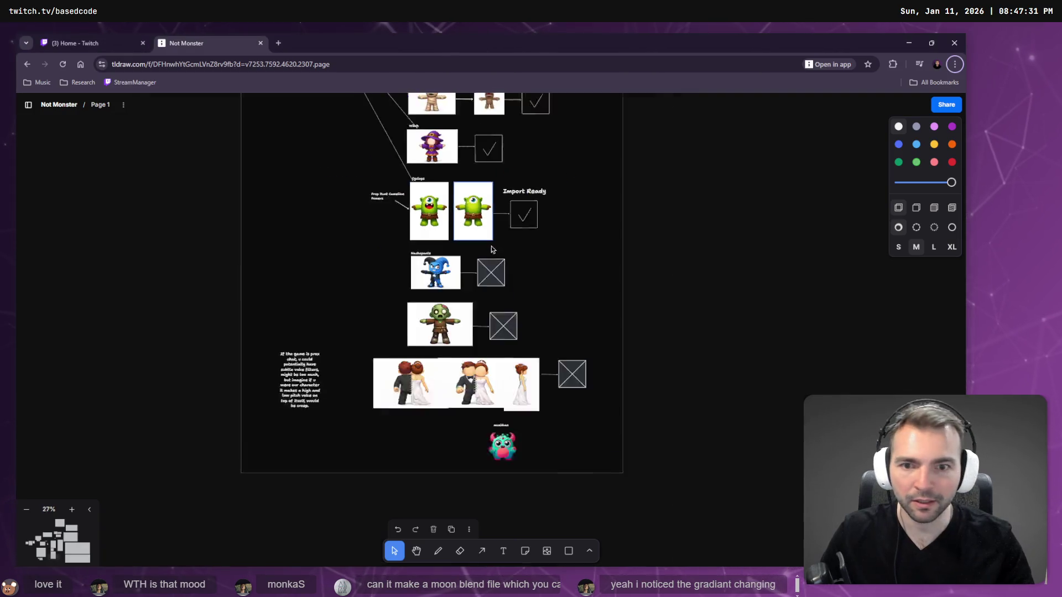
scroll(567, 226, "down", 5)
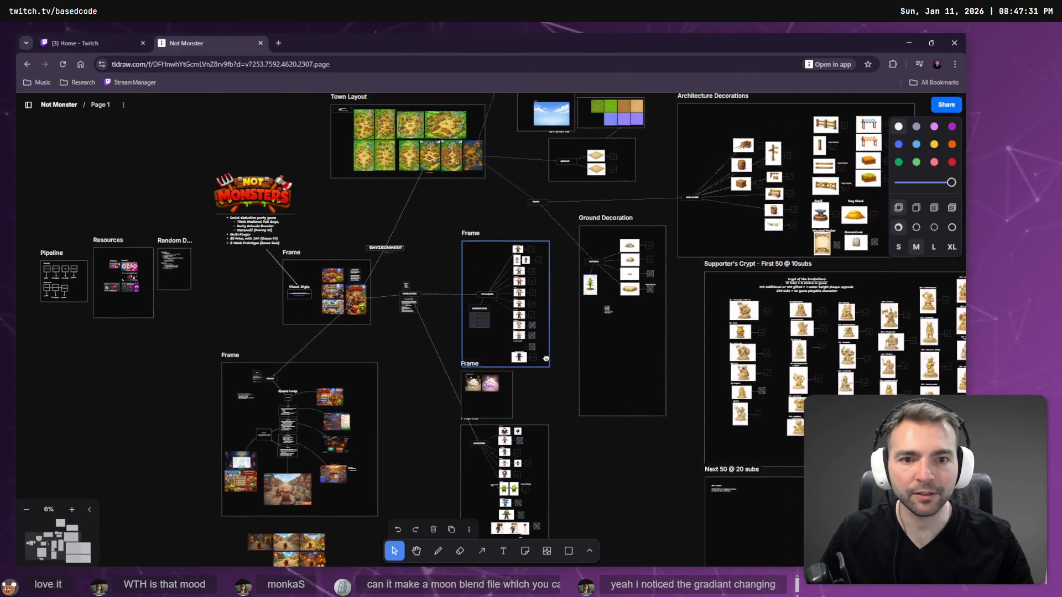
scroll(546, 221, "up", 10)
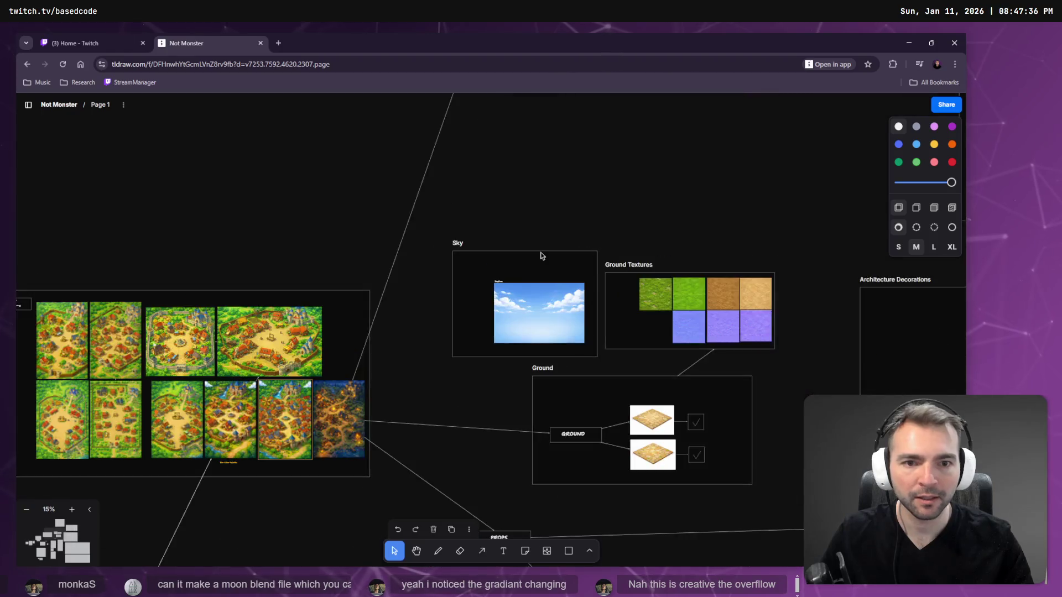
mouse_move(456, 251)
left_mouse_down()
mouse_move(460, 117)
mouse_move(459, 127)
left_mouse_up()
left_click_drag(386, 177, 228, 177)
left_click_drag(387, 229, 323, 189)
Paste the moon image and shrink it into the Sky frame's lower right
double_click(312, 179)
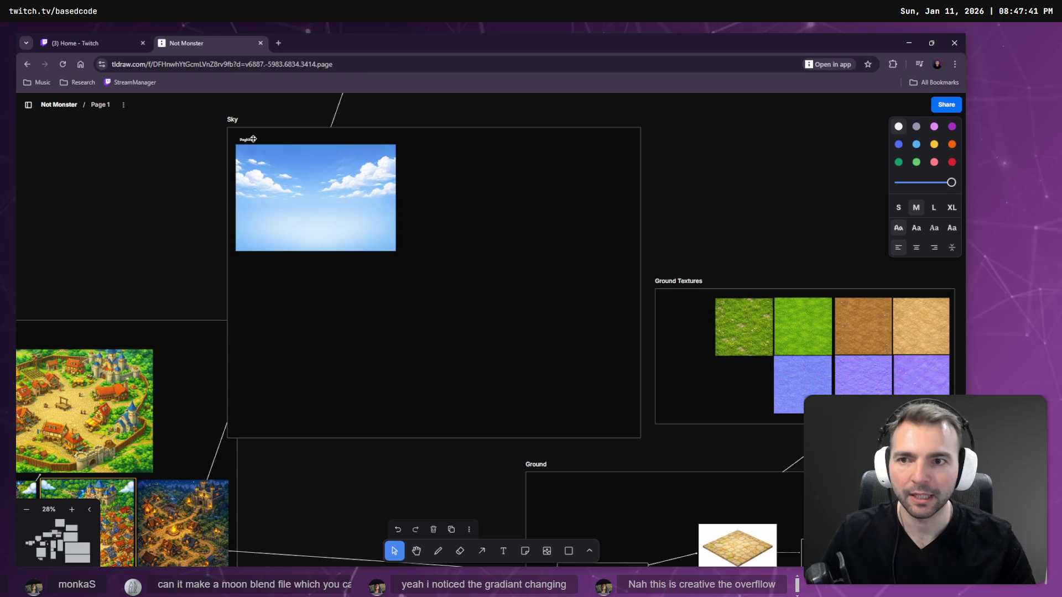
key("ctrl+v")
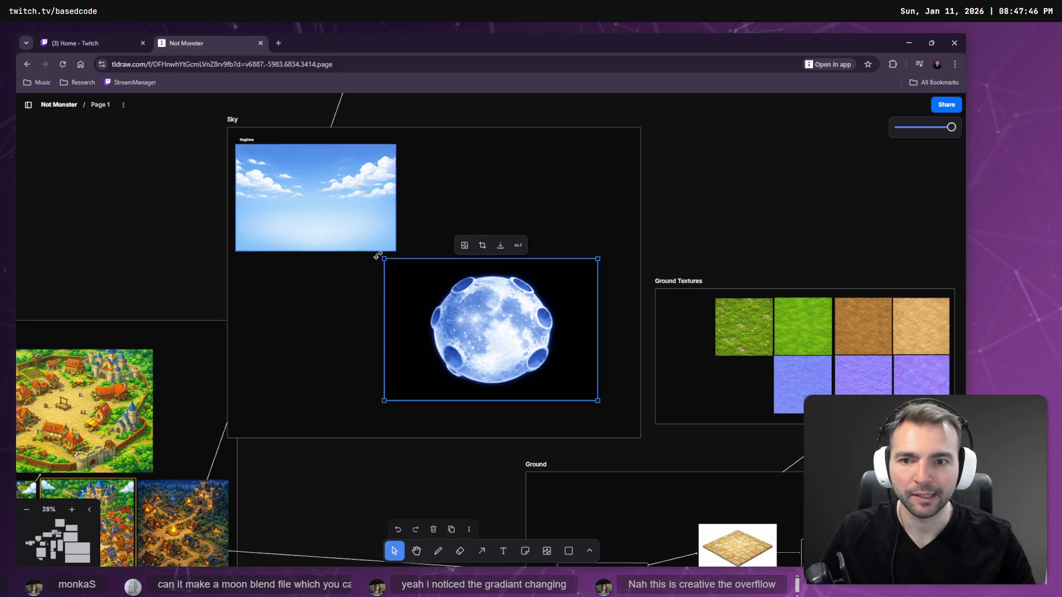
mouse_move(381, 258)
left_mouse_down()
mouse_move(481, 327)
mouse_move(561, 354)
left_mouse_up()
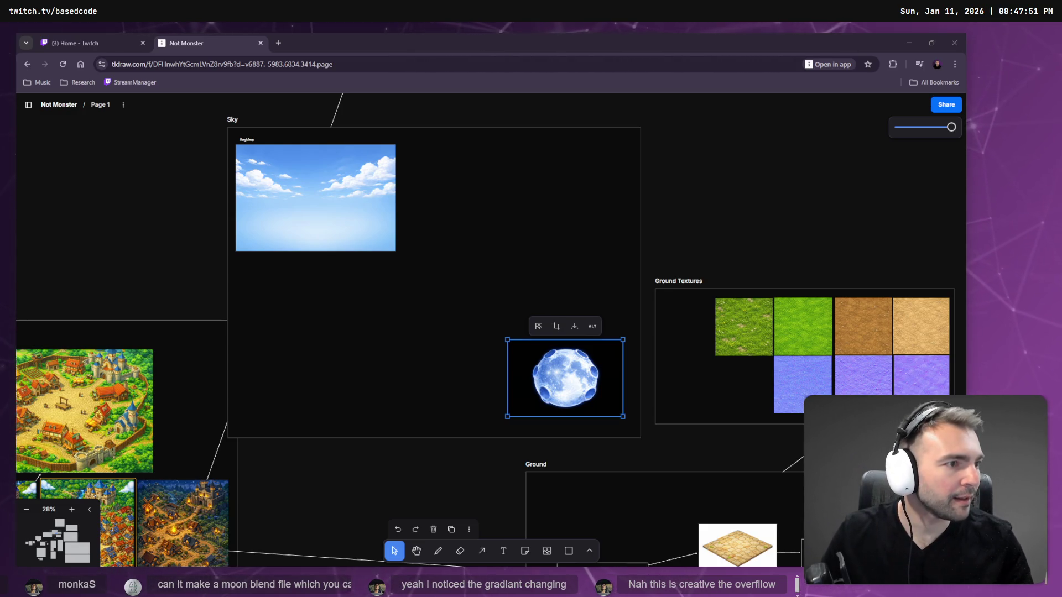
key("alt+Tab")
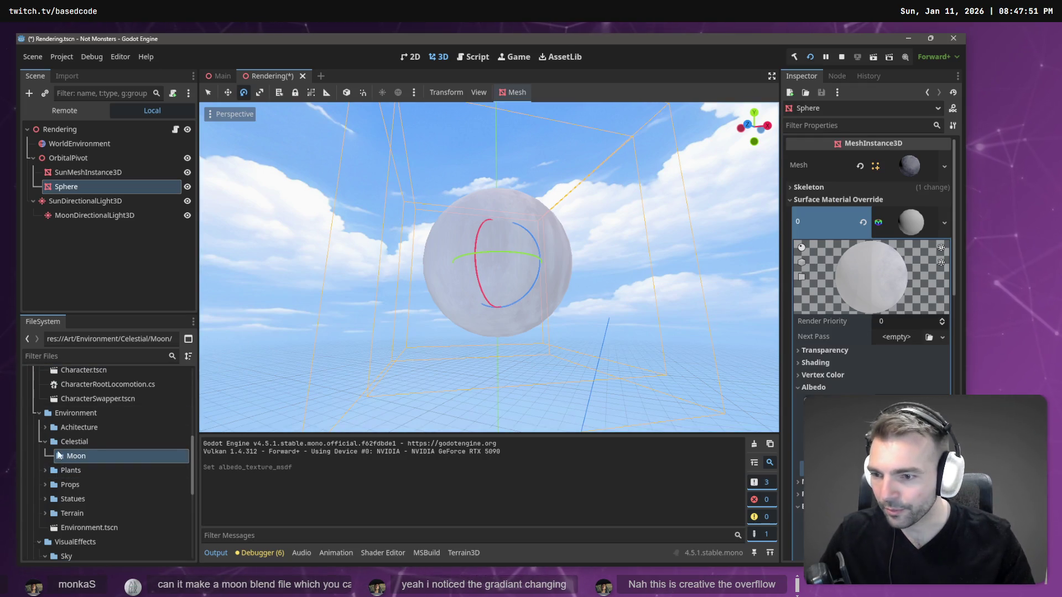
Reveal NightTimeSkyPanorama.png in the file manager and drag it onto the tldraw board
scroll(76, 525, "down", 3)
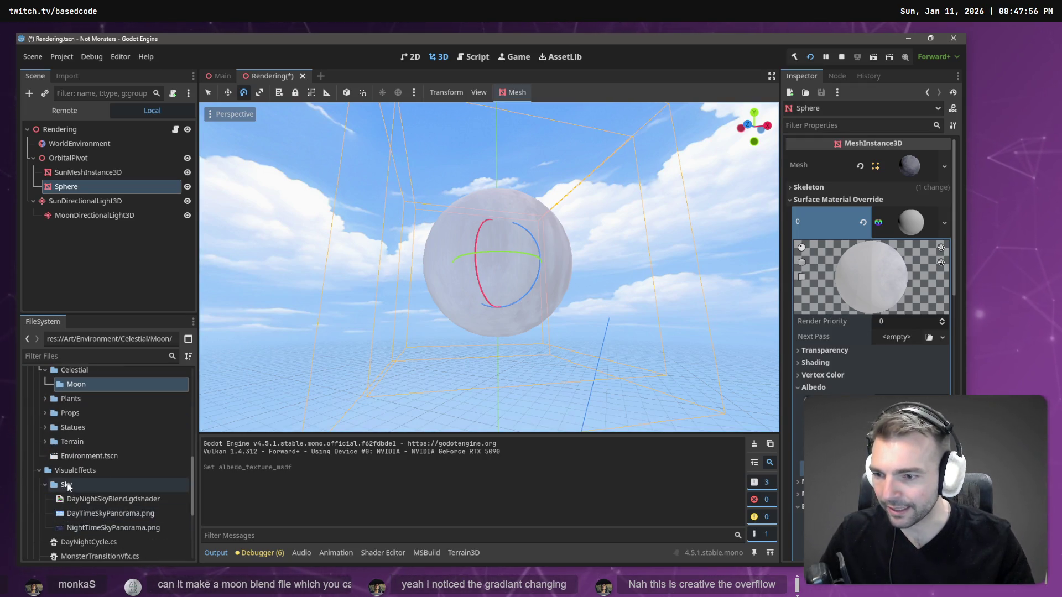
left_click(88, 530)
right_click(91, 529)
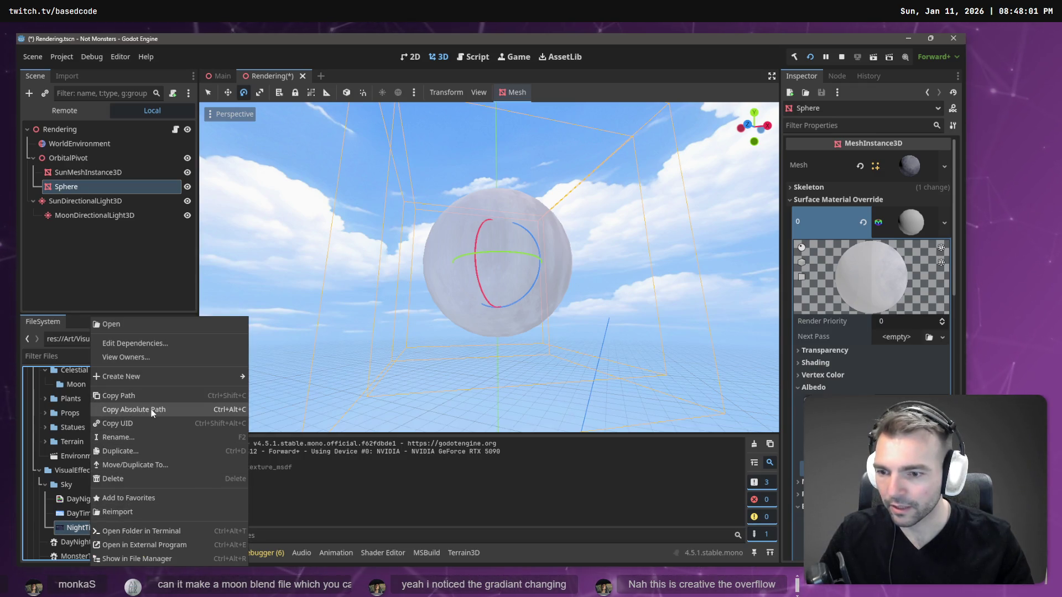
left_click(166, 559)
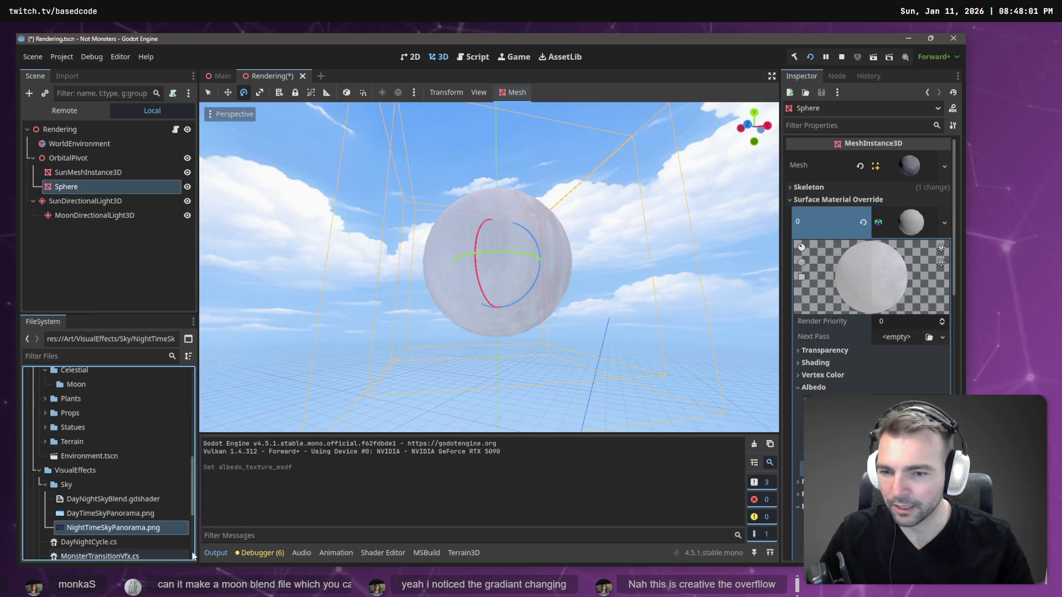
mouse_move(713, 353)
left_mouse_down()
mouse_move(677, 327)
mouse_move(518, 286)
mouse_move(327, 326)
left_mouse_up()
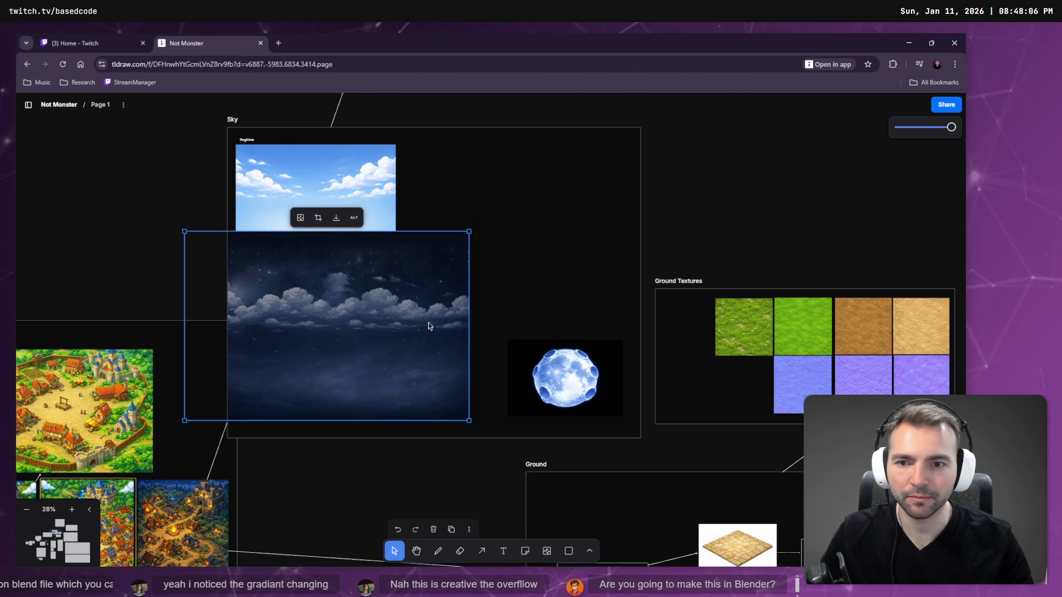
Shrink the night sky panorama and line it up beside the day sky image
left_click_drag(184, 233, 277, 282)
mouse_move(352, 344)
left_mouse_down()
mouse_move(477, 206)
mouse_move(504, 213)
mouse_move(504, 146)
mouse_move(503, 206)
left_mouse_up()
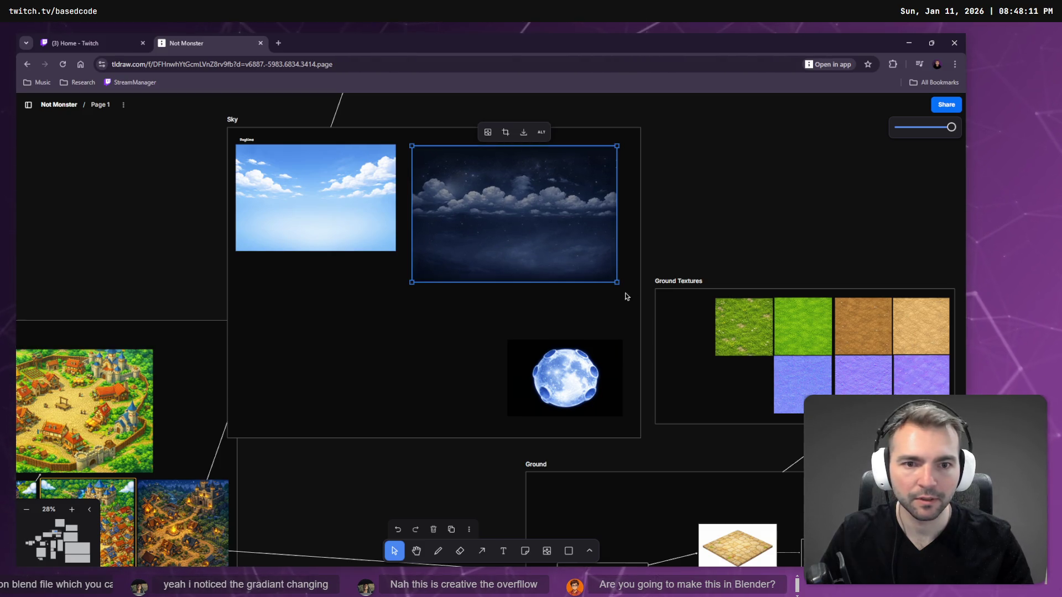
mouse_move(617, 284)
left_mouse_down()
mouse_move(557, 249)
mouse_move(574, 256)
left_mouse_up()
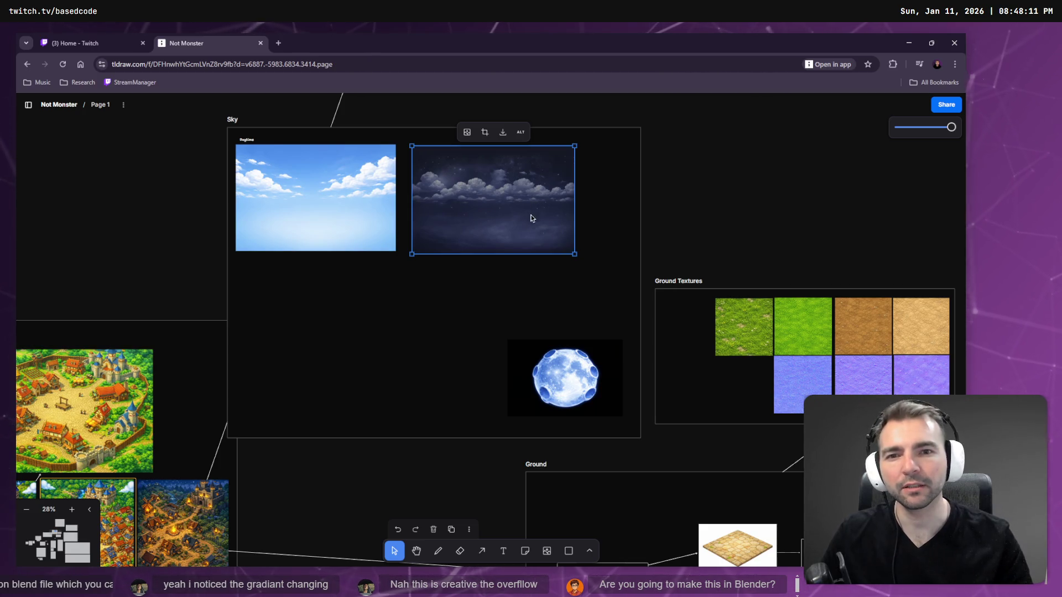
key("alt+Tab")
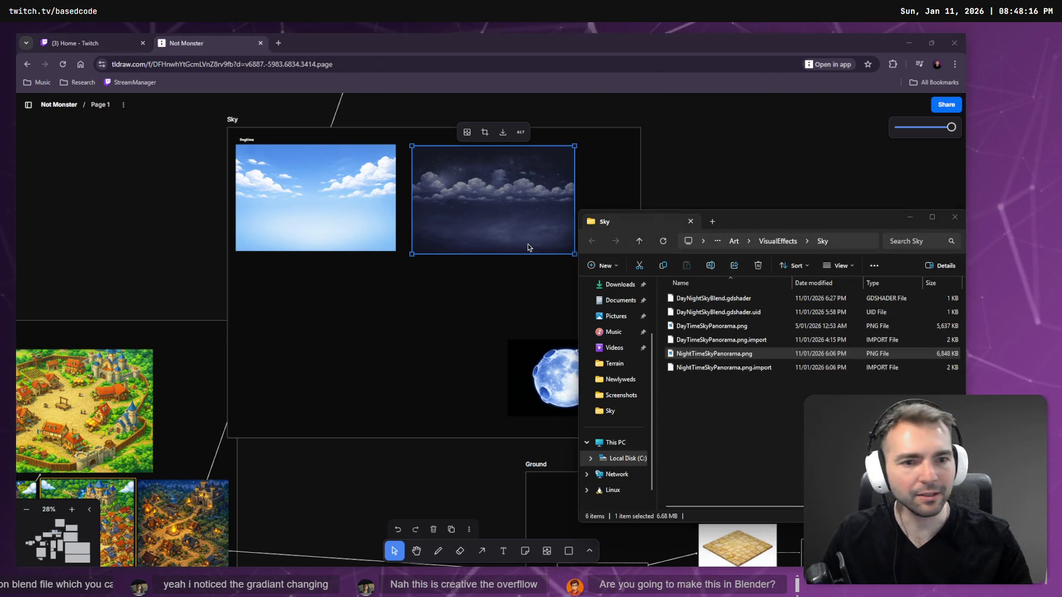
left_click(744, 433)
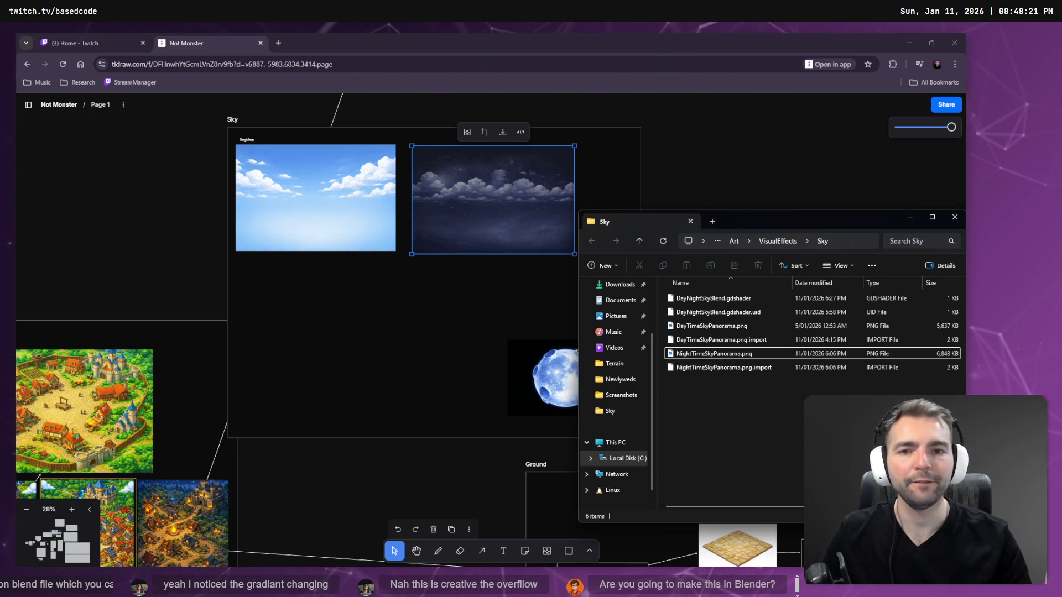
left_click_drag(526, 194, 527, 189)
left_click(572, 282)
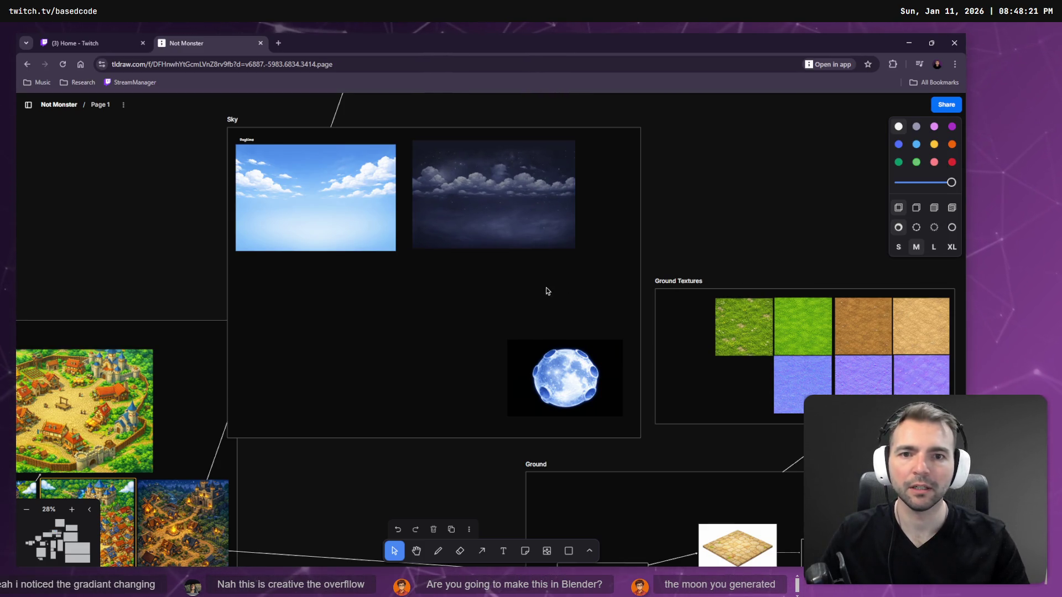
left_click_drag(493, 206, 495, 209)
left_click(497, 289)
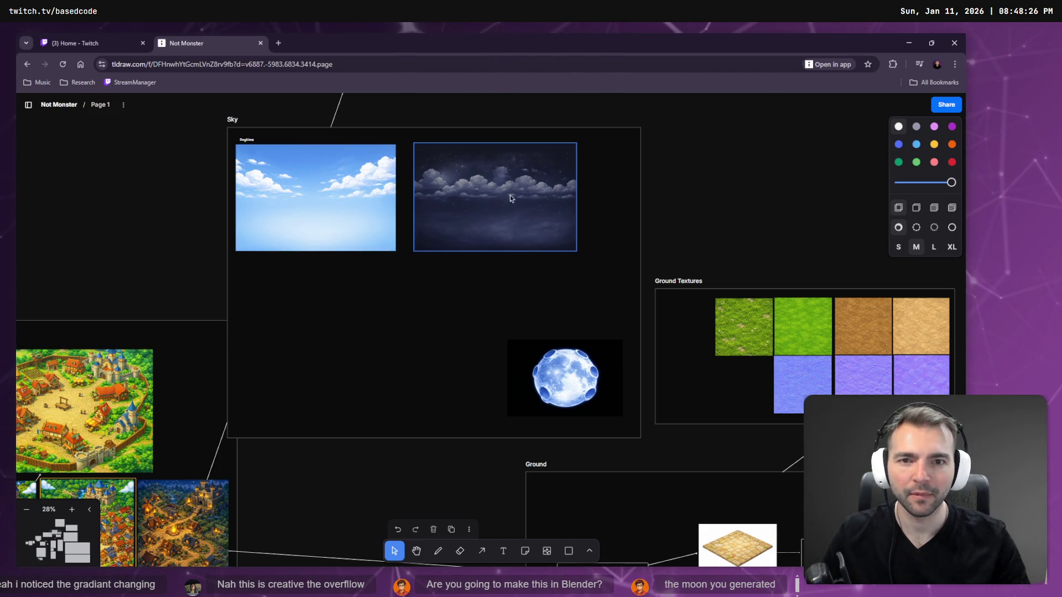
Replace the day sky image with DayTimeSkyPanorama.png dragged in from the file manager
key("alt+Tab")
left_click(330, 215)
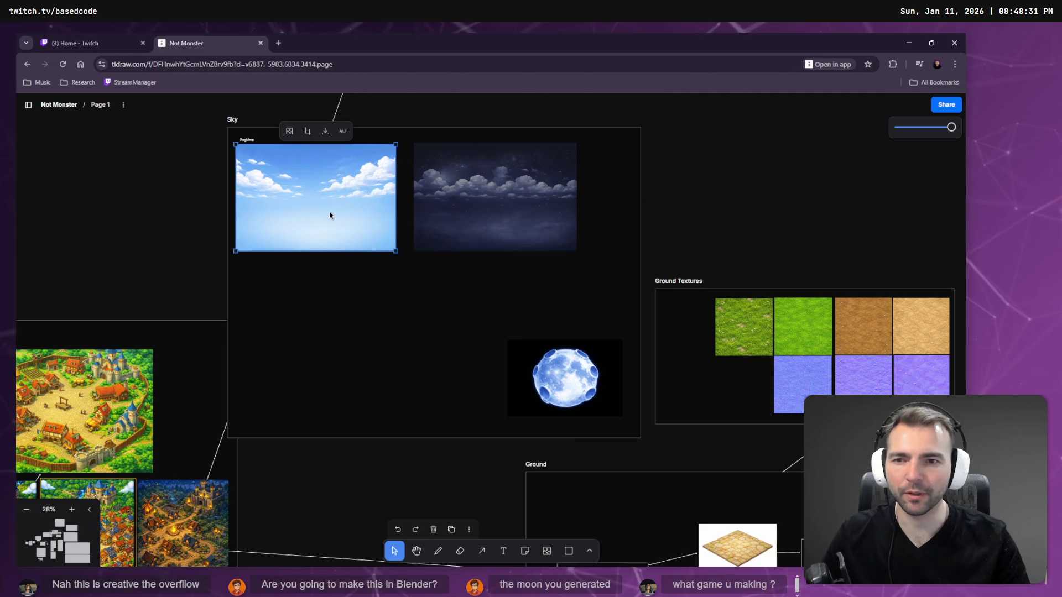
key("Delete")
key("alt+Tab")
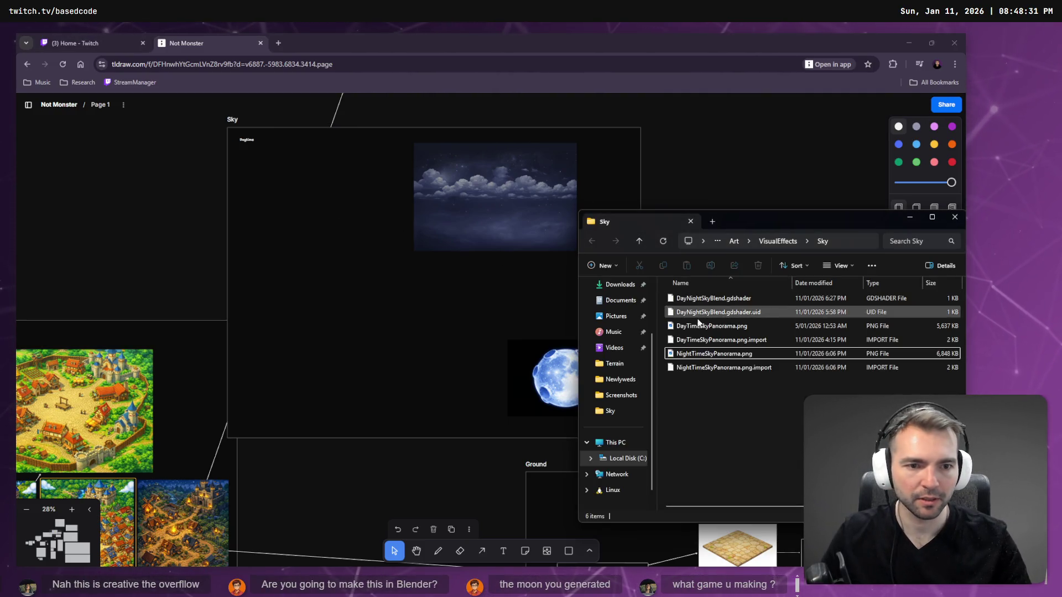
left_click(702, 328)
mouse_move(701, 328)
left_mouse_down()
mouse_move(283, 199)
mouse_move(282, 210)
left_mouse_up()
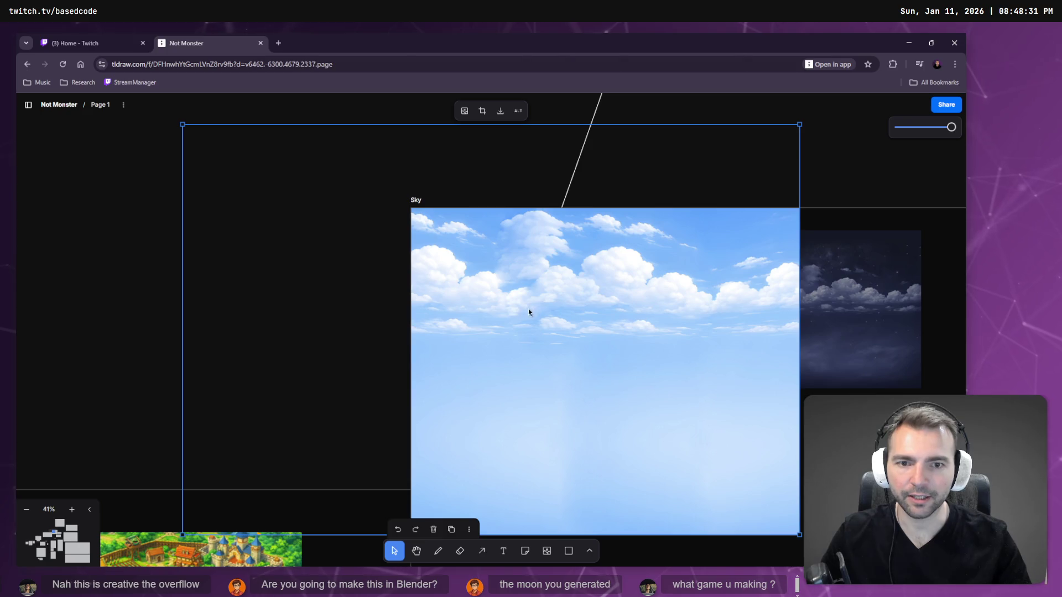
scroll(446, 240, "down", 5)
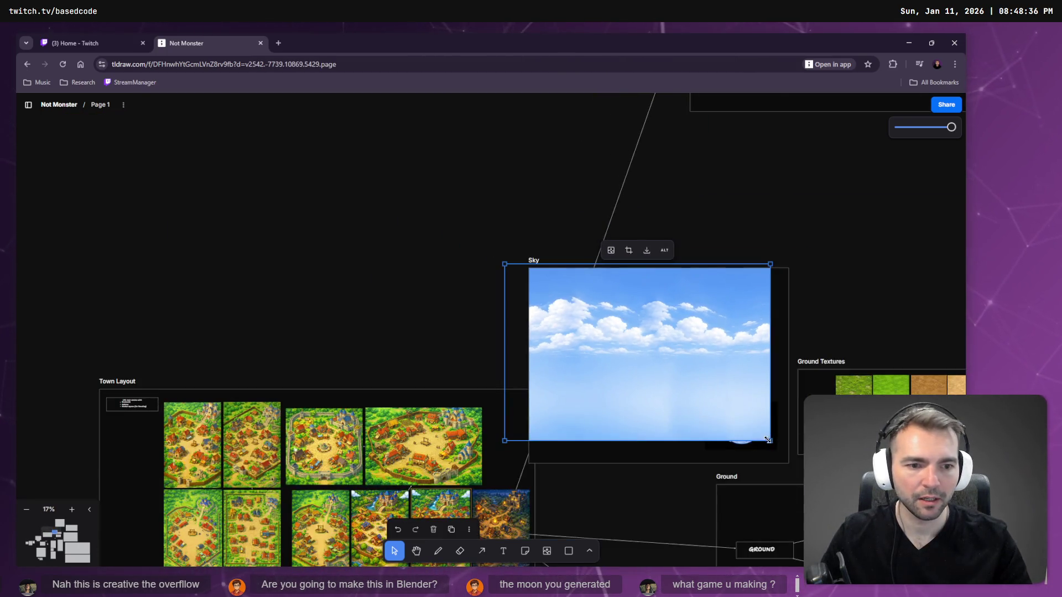
Shrink the day sky panorama to fit the Sky frame and nudge the night sky beside it
mouse_move(768, 440)
left_mouse_down()
mouse_move(599, 327)
mouse_move(609, 322)
mouse_move(600, 313)
mouse_move(640, 353)
left_mouse_up()
left_click(678, 321)
left_click_drag(678, 320, 679, 324)
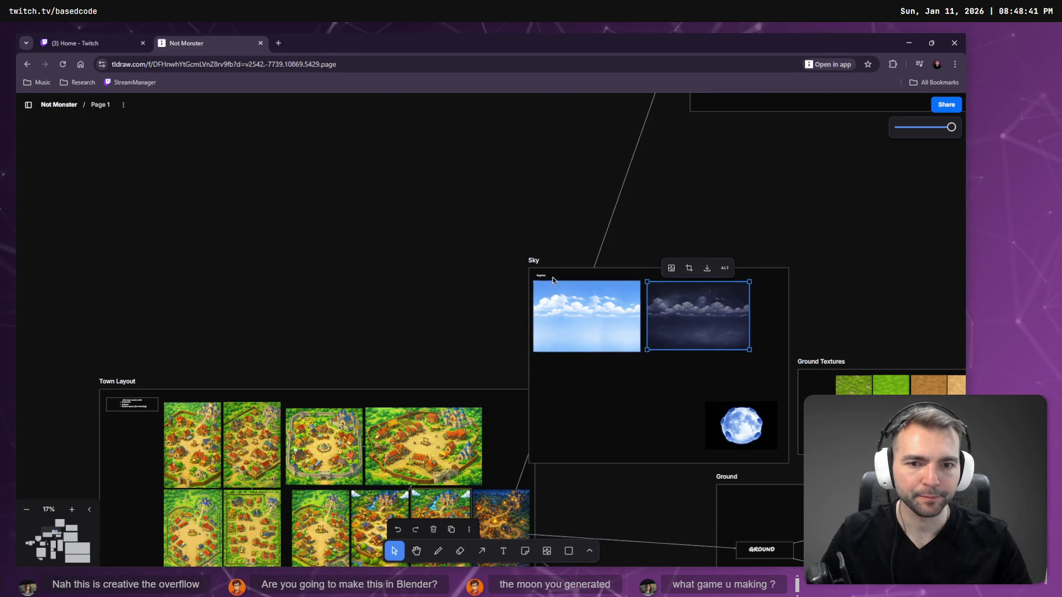
left_click(637, 279)
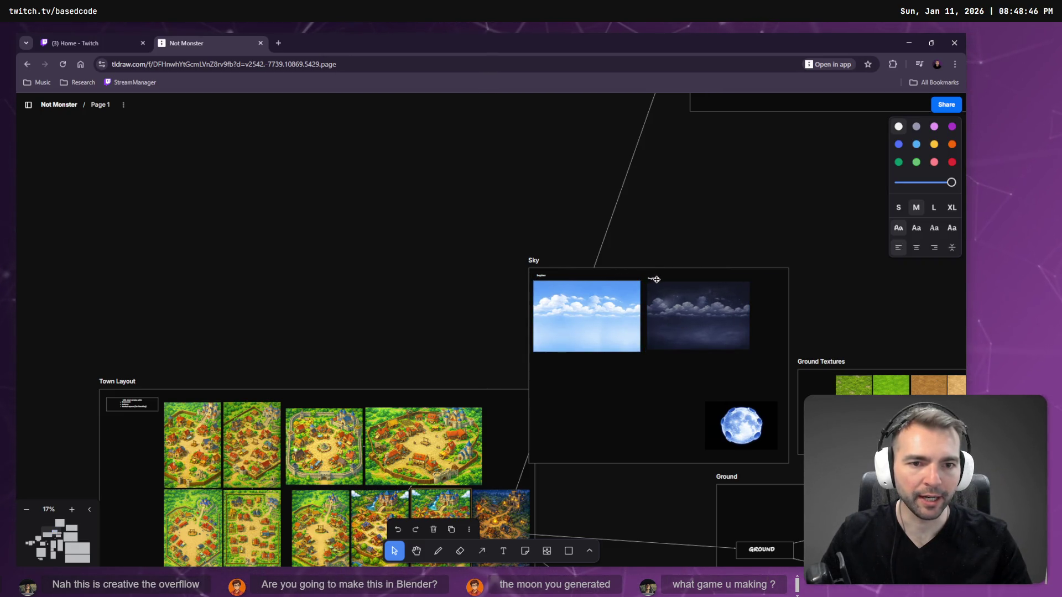
left_click(654, 281)
Label the night-sky image 'Nighttime' and move the moon image up beneath it
scroll(671, 290, "up", 5)
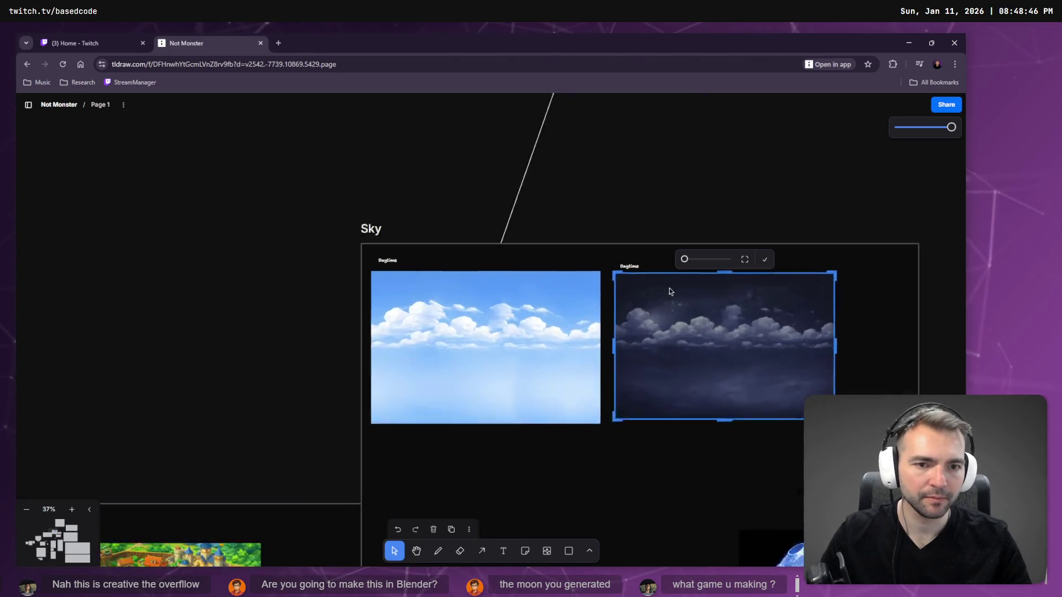
left_click(599, 257)
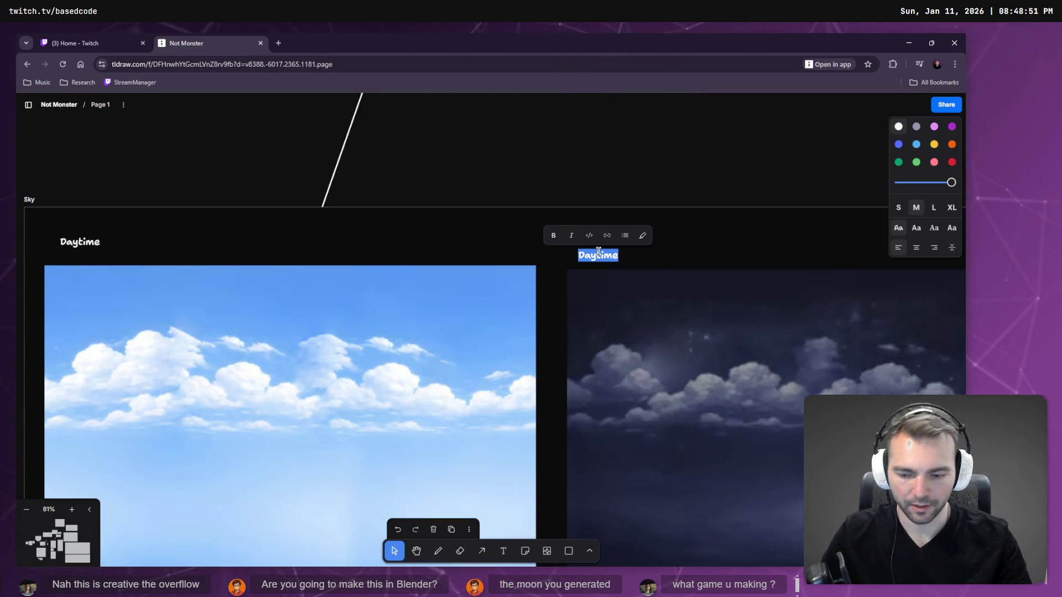
type("Ni")
key("Escape")
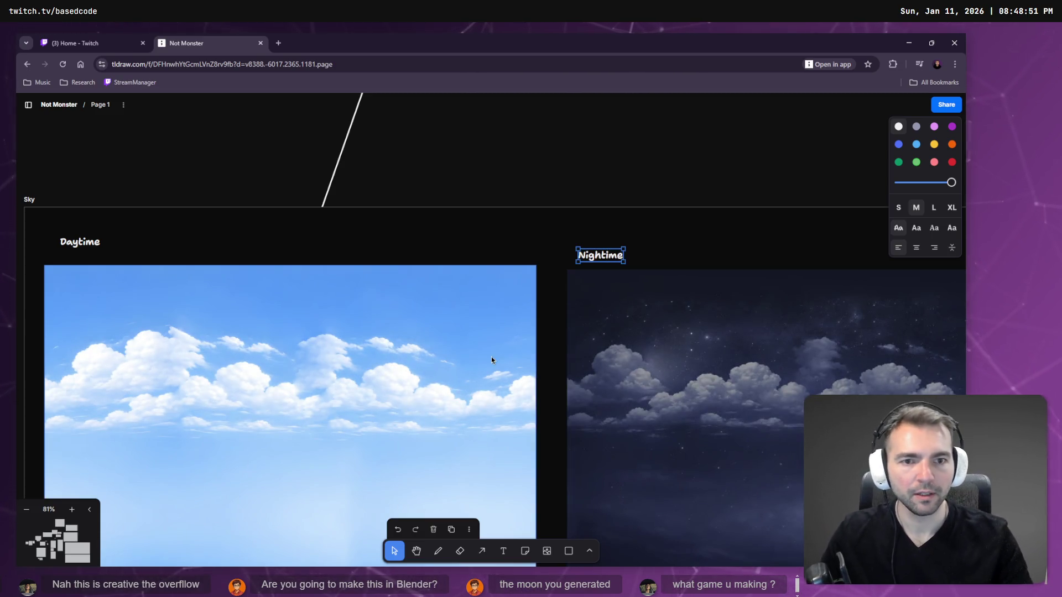
scroll(491, 357, "down", 5)
left_click_drag(770, 386, 711, 328)
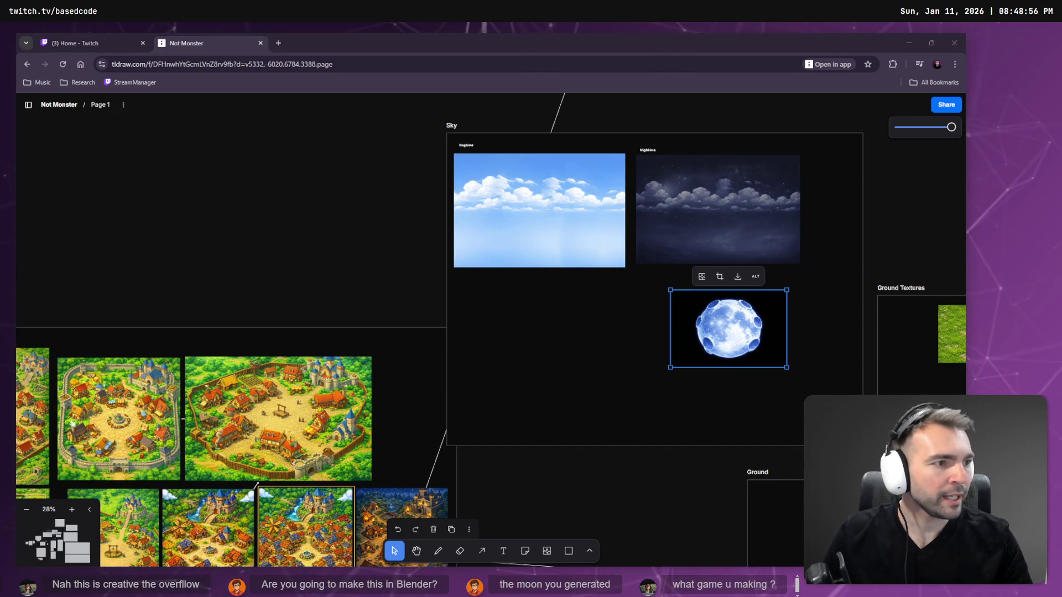
Back in Godot, inspect the sun mesh node and reselect the Sphere node
key("alt+Tab")
left_click(138, 172)
left_click(138, 186)
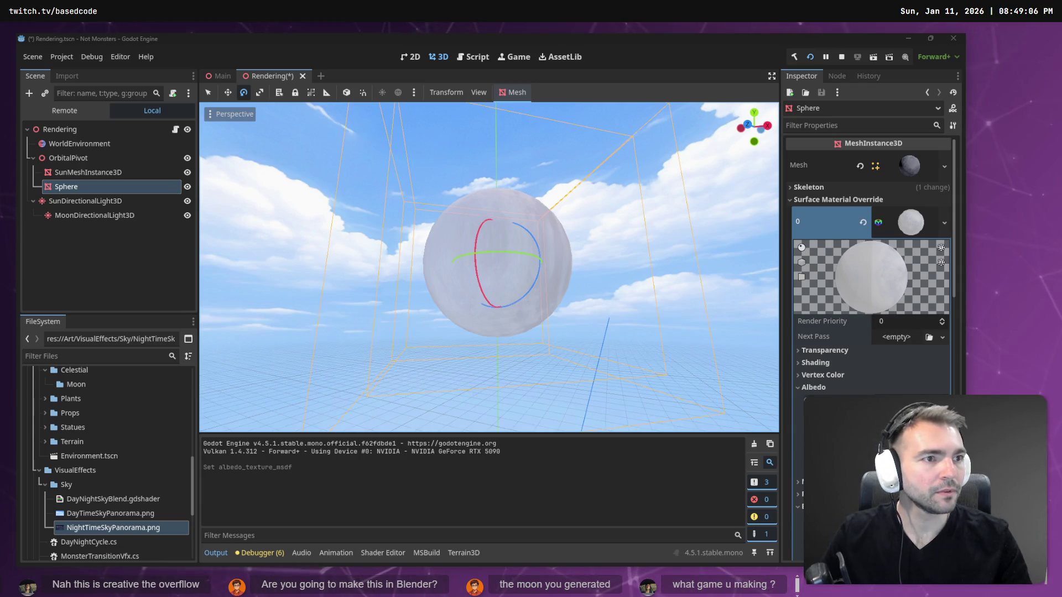
Check the sky reference board, then frame SunMeshInstance3D and start adding a child node to it
key("alt+Tab")
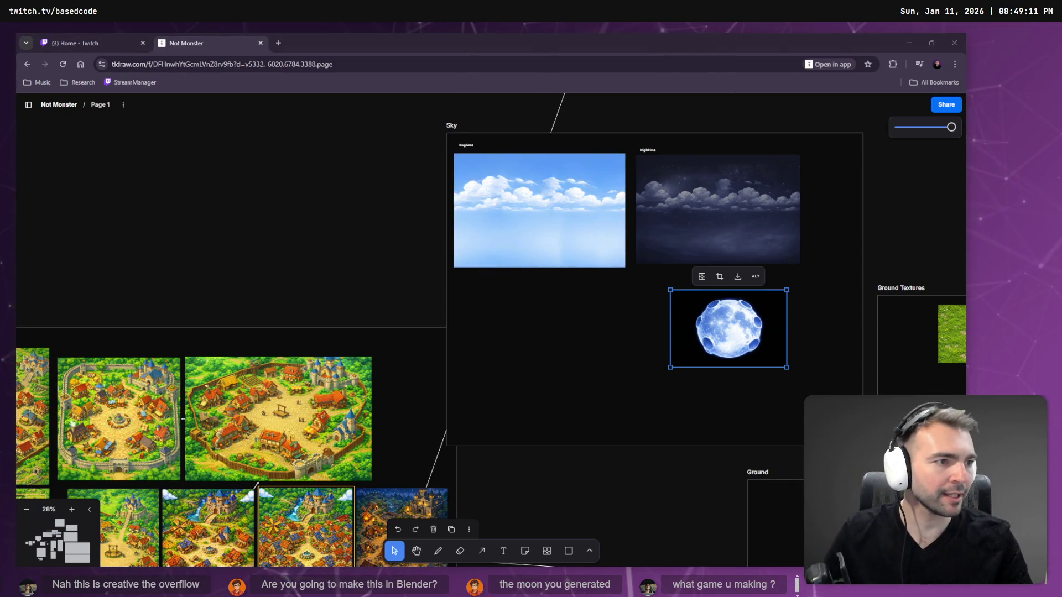
key("alt+Tab")
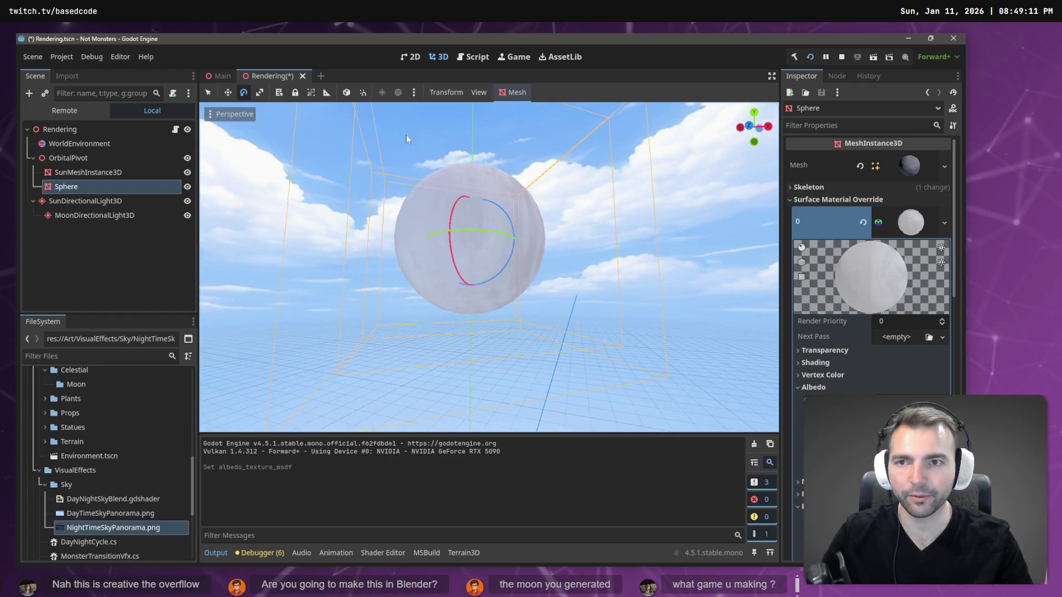
left_click(155, 177)
key("f")
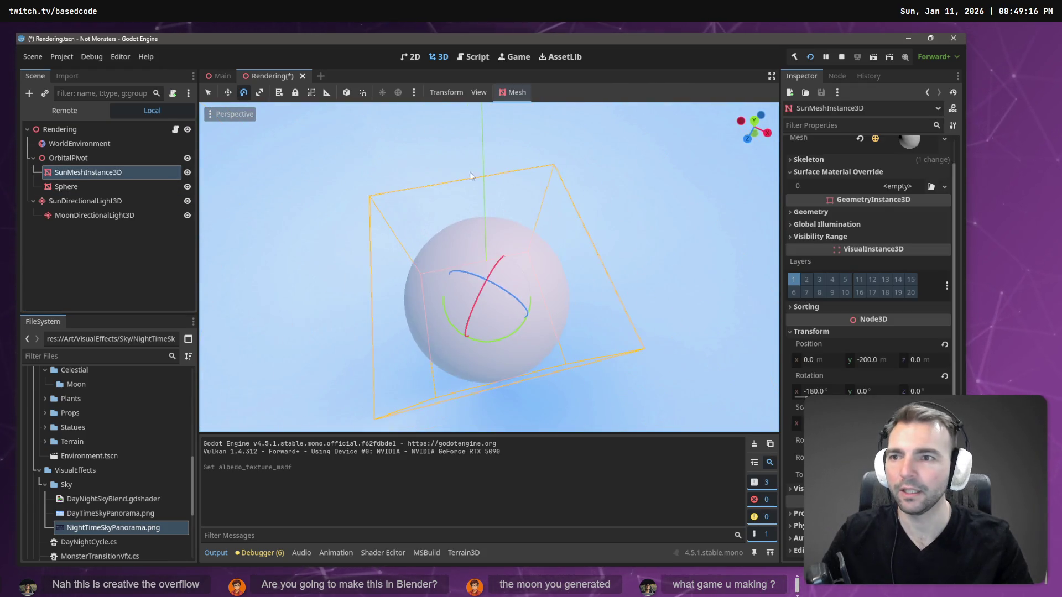
right_click(93, 164)
left_click(139, 195)
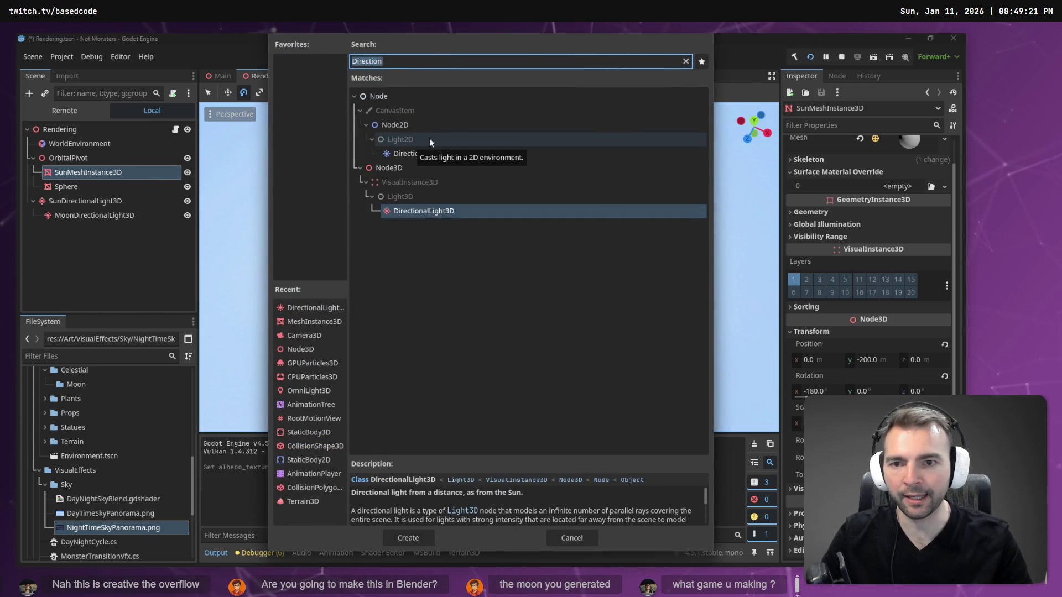
Search 'Light' in the Create New Node dialog and create an OmniLight3D under SunMeshInstance3D
type("Poin")
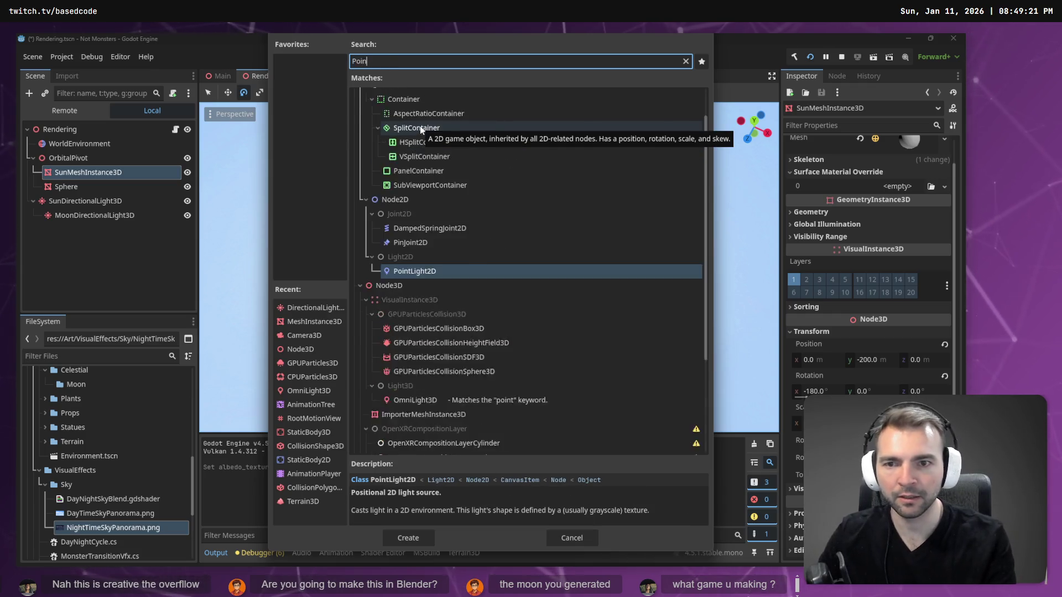
type("tLigh")
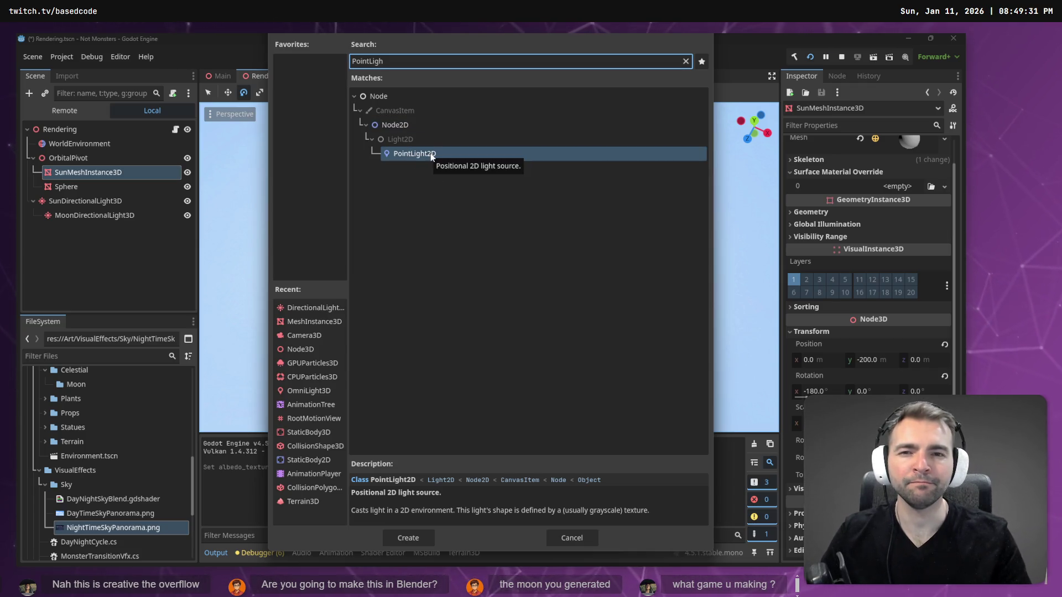
key("ctrl+BackSpace")
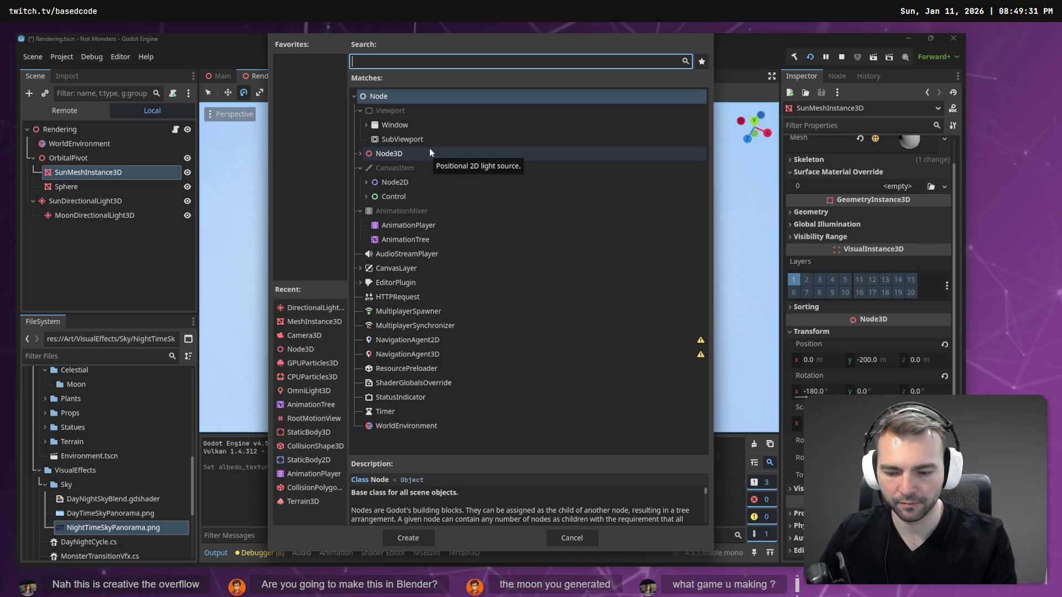
type("Point")
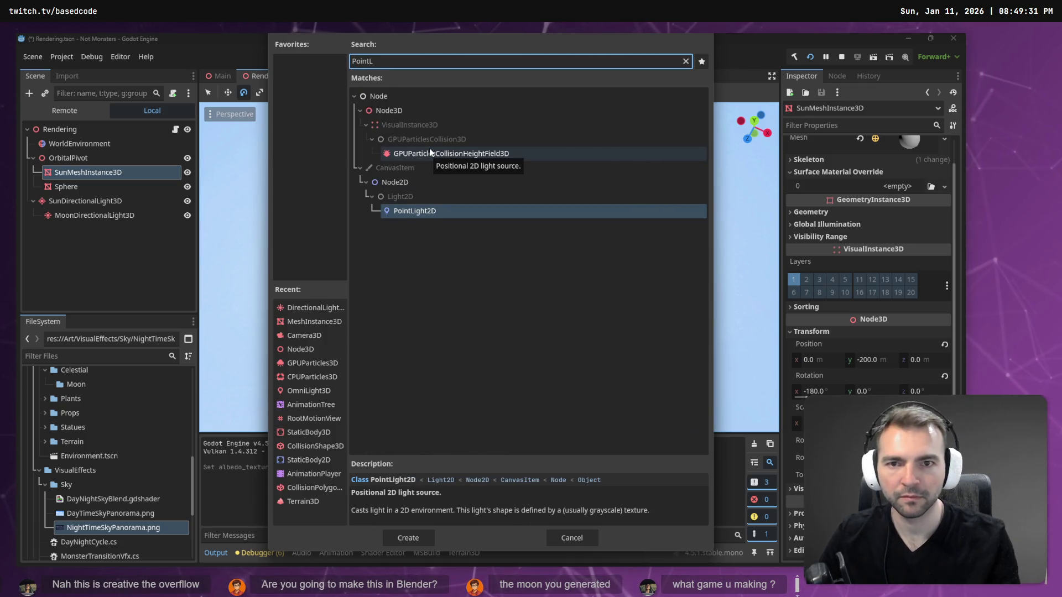
type("L")
key("ctrl+BackSpace")
type("Light")
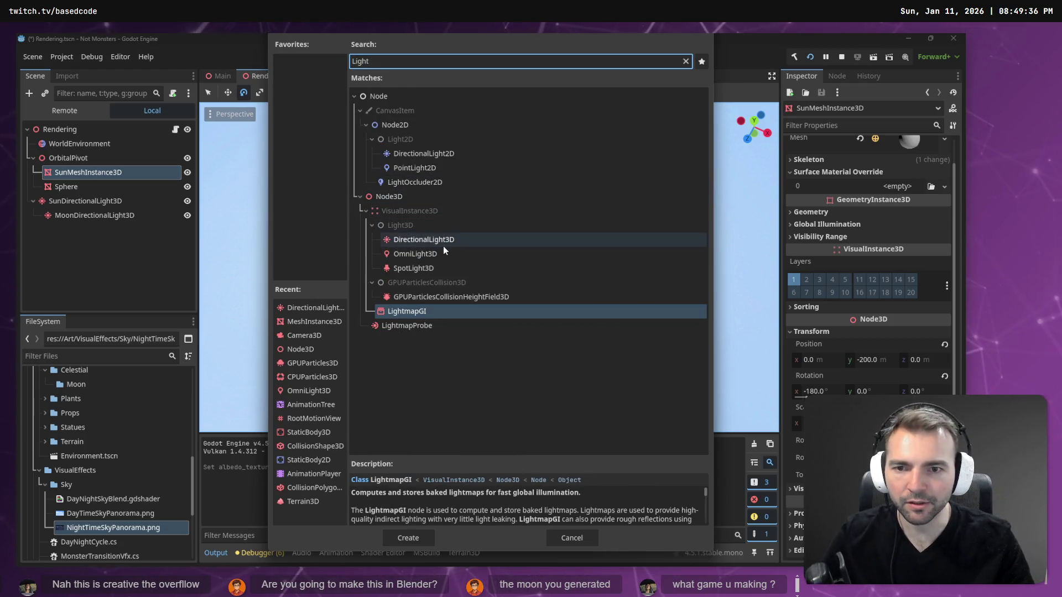
left_click(440, 254)
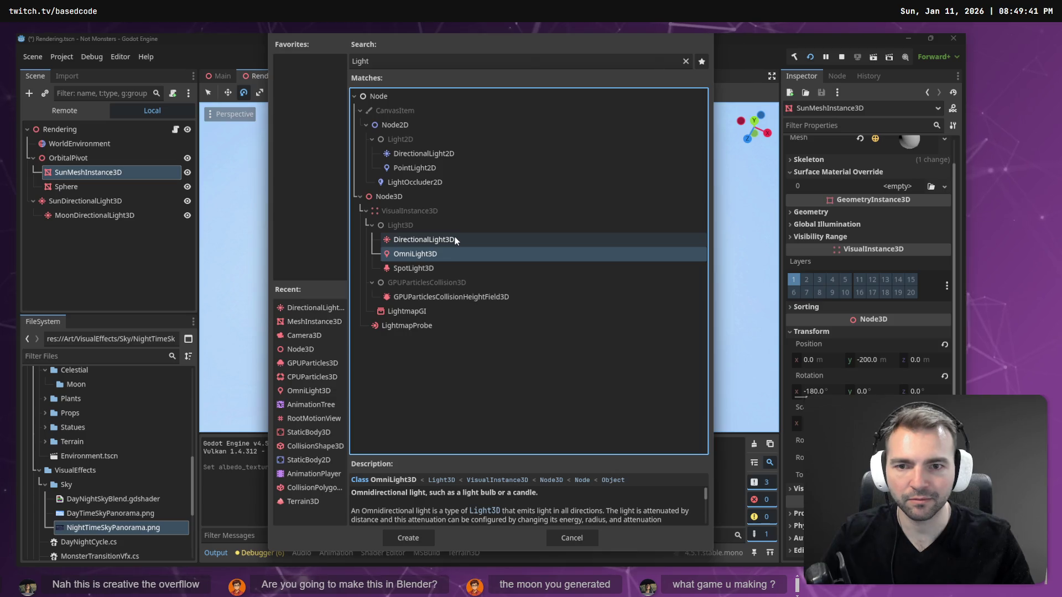
left_click(409, 544)
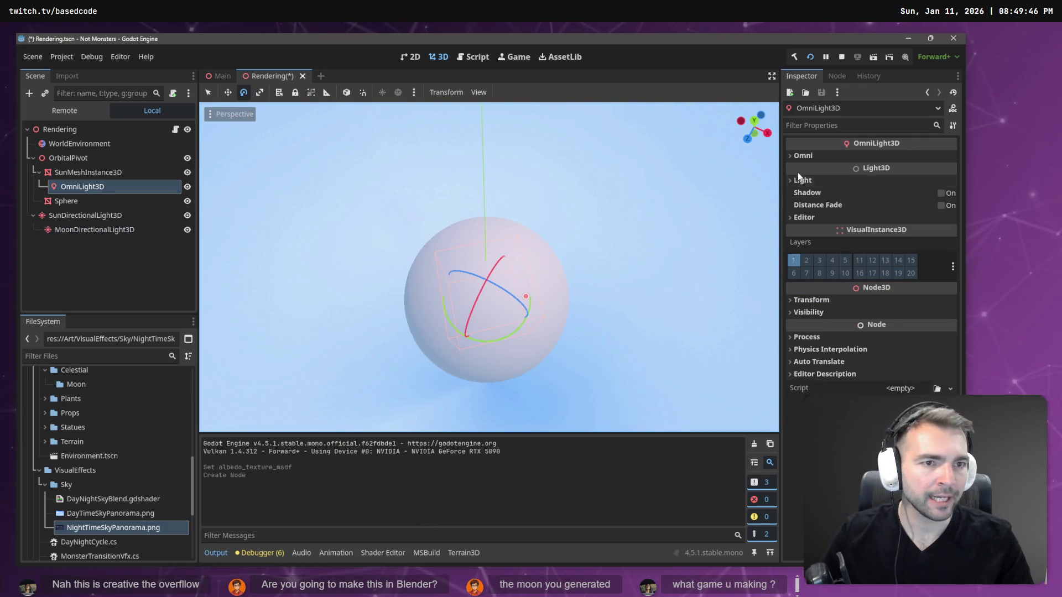
Expand the omni light's settings and set its Range to 300
left_click(803, 156)
mouse_move(893, 174)
left_mouse_down()
mouse_move(947, 178)
mouse_move(911, 198)
mouse_move(929, 199)
left_mouse_up()
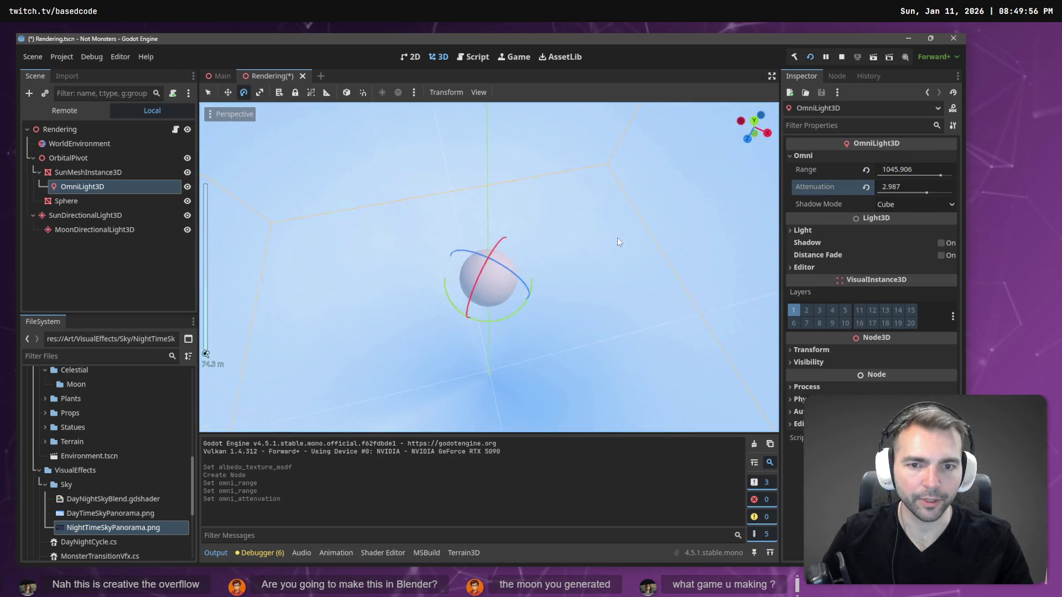
right_click(616, 230)
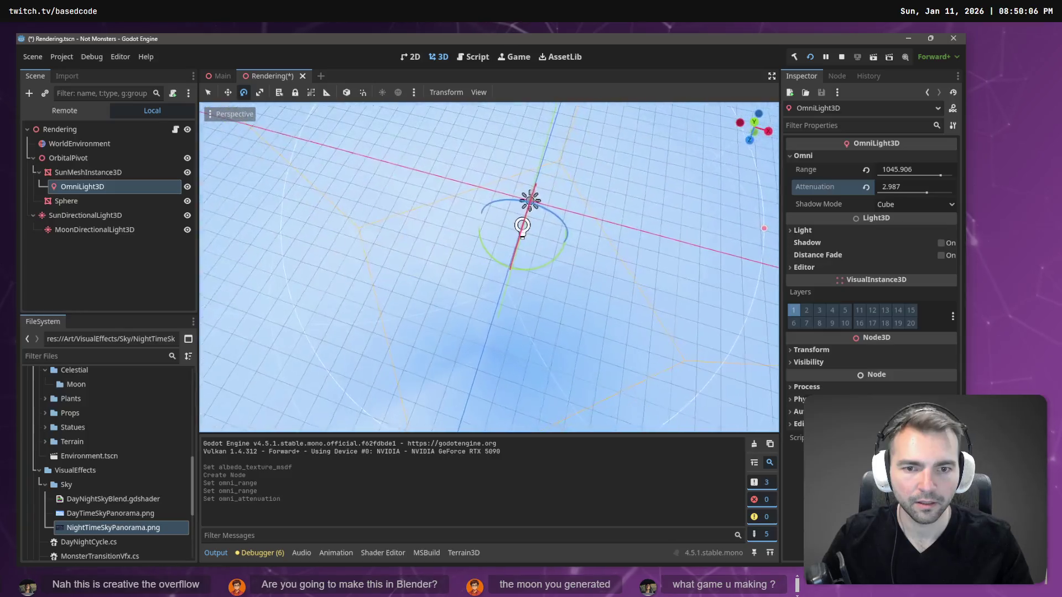
mouse_move(616, 230)
left_mouse_down()
mouse_move(616, 193)
mouse_move(616, 249)
mouse_move(703, 281)
left_mouse_up()
scroll(616, 193, "up", 10)
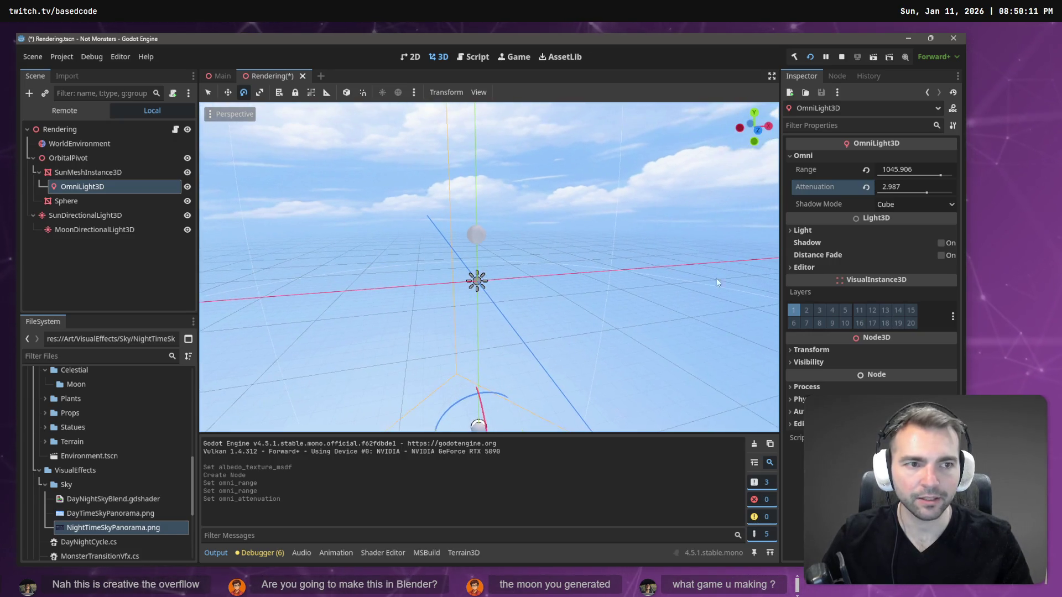
left_click(908, 169)
key("Return")
left_click(918, 170)
type("300")
key("Return")
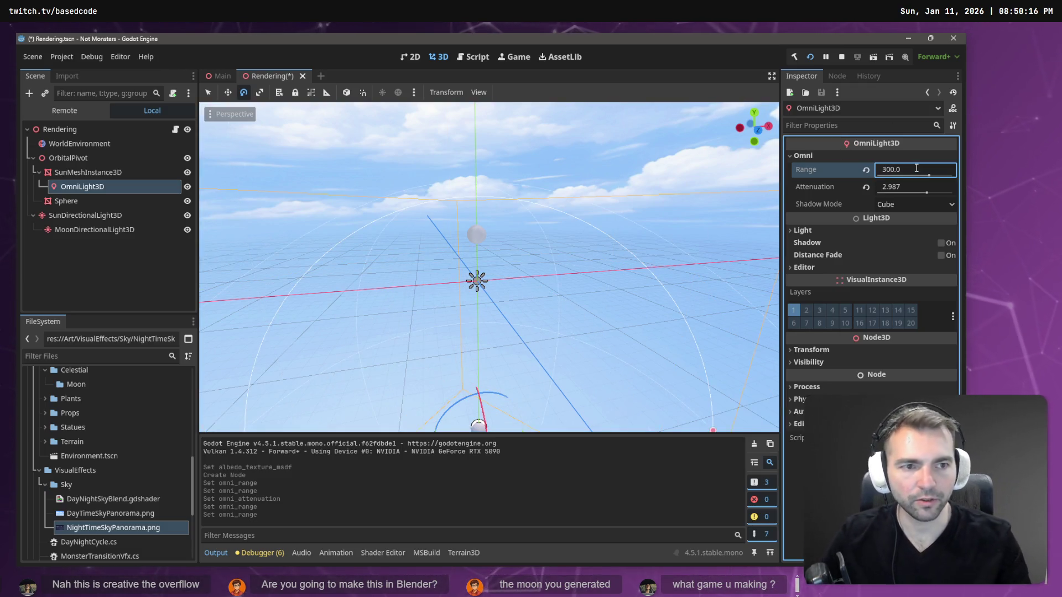
Reset the light's Attenuation to 1.0, save the scene and run the game
left_click_drag(588, 250, 588, 250)
left_click_drag(710, 238, 710, 238)
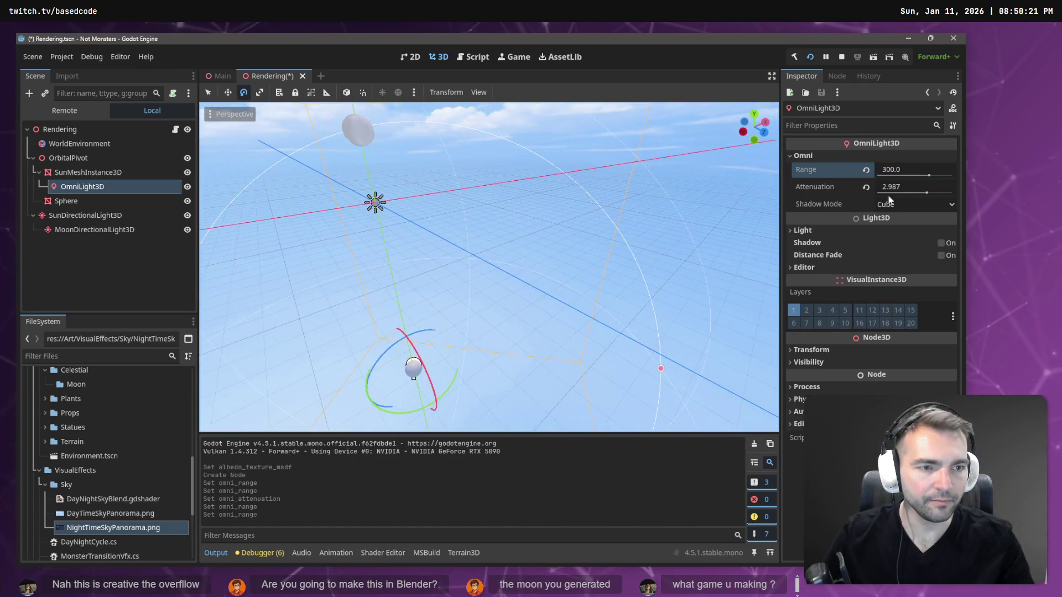
left_click(903, 188)
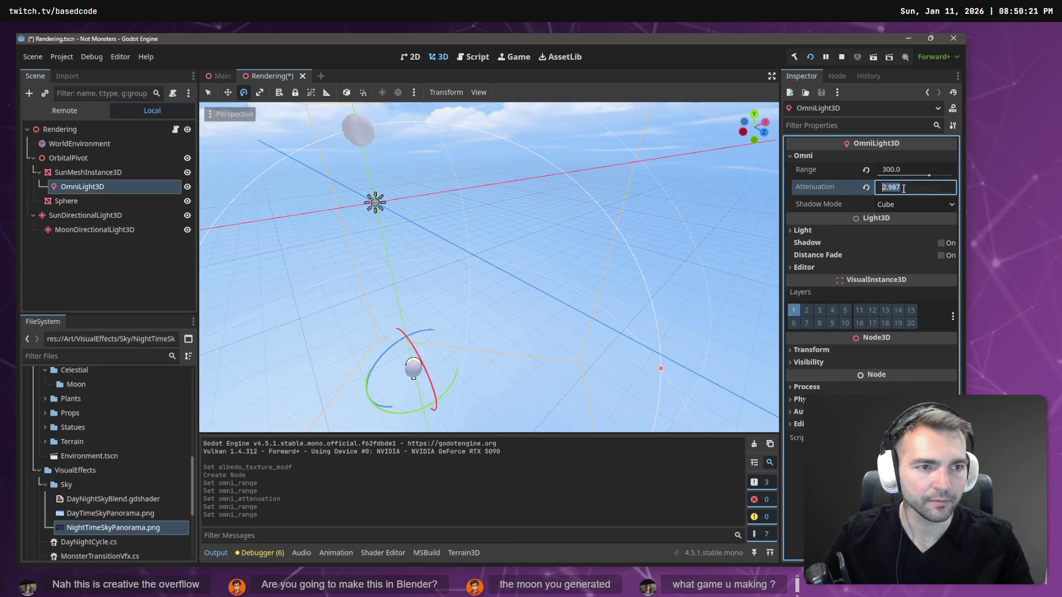
left_click(864, 187)
key("ctrl+s")
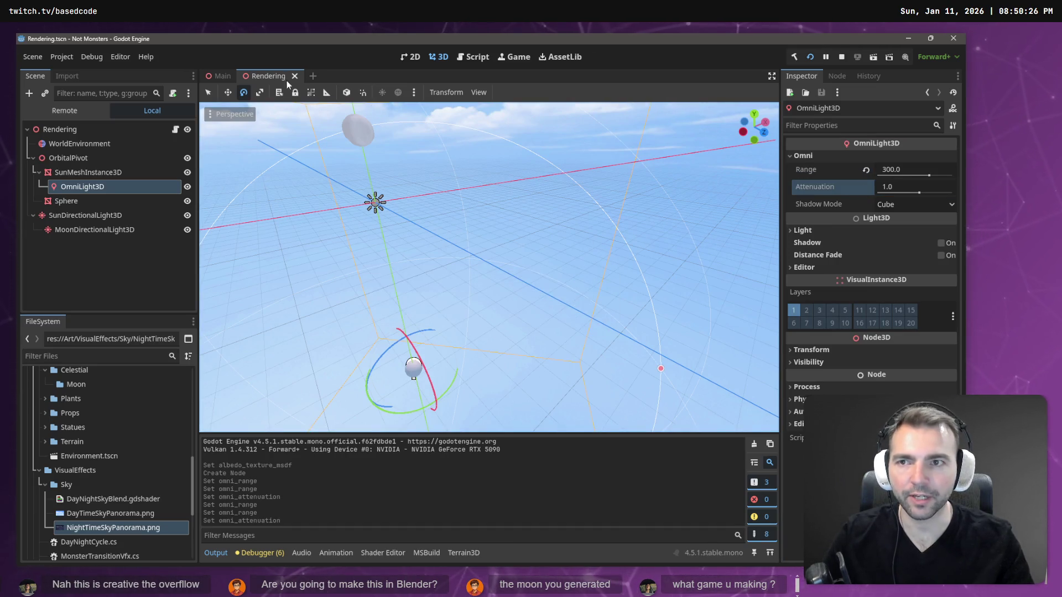
key("F5")
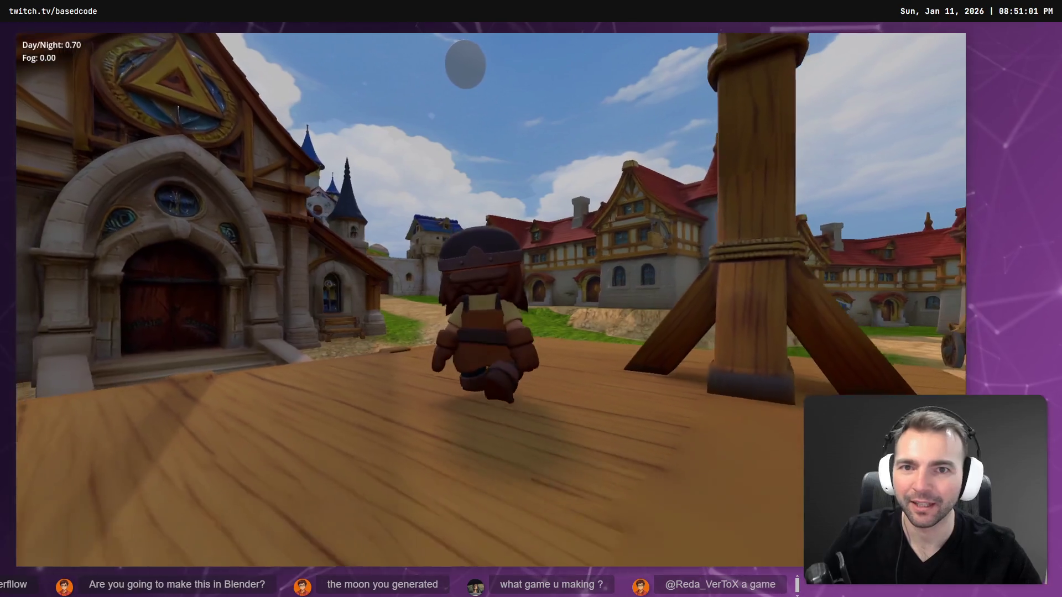
Leave the running game after viewing the sun and return to the editor
key("alt+Tab")
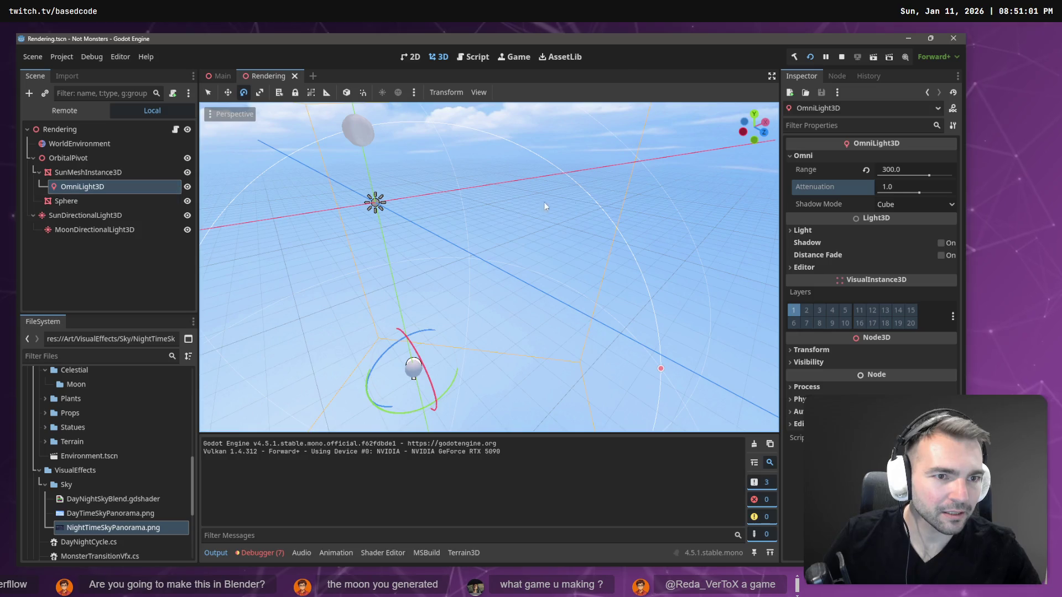
Frame the sun's light and try an attenuation change, then undo it
mouse_move(578, 244)
left_mouse_down()
mouse_move(531, 299)
mouse_move(514, 232)
left_mouse_up()
key("f")
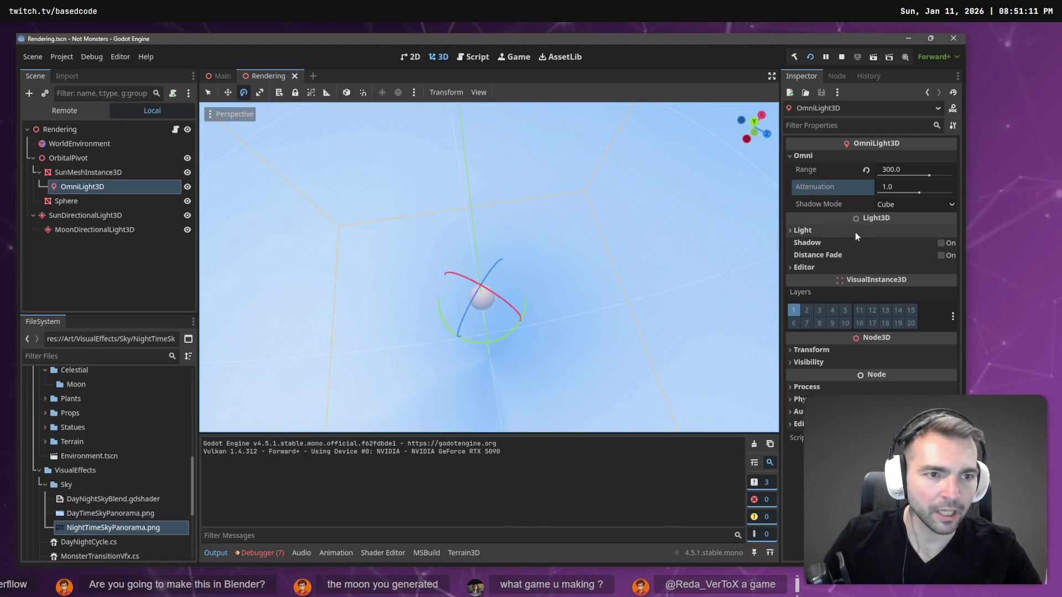
left_click(896, 205)
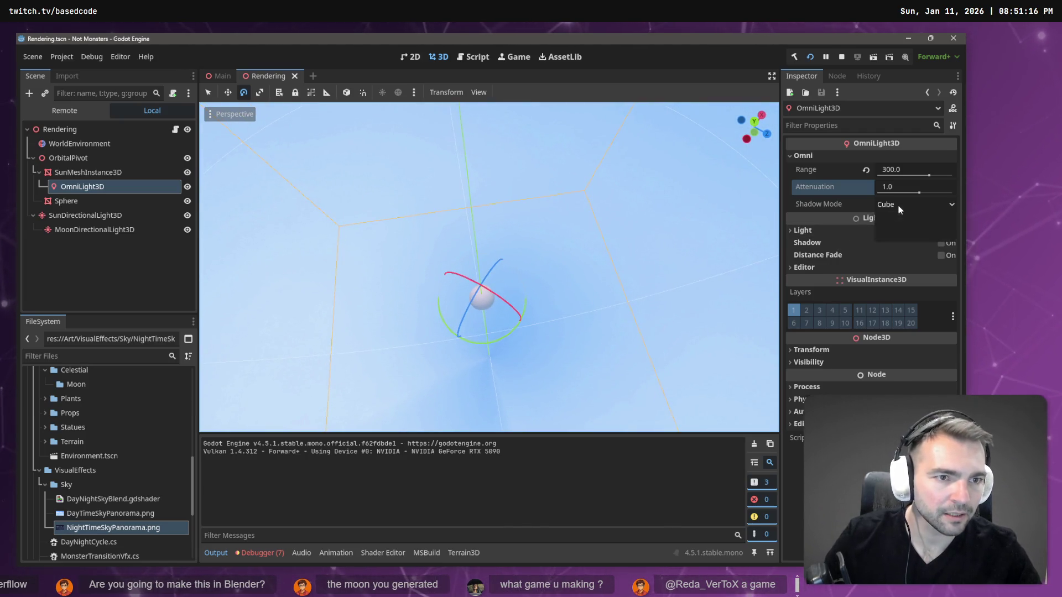
left_click(861, 191)
mouse_move(901, 189)
left_mouse_down()
mouse_move(973, 189)
mouse_move(929, 189)
left_mouse_up()
key("ctrl+z")
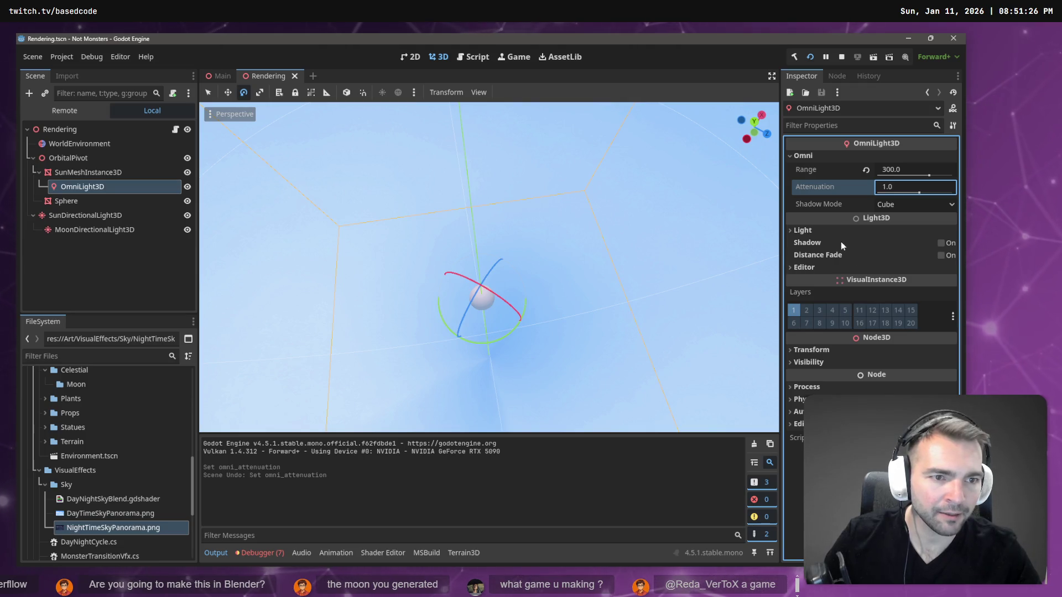
Raise the light to energy 4.862, indirect 5.634, fog 7.971, size 0.276, specular 4.914; move it under OrbitalPivot
left_click(823, 230)
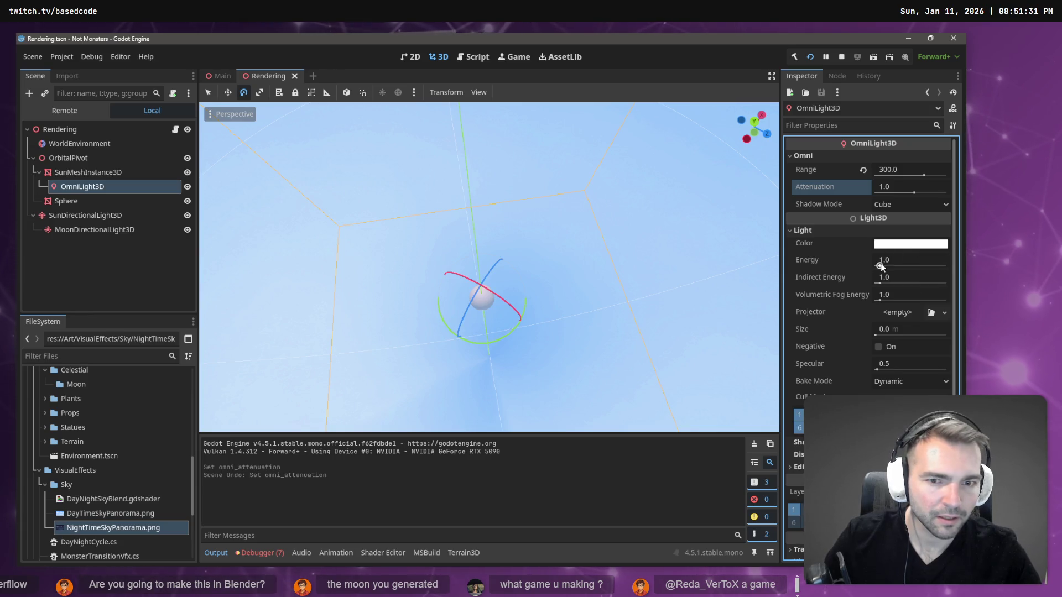
left_click_drag(880, 266, 946, 265)
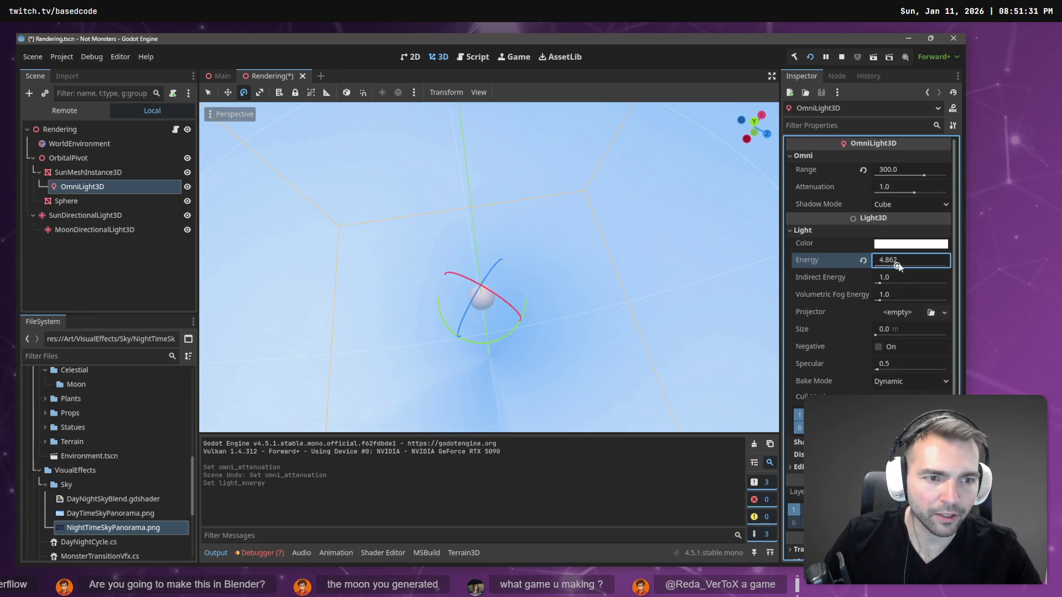
mouse_move(884, 283)
left_mouse_down()
mouse_move(899, 285)
mouse_move(910, 309)
mouse_move(896, 335)
mouse_move(910, 338)
mouse_move(804, 336)
left_mouse_up()
mouse_move(897, 338)
left_mouse_down()
mouse_move(882, 369)
mouse_move(897, 370)
left_mouse_up()
left_click(166, 176)
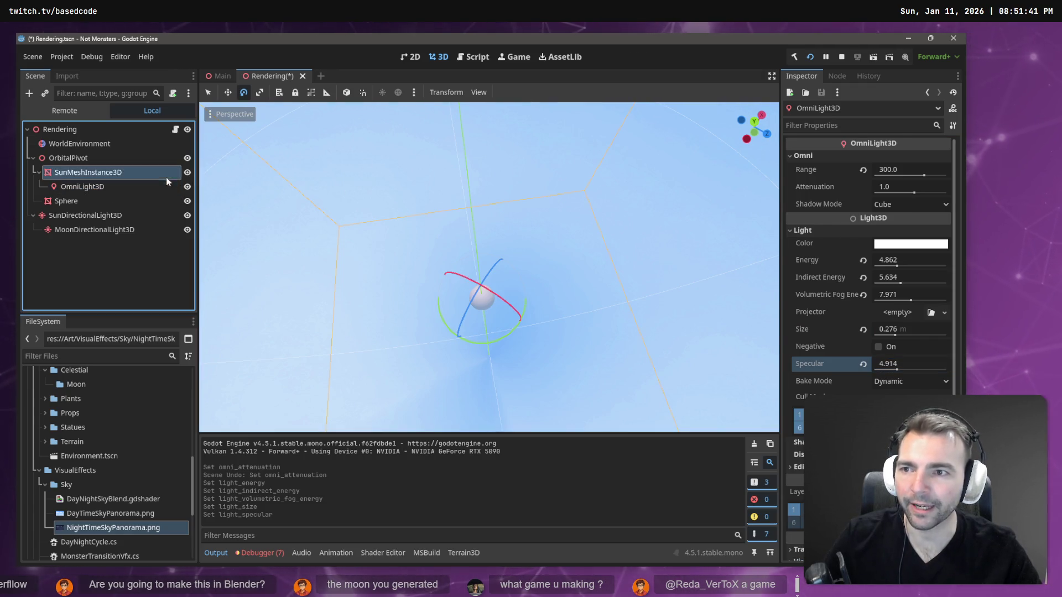
left_click_drag(104, 188, 79, 159)
Try hiding the sun mesh and inspecting the omni light, then undo and redo those changes
left_click(93, 171)
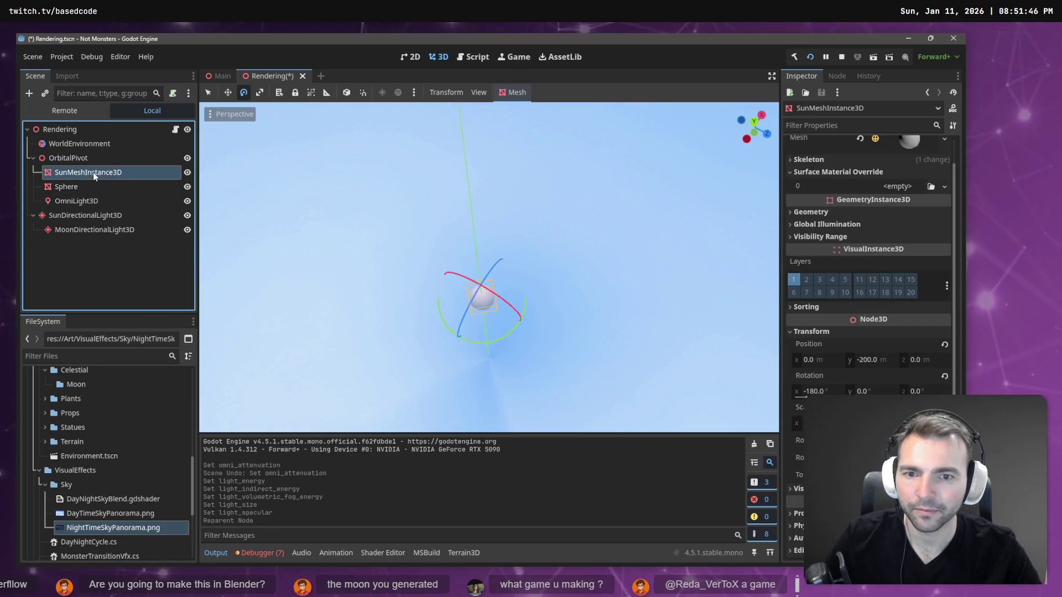
left_click(188, 173)
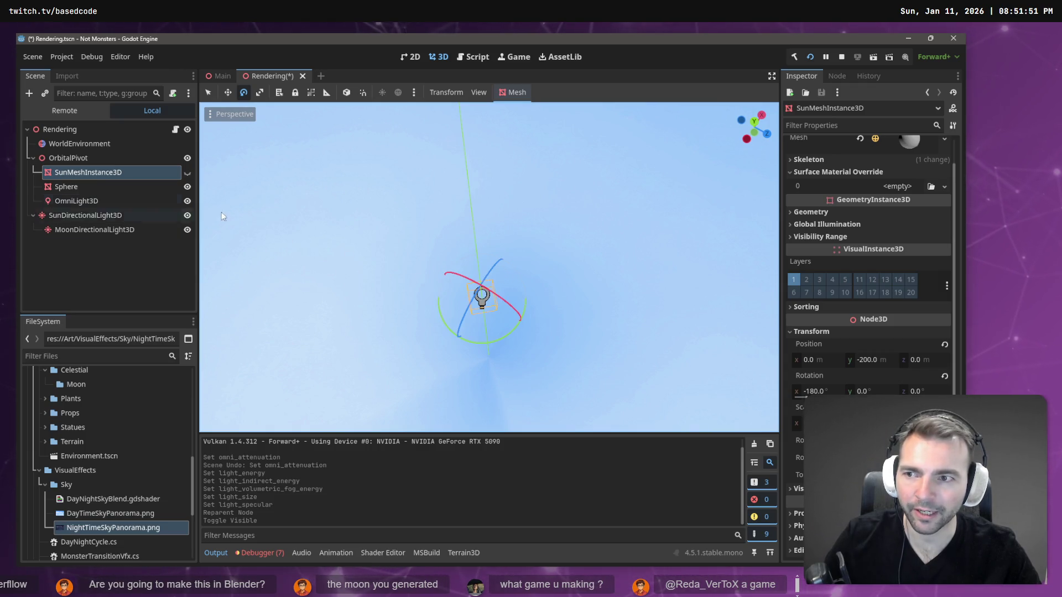
left_click(128, 203)
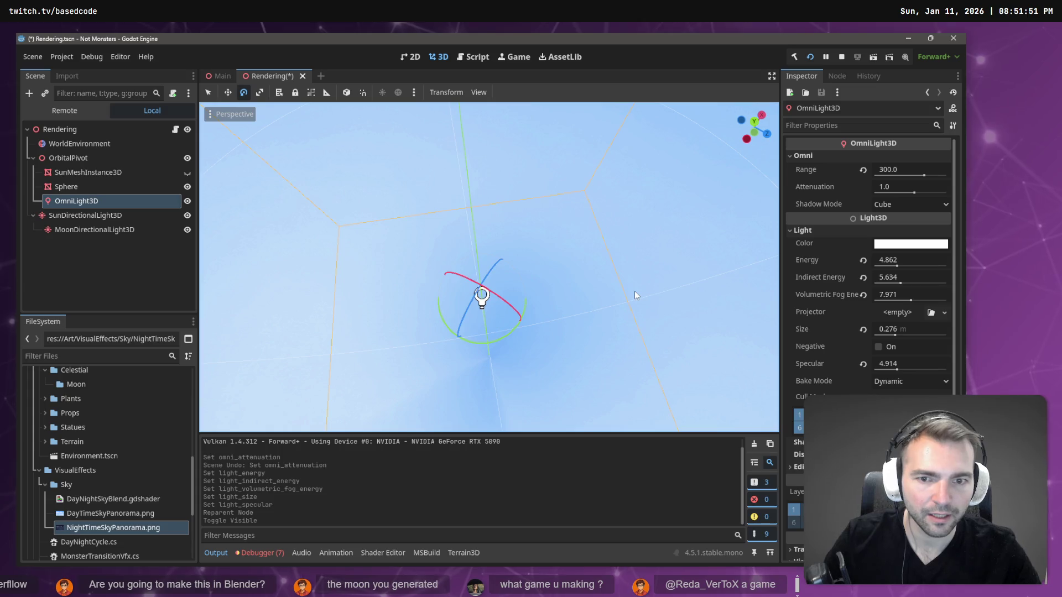
key("ctrl+z")
key("ctrl+z")
key("ctrl+z")
key("ctrl+z")
key("ctrl+z")
key("ctrl+z")
key("ctrl+shift+z")
key("ctrl+shift+z")
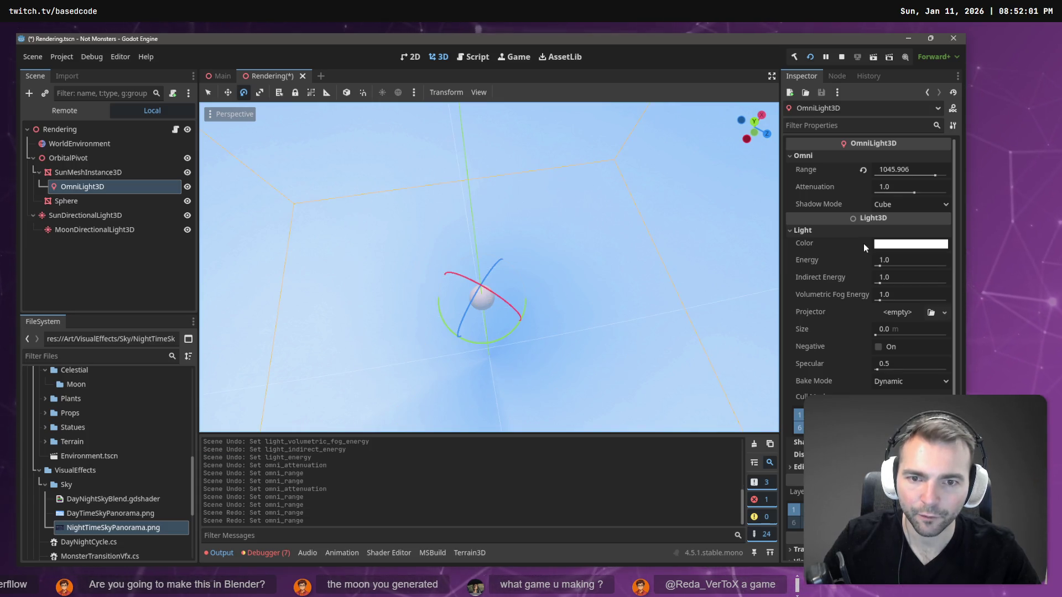
Move OmniLight3D under OrbitalPivot after Sphere, set its Range to 300 and run the game
left_click_drag(83, 187, 76, 159)
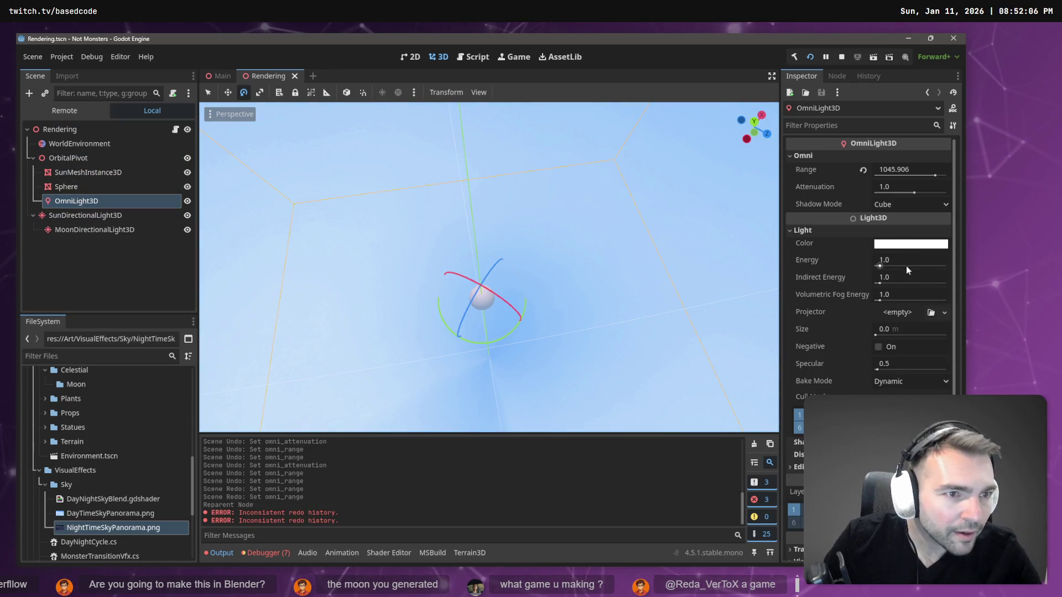
left_click(890, 171)
type("300")
key("Return")
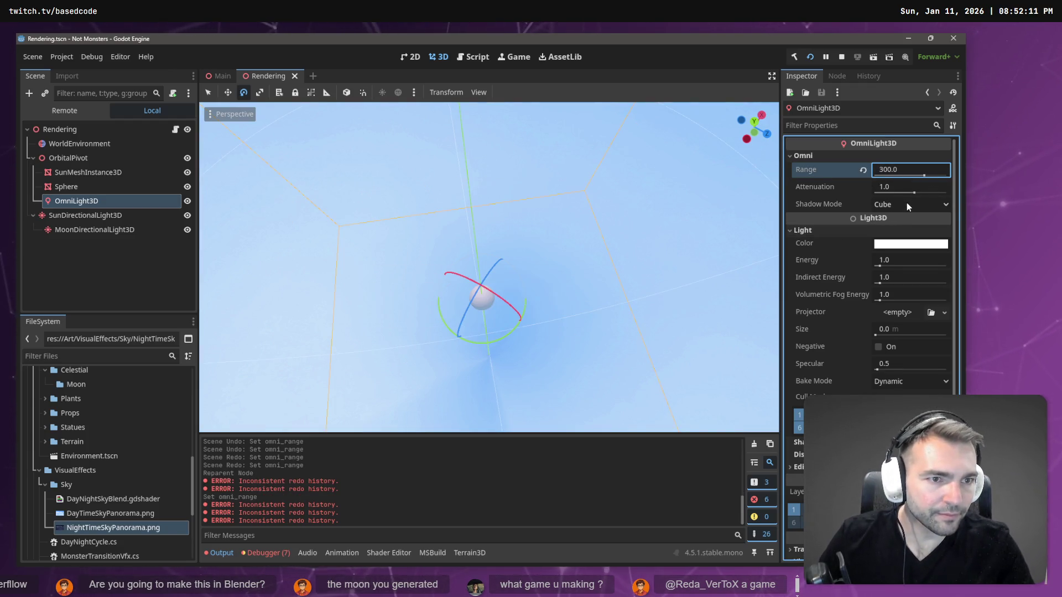
key("F5")
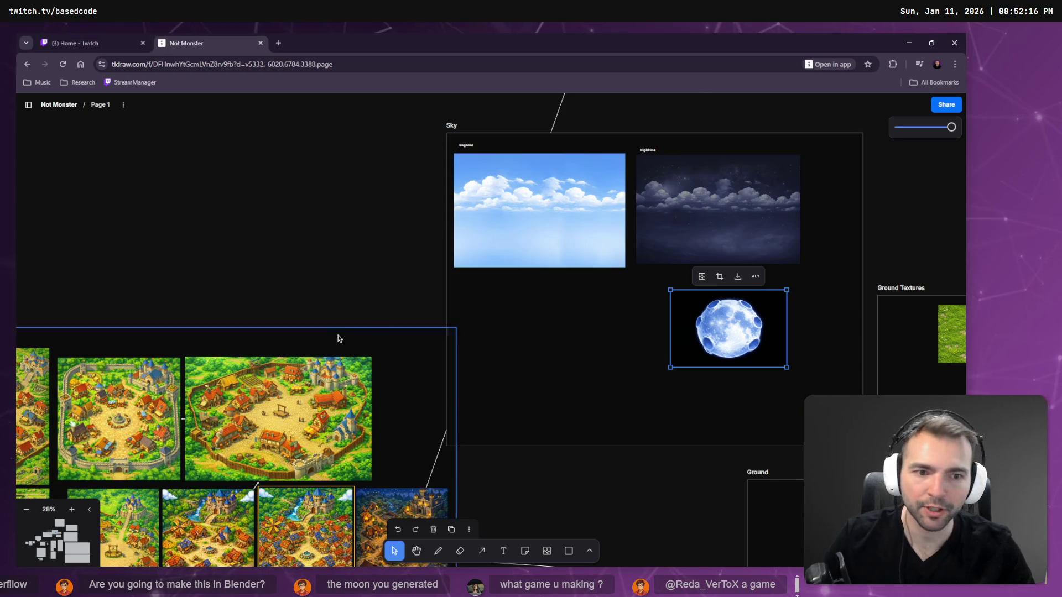
scroll(339, 334, "down", 5)
scroll(405, 239, "down", 3)
scroll(312, 276, "up", 10)
left_click_drag(312, 276, 276, 321)
key("F11")
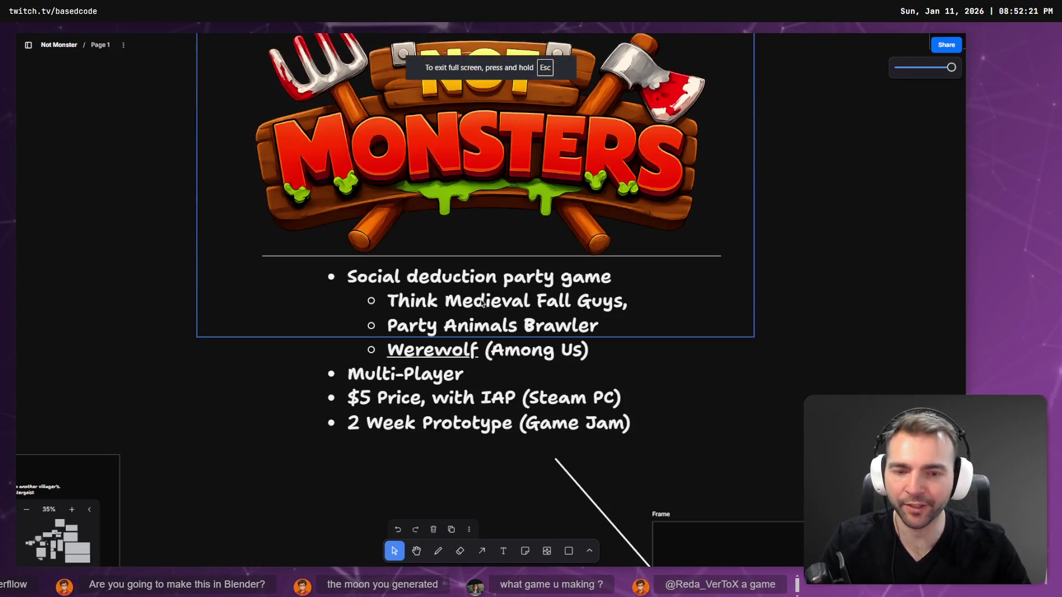
scroll(442, 365, "up", 2)
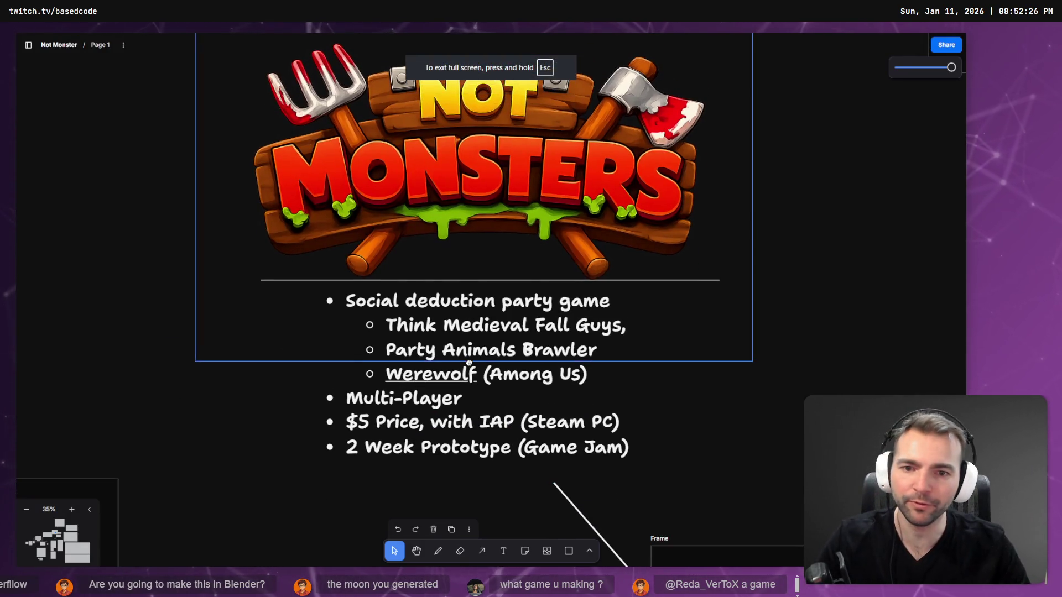
scroll(474, 386, "up", 1)
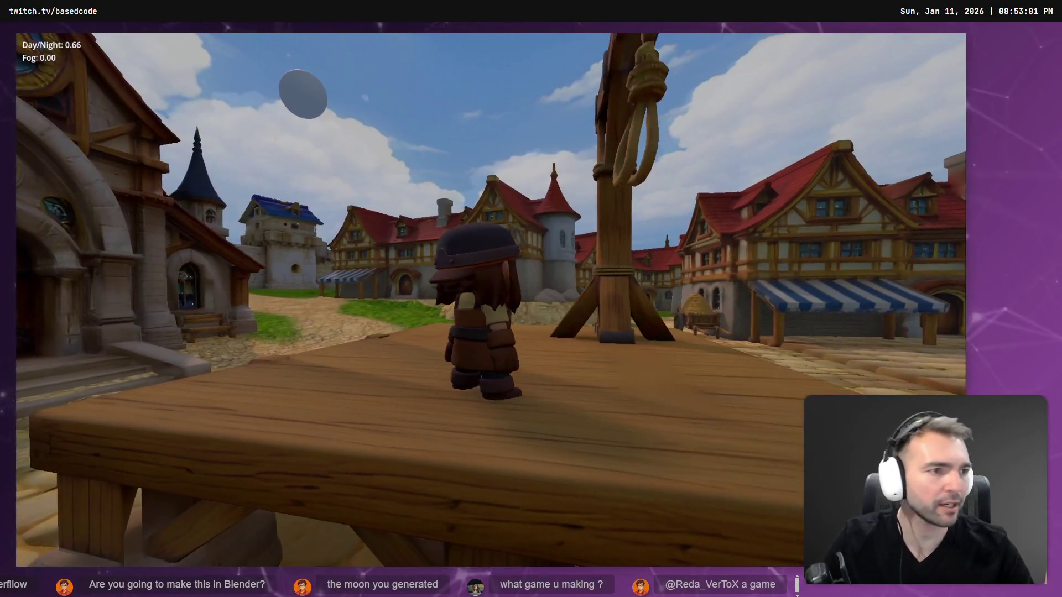
key("F8")
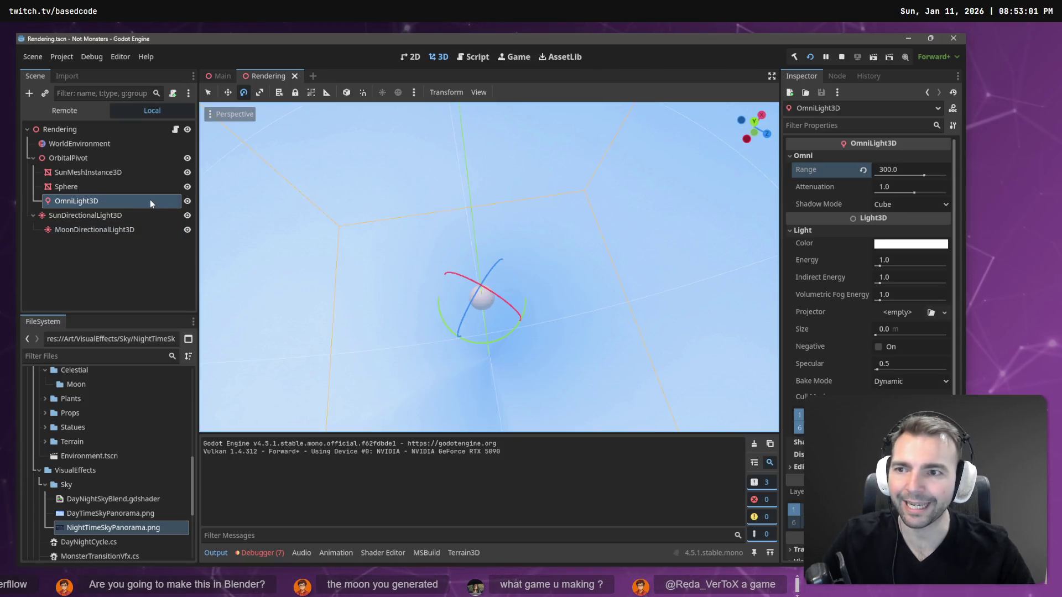
Delete SunMeshInstance3D and test-run the game without it
left_click(99, 172)
left_click(130, 202)
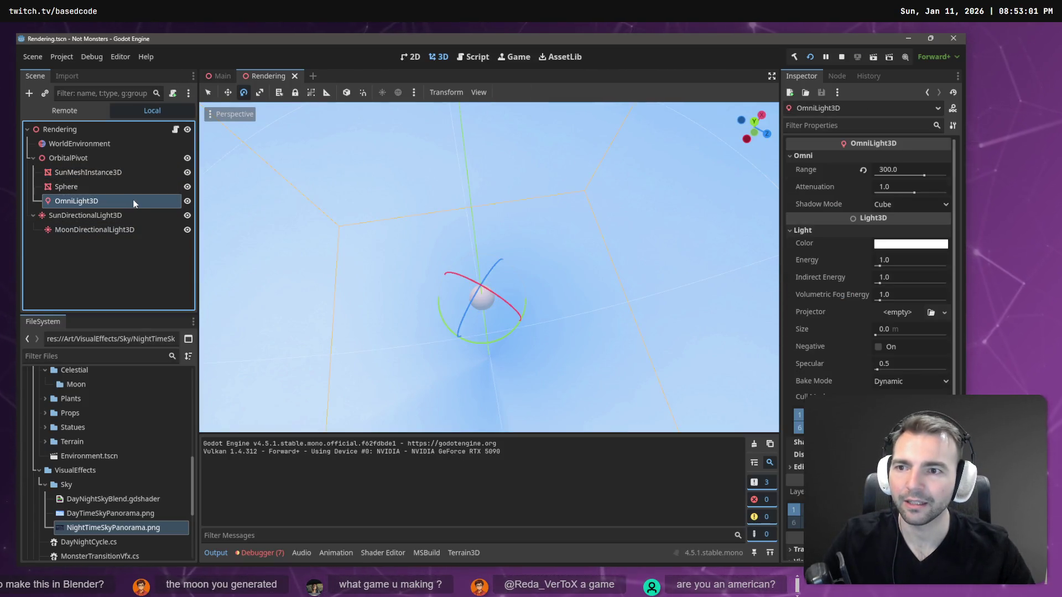
left_click(135, 176)
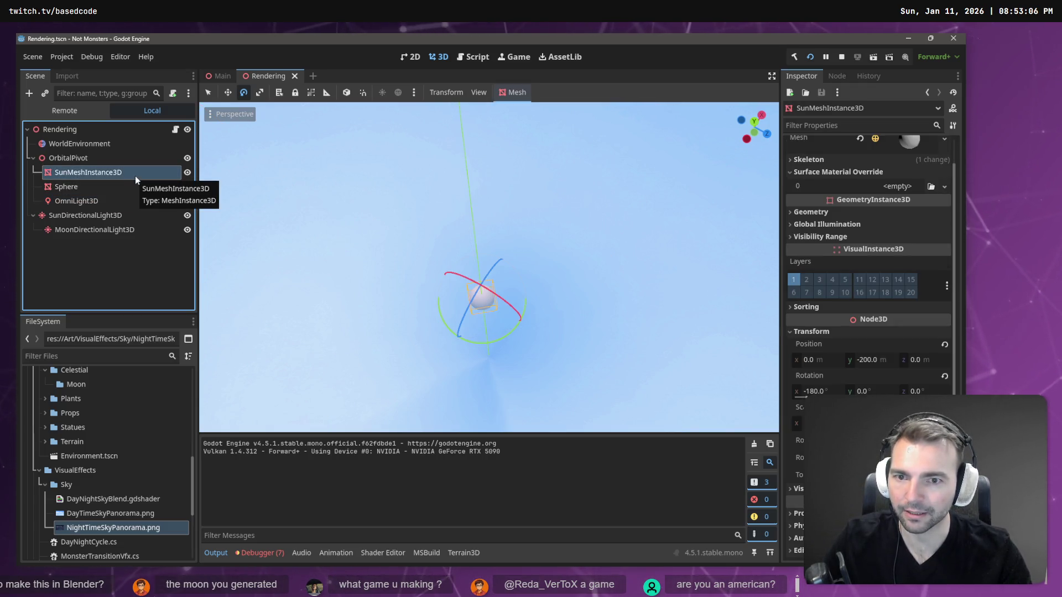
key("Delete")
key("Return")
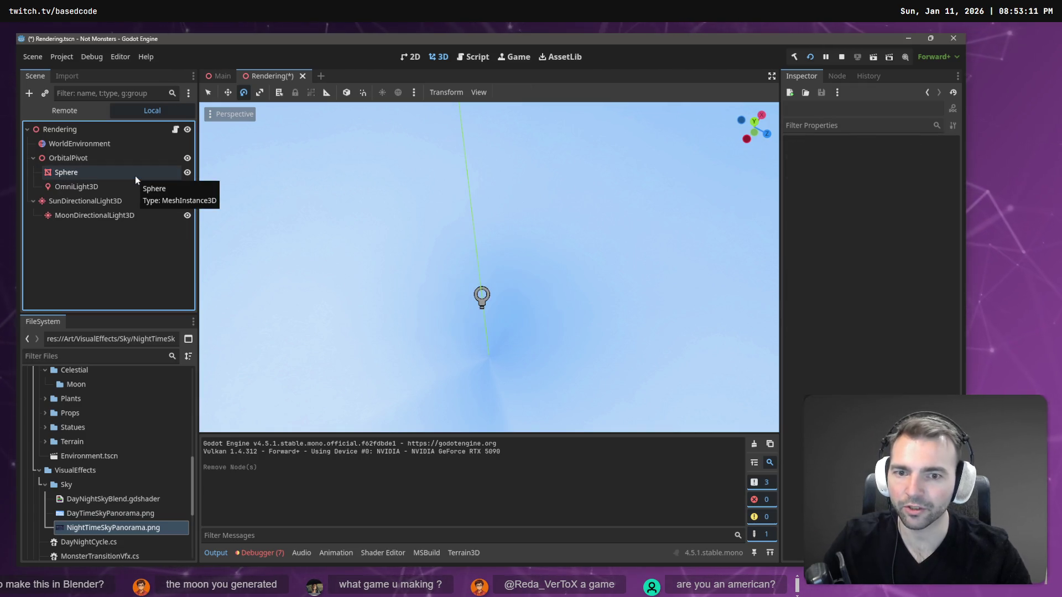
key("F5")
key("a")
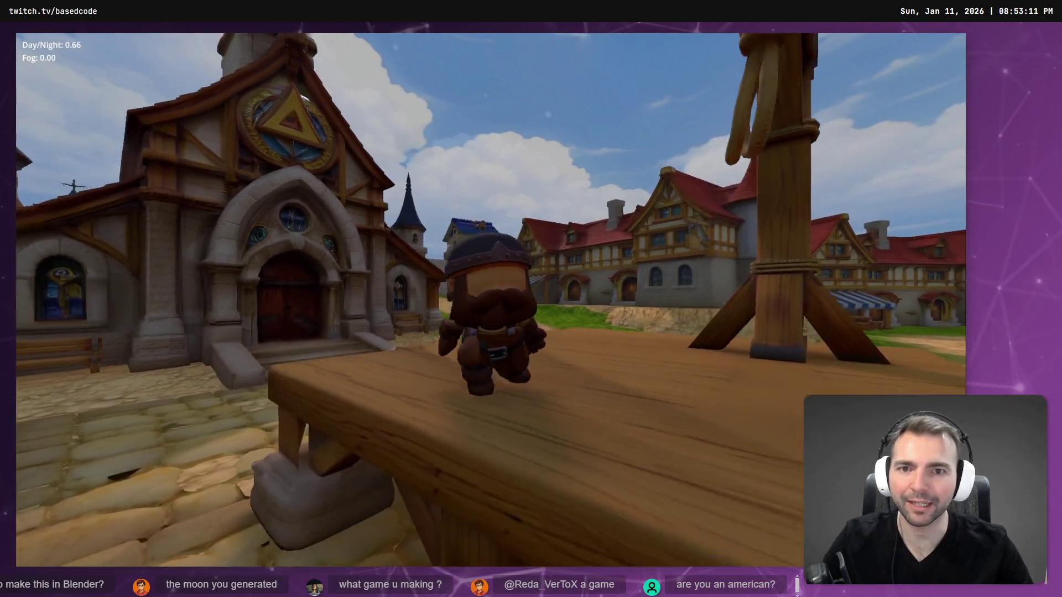
key("Escape")
Undo back to before the OmniLight3D existed, save the scene and frame the sun mesh
key("ctrl+z")
key("ctrl+z")
key("ctrl+z")
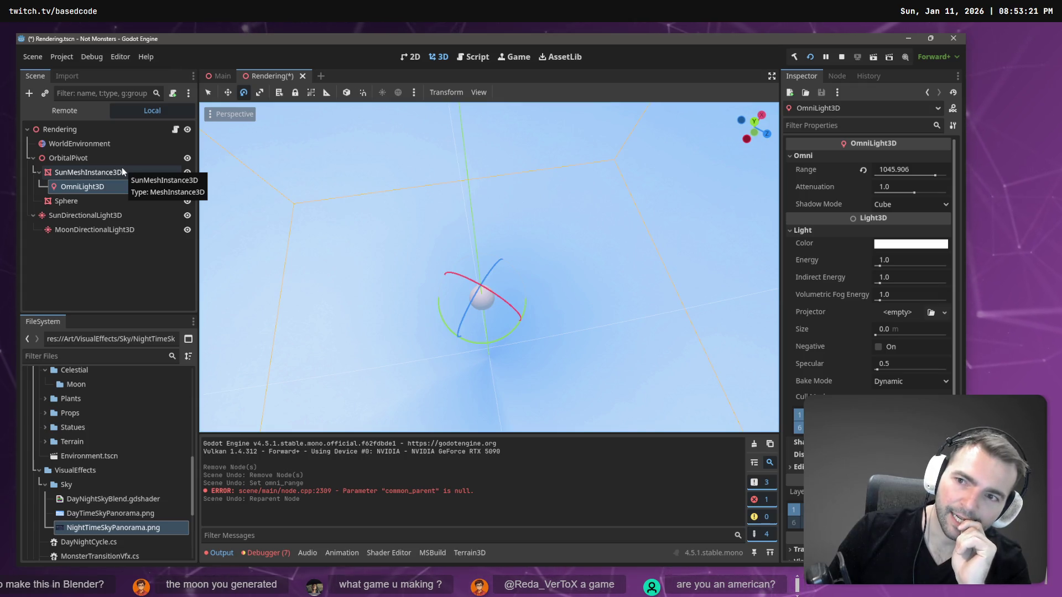
key("ctrl+z")
key("ctrl+z")
key("ctrl+z")
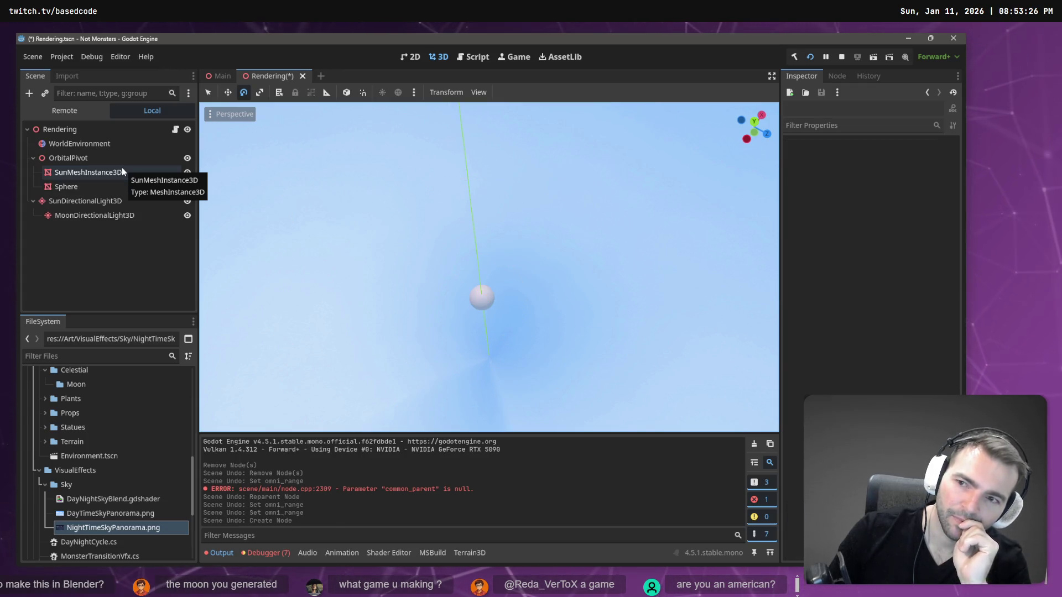
key("ctrl+s")
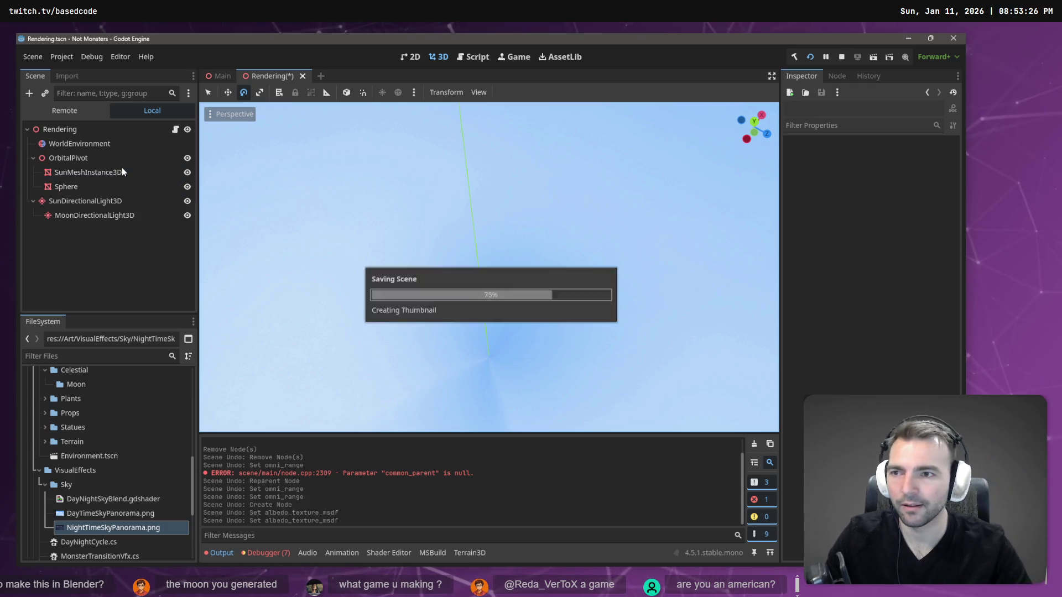
left_click(121, 169)
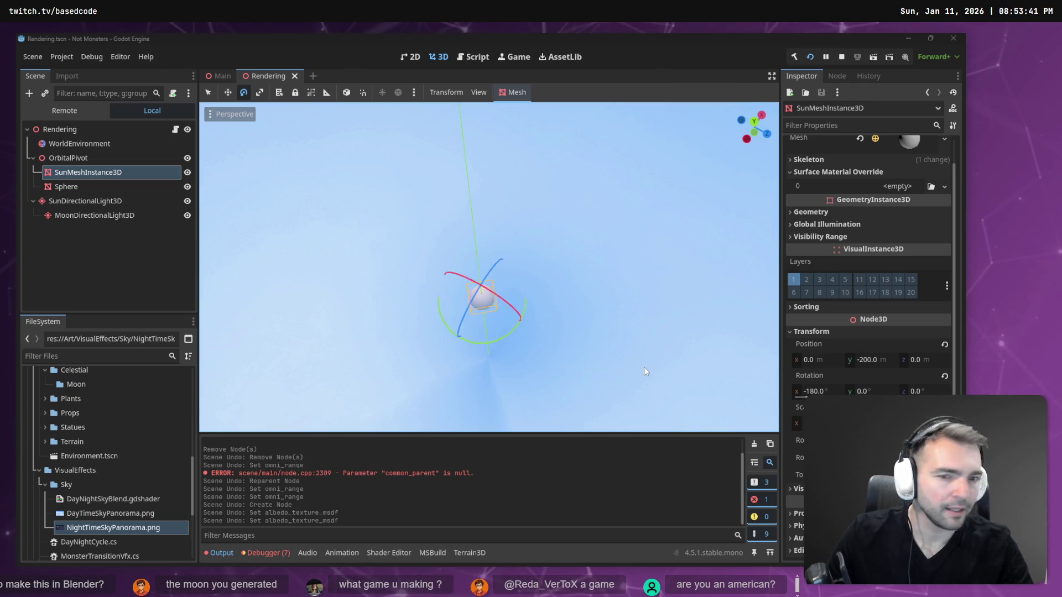
left_click_drag(554, 307, 565, 266)
key("f")
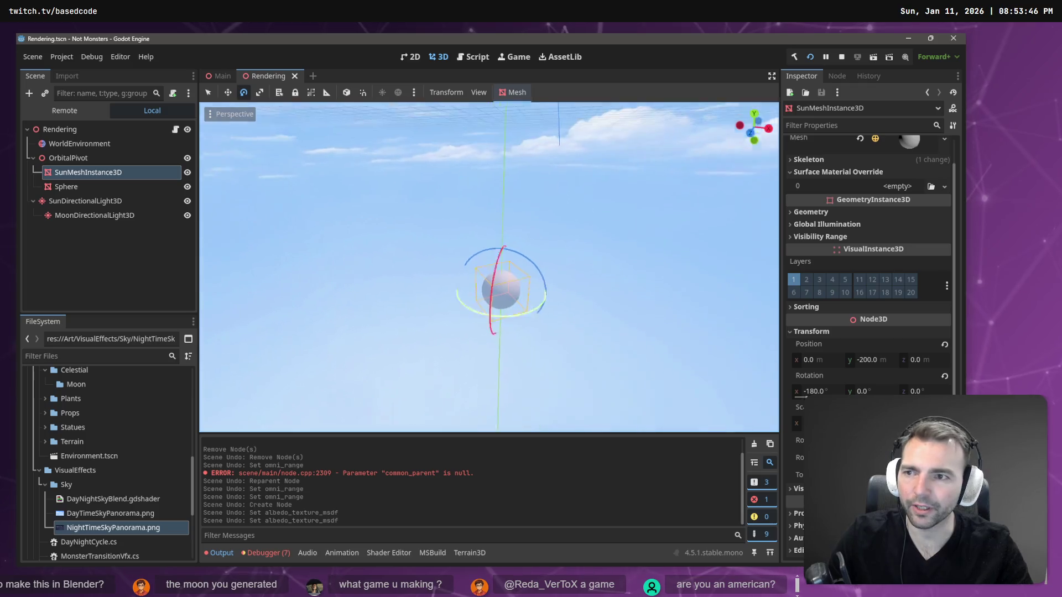
Add a SpotLight3D beside the sun mesh under OrbitalPivot and frame it
left_click(89, 158)
right_click(89, 158)
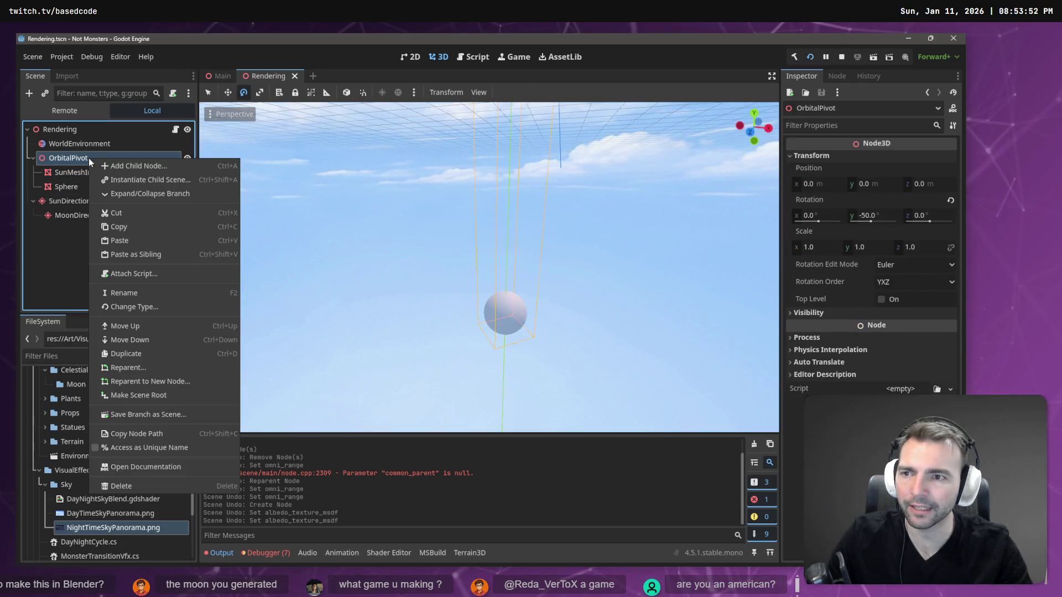
right_click(69, 177)
mouse_move(138, 185)
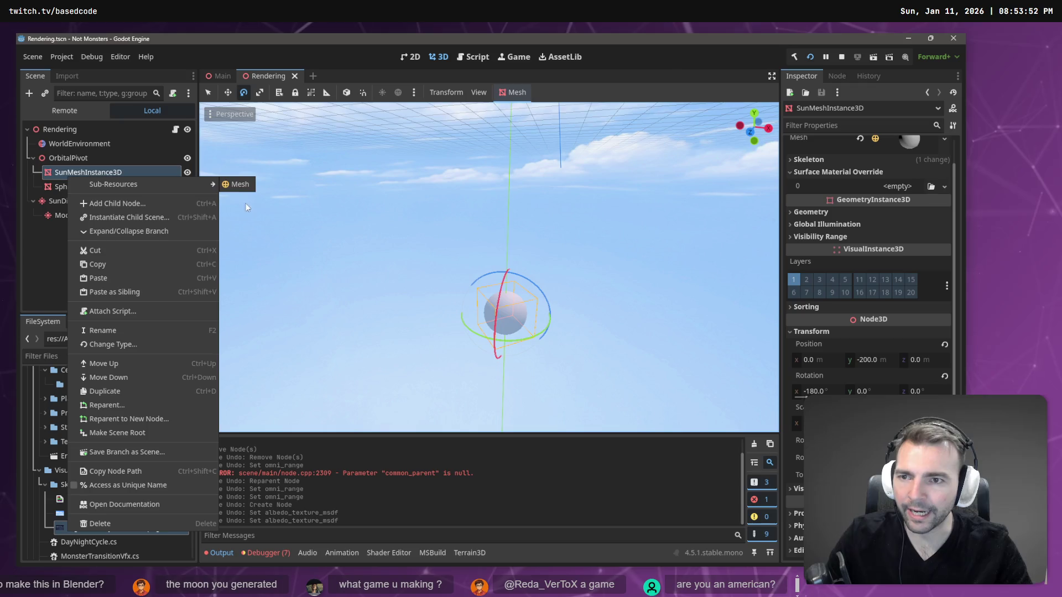
left_click(118, 204)
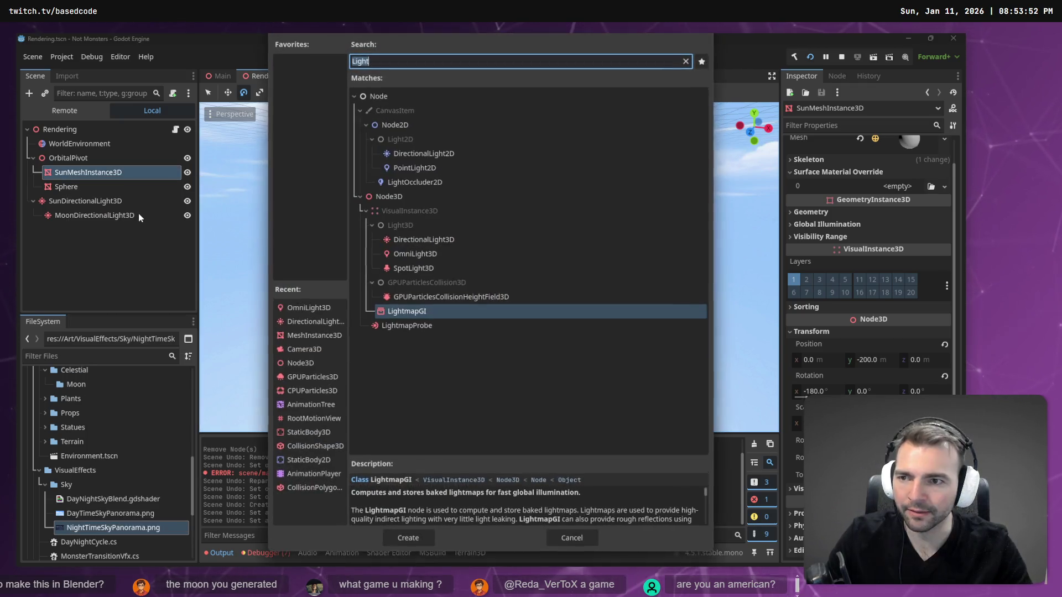
left_click(443, 266)
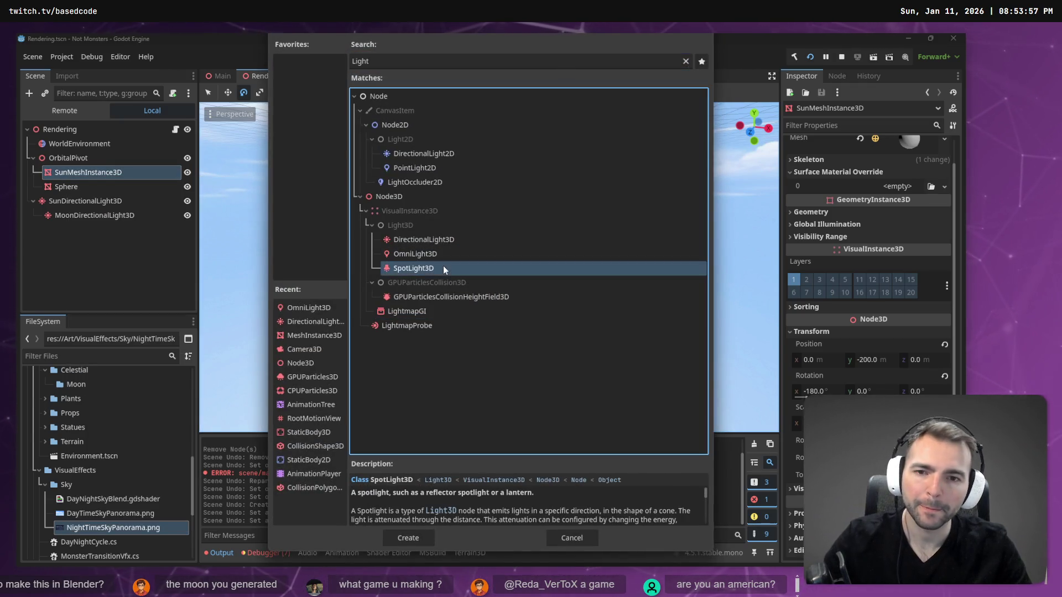
left_click(396, 539)
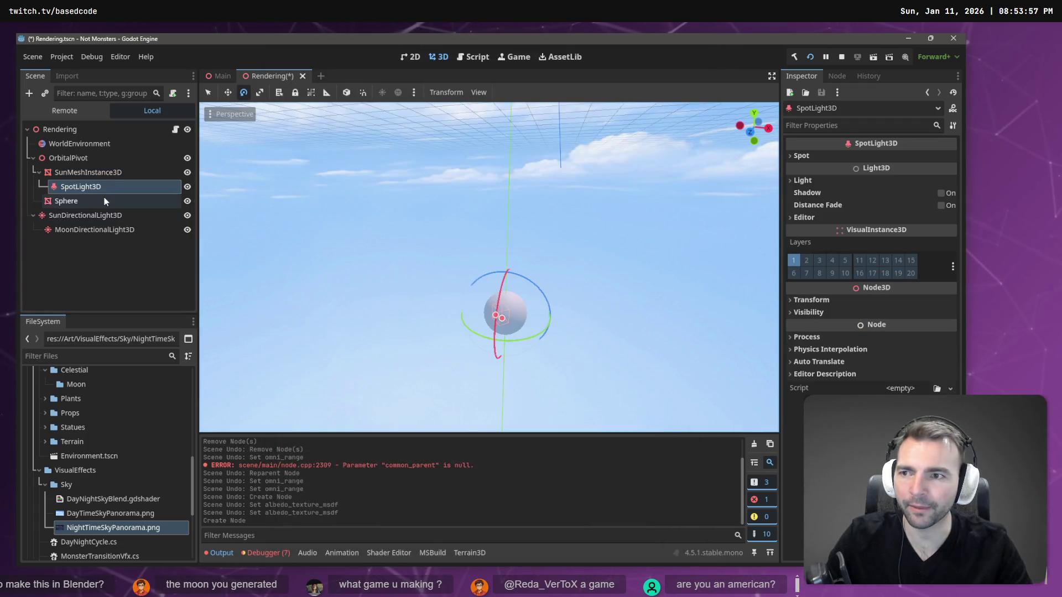
left_click_drag(84, 167, 83, 165)
key("f")
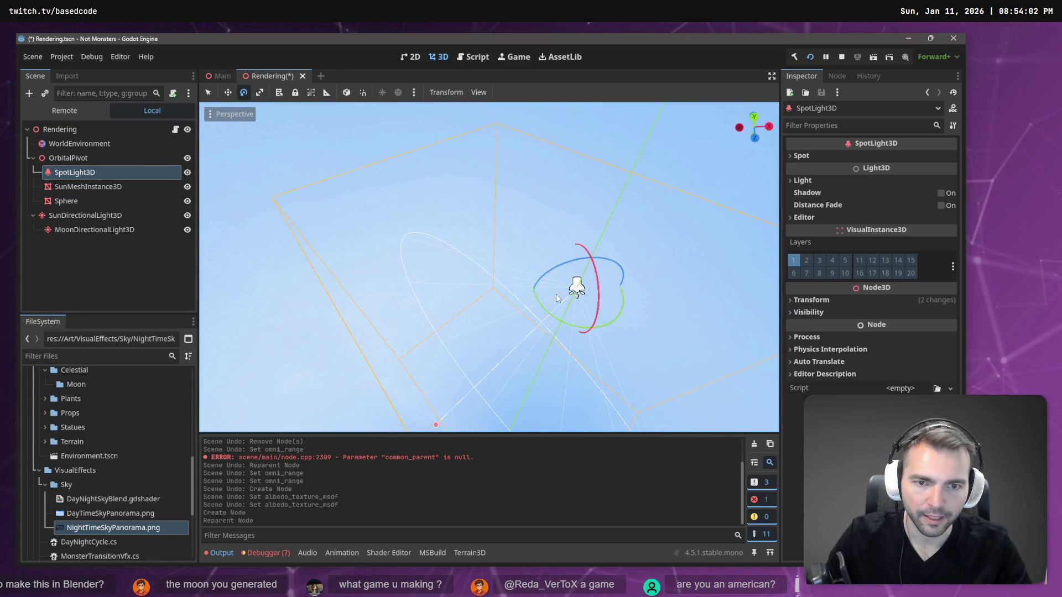
Rotate the spotlight to 50, -130, -90 and adjust its cone radius with the gizmo handle
mouse_move(564, 262)
left_mouse_down()
mouse_move(630, 263)
mouse_move(730, 230)
left_mouse_up()
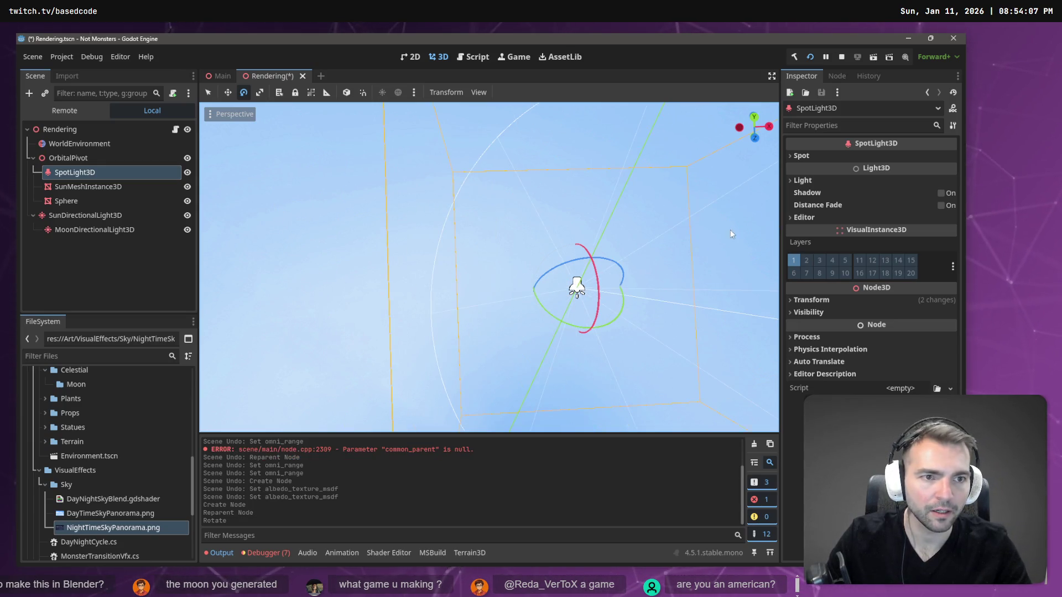
left_click(824, 300)
mouse_move(693, 284)
left_mouse_down()
mouse_move(553, 243)
mouse_move(553, 199)
mouse_move(555, 244)
mouse_move(553, 222)
mouse_move(561, 243)
mouse_move(668, 290)
left_mouse_up()
mouse_move(527, 289)
left_mouse_down()
mouse_move(520, 254)
mouse_move(514, 266)
mouse_move(489, 243)
mouse_move(481, 319)
left_mouse_up()
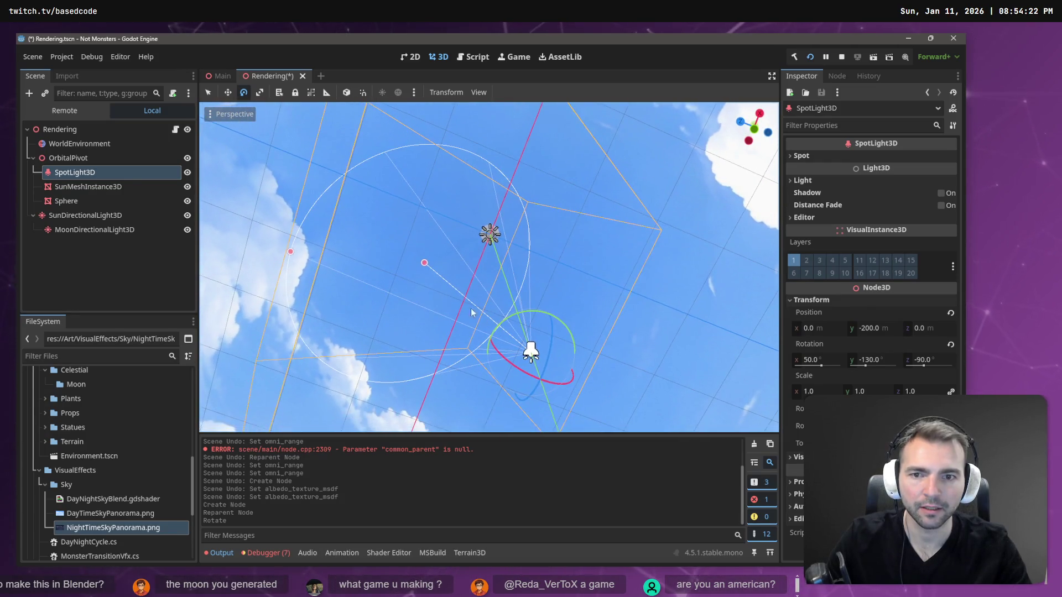
mouse_move(424, 263)
left_mouse_down()
mouse_move(449, 245)
mouse_move(214, 218)
mouse_move(377, 261)
mouse_move(387, 221)
mouse_move(462, 228)
left_mouse_up()
left_click(434, 188)
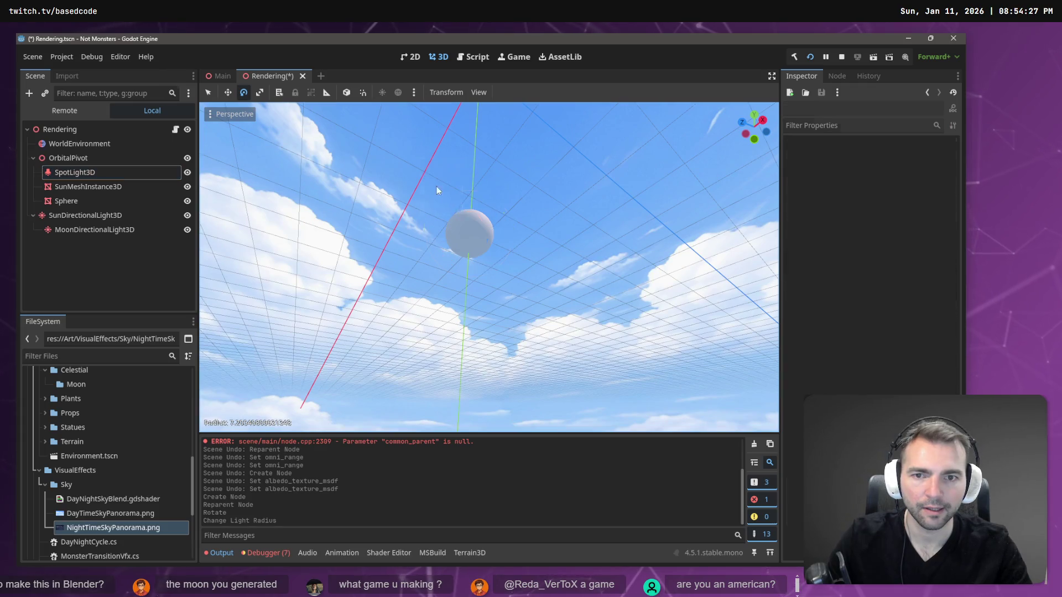
left_click(101, 176)
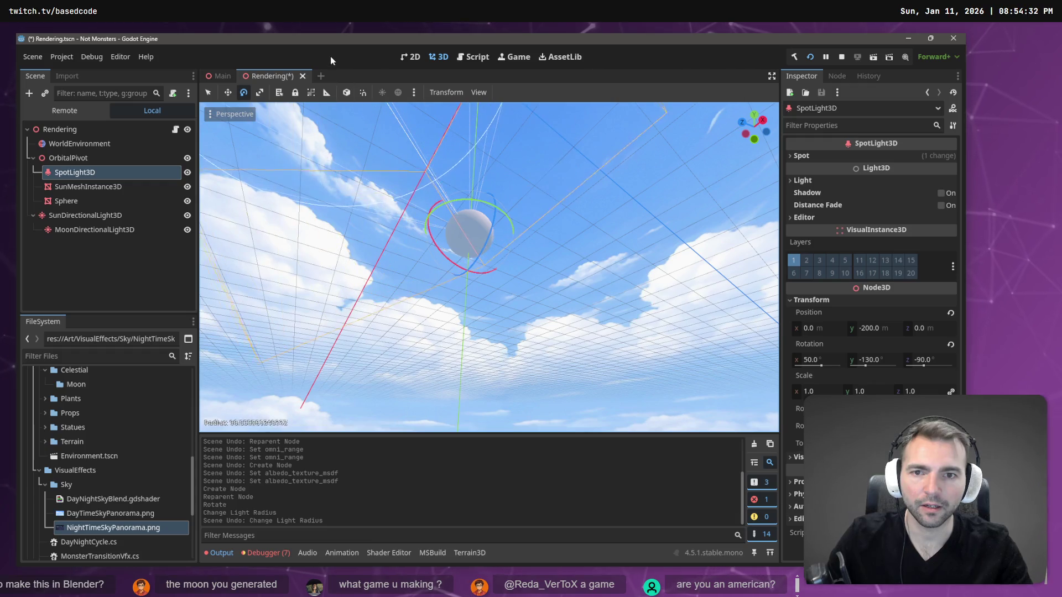
mouse_move(520, 190)
left_mouse_down()
mouse_move(509, 252)
mouse_move(476, 284)
left_mouse_up()
left_click_drag(294, 187, 457, 279)
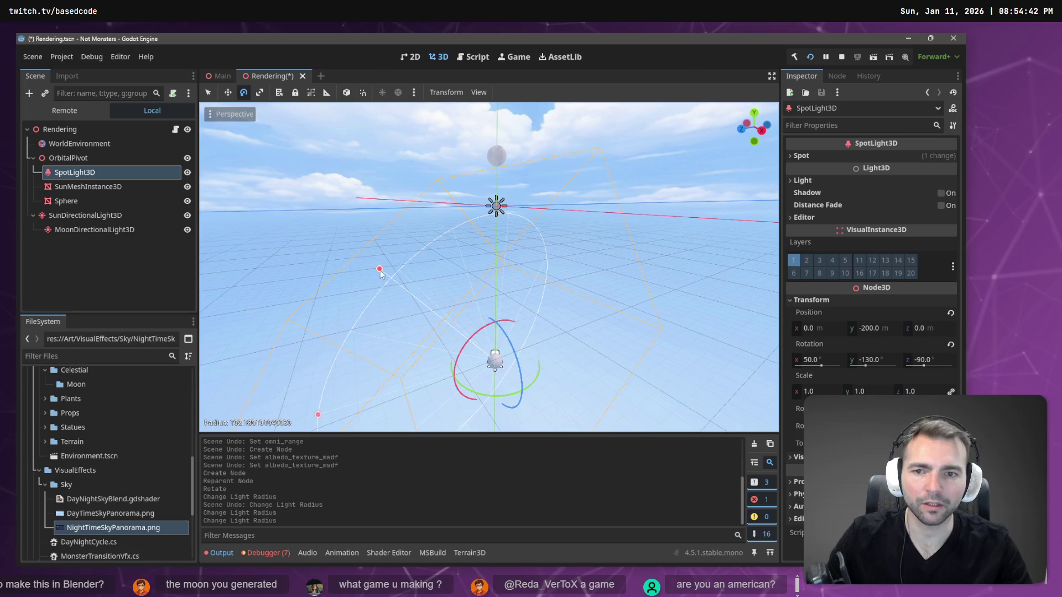
left_click_drag(346, 229, 359, 235)
Undo the spotlight adjustments and its creation, reselecting SunMeshInstance3D
key("ctrl+z")
key("ctrl+z")
key("ctrl+z")
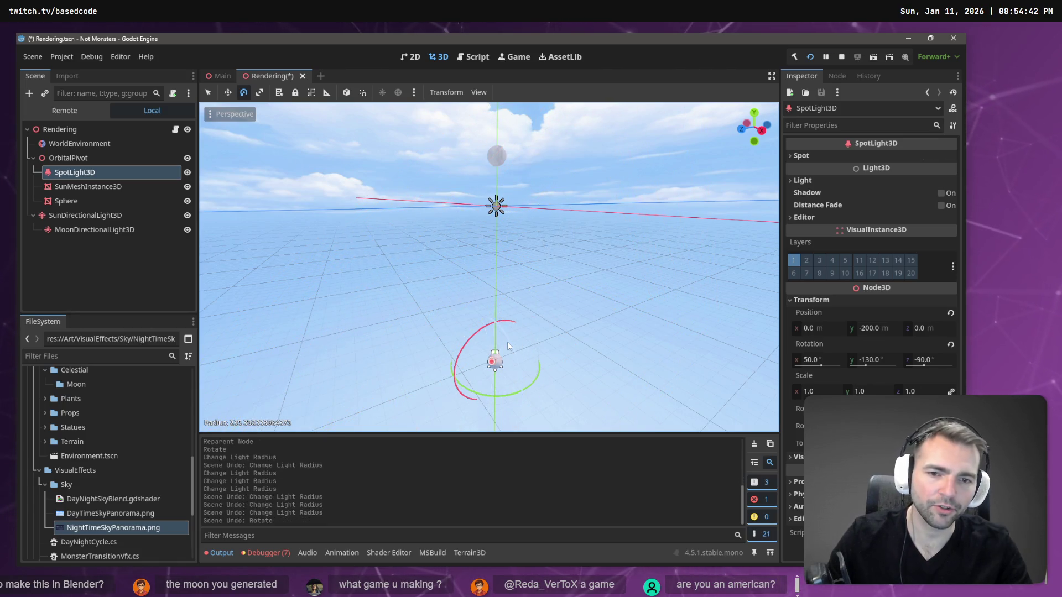
key("ctrl+z")
left_click(100, 176)
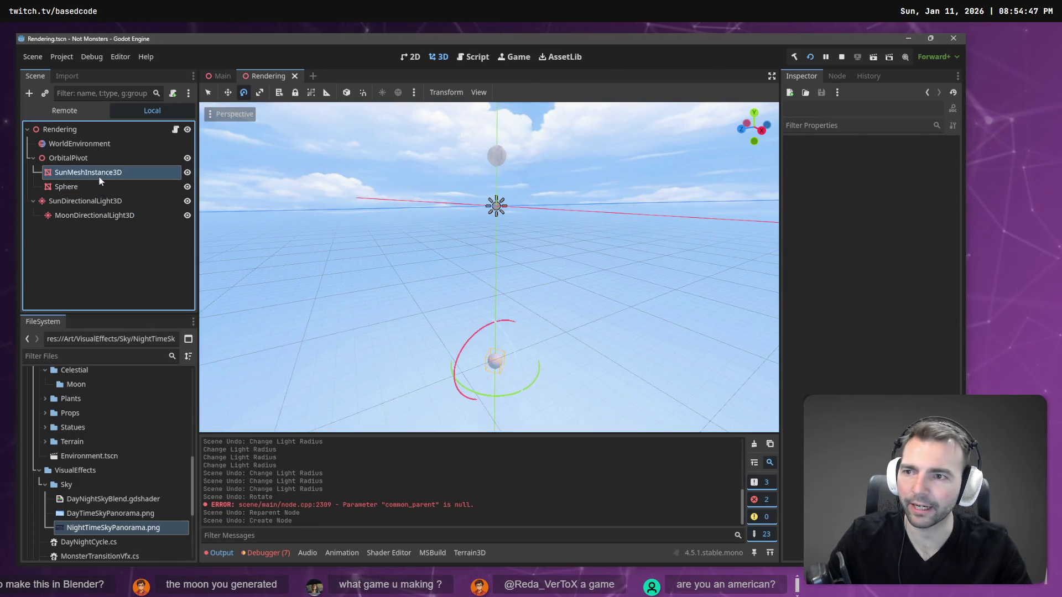
Give the sun's sphere mesh a new StandardMaterial3D
left_click(105, 174)
key("Escape")
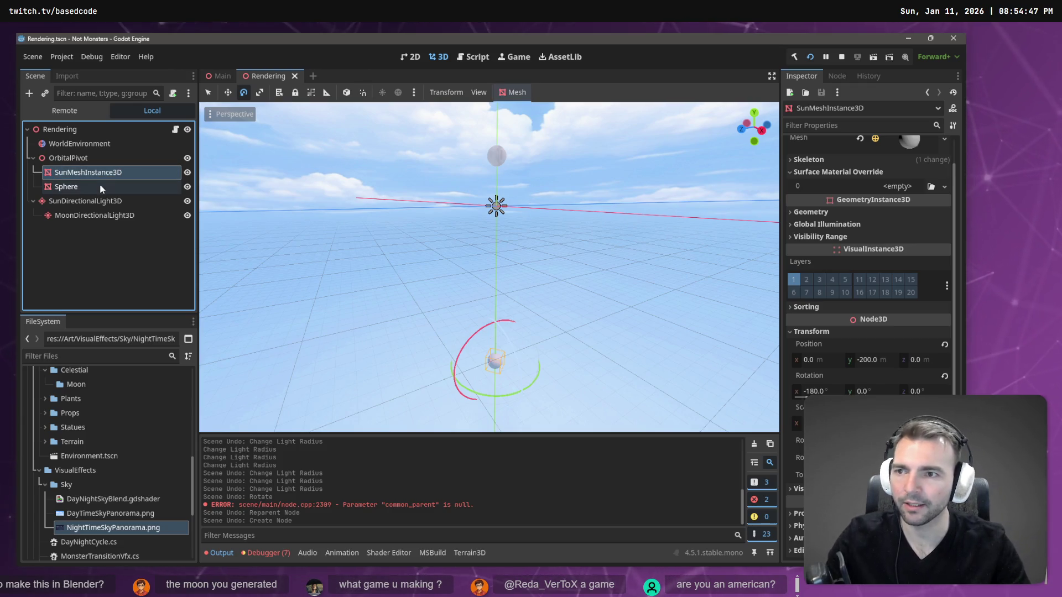
scroll(919, 203, "up", 1)
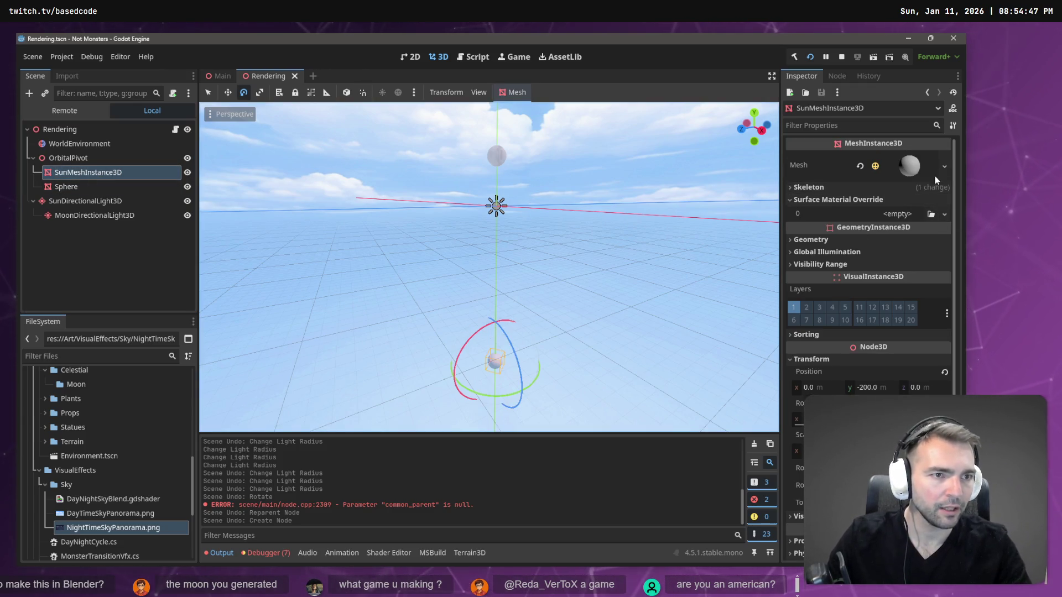
left_click(920, 175)
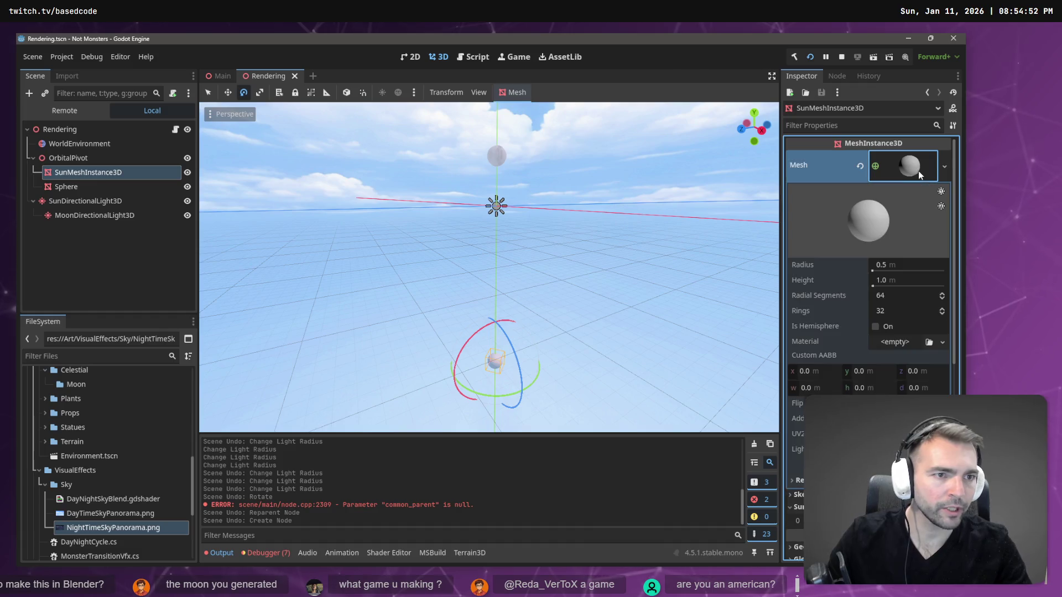
left_click(940, 343)
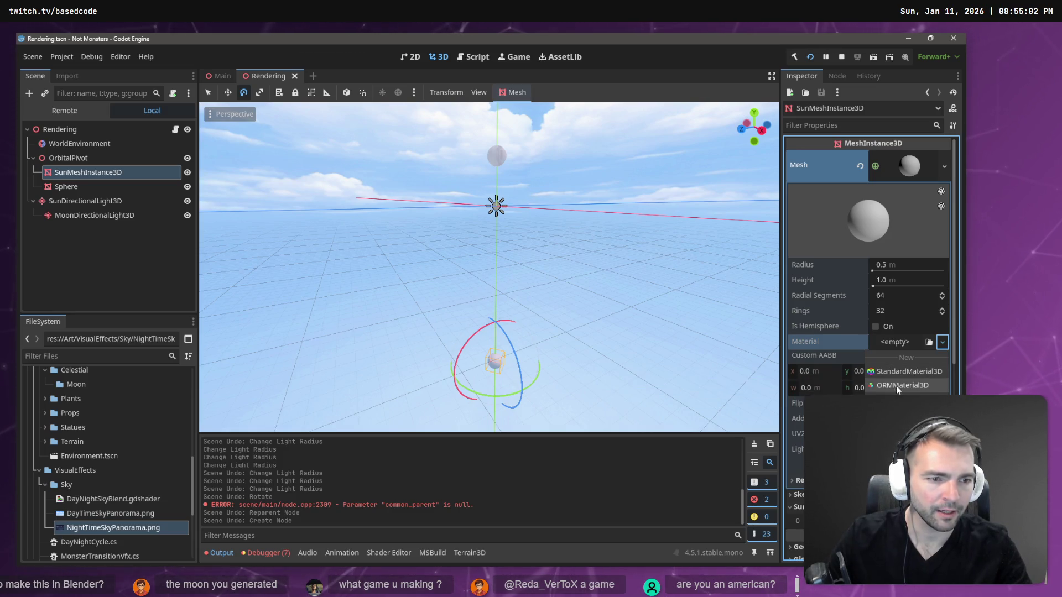
left_click(905, 371)
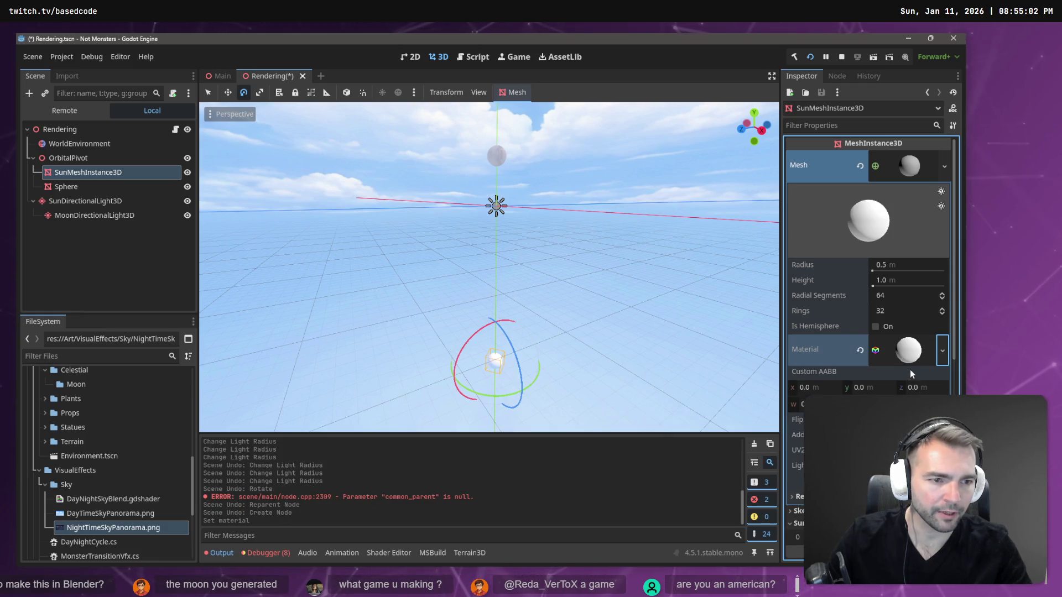
Enable emission on the material with a white colour and energy multiplier 10
scroll(868, 277, "down", 3)
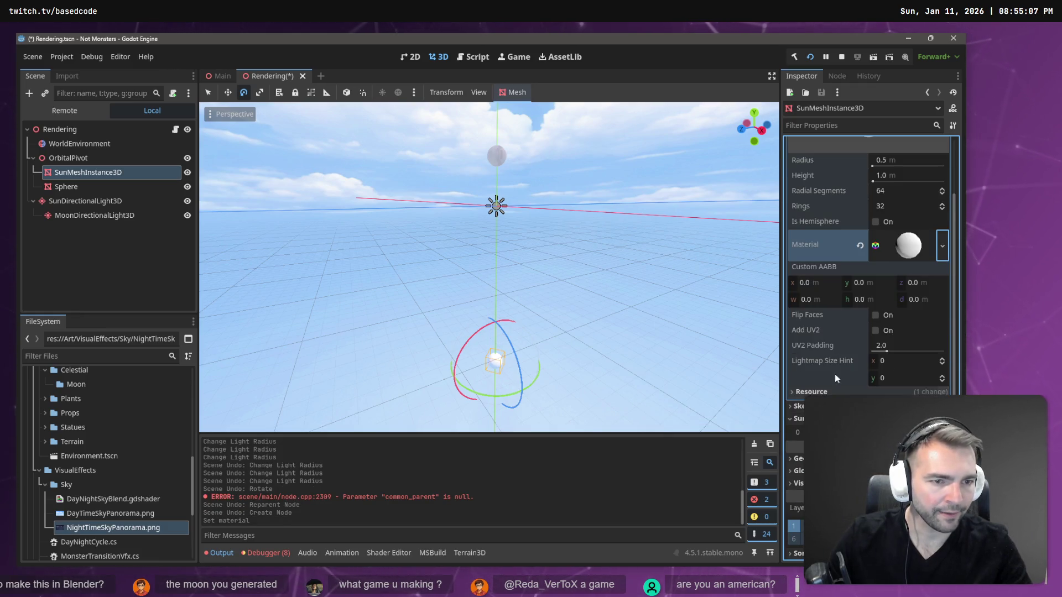
left_click(902, 254)
scroll(869, 248, "down", 3)
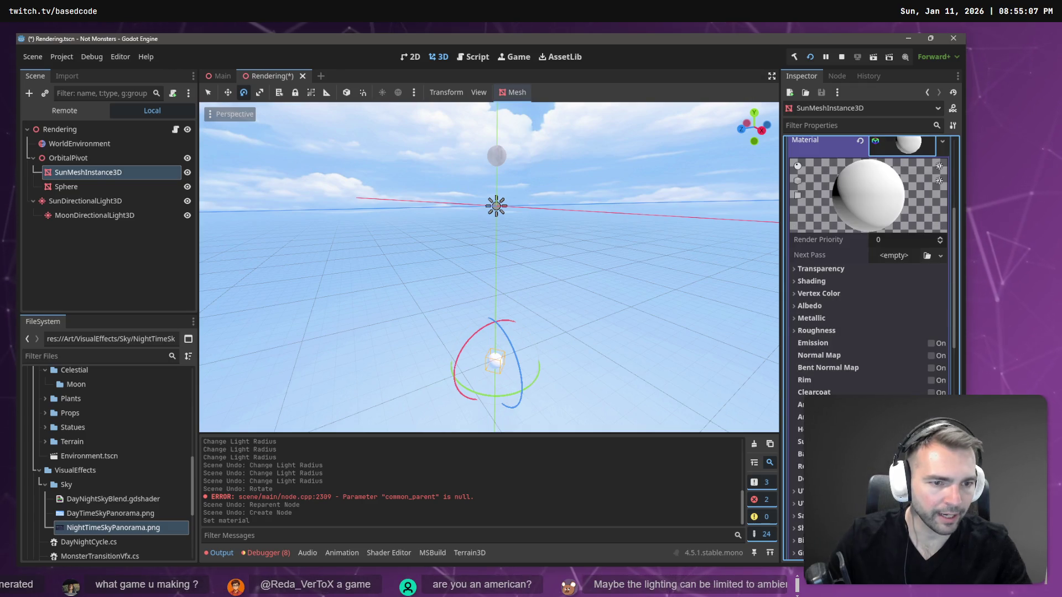
left_click(930, 344)
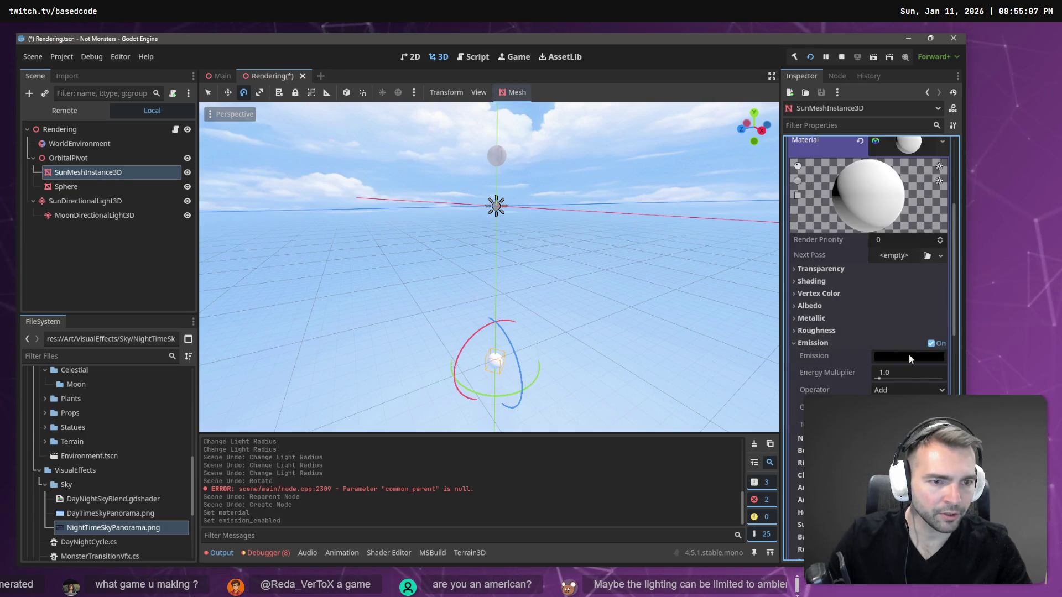
left_click(908, 355)
left_click_drag(956, 131, 953, 65)
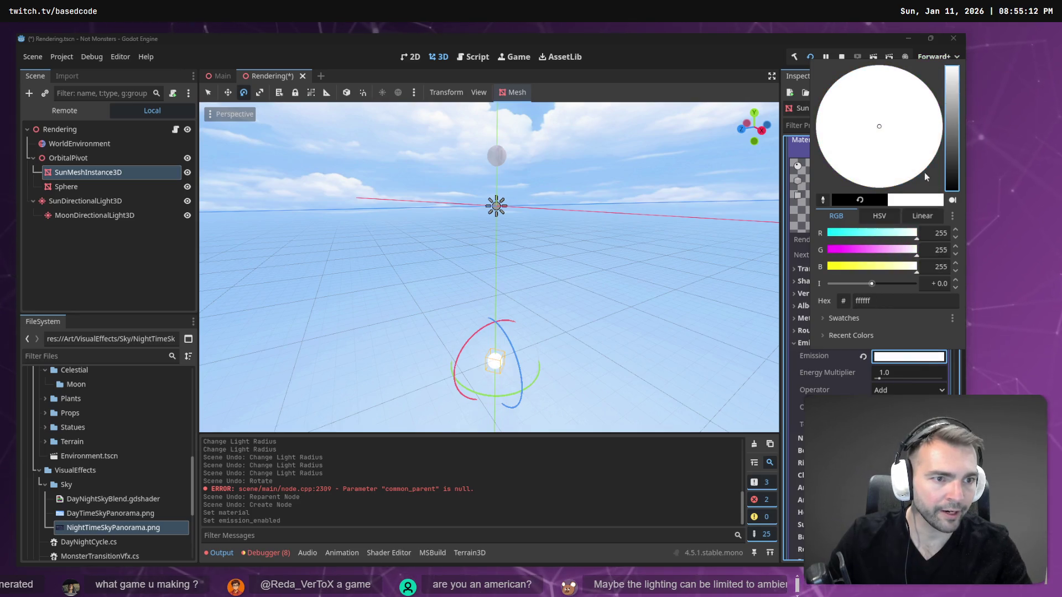
left_click(898, 372)
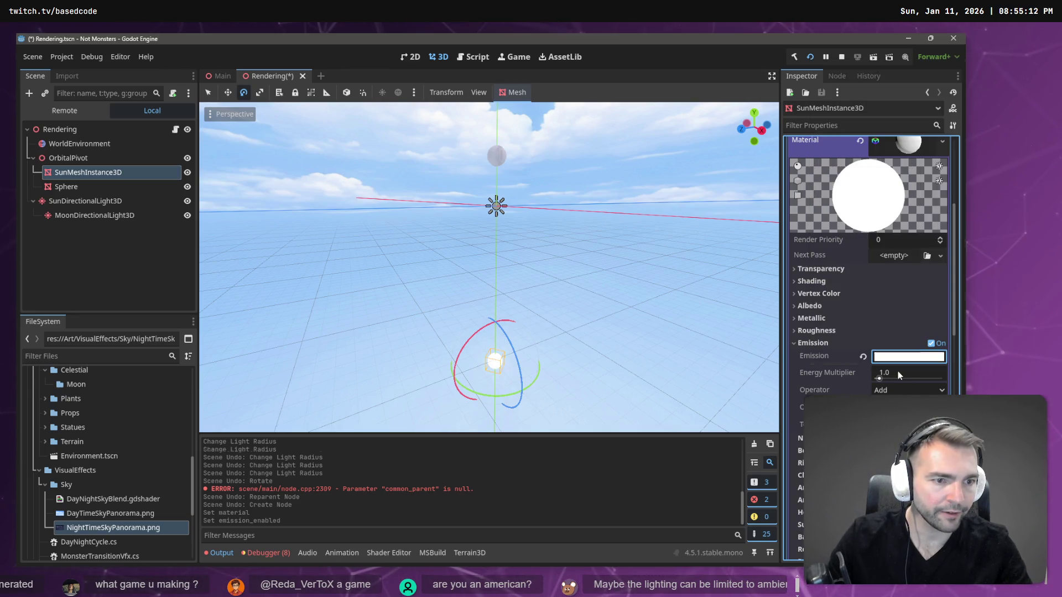
type("10")
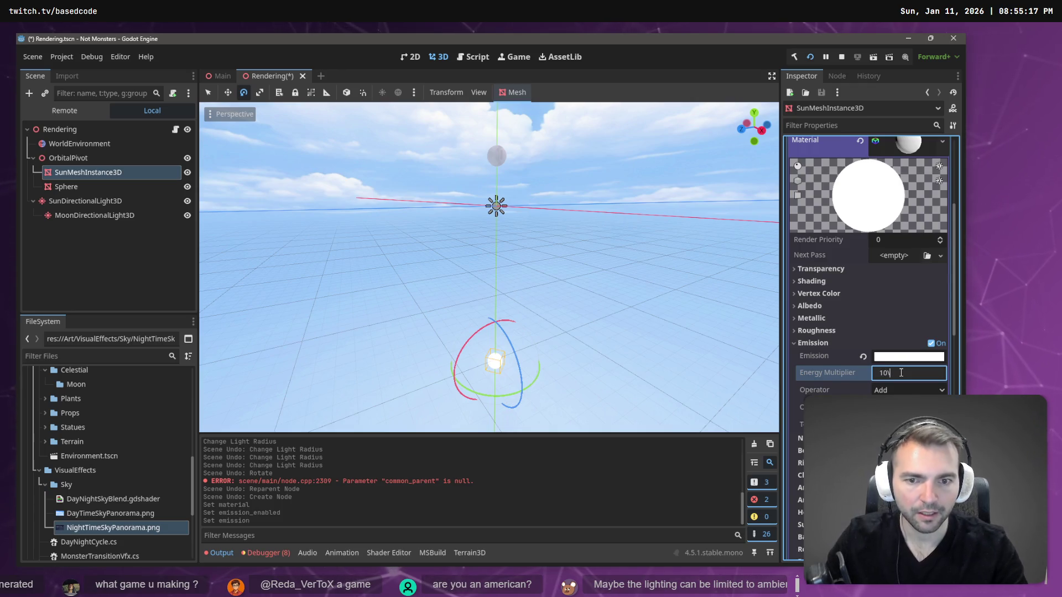
key("Return")
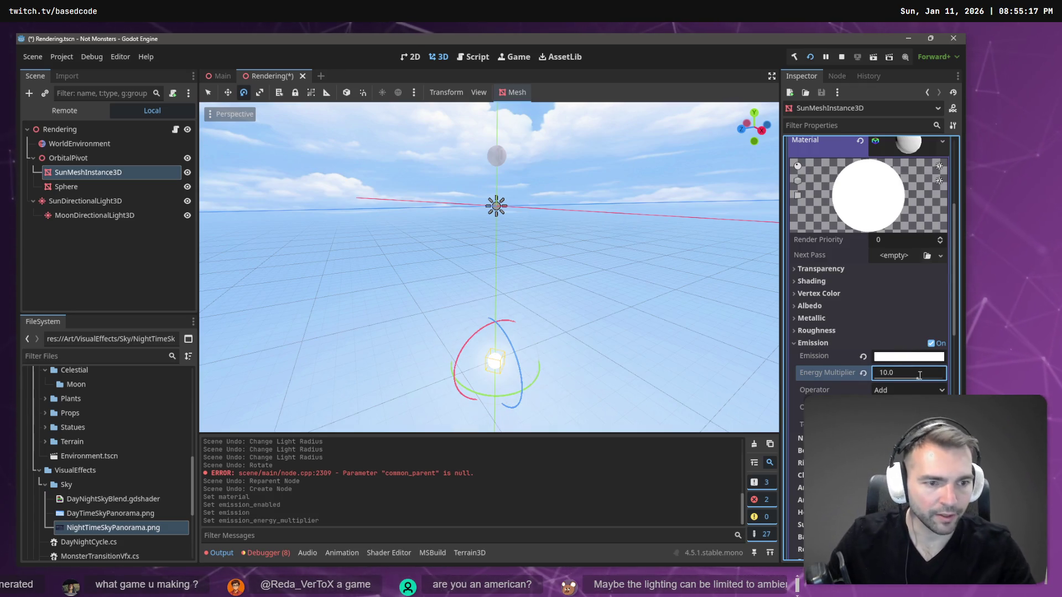
Keep the emission operator on Add after trying Multiply, then save and run the game
left_click(907, 390)
left_click(907, 415)
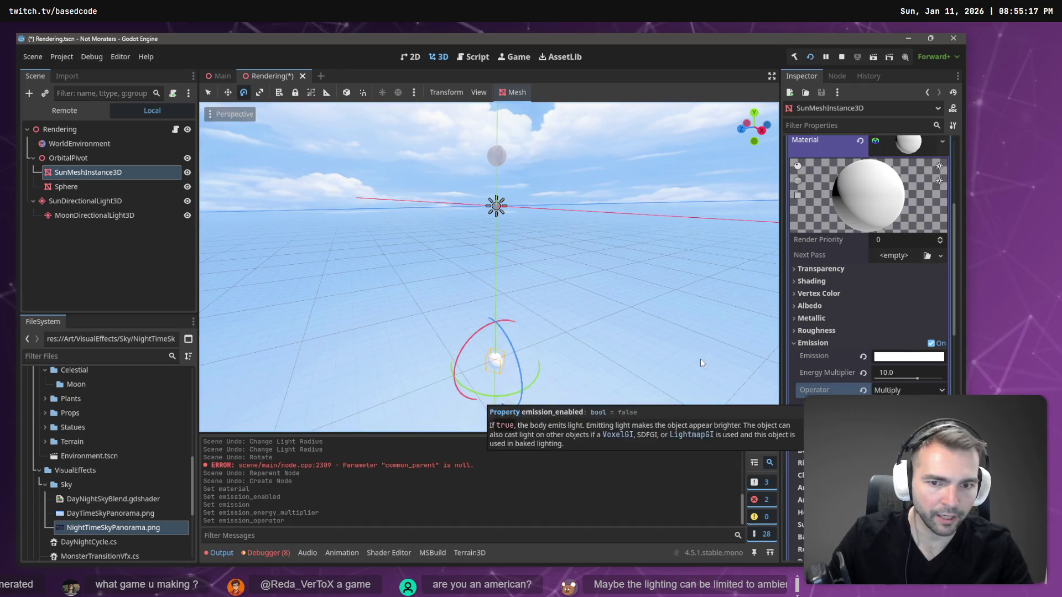
left_click(911, 393)
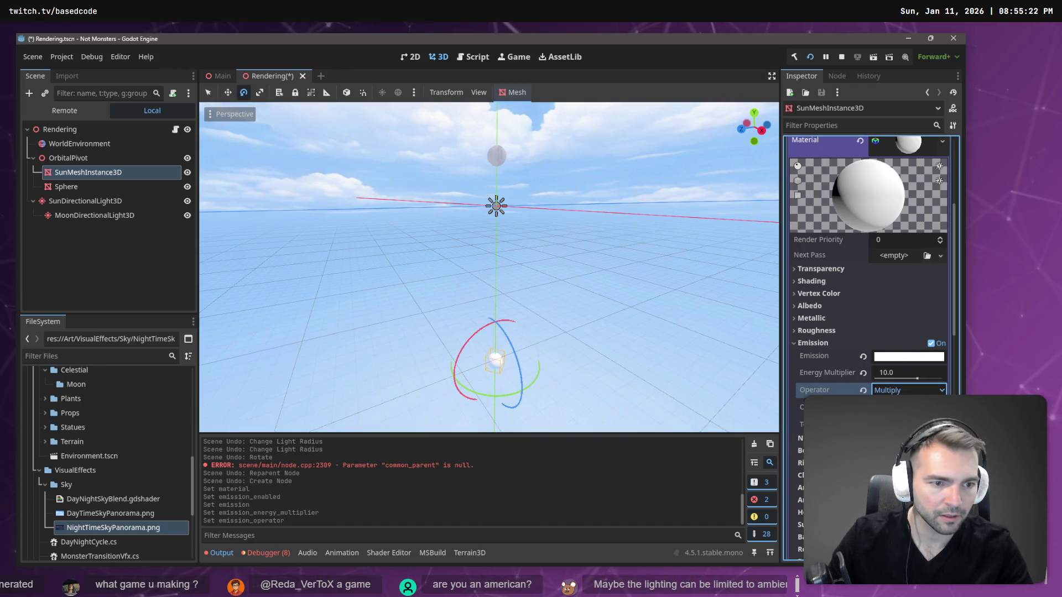
left_click(907, 402)
mouse_move(639, 291)
left_mouse_down()
mouse_move(558, 291)
mouse_move(634, 293)
left_mouse_up()
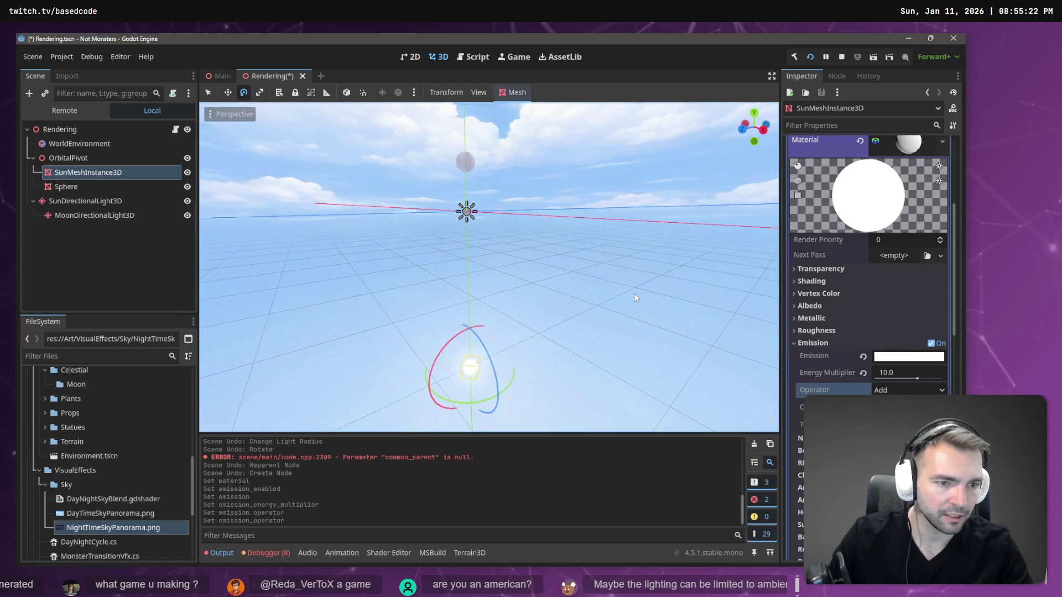
key("ctrl+s")
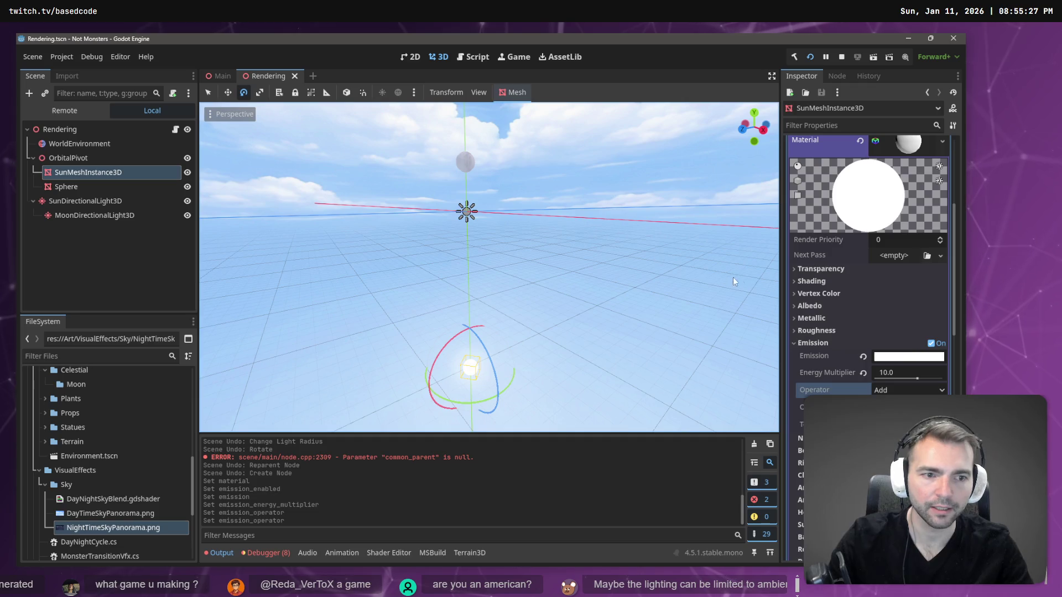
key("F5")
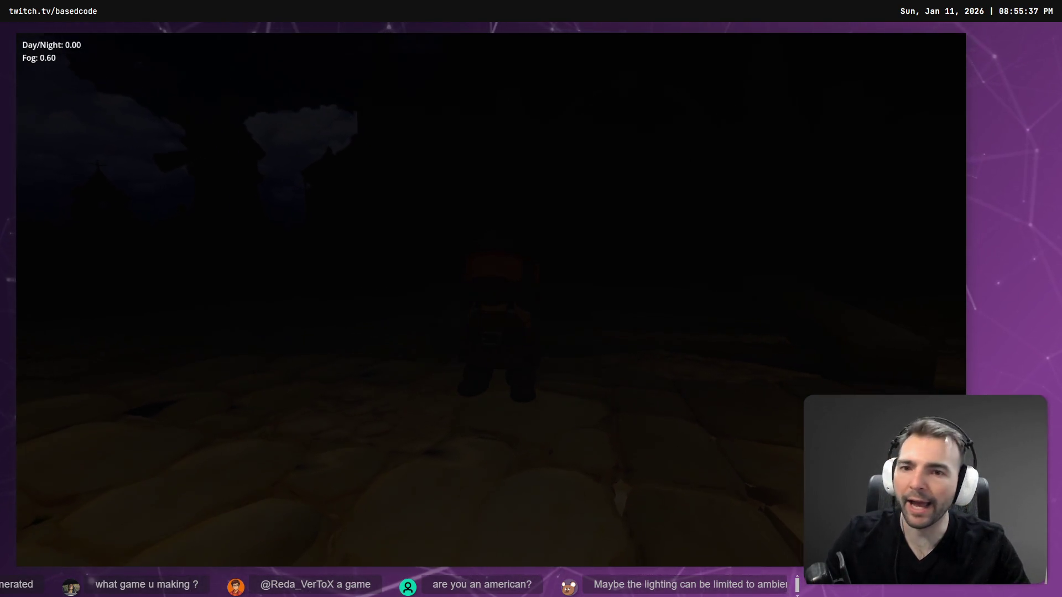
Advance the cycle to daytime, walk forward to view the white sun, then close the game
key("t")
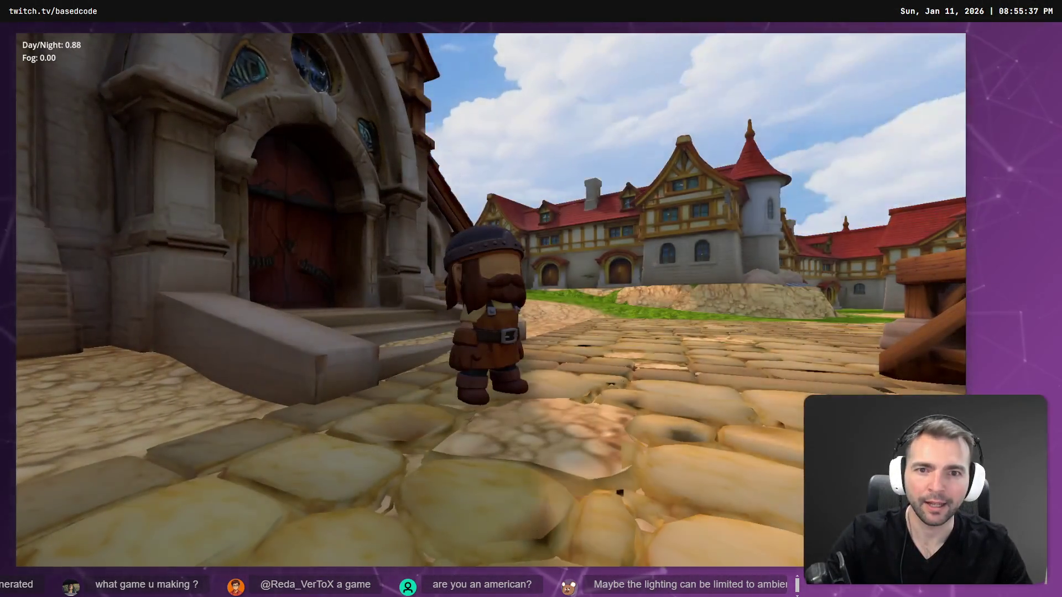
key("w")
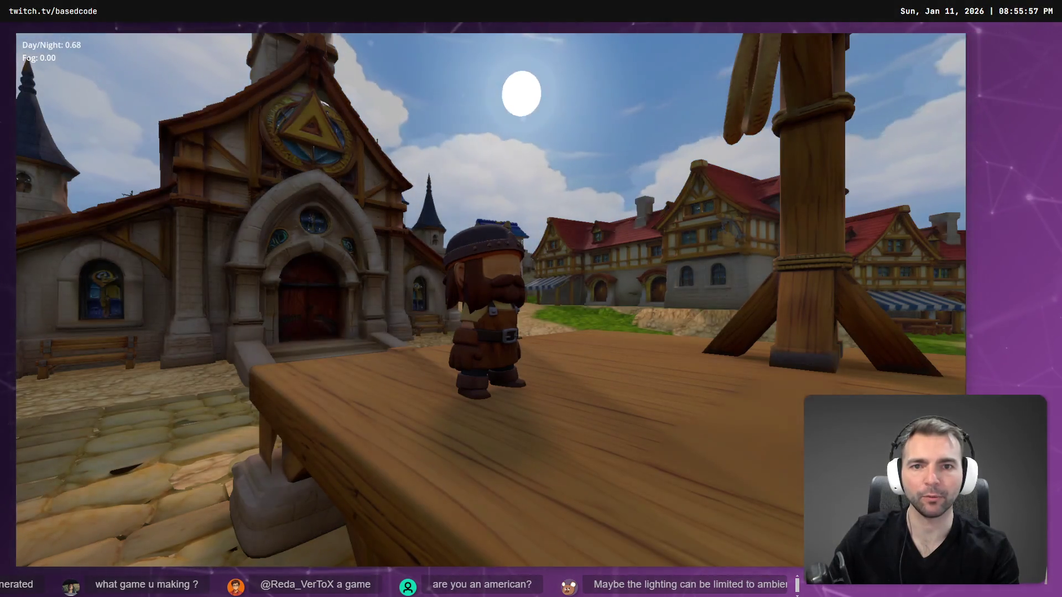
key("Escape")
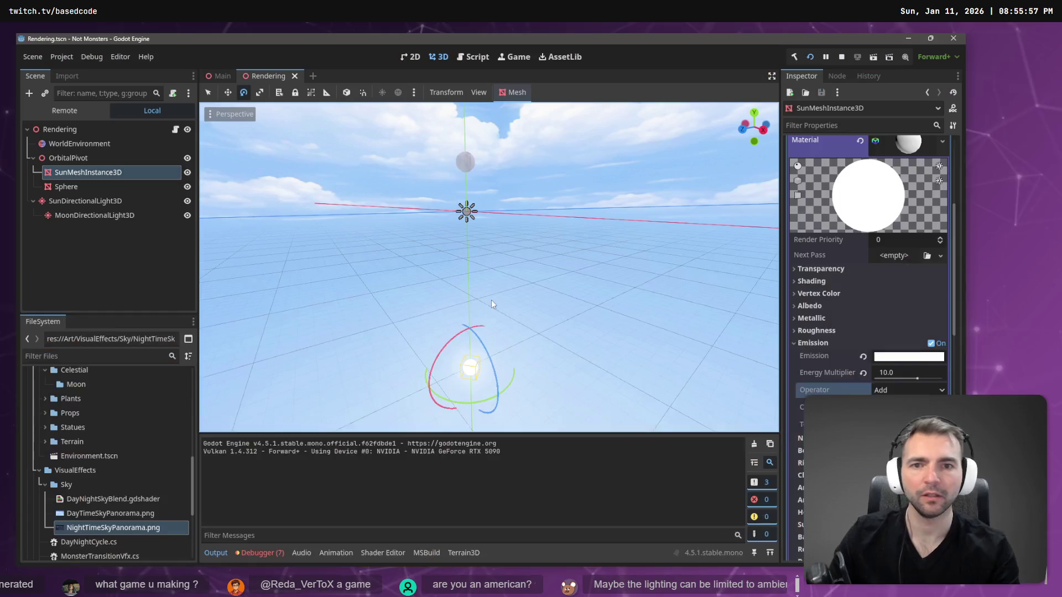
Give the sun a pale yellow emission with energy multiplier 50
left_click(891, 358)
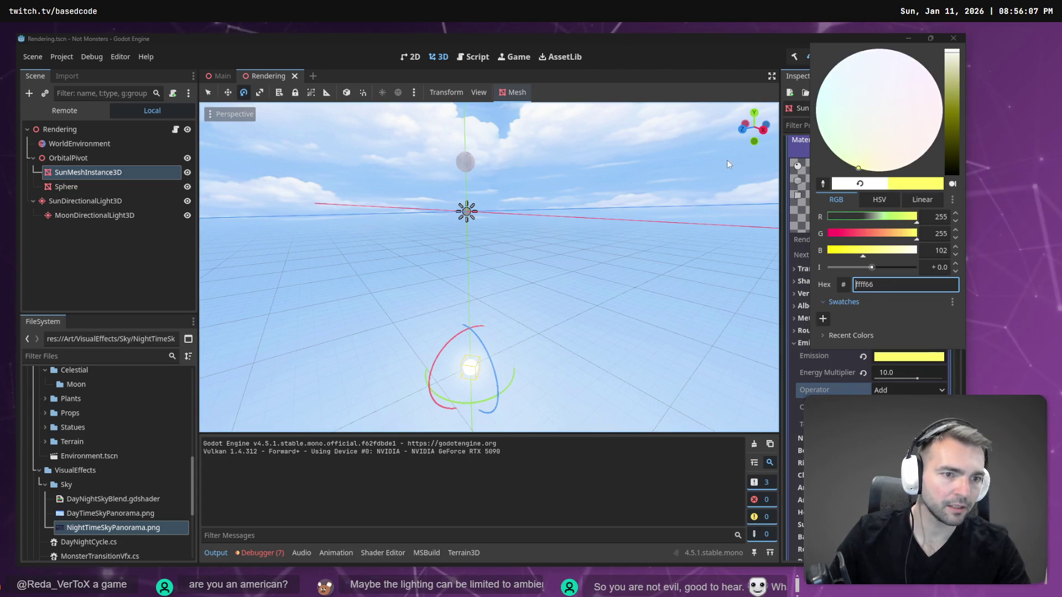
left_click(689, 44)
left_click(899, 375)
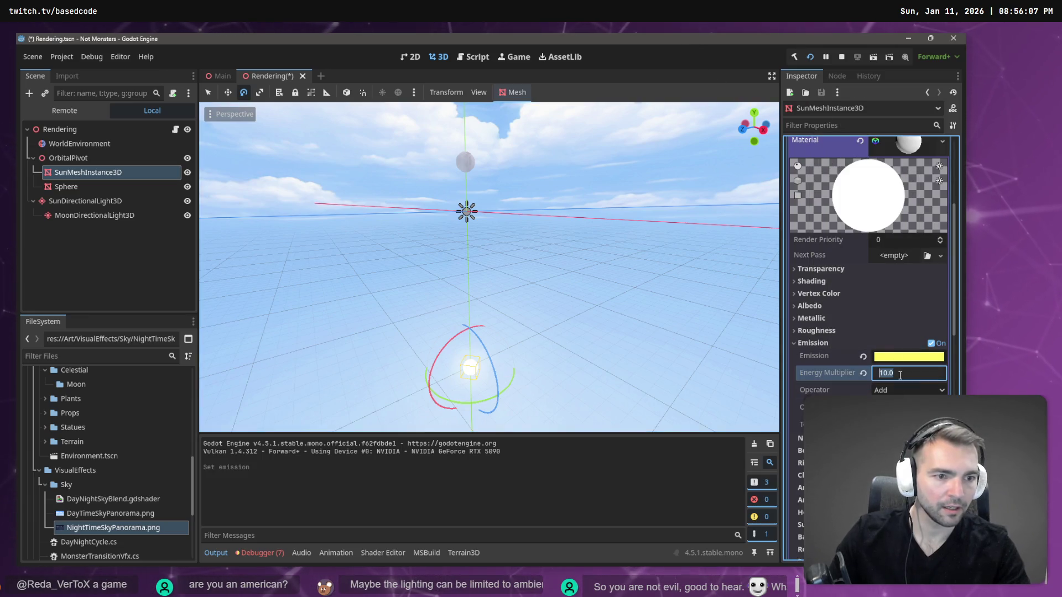
type("50")
Run the game to watch the sunset and deepen the emission to a stronger yellow
key("F5")
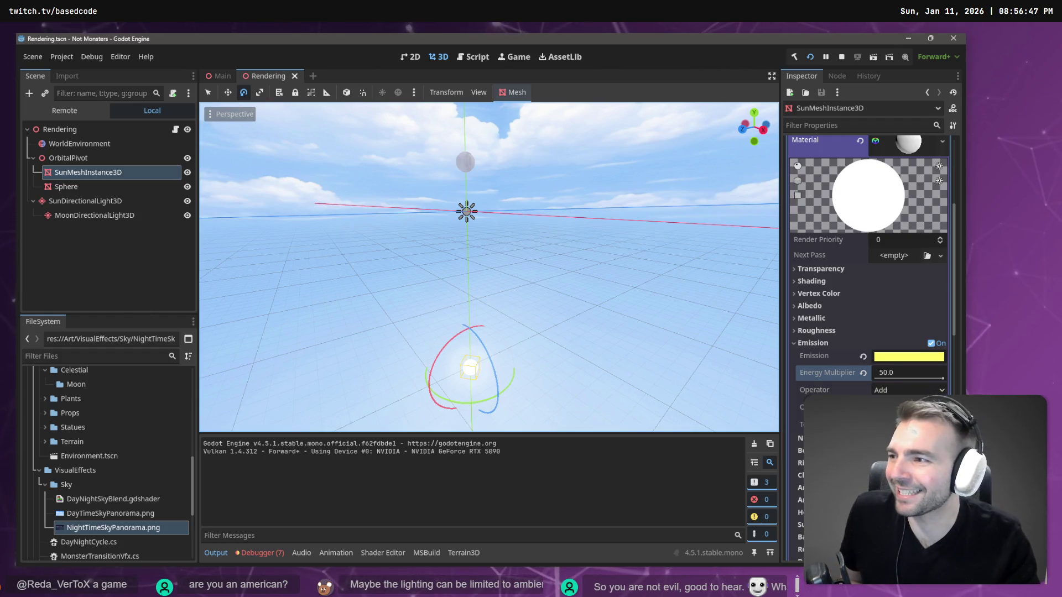
left_click(897, 359)
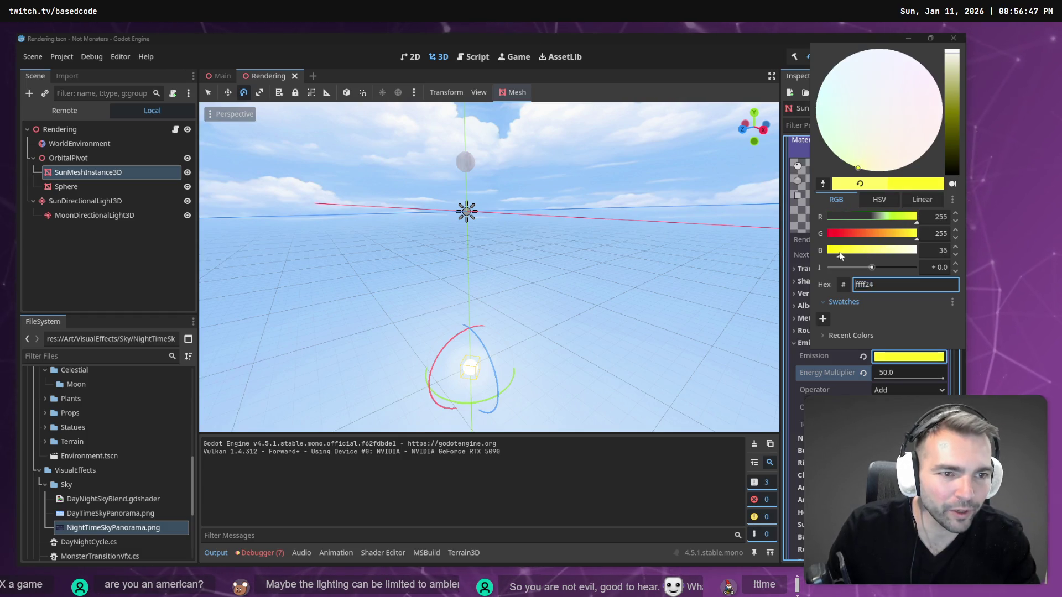
left_click(684, 73)
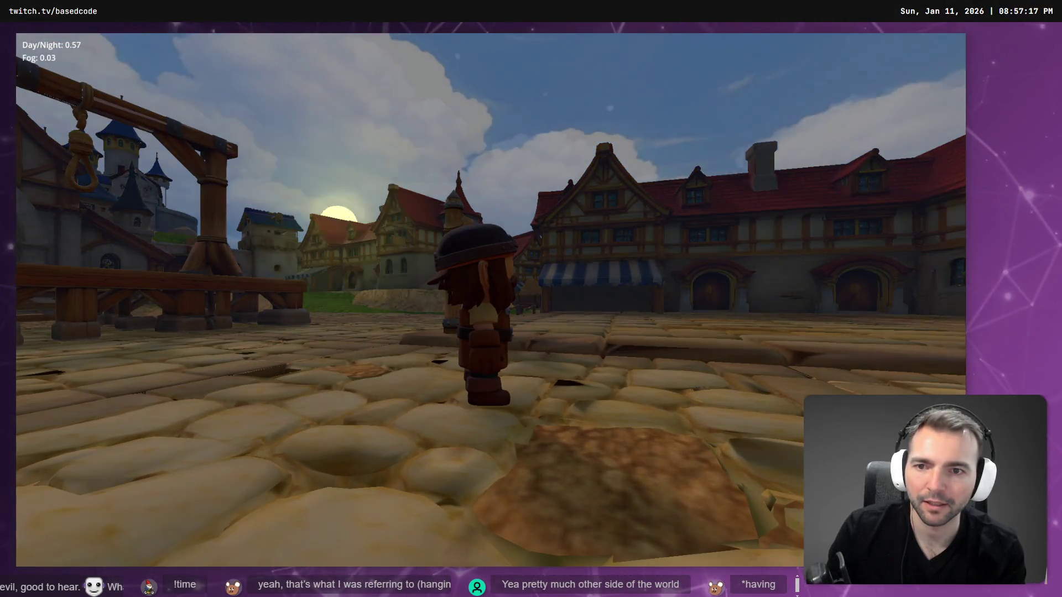
Stop the running game with F8 and return to the Rendering scene
key("F8")
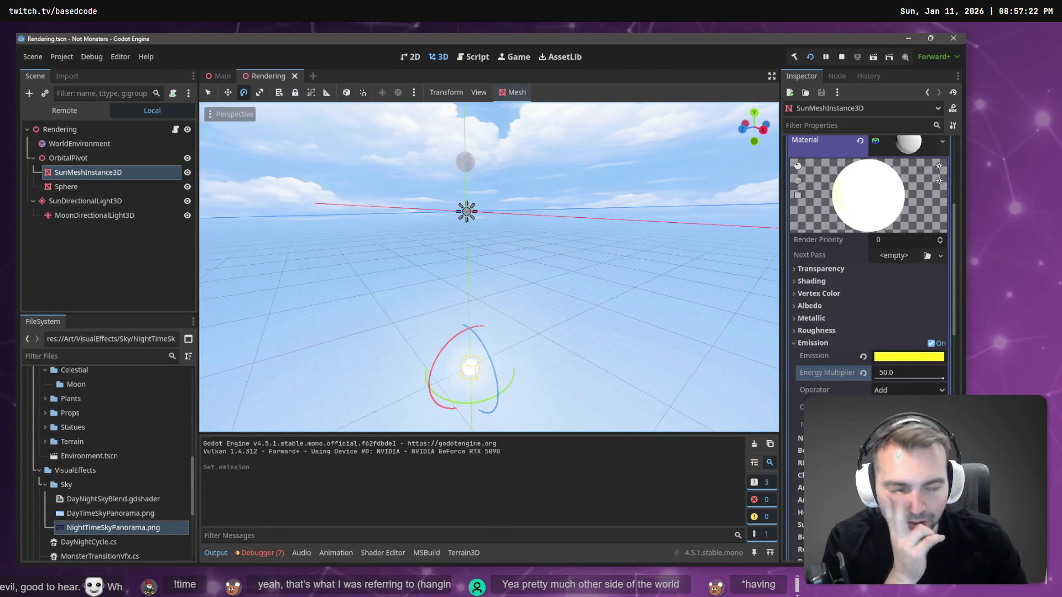
Add a GPUParticles3D child under SunMeshInstance3D by searching 'GP' in the create-node dialog
right_click(87, 174)
mouse_move(128, 182)
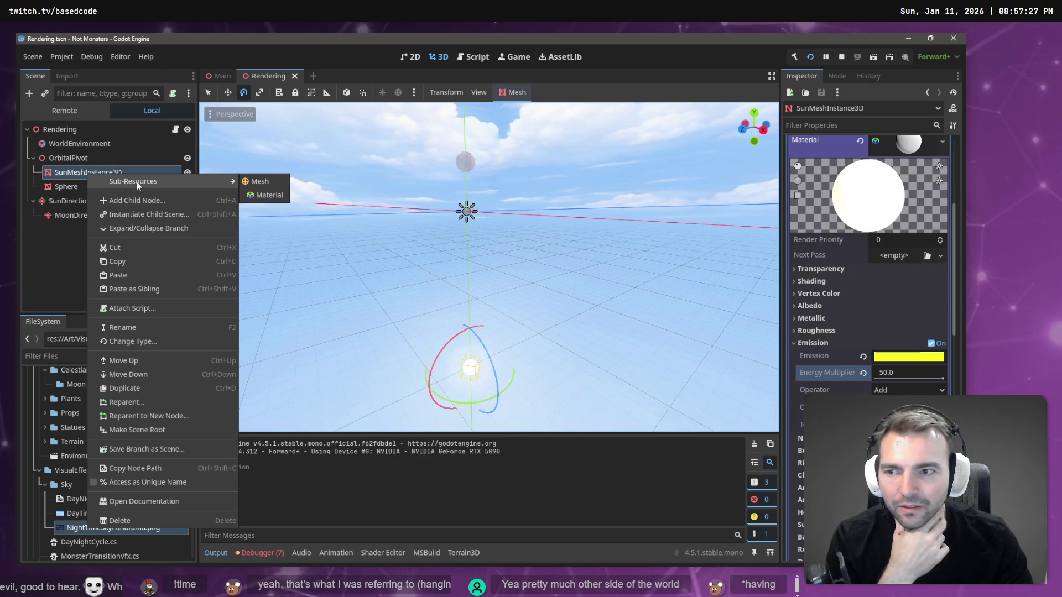
left_click(127, 200)
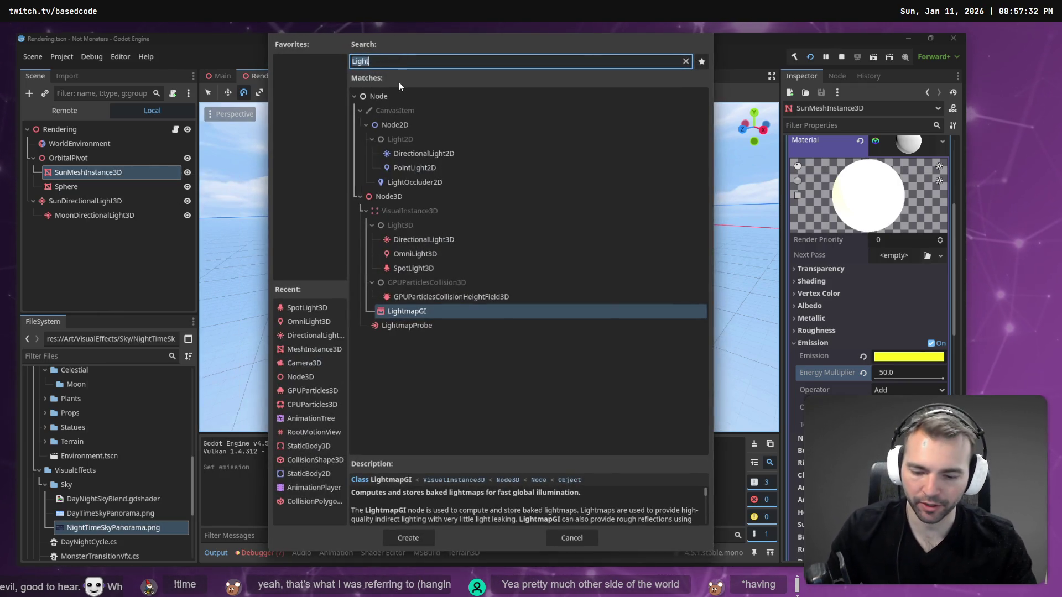
type("HPU")
key("BackSpace")
key("BackSpace")
key("BackSpace")
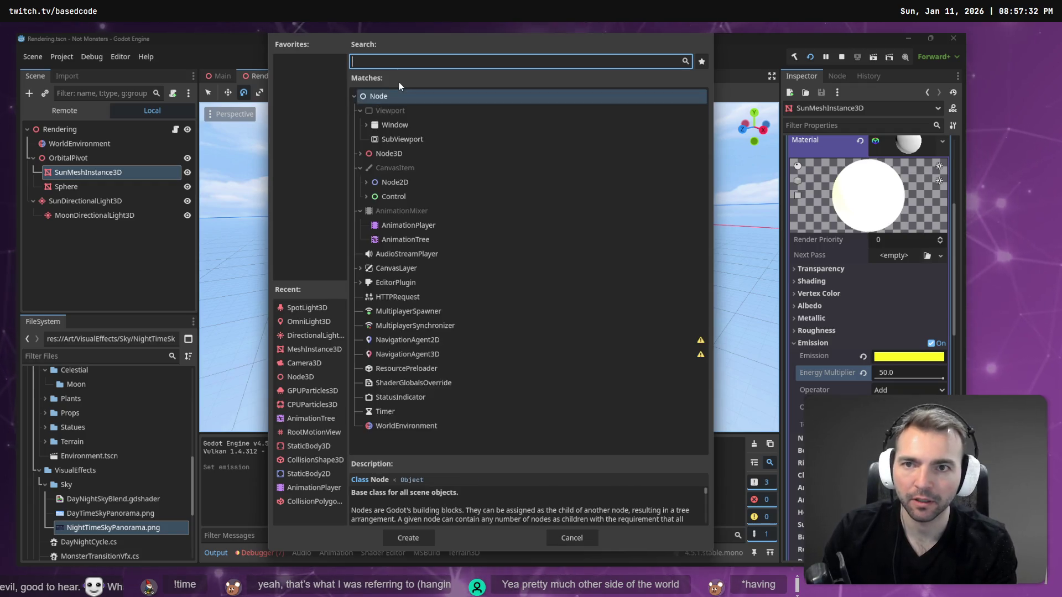
type("GP")
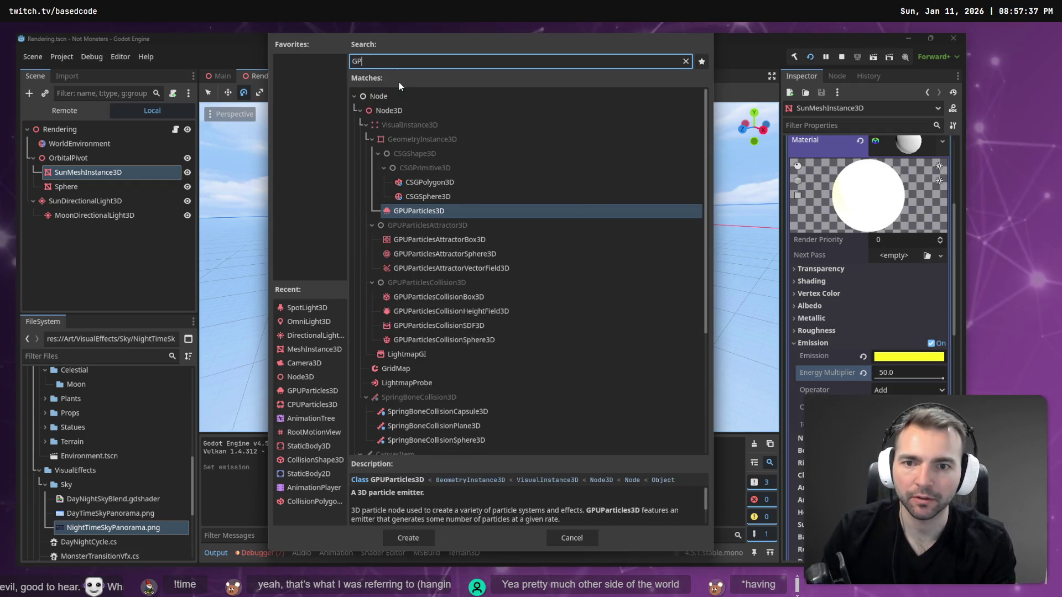
key("Return")
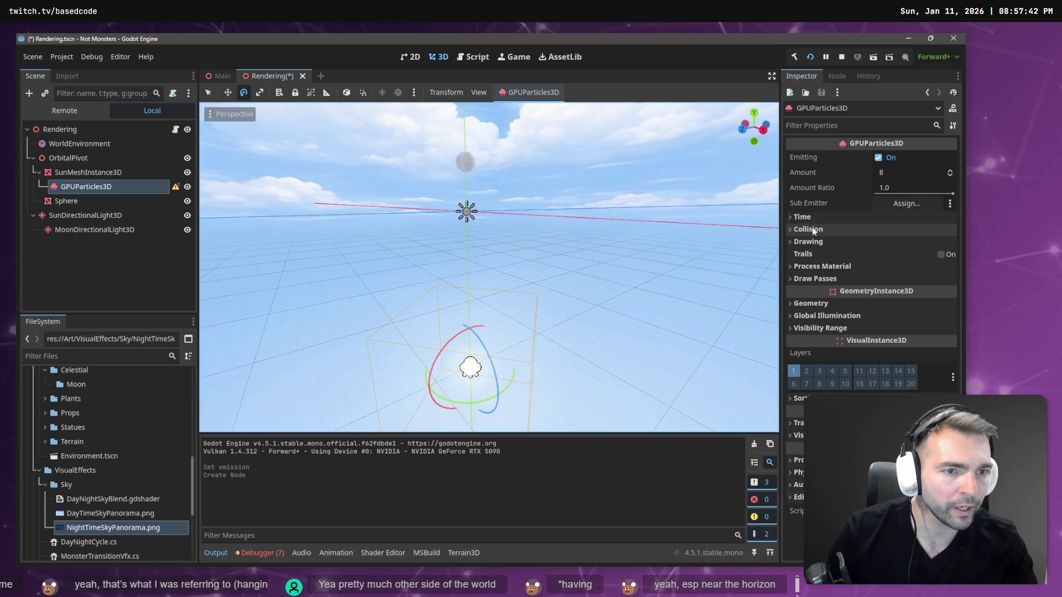
Assign a new CylinderMesh to the particles' Draw Passes Pass 1
left_click(835, 280)
left_click(942, 311)
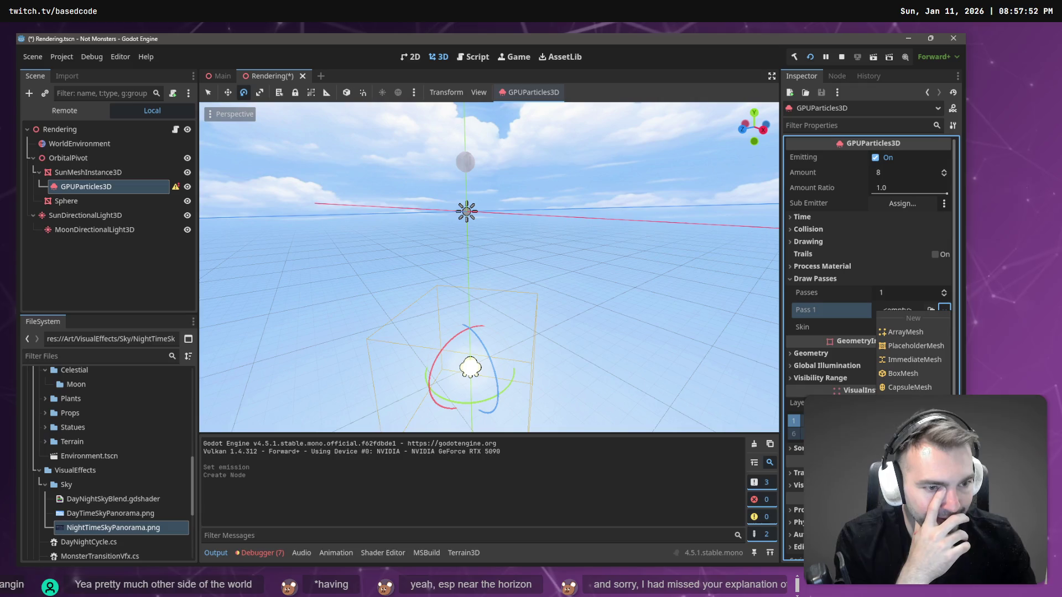
left_click(918, 387)
left_click(907, 319)
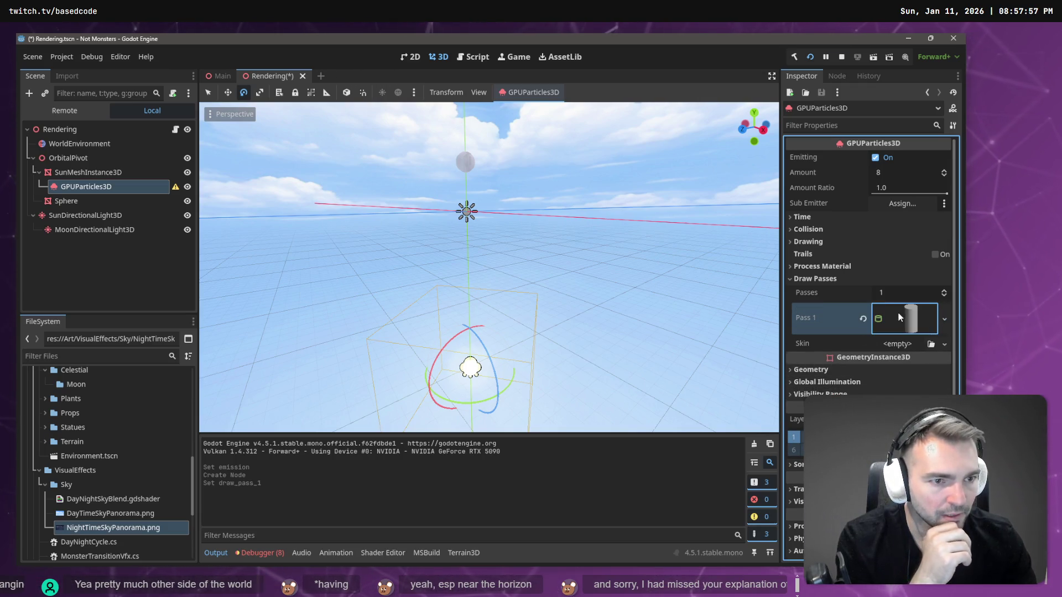
scroll(895, 384, "down", 2)
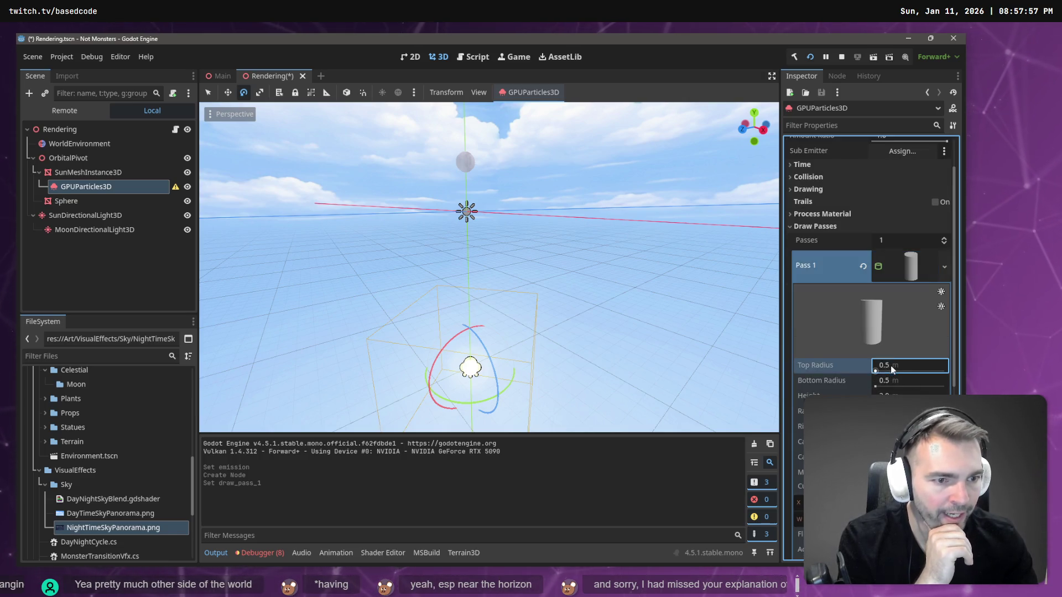
mouse_move(575, 314)
left_mouse_down()
mouse_move(576, 332)
mouse_move(537, 313)
mouse_move(552, 317)
left_mouse_up()
scroll(489, 267, "up", 5)
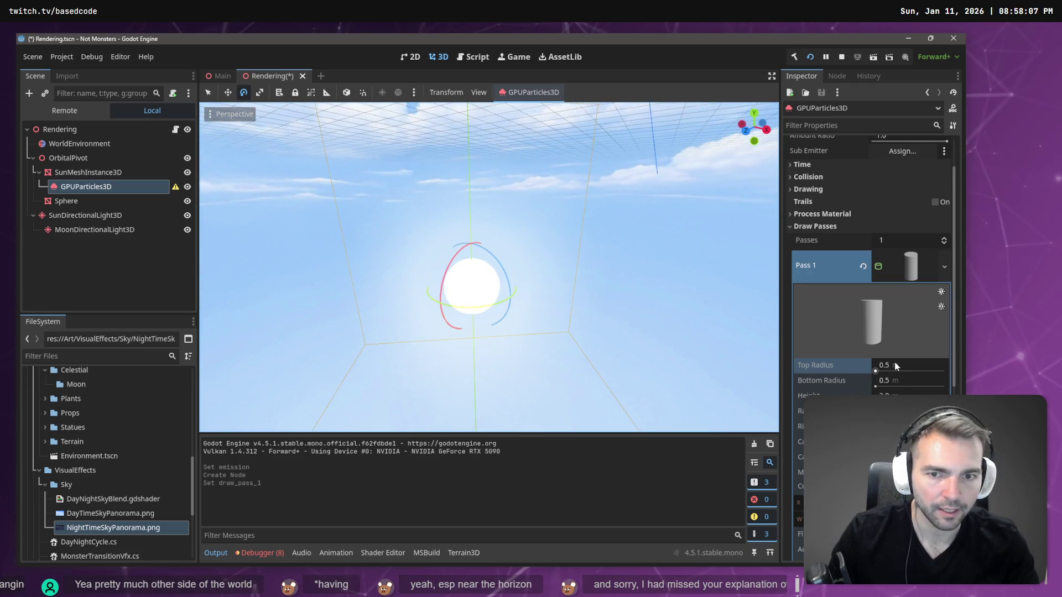
Hide the sun mesh and look through the particles' geometry, trail and timing settings
left_click(187, 172)
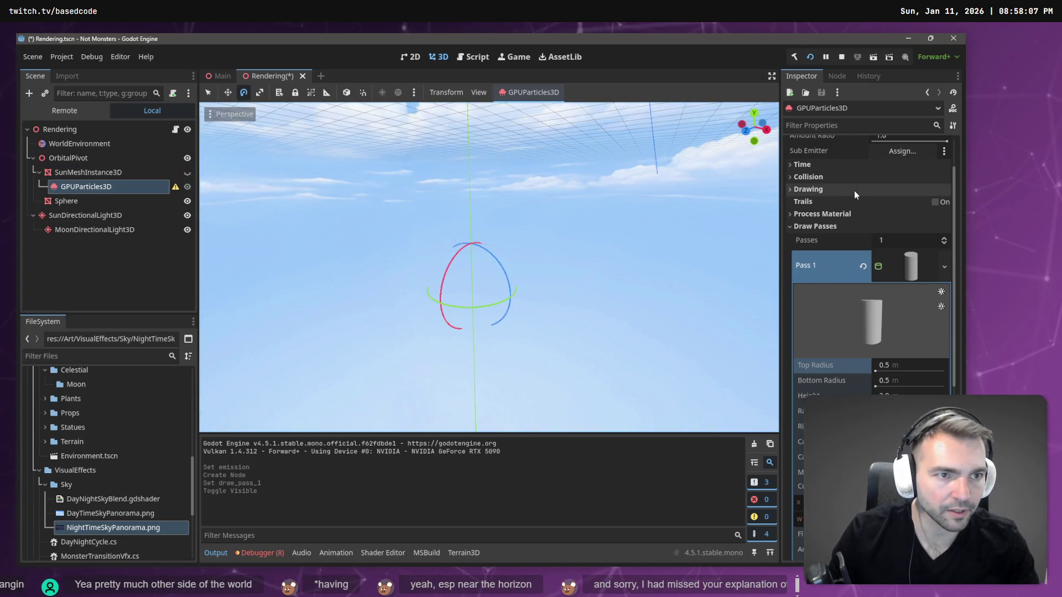
scroll(855, 193, "up", 2)
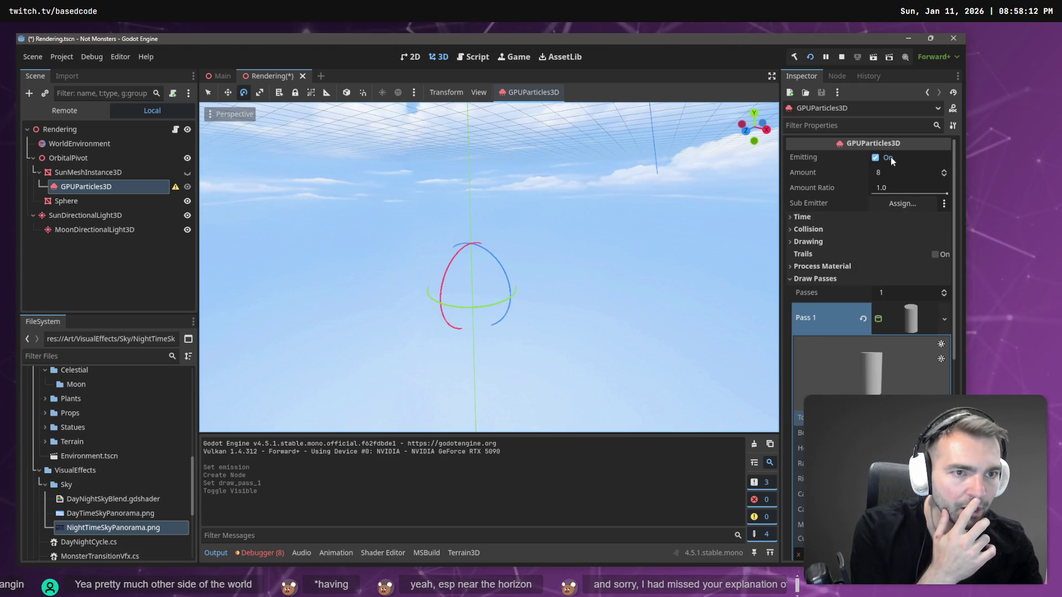
scroll(830, 283, "down", 12)
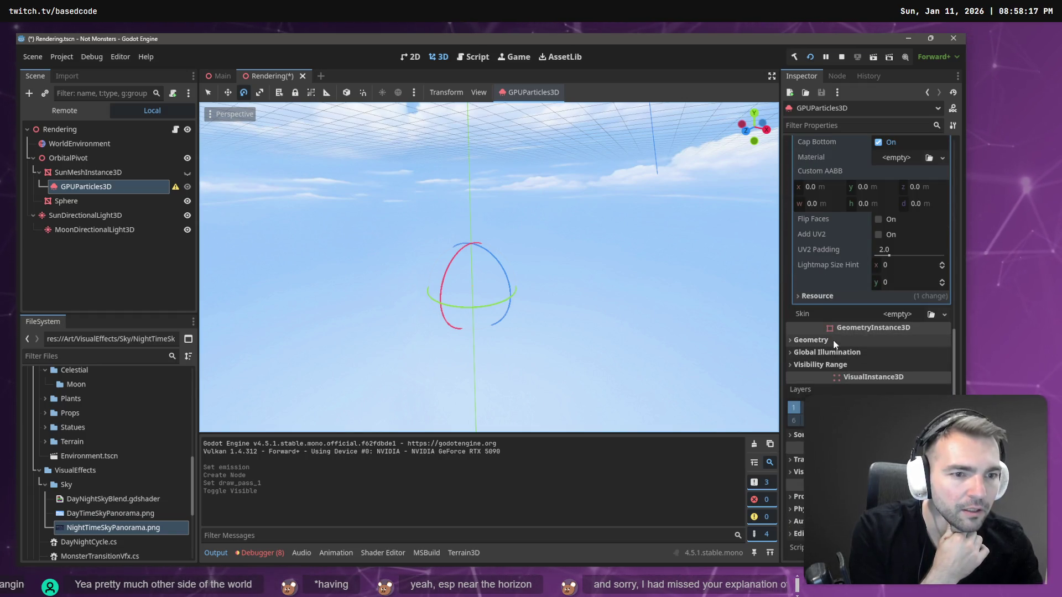
left_click(835, 340)
left_click(836, 341)
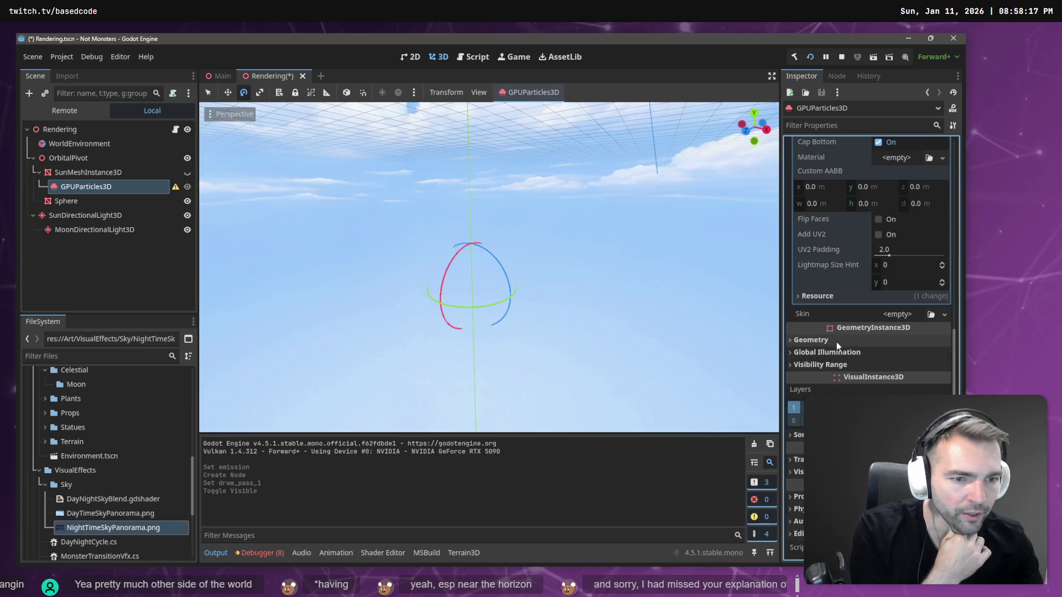
scroll(836, 343, "up", 12)
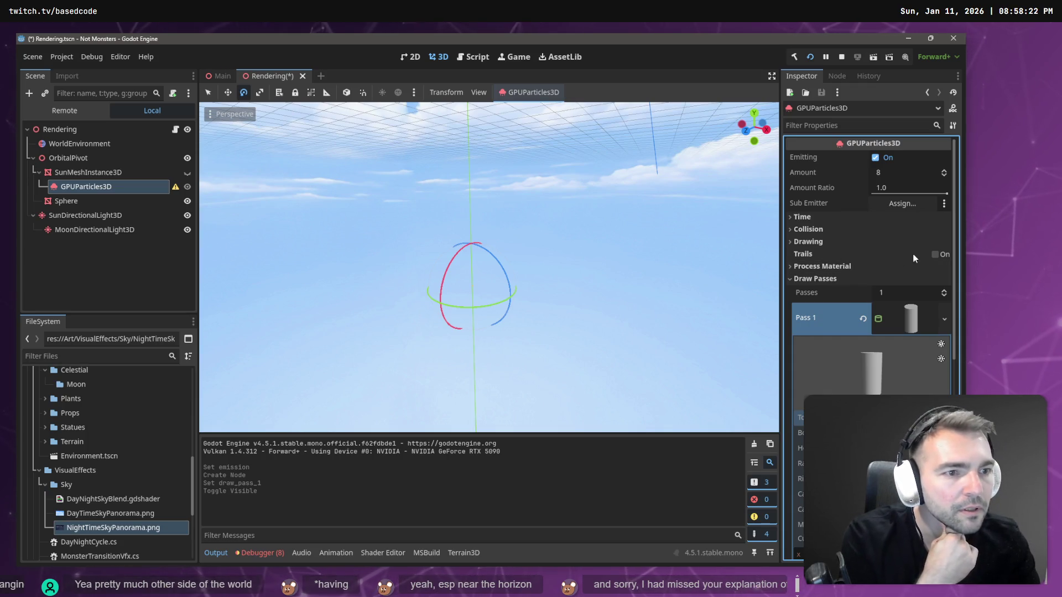
left_click(935, 255)
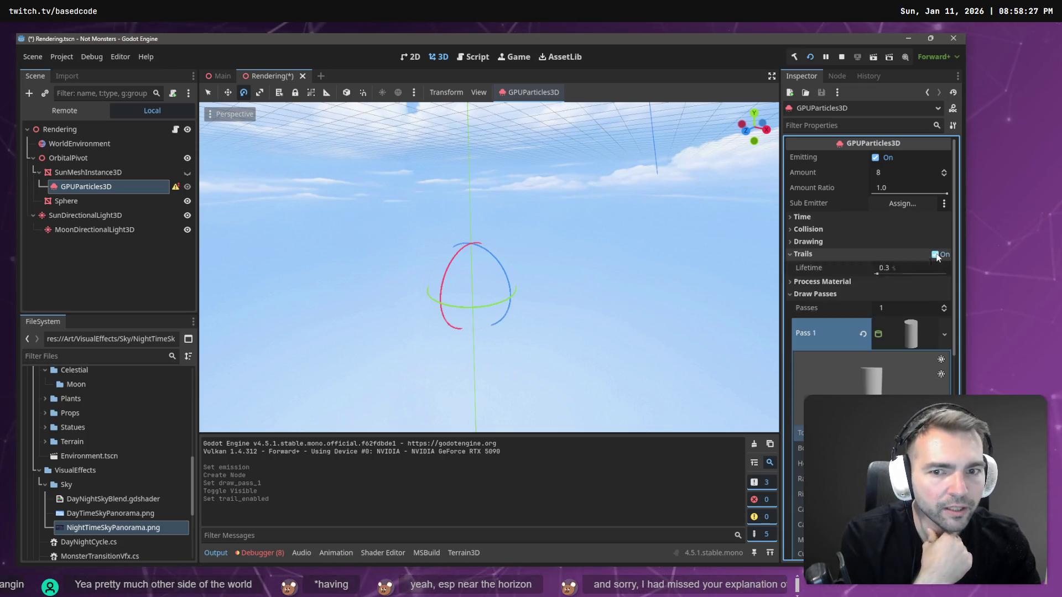
left_click(935, 255)
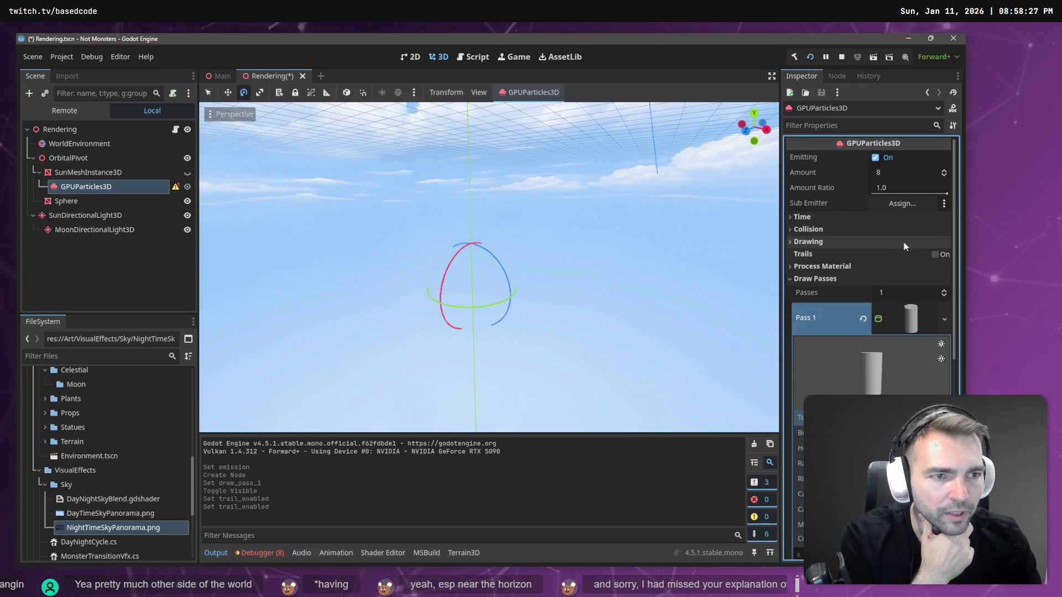
left_click(810, 219)
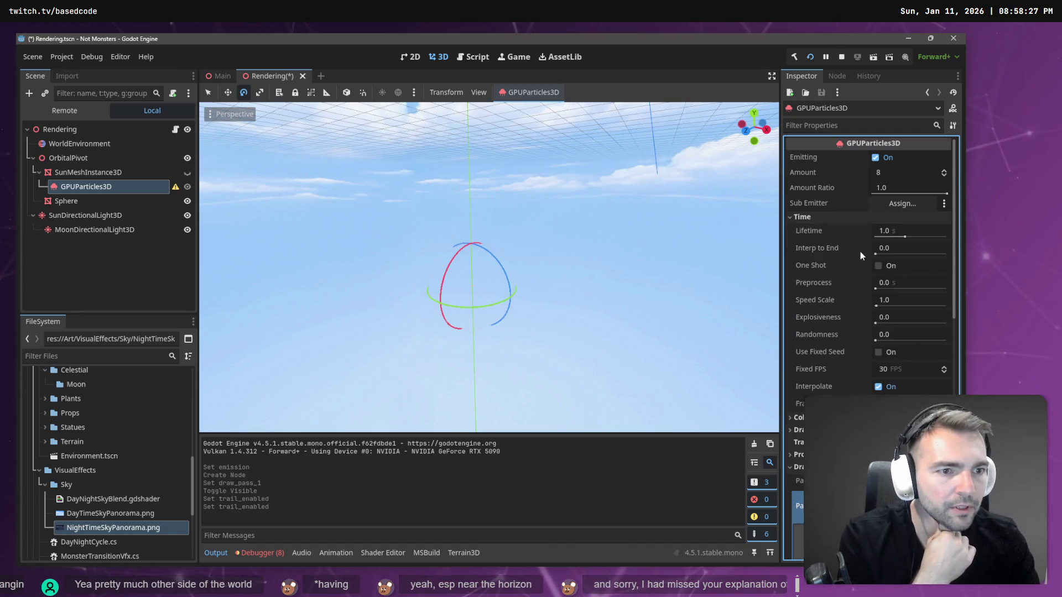
scroll(846, 364, "down", 10)
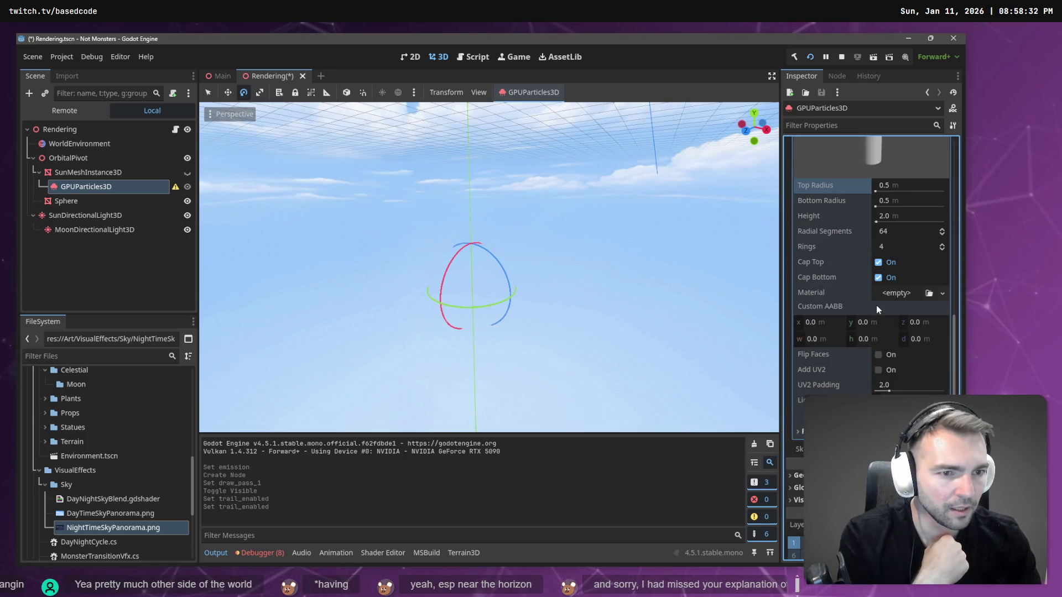
Give the cylinder mesh a new StandardMaterial3D, then select the explosion tutorial video
left_click(941, 294)
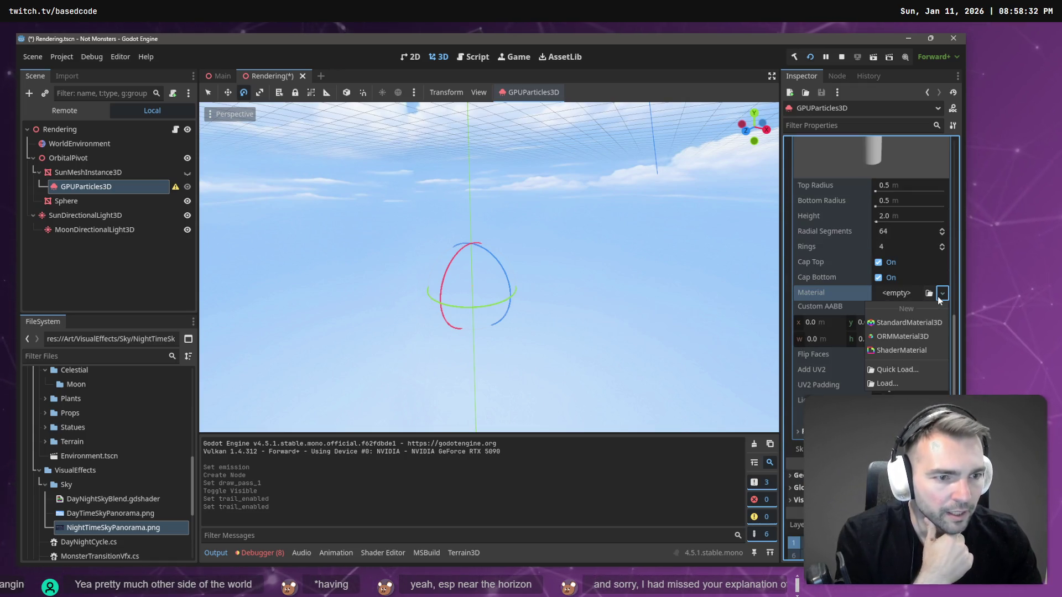
left_click(932, 325)
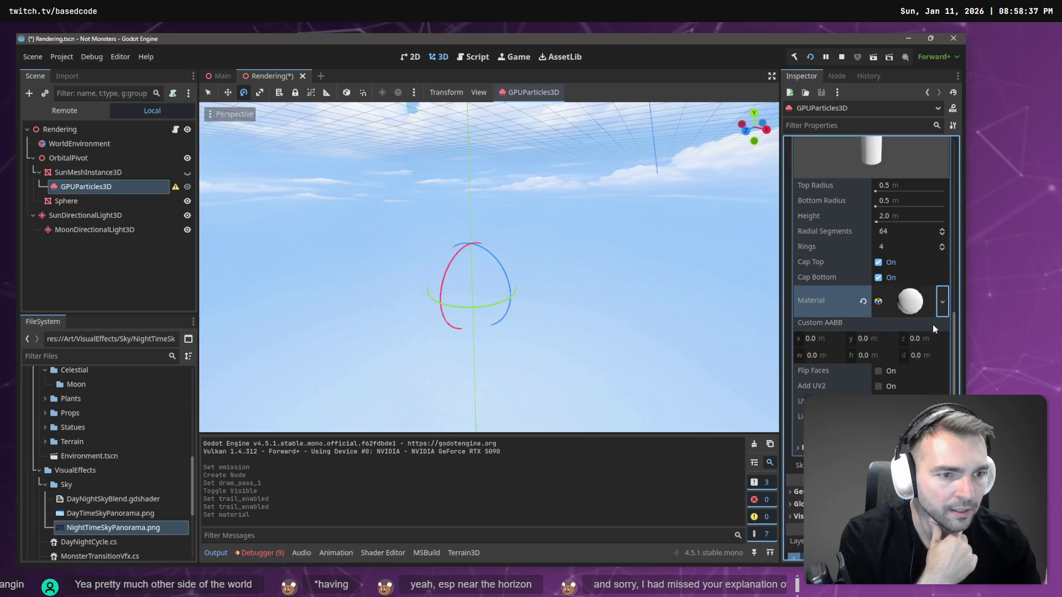
left_click(916, 305)
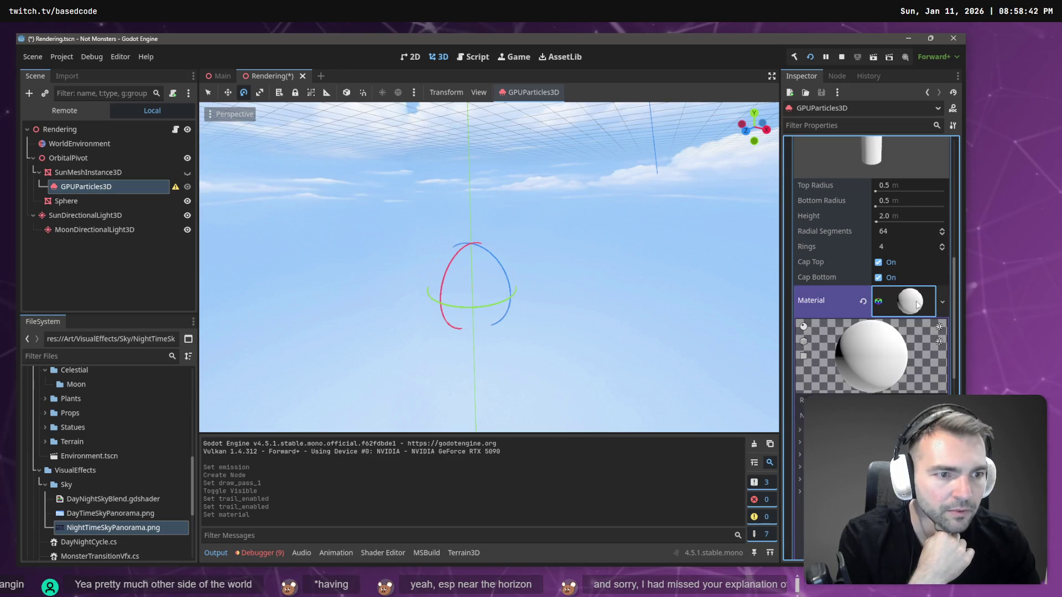
left_click(920, 302)
scroll(920, 325, "up", 2)
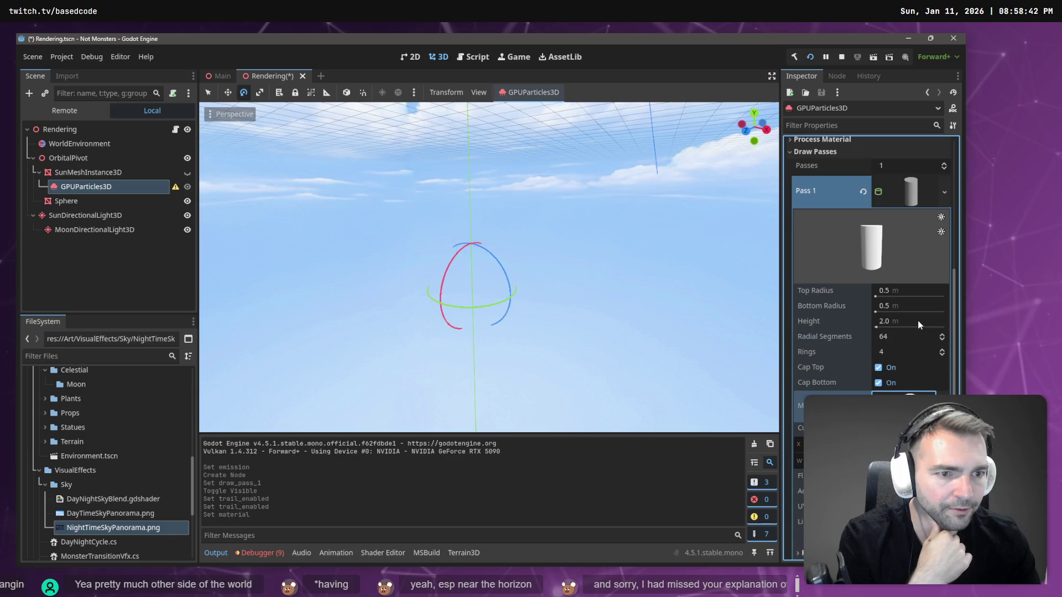
scroll(854, 374, "down", 4)
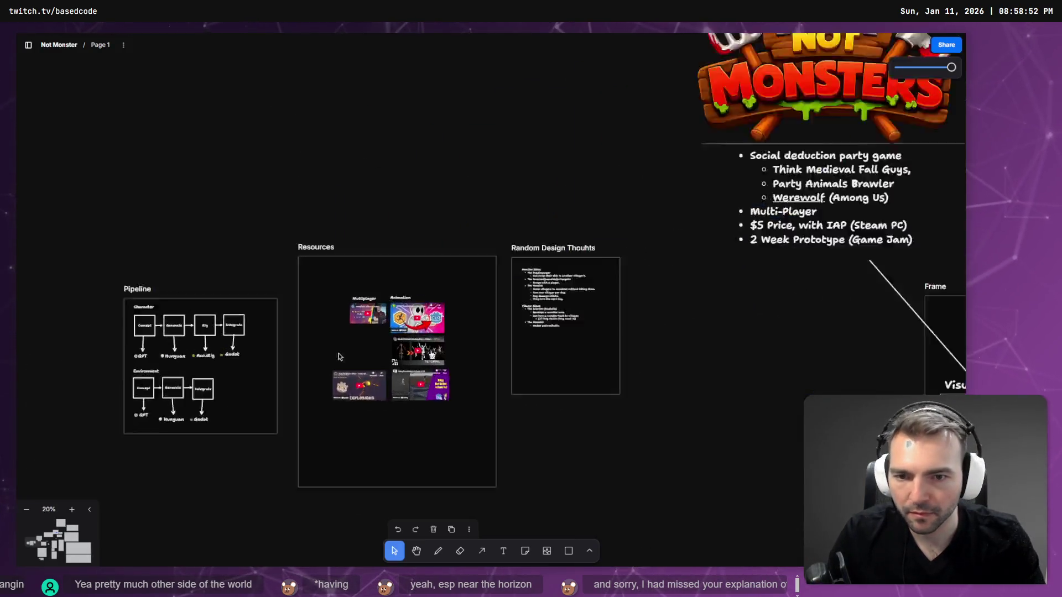
scroll(346, 352, "up", 10)
left_click(405, 431)
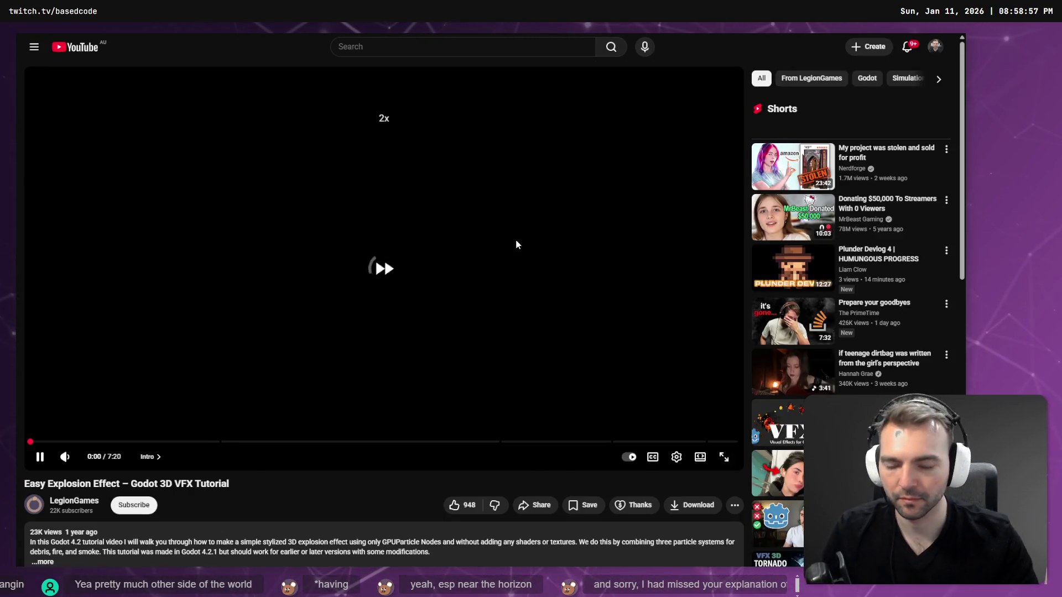
Seek the explosion tutorial back to about 0:20, where the Debris GPUParticles3D node appears
key("l")
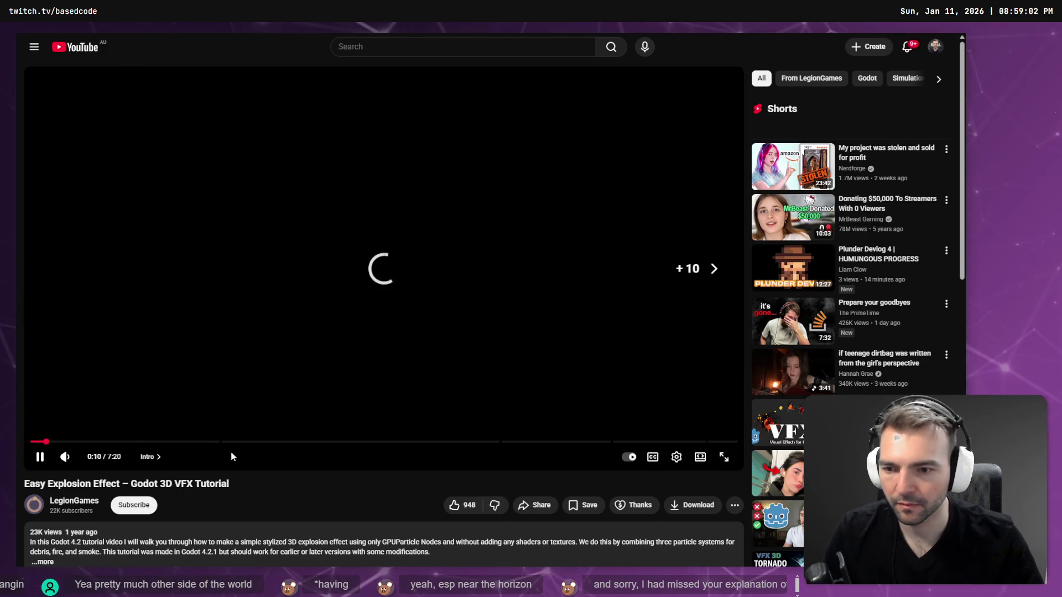
left_click(229, 442)
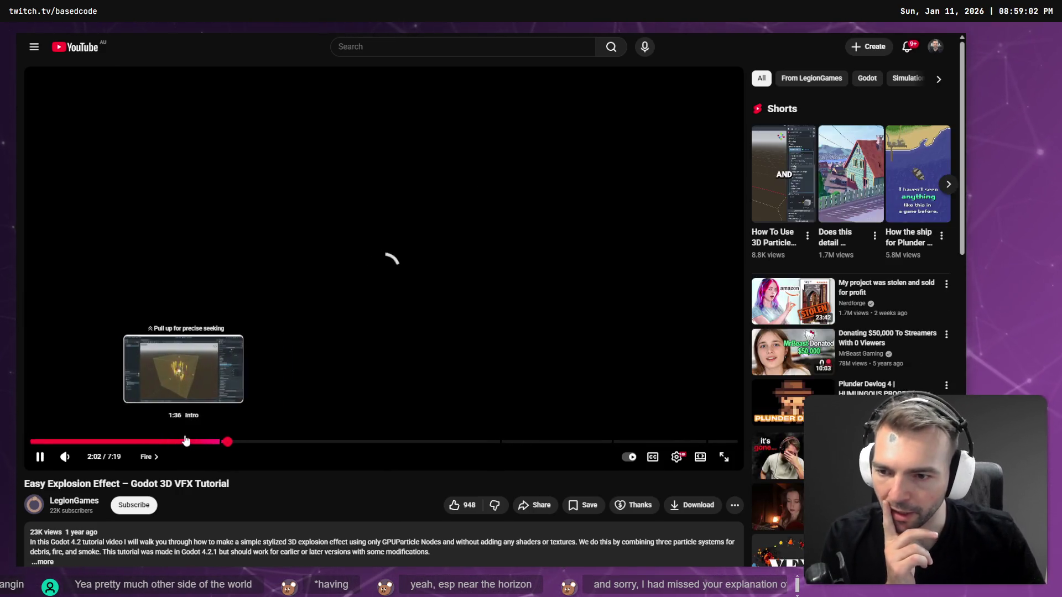
left_click(118, 442)
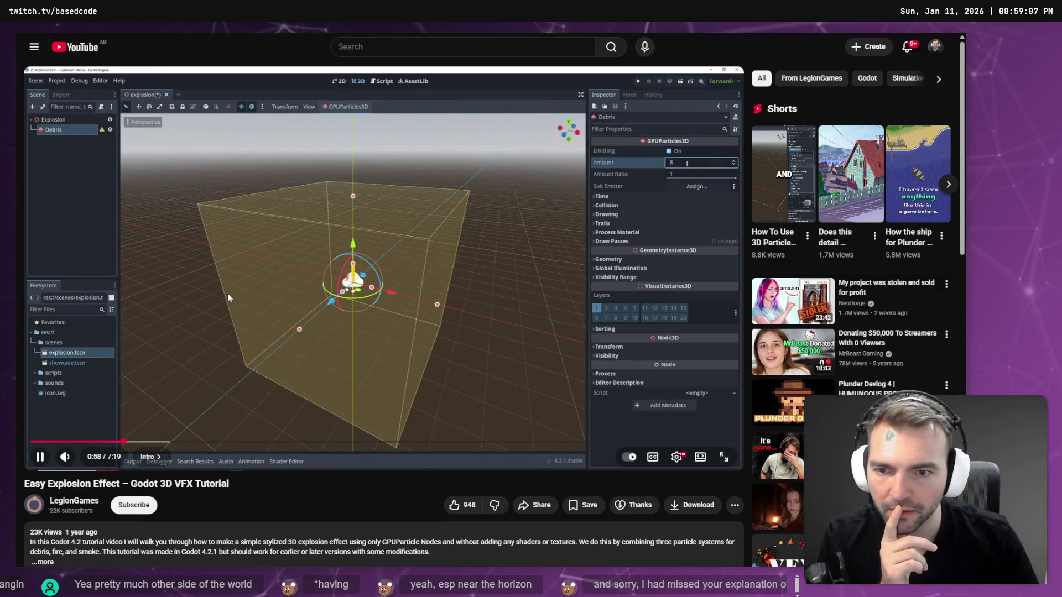
key("Left")
key("Left")
key("Left")
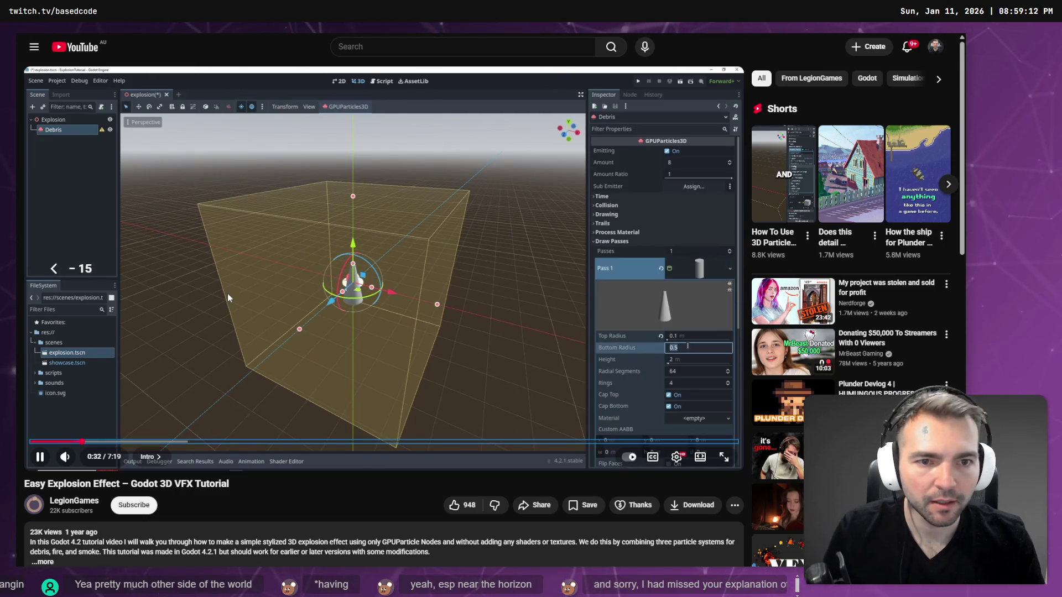
key("Left")
key("Left")
key("Left")
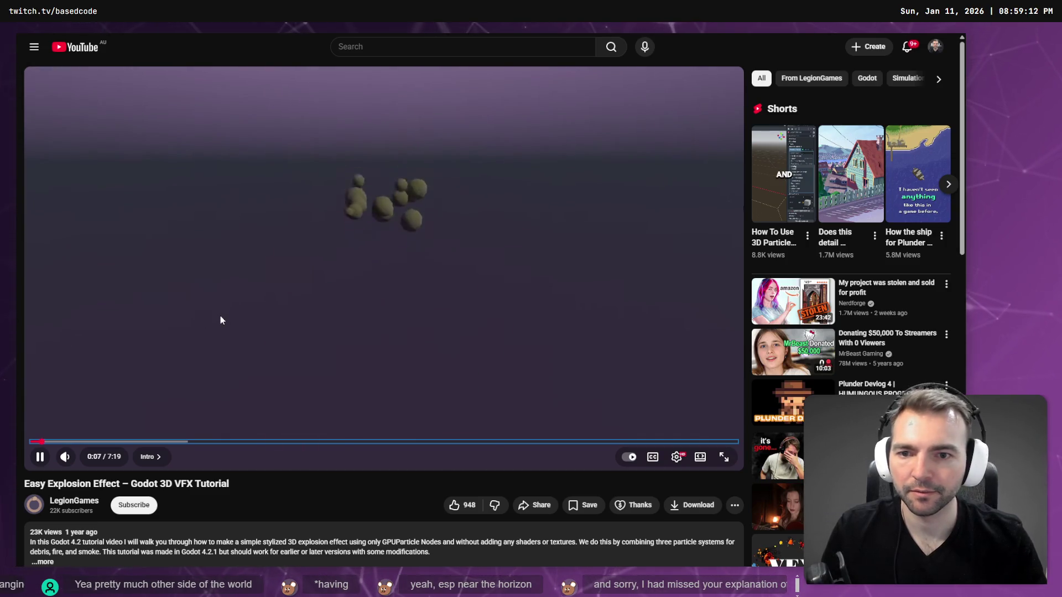
key("Right")
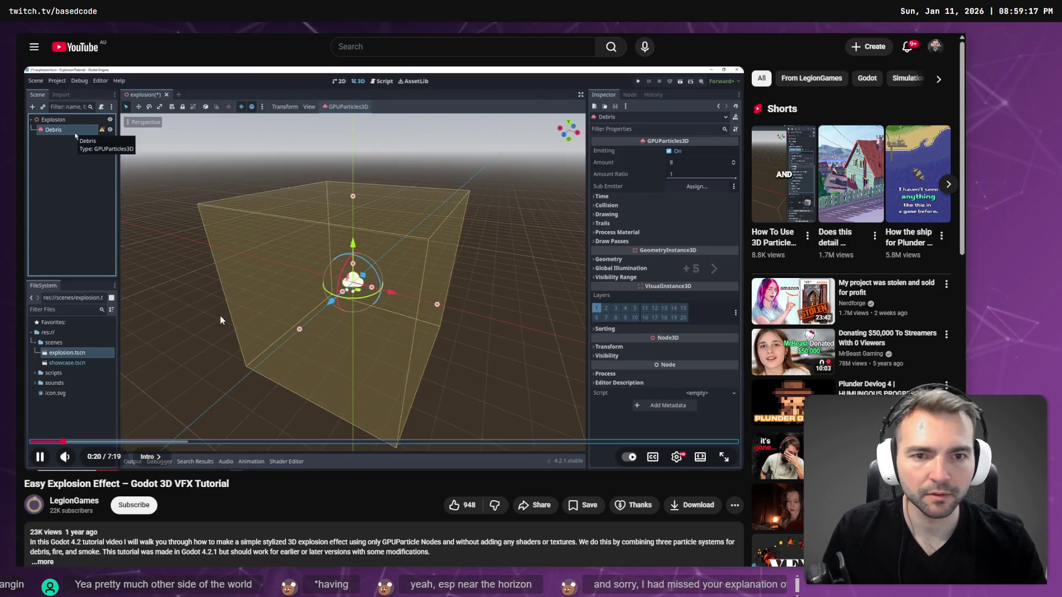
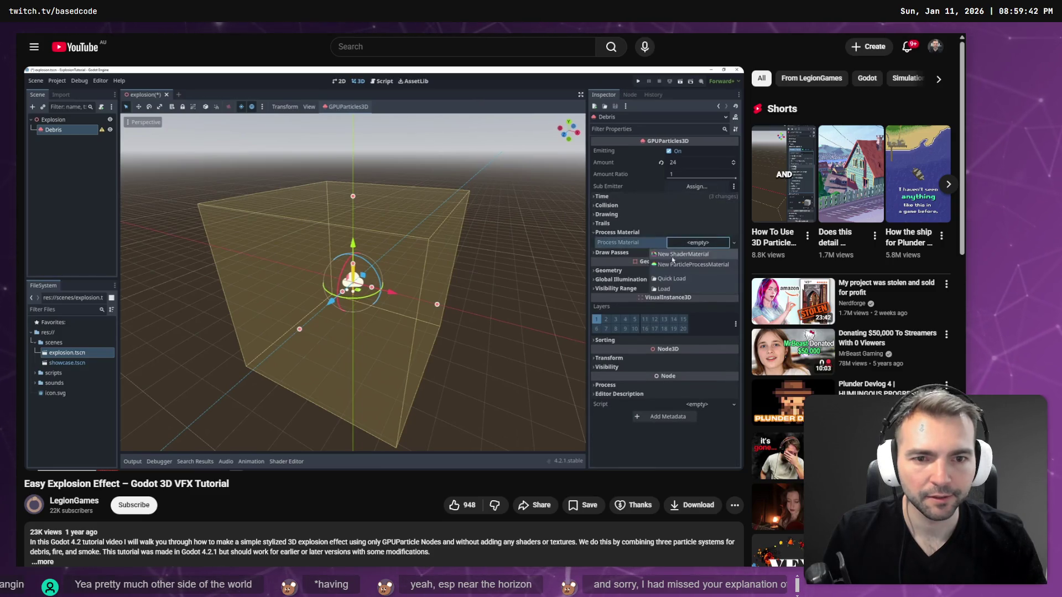
Pause the tutorial video and return to the Godot Inspector for GPUParticles3D
left_click(555, 267)
key("alt+Tab")
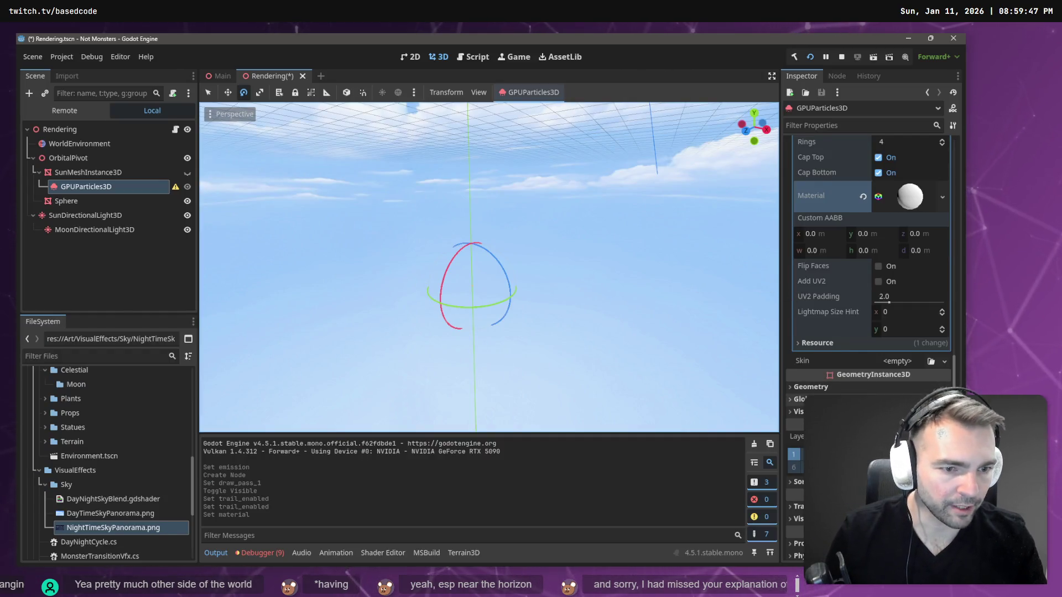
scroll(838, 332, "up", 5)
scroll(841, 287, "up", 3)
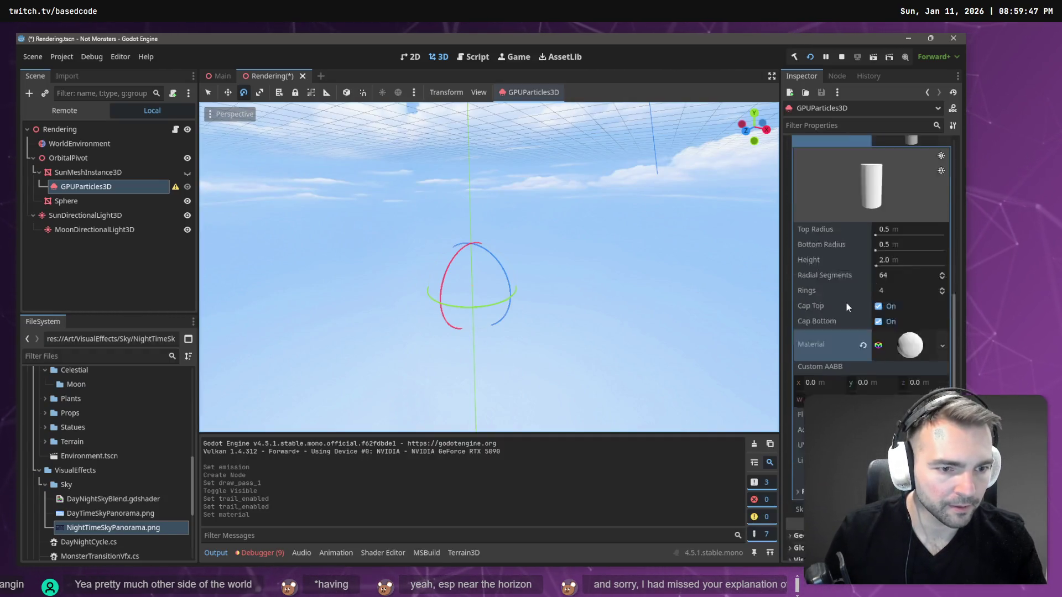
Collapse Draw Passes and assign a new ParticleProcessMaterial under Process Material
left_click(804, 301)
left_click(822, 288)
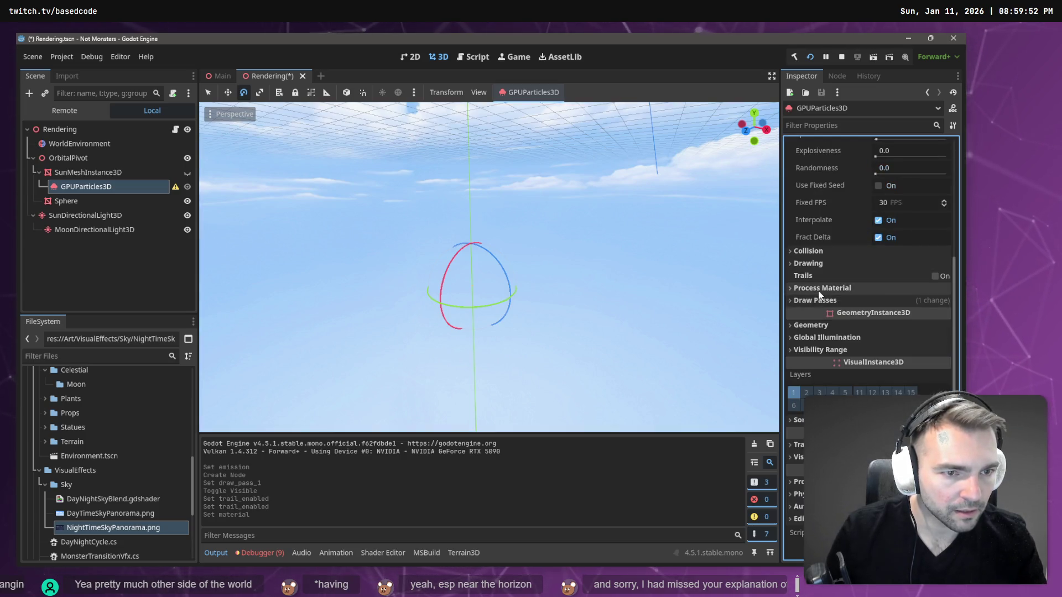
left_click(944, 303)
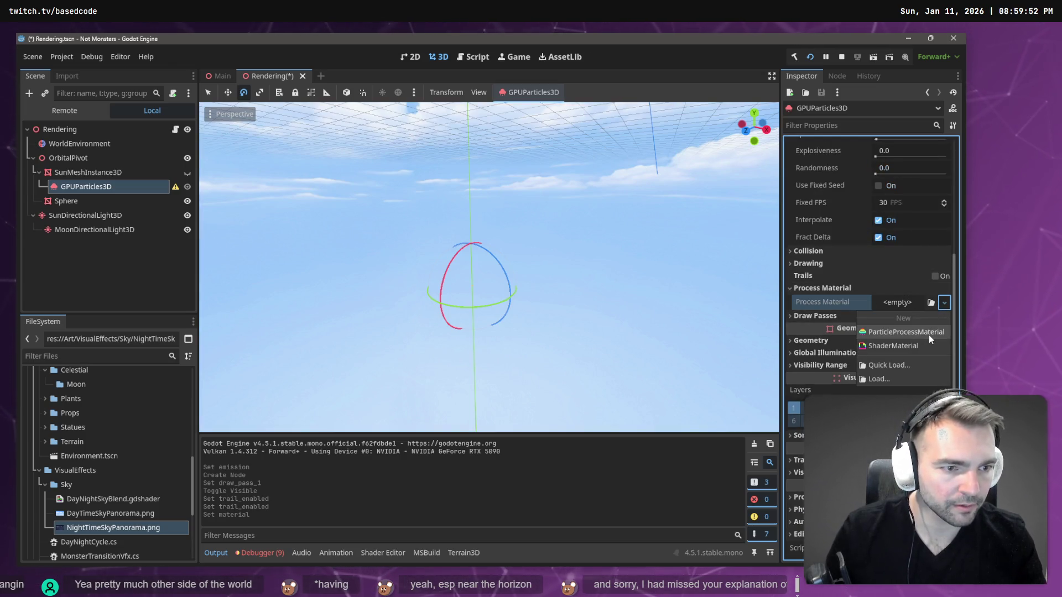
left_click(928, 332)
left_click_drag(570, 182, 570, 431)
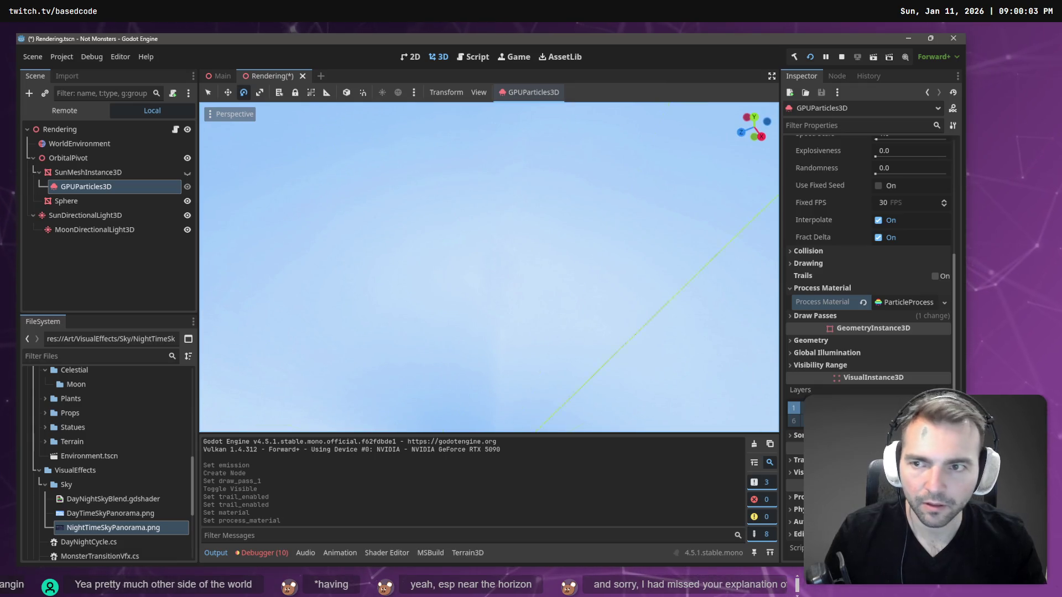
mouse_move(410, 209)
left_mouse_down()
mouse_move(443, 166)
mouse_move(454, 183)
mouse_move(471, 166)
mouse_move(487, 177)
left_mouse_up()
Select GPUParticles3D and frame it in the 3D viewport
left_click(113, 172)
left_click(110, 187)
key("f")
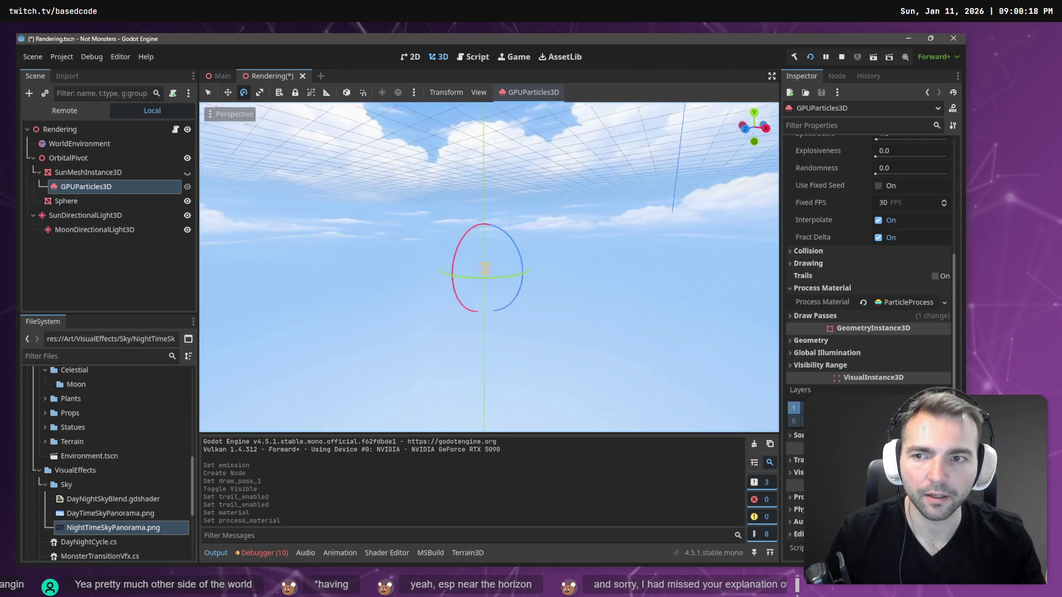
scroll(489, 267, "up", 2)
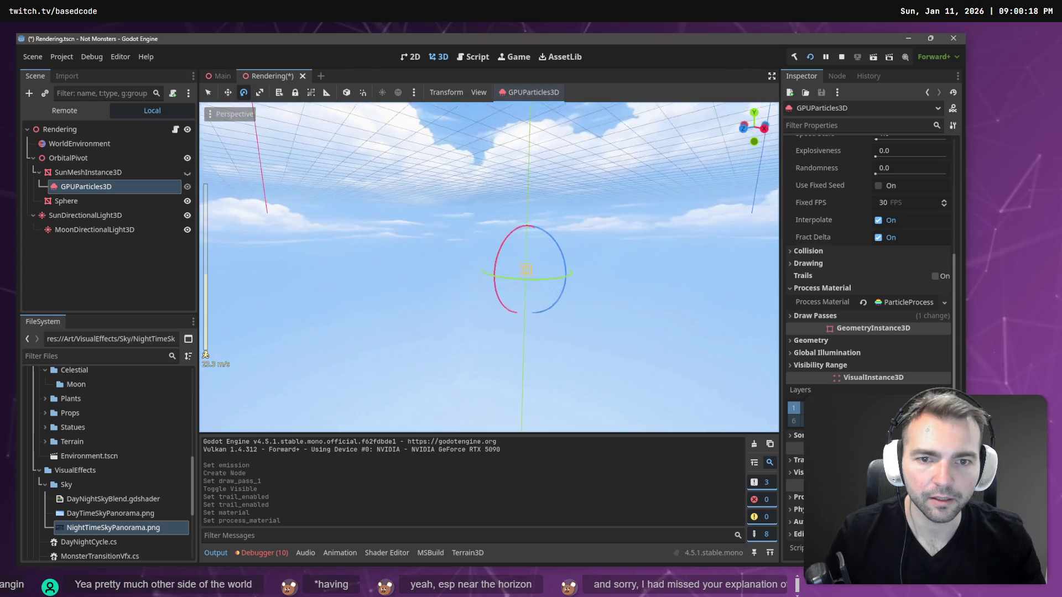
scroll(489, 267, "down", 4)
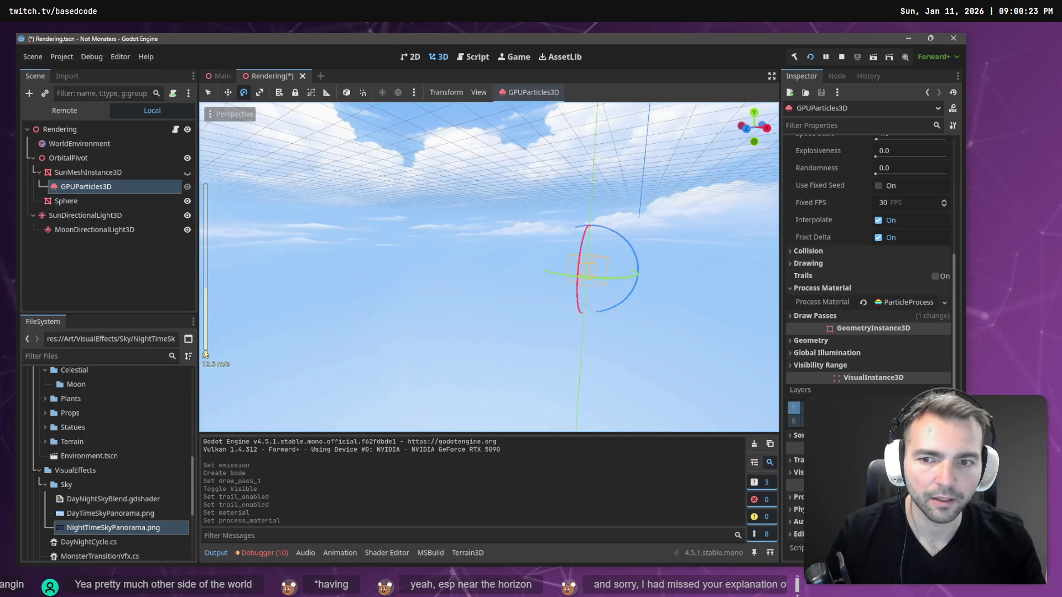
key("d")
key("w")
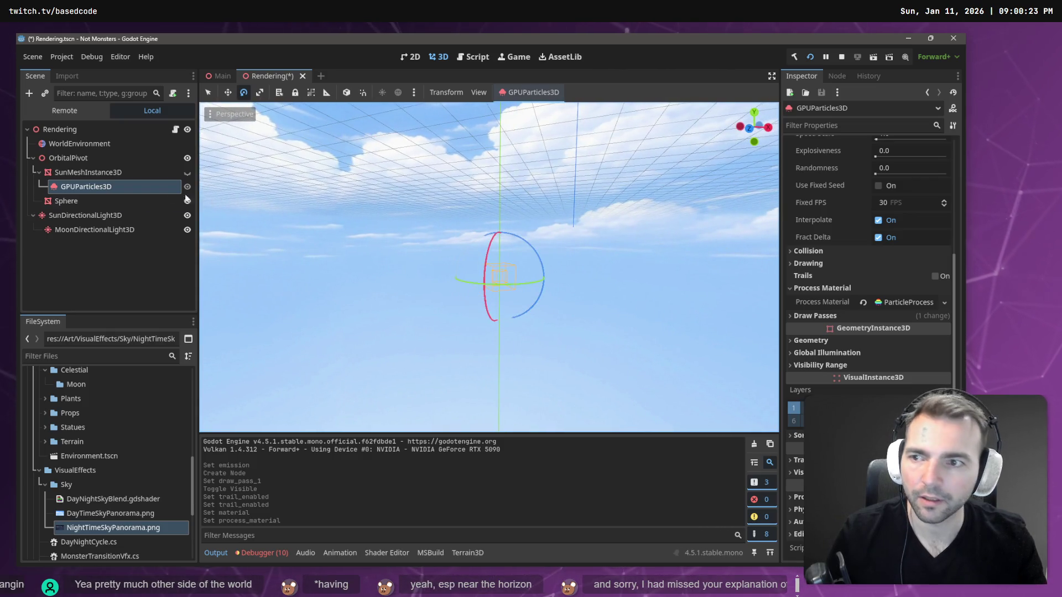
Reparent GPUParticles3D under Rendering and give it a raised Transform position
left_click_drag(72, 192, 68, 128)
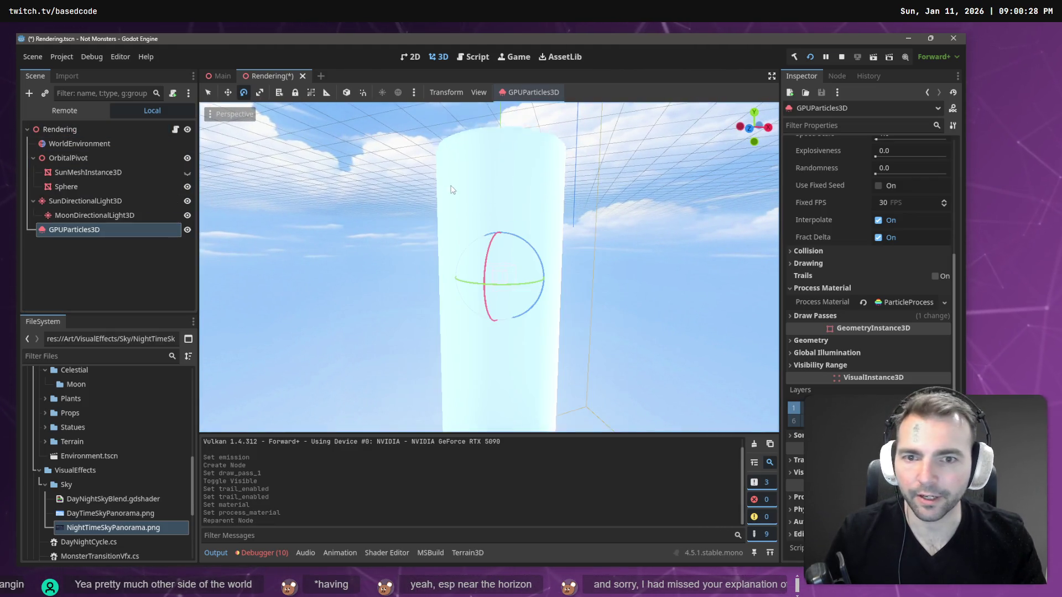
left_click_drag(460, 191, 352, 183)
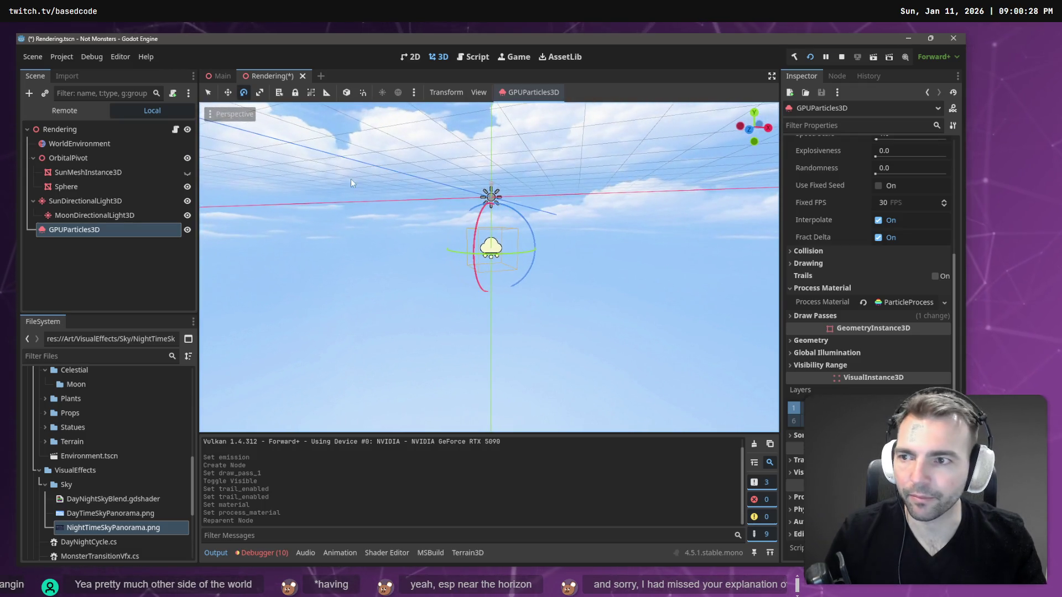
left_click(797, 460)
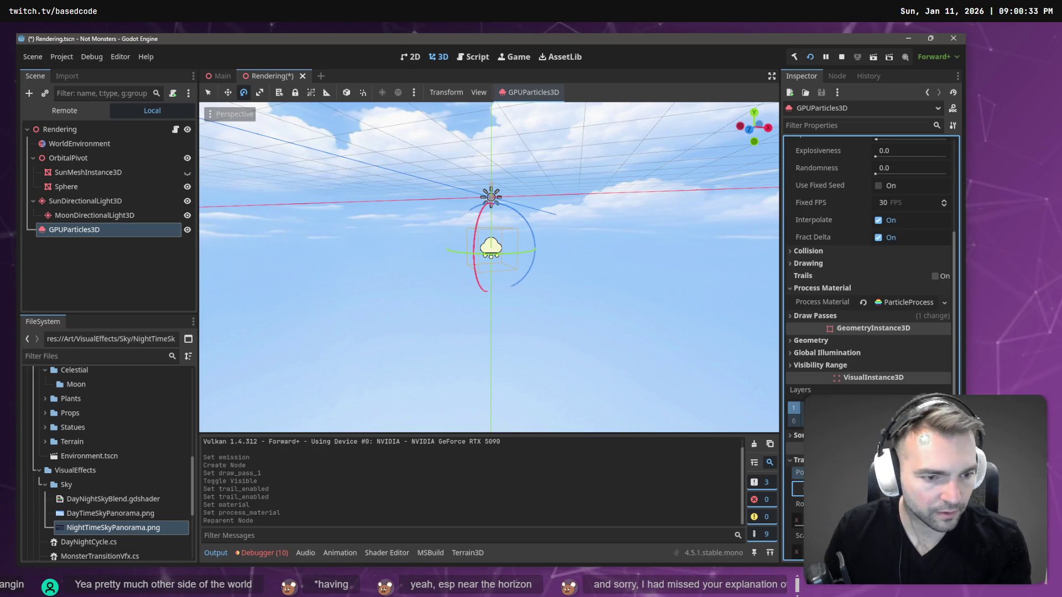
key("Return")
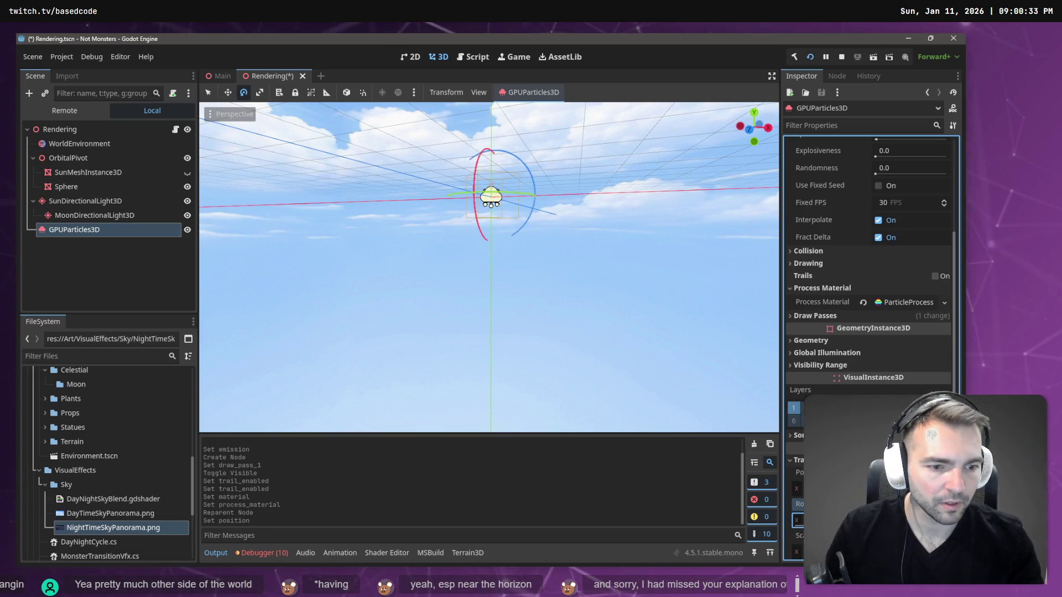
scroll(868, 331, "down", 2)
Reframe GPUParticles3D and fly the camera back to view the particle column
left_click(102, 217)
double_click(100, 229)
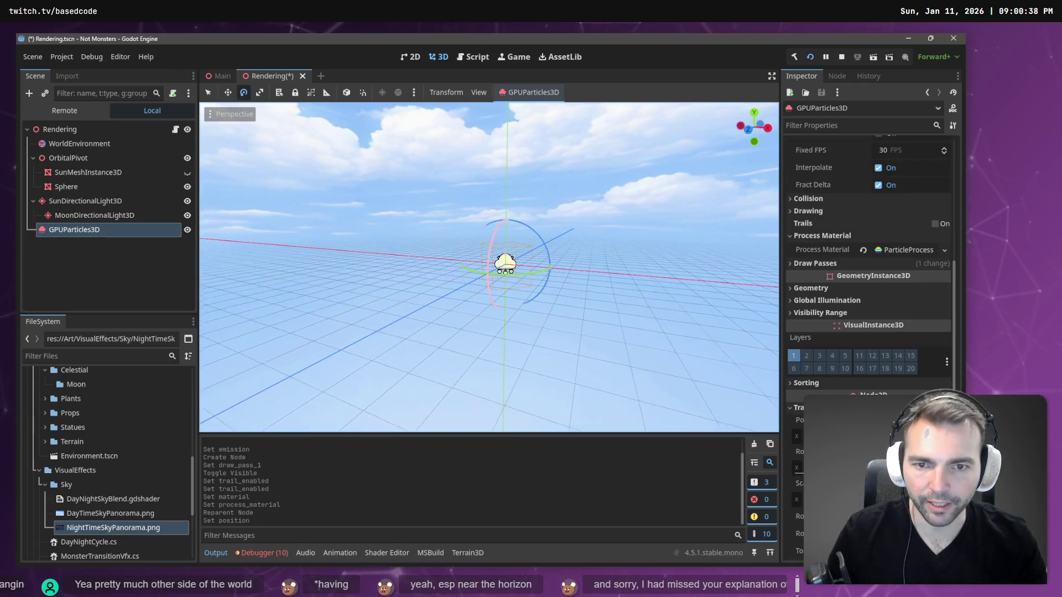
scroll(489, 266, "up", 3)
right_click(494, 310)
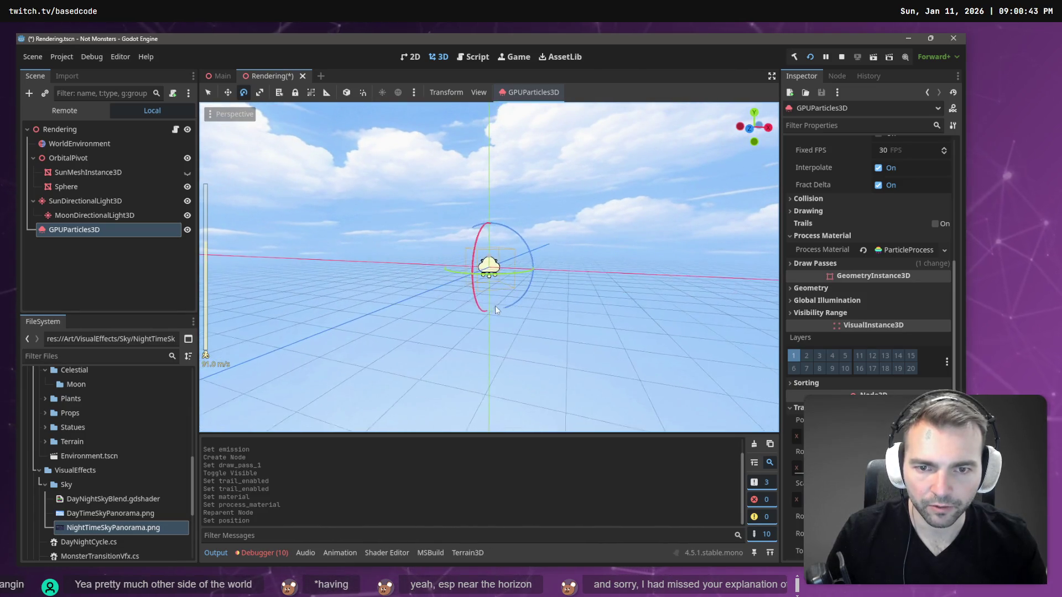
scroll(510, 273, "up", 10)
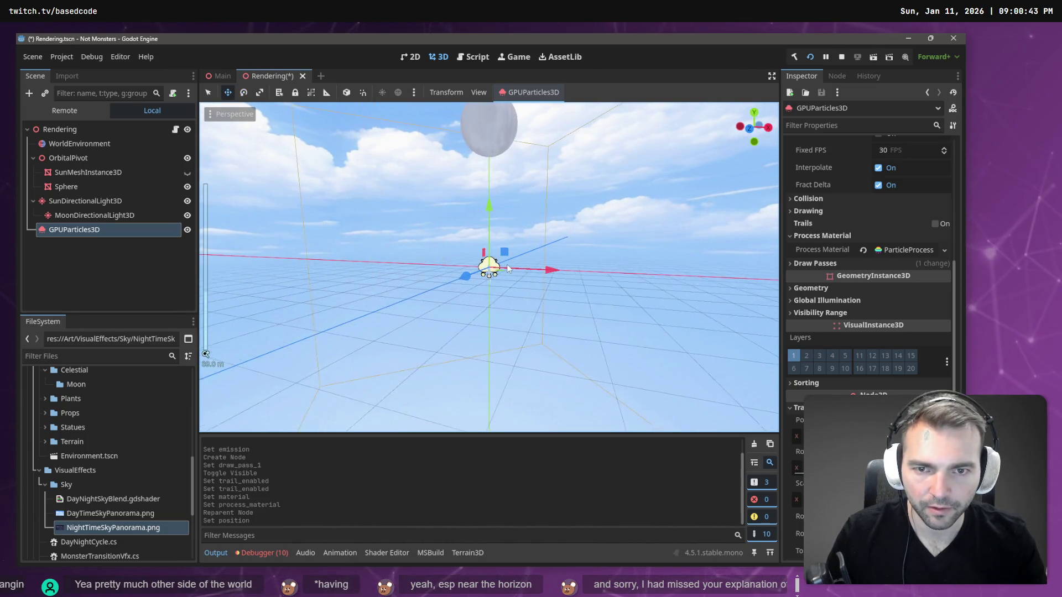
scroll(510, 271, "up", 5)
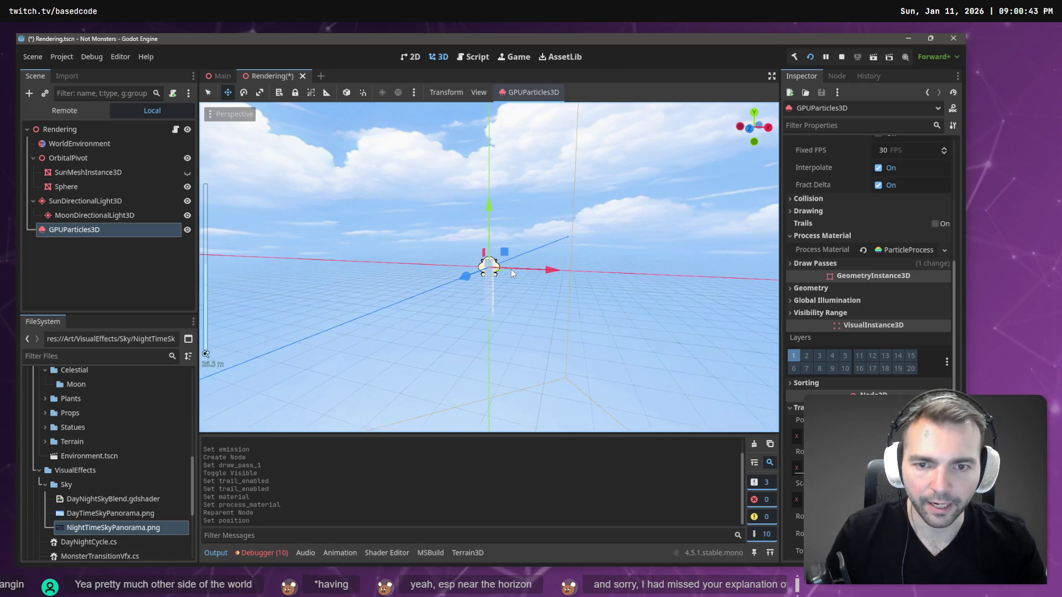
right_click(511, 270)
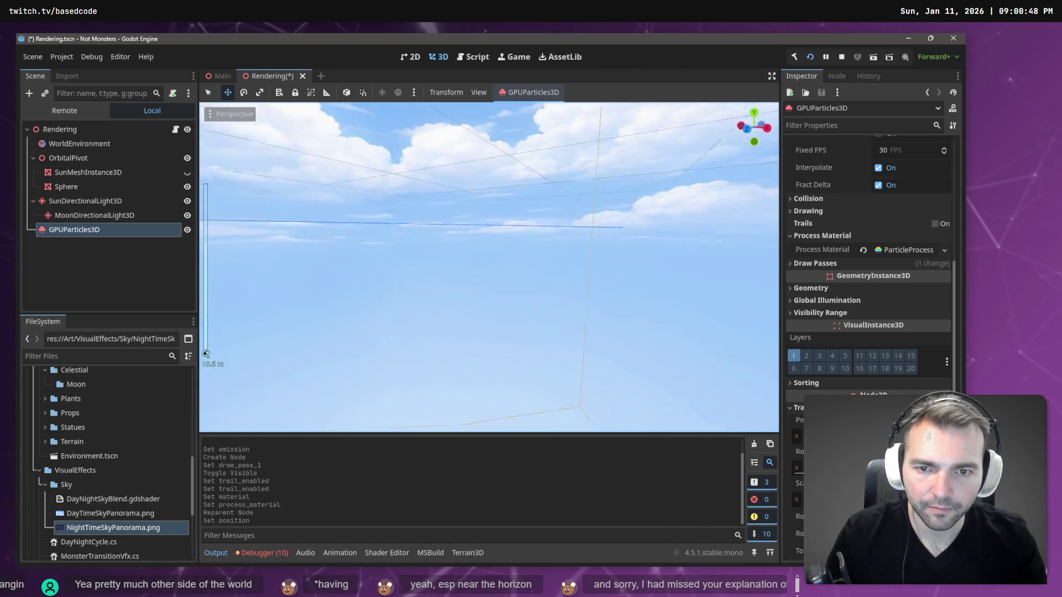
key("s")
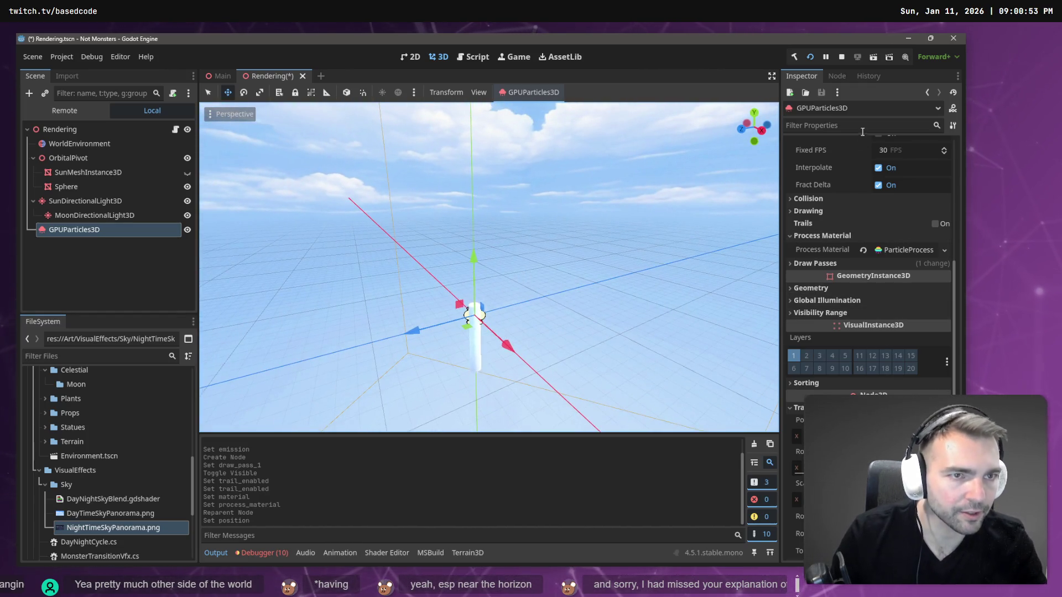
Review the ParticleProcessMaterial's Spawn and Display > Scale settings, then show Draw Passes instead
left_click(892, 250)
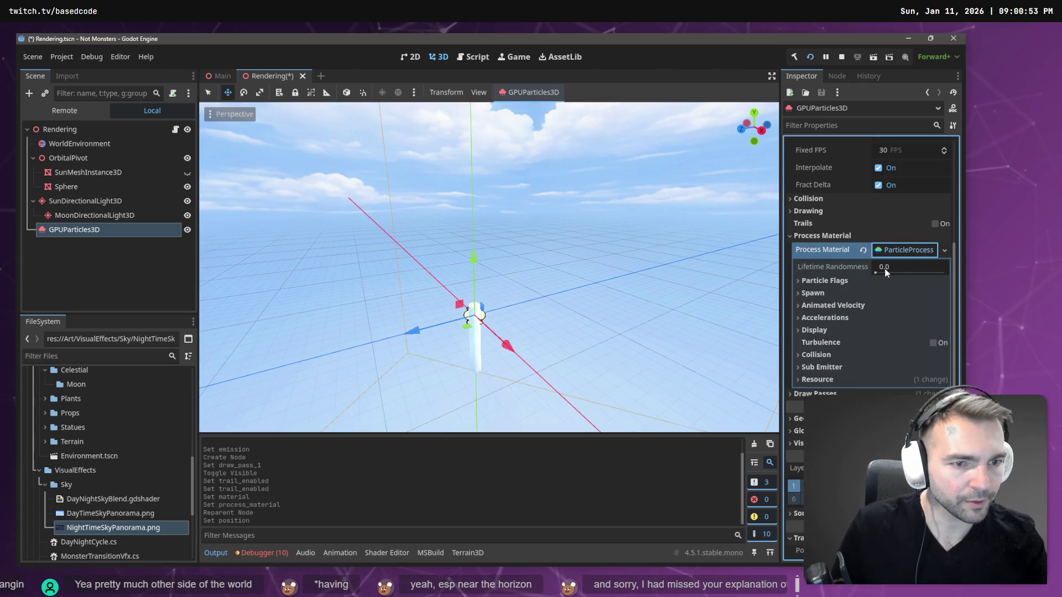
left_click(812, 293)
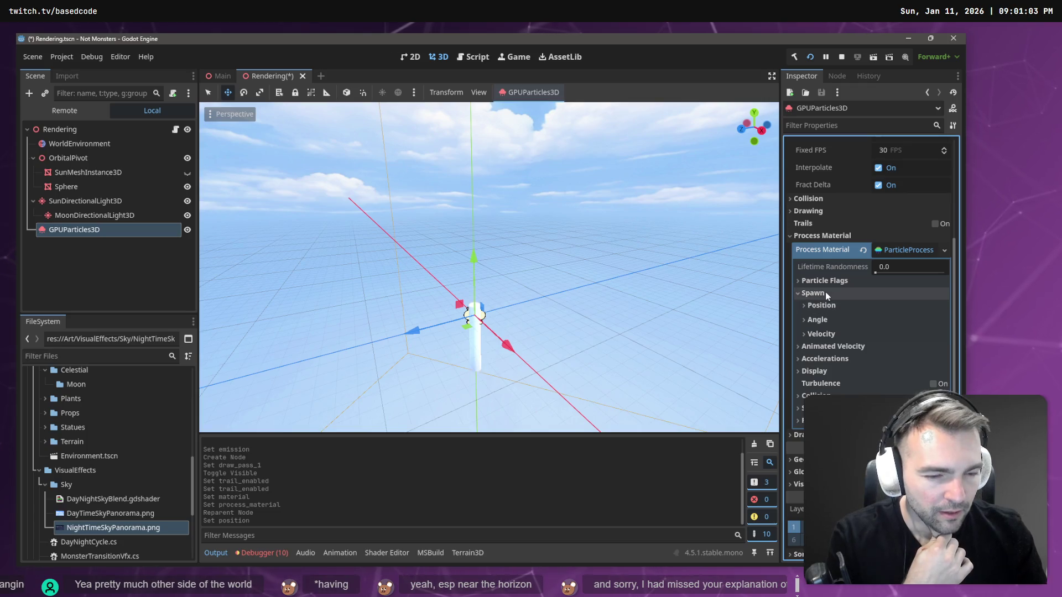
left_click(814, 371)
left_click(841, 384)
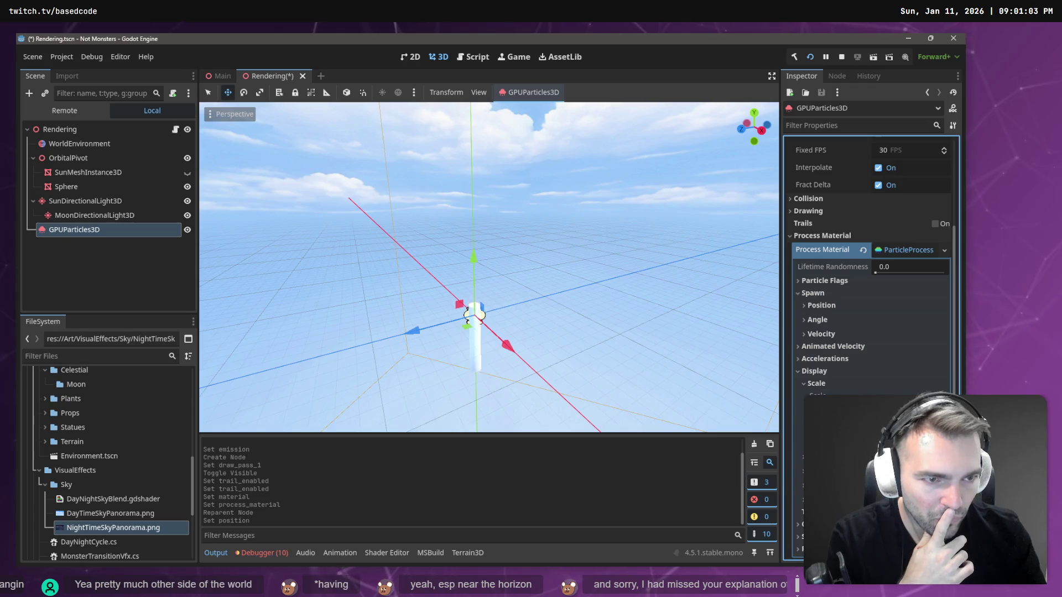
scroll(867, 346, "up", 5)
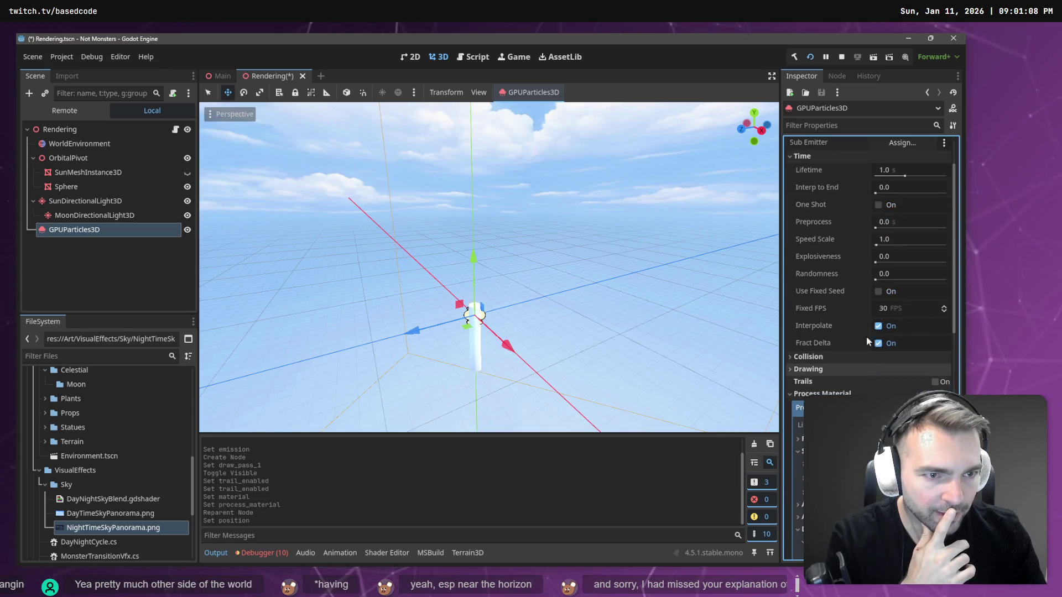
scroll(870, 277, "down", 15)
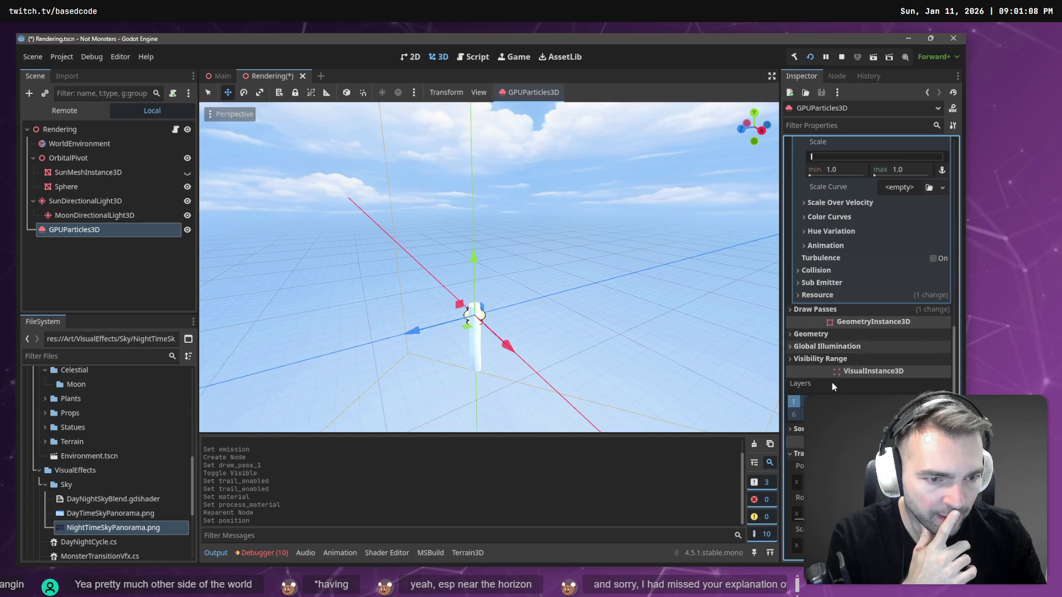
scroll(864, 383, "up", 12)
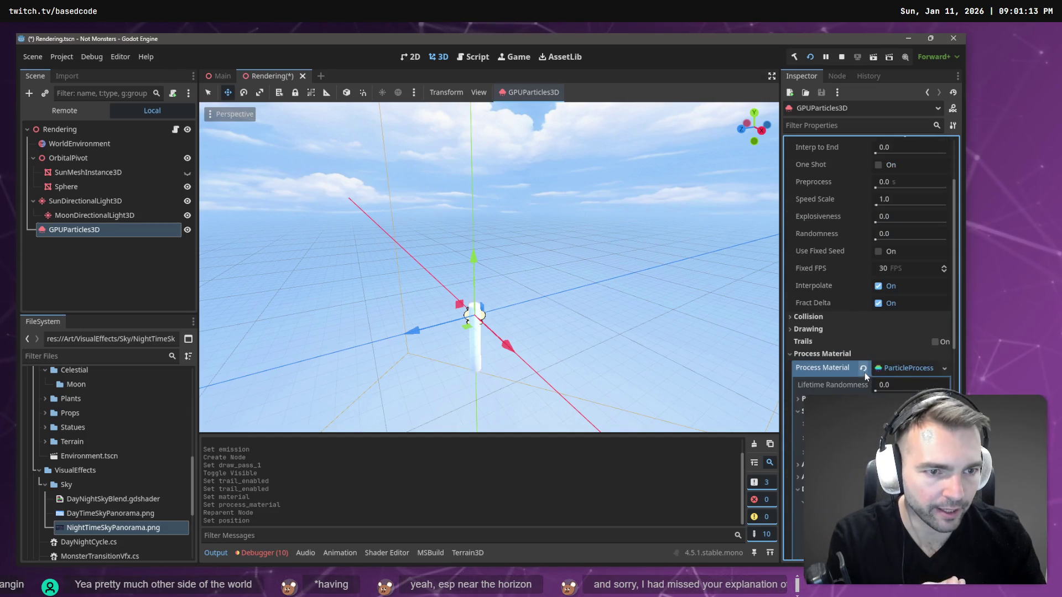
left_click(827, 354)
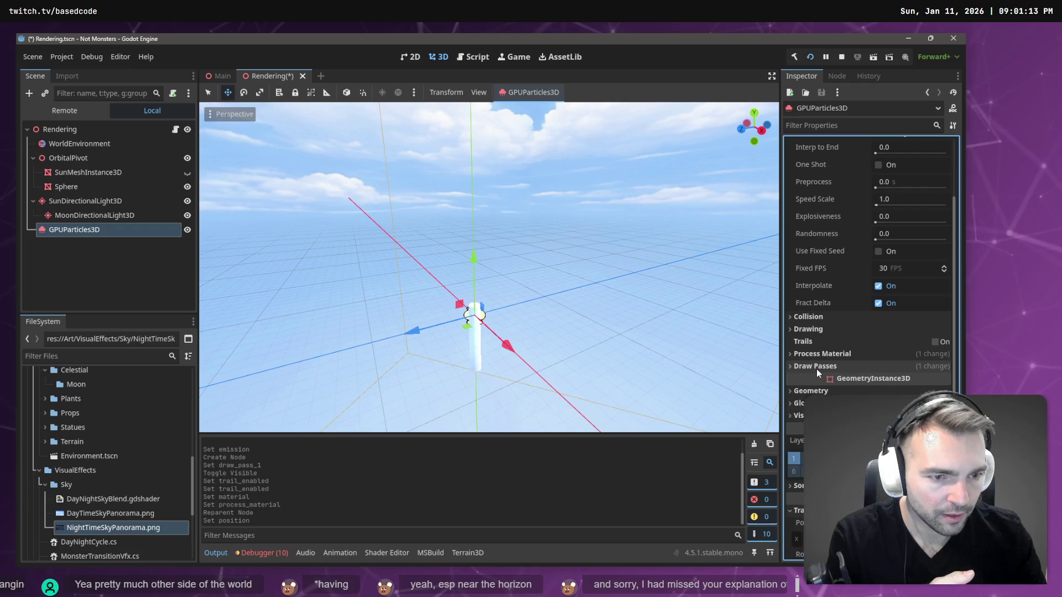
left_click(816, 368)
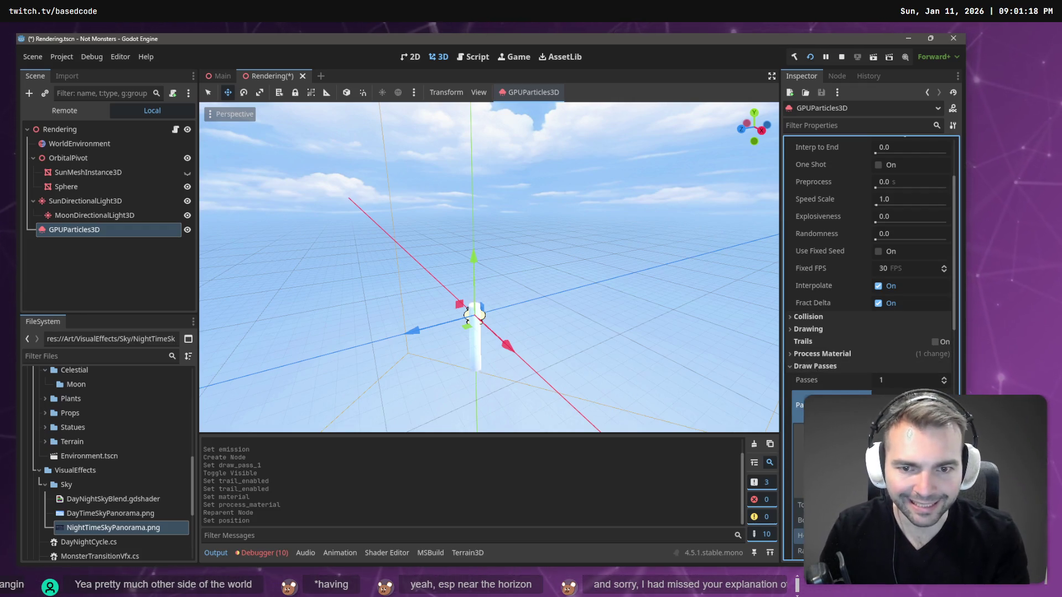
Raise the particle cylinder mesh height to 50.0 m
key("Return")
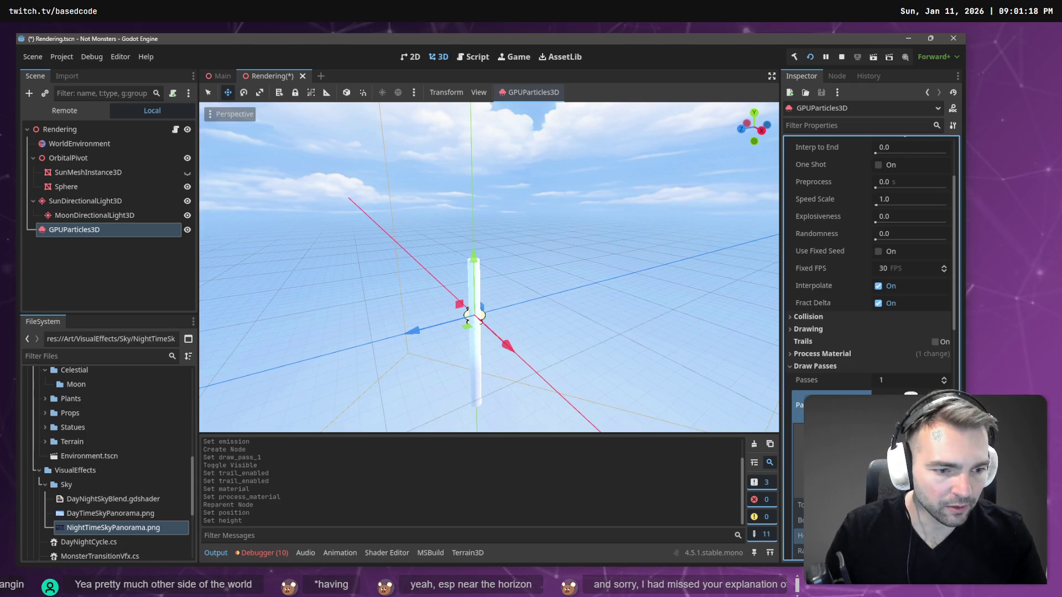
key("Return")
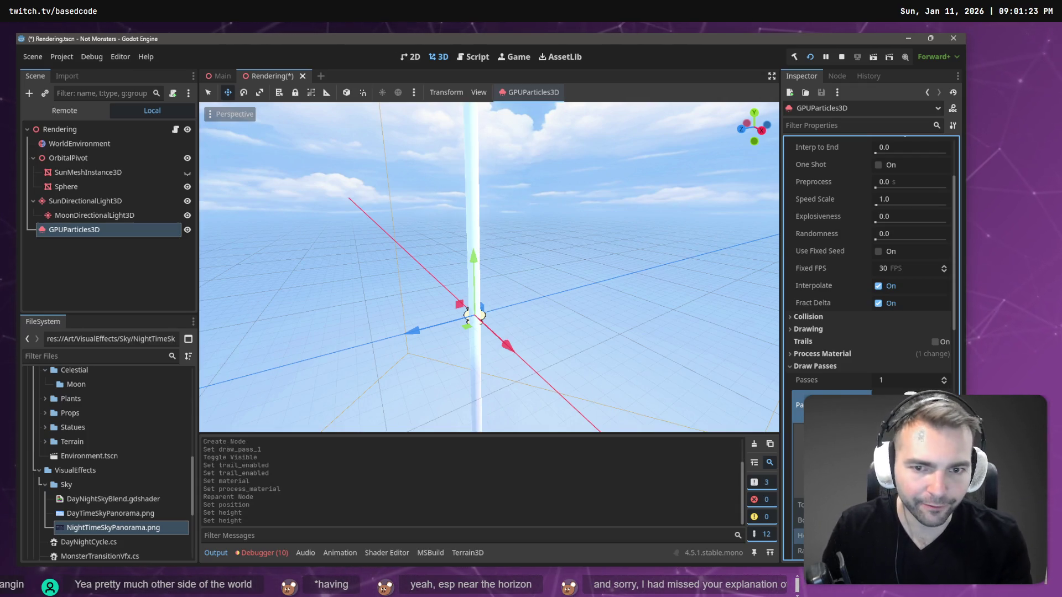
mouse_move(575, 232)
left_mouse_down()
mouse_move(531, 244)
mouse_move(591, 257)
left_mouse_up()
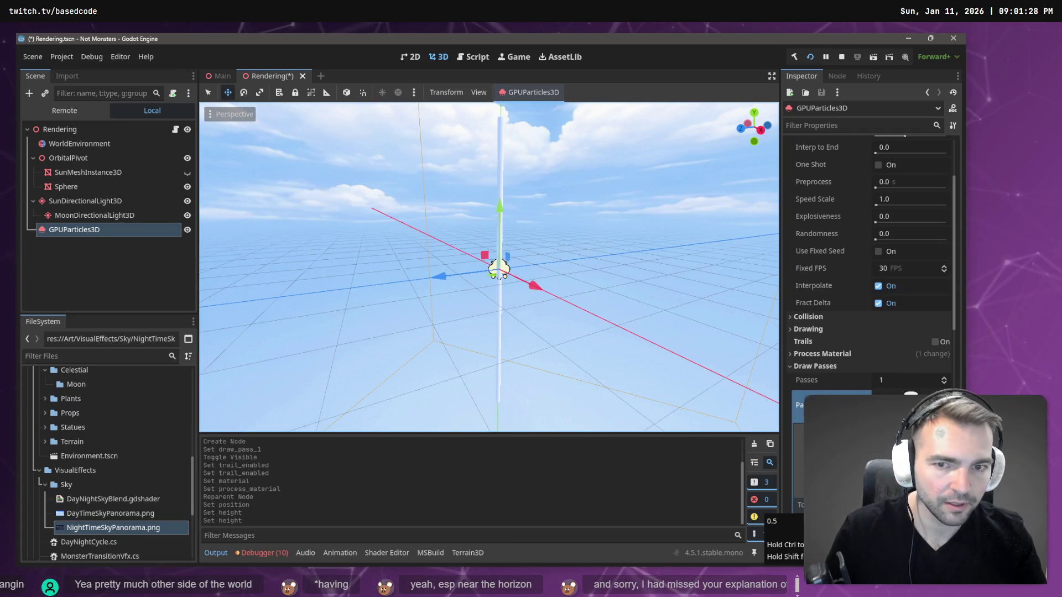
scroll(868, 332, "down", 3)
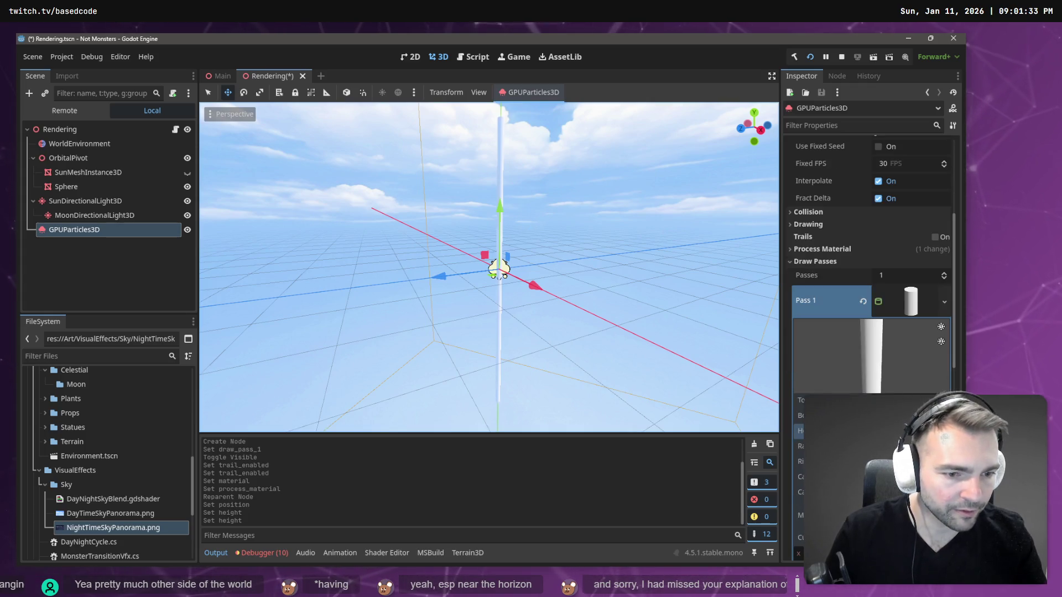
Set the cylinder to 4 radial segments and turn off Cap Top and Cap Bottom
left_click(829, 446)
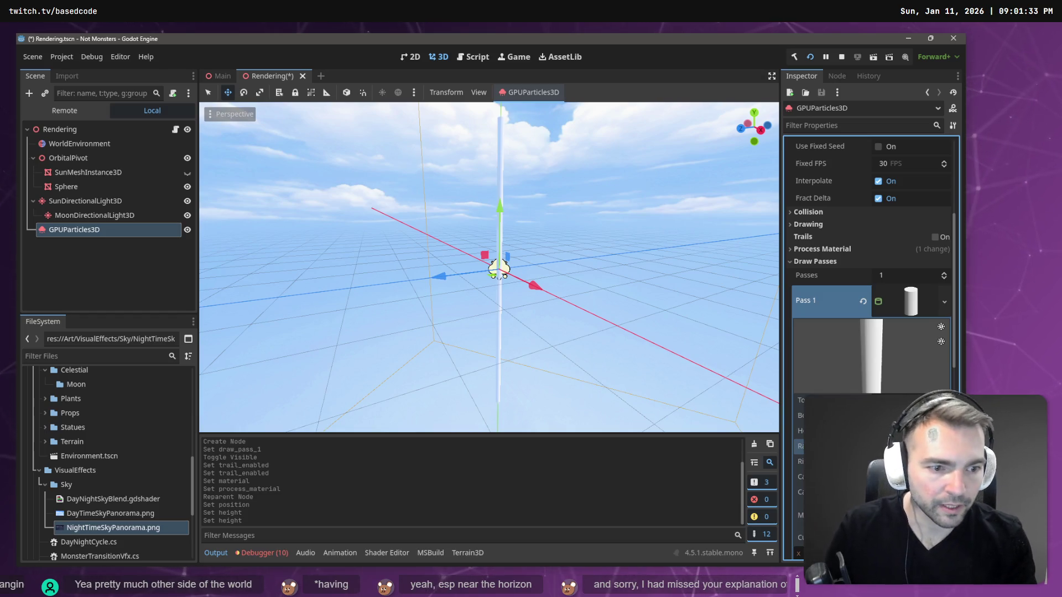
key("Return")
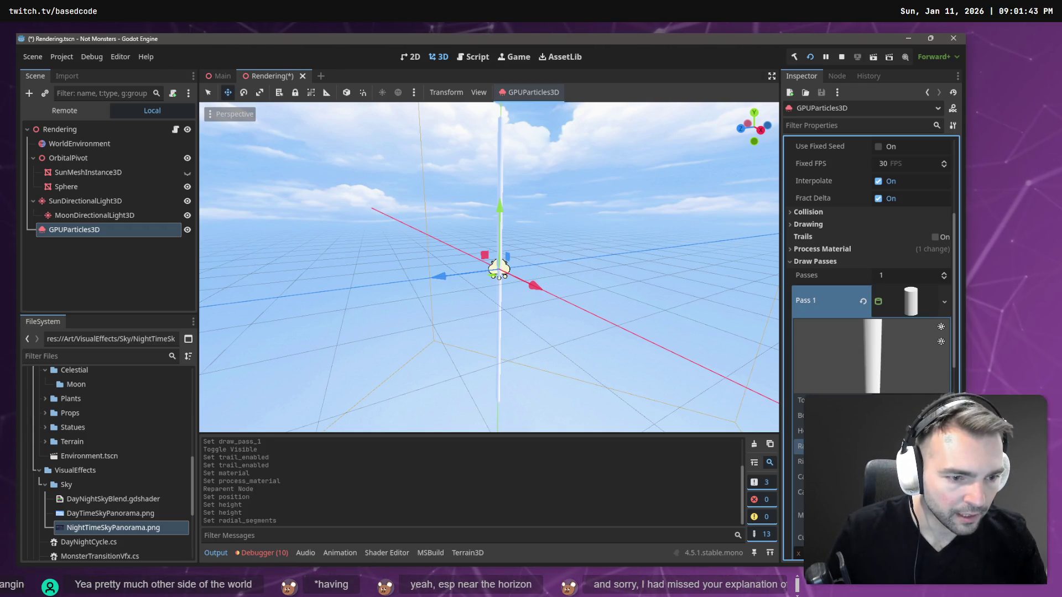
left_click(879, 476)
left_click(879, 492)
scroll(871, 310, "down", 1)
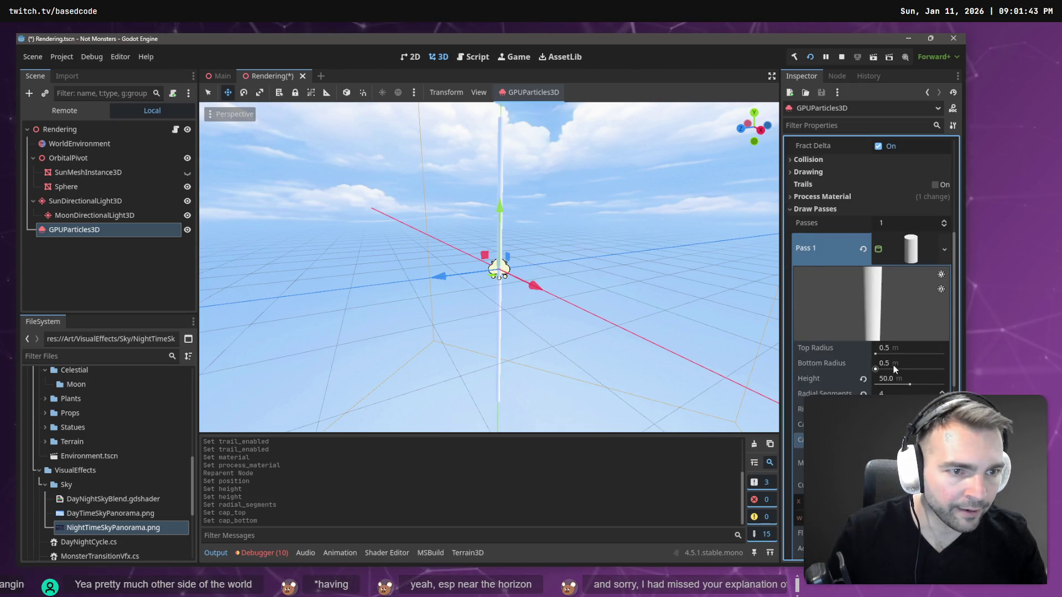
scroll(894, 365, "up", 4)
scroll(860, 344, "up", 1)
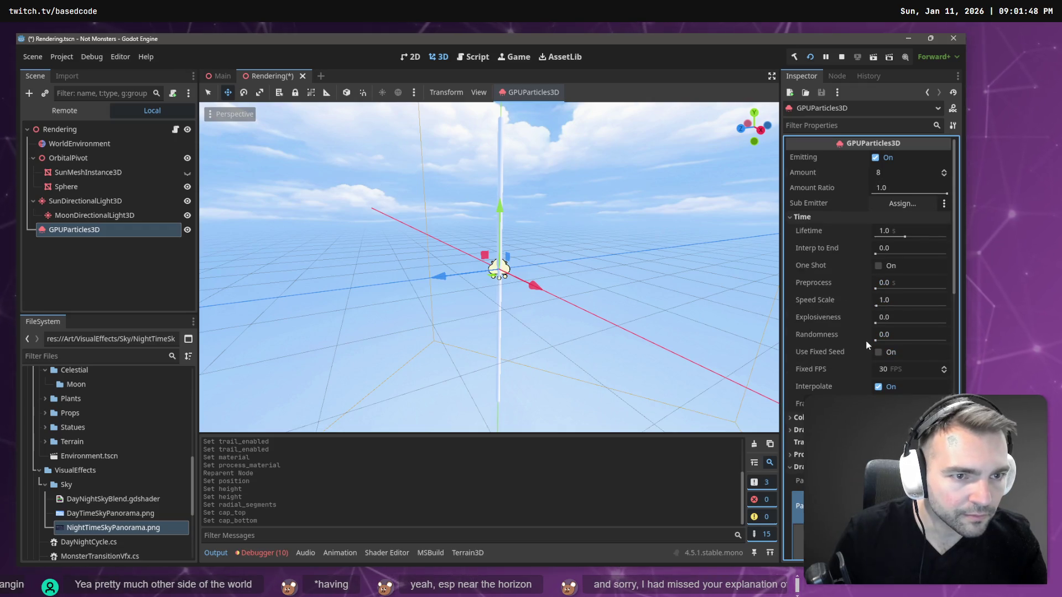
scroll(895, 273, "down", 10)
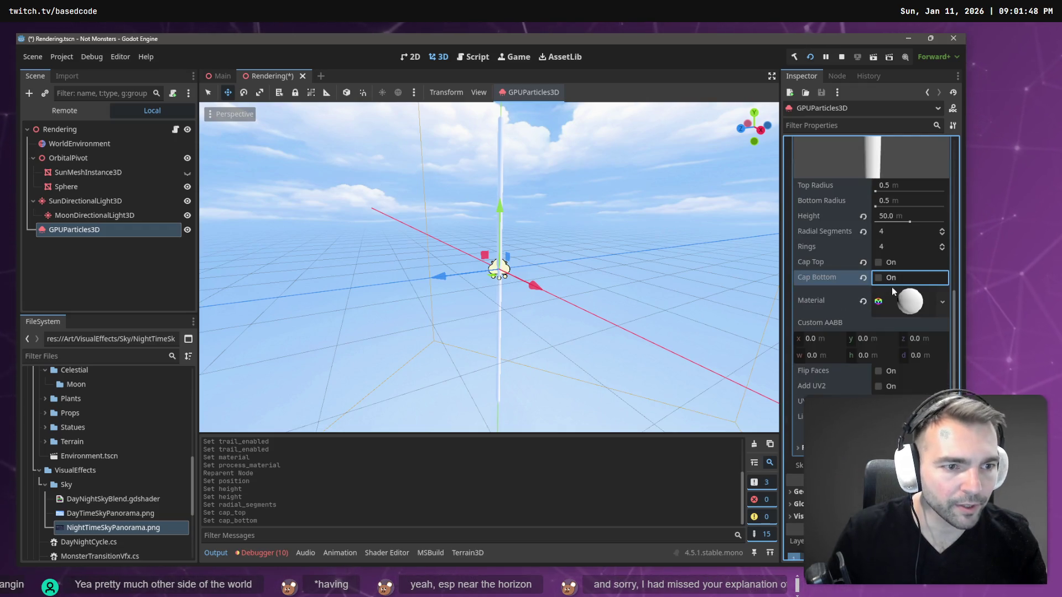
scroll(912, 304, "up", 10)
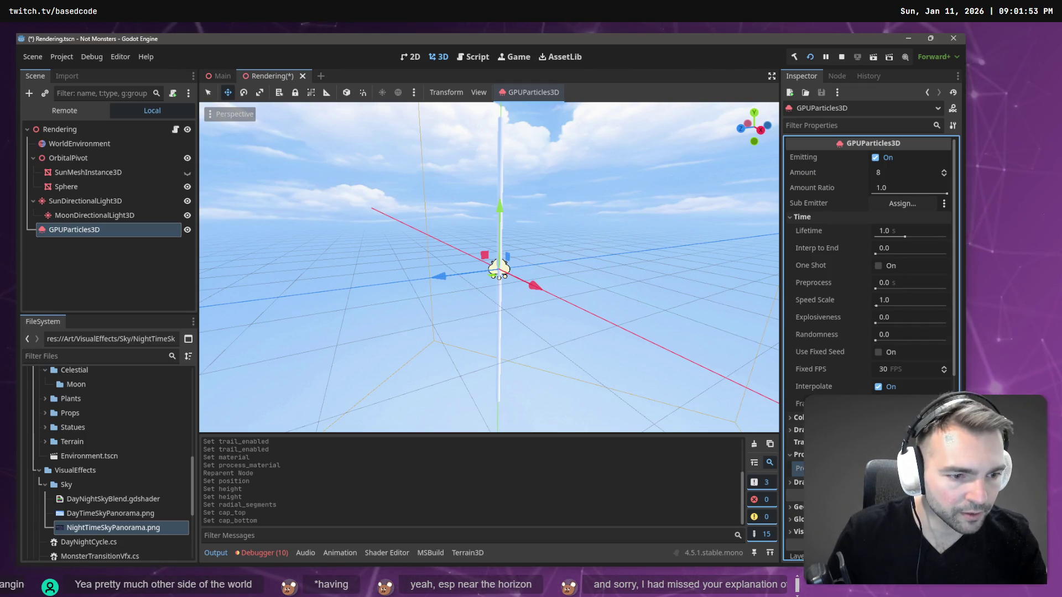
scroll(844, 375, "down", 3)
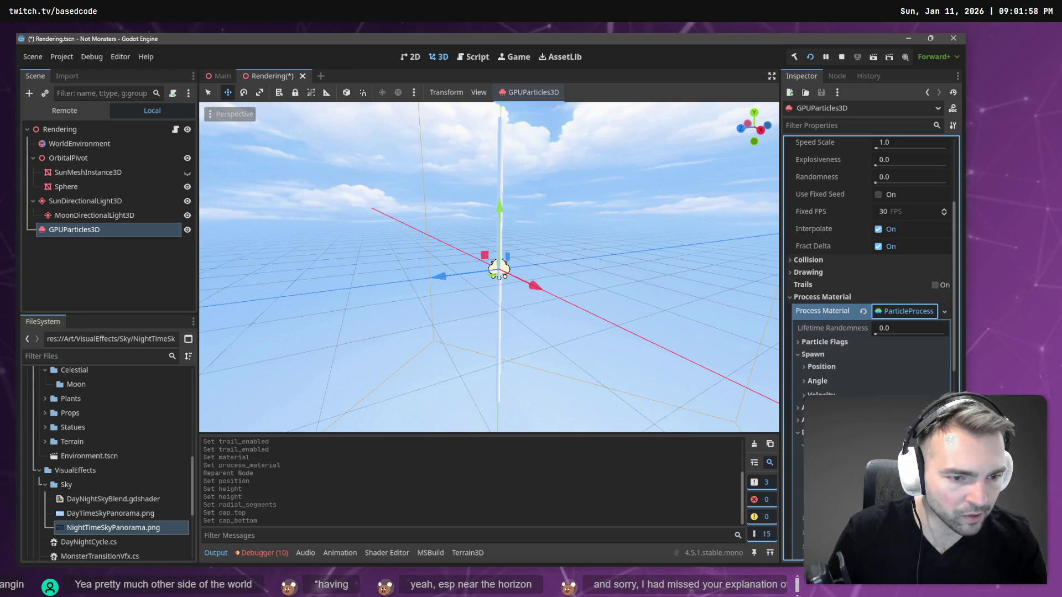
scroll(868, 265, "down", 2)
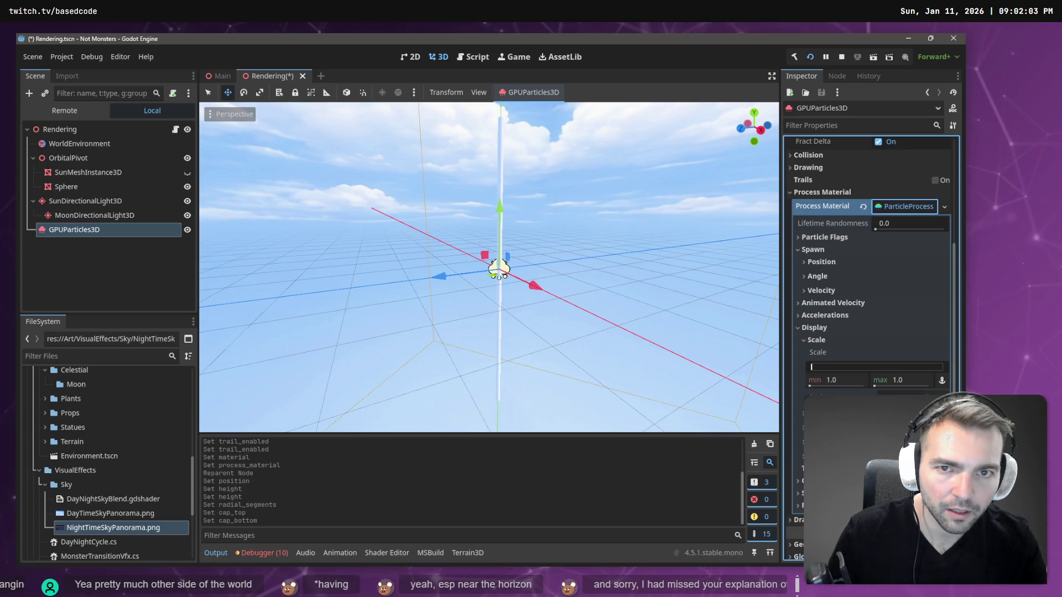
left_click(935, 469)
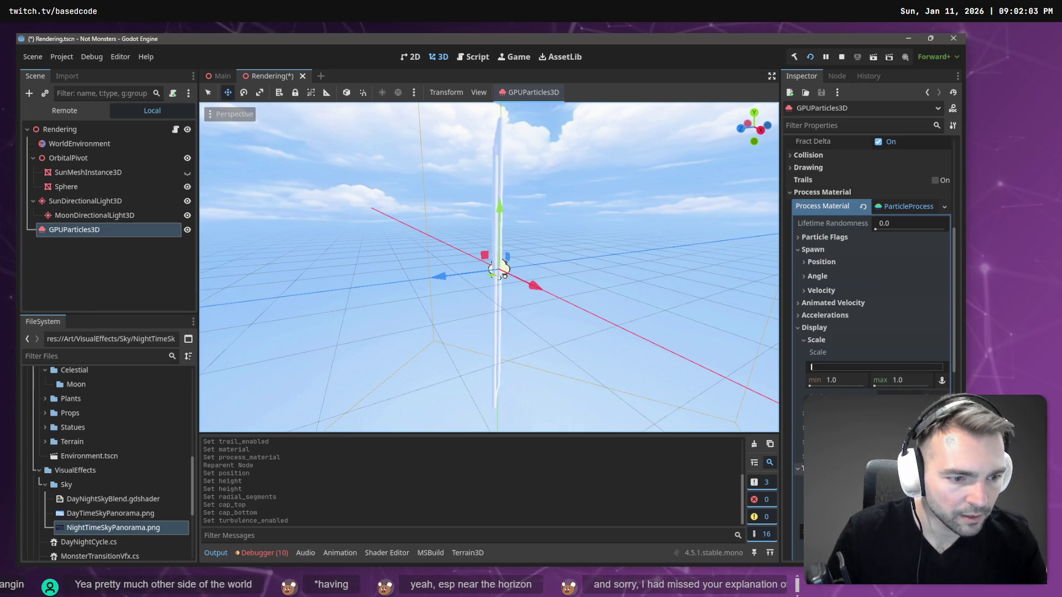
left_click(935, 469)
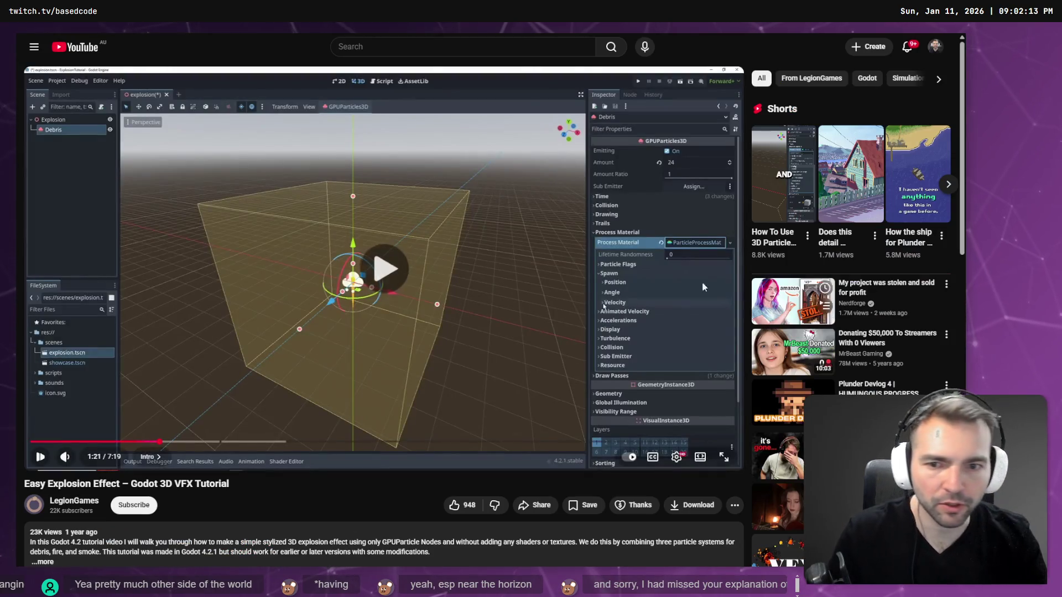
Play the tutorial fullscreen and pause at the Particle Flags / Align Y part
double_click(398, 240)
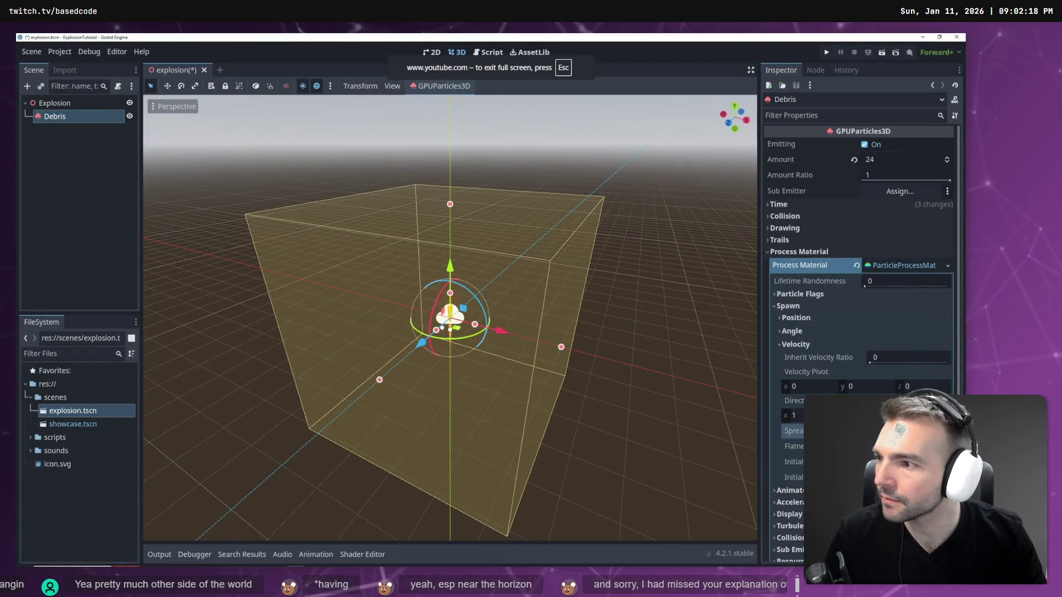
mouse_move(281, 203)
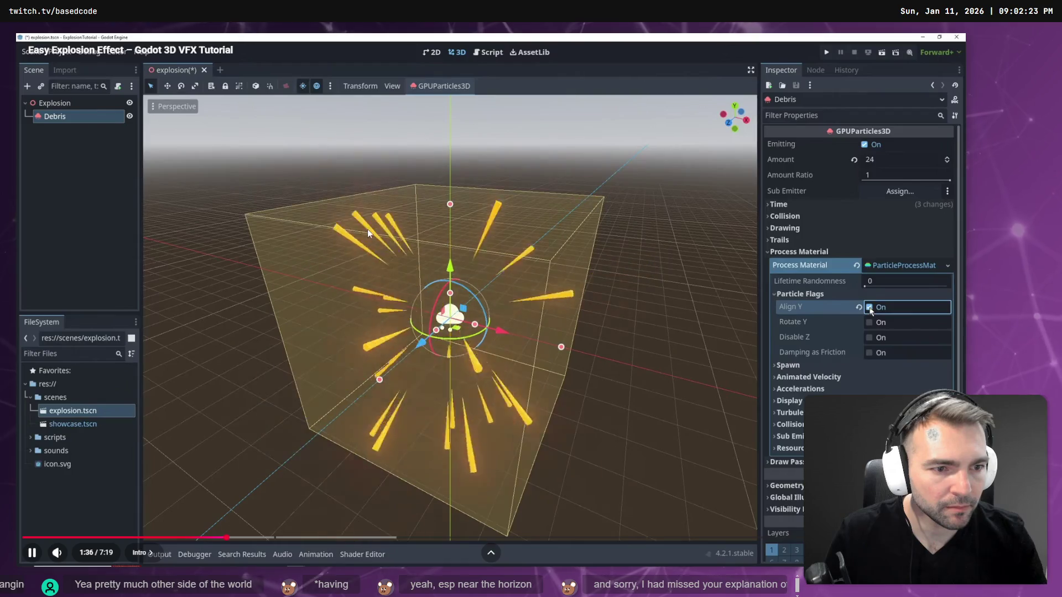
left_click(370, 232)
key("alt+Tab")
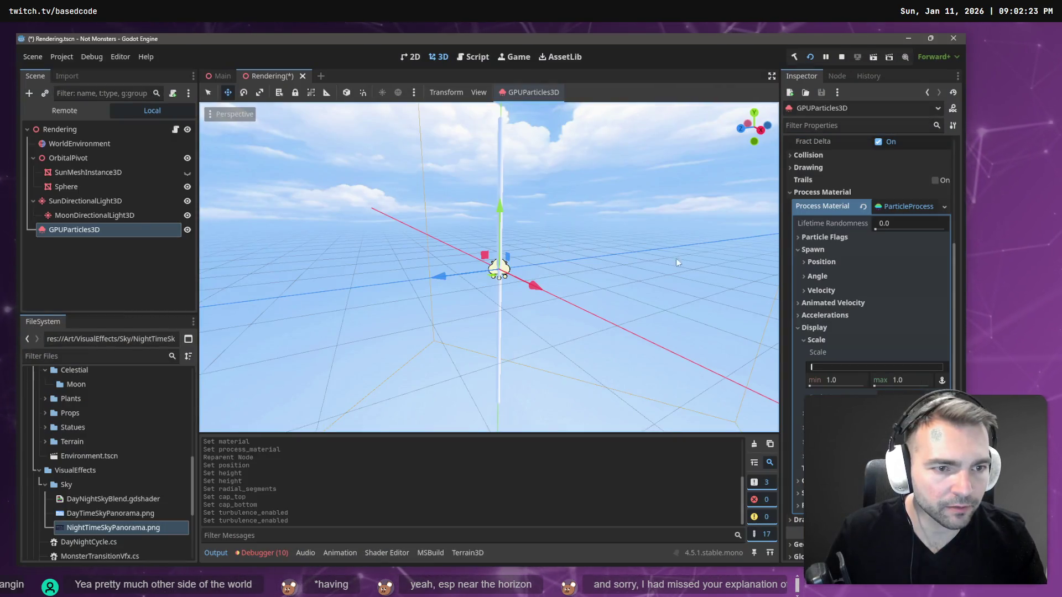
Enable the Align Y particle flag, expand Spawn > Velocity, and rewind the tutorial five seconds
left_click(848, 243)
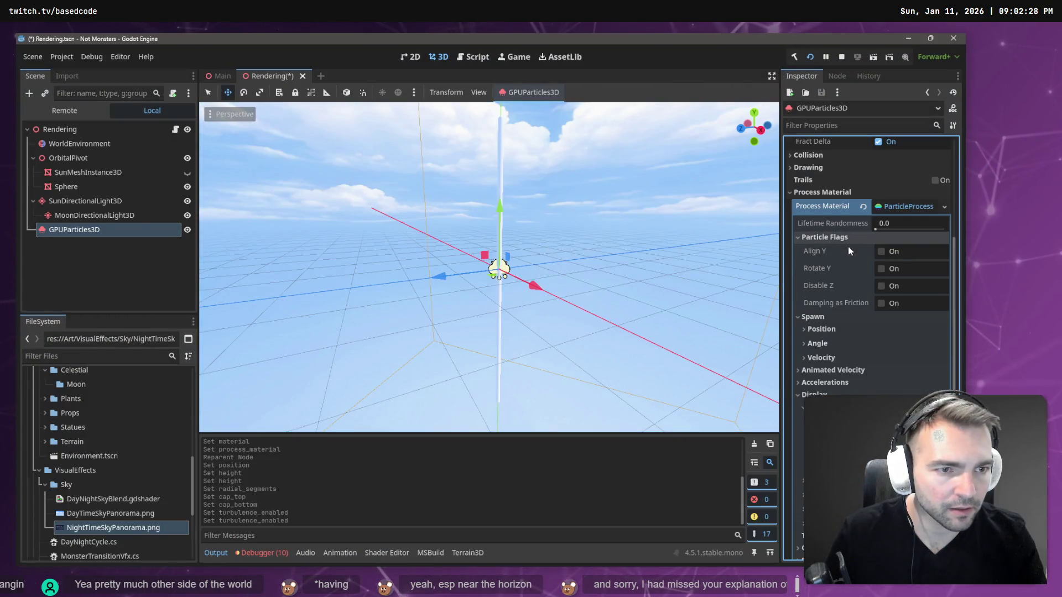
left_click(881, 252)
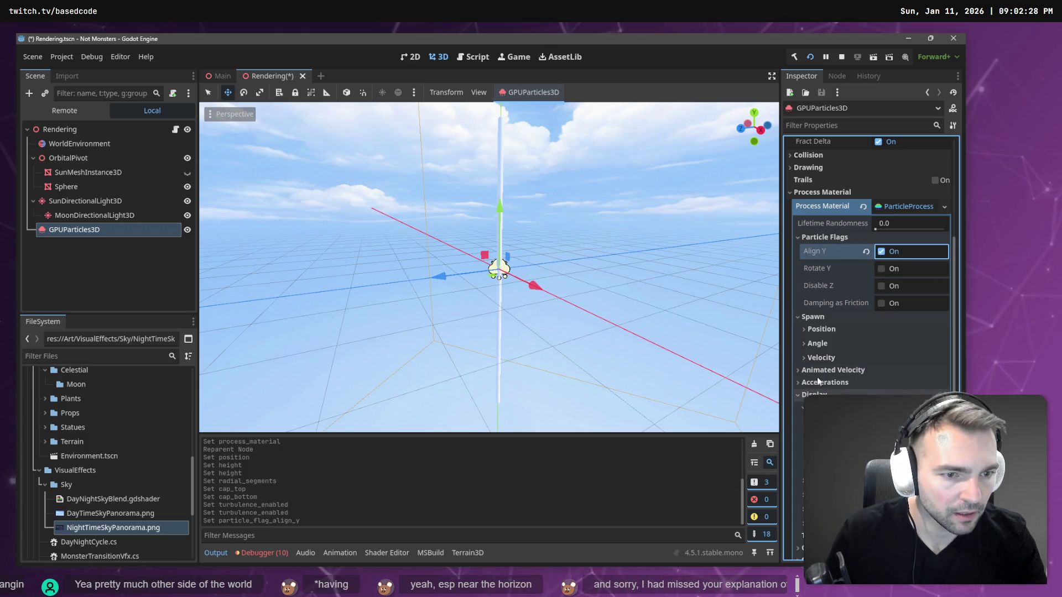
left_click(822, 359)
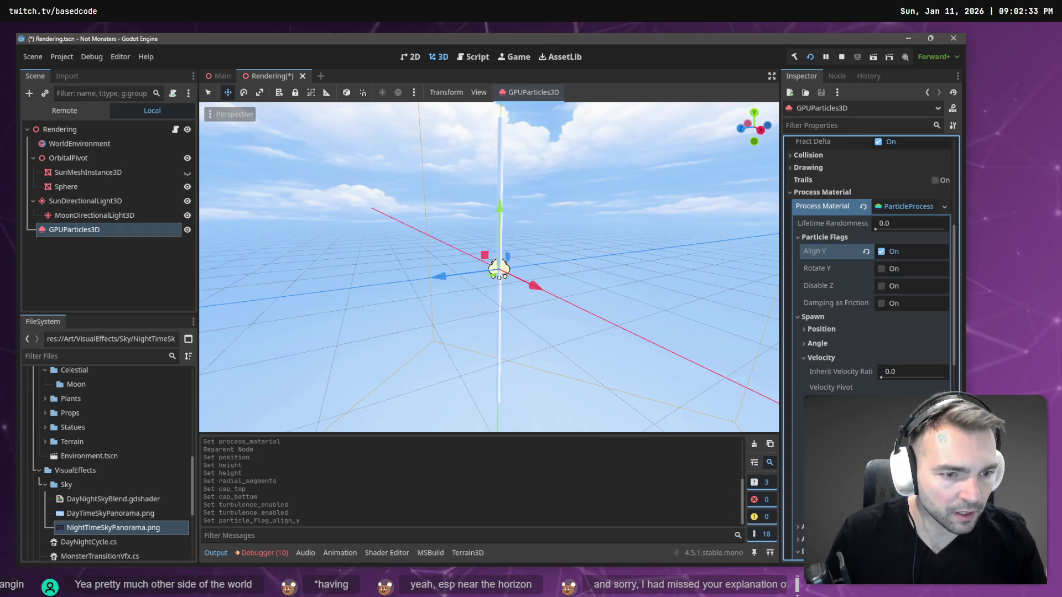
key("alt+Tab")
key("Left")
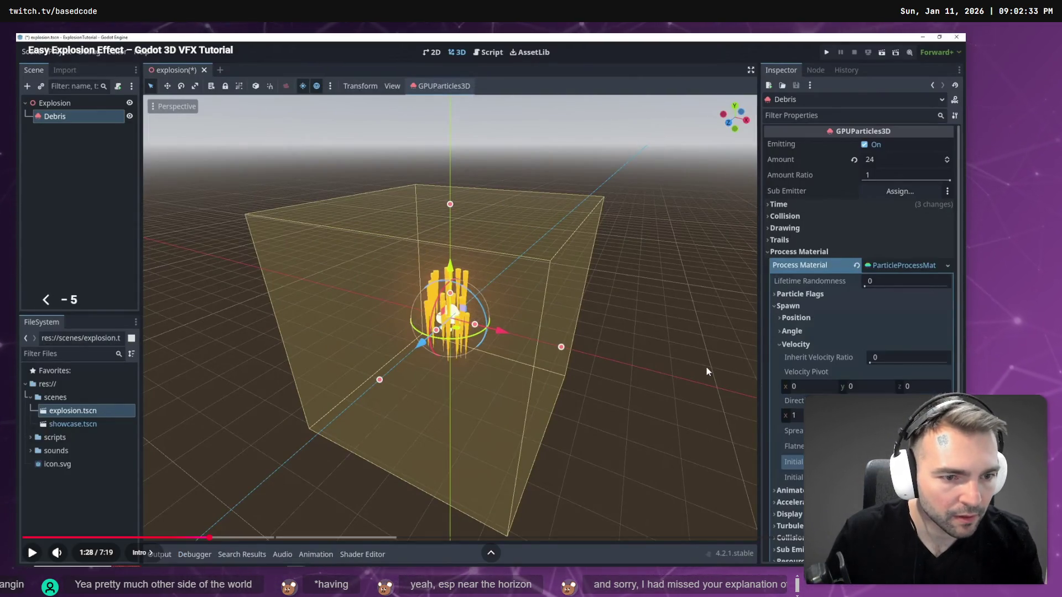
Rewind and replay the tutorial's particle velocity section, switching back to Godot afterwards
key("Left")
key("Left")
key("space")
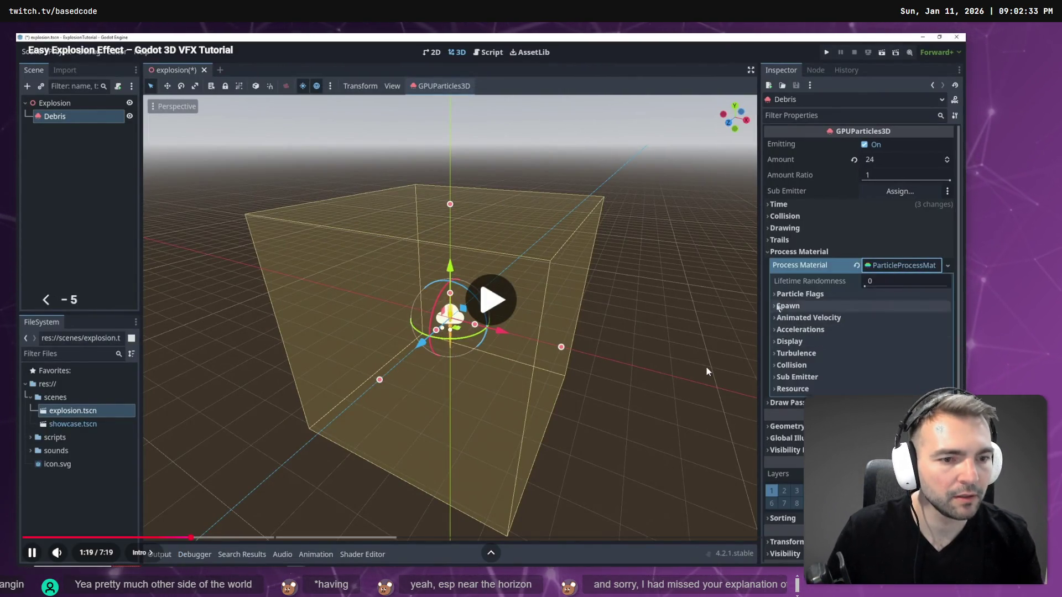
key("space")
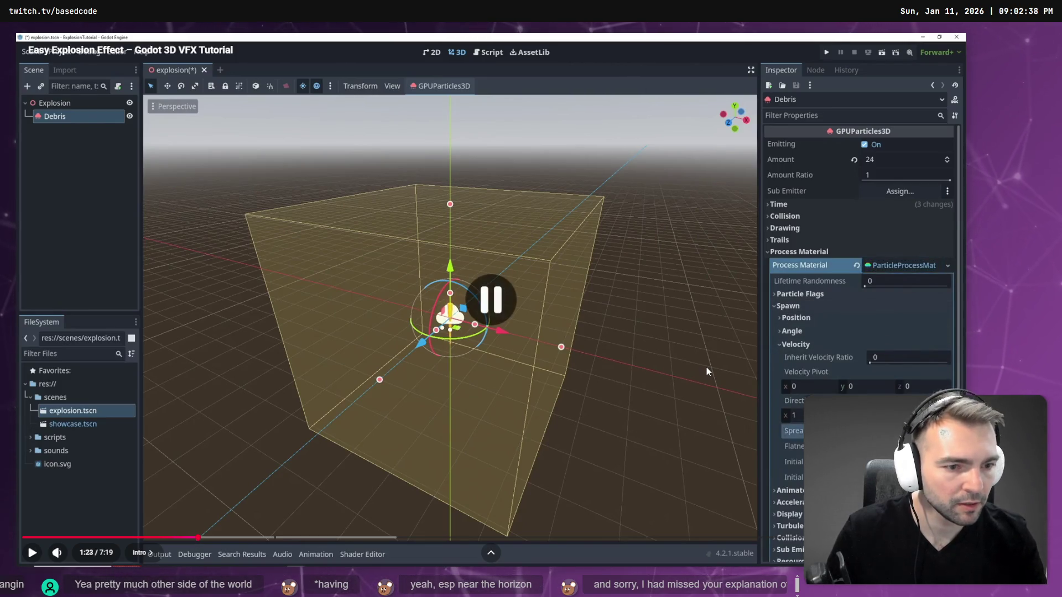
key("alt+Tab")
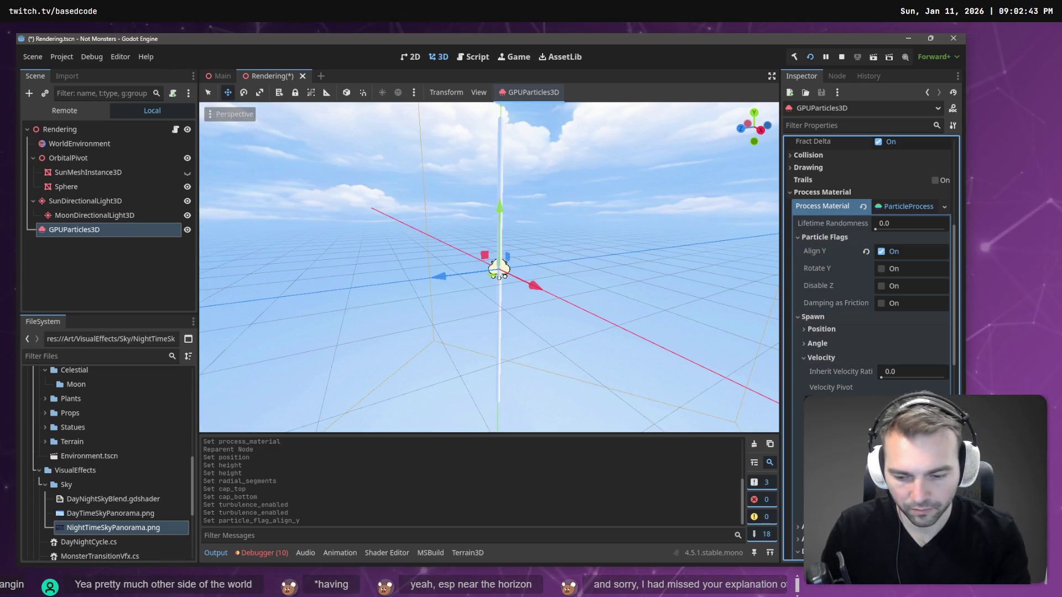
key("alt+Tab")
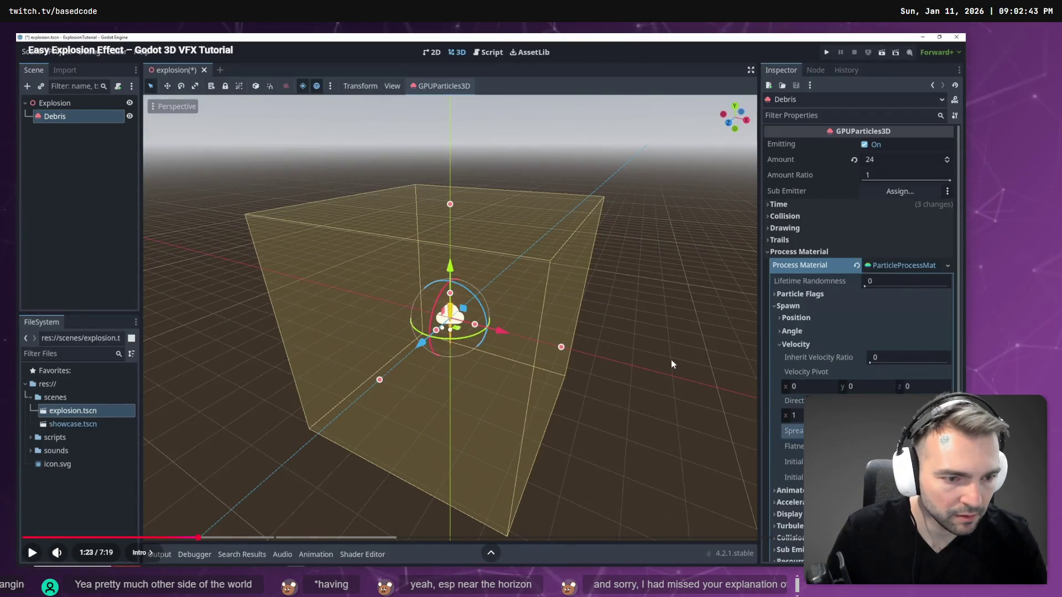
left_click(742, 394)
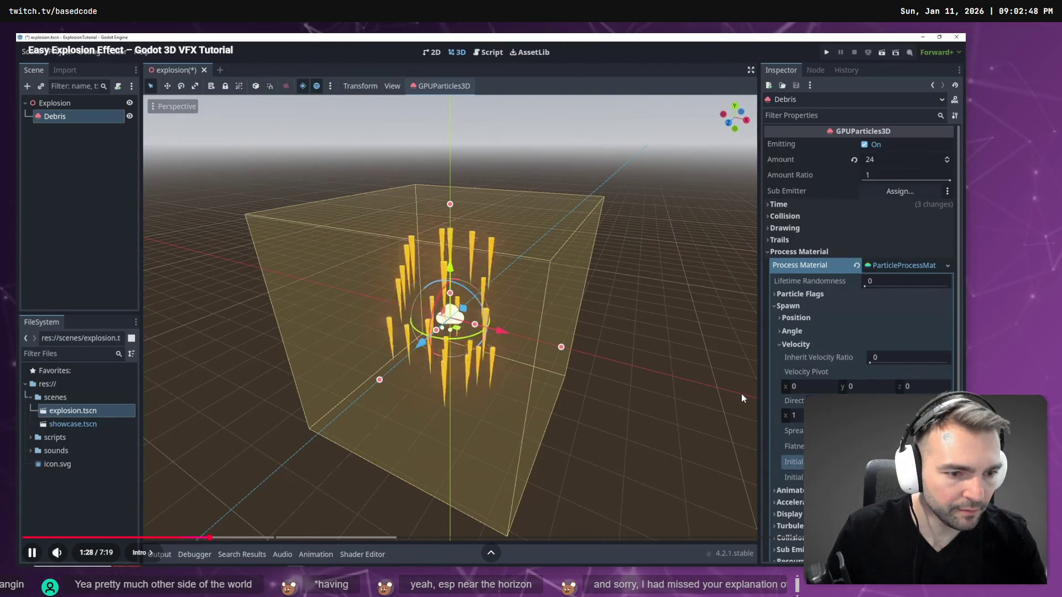
key("alt+Tab")
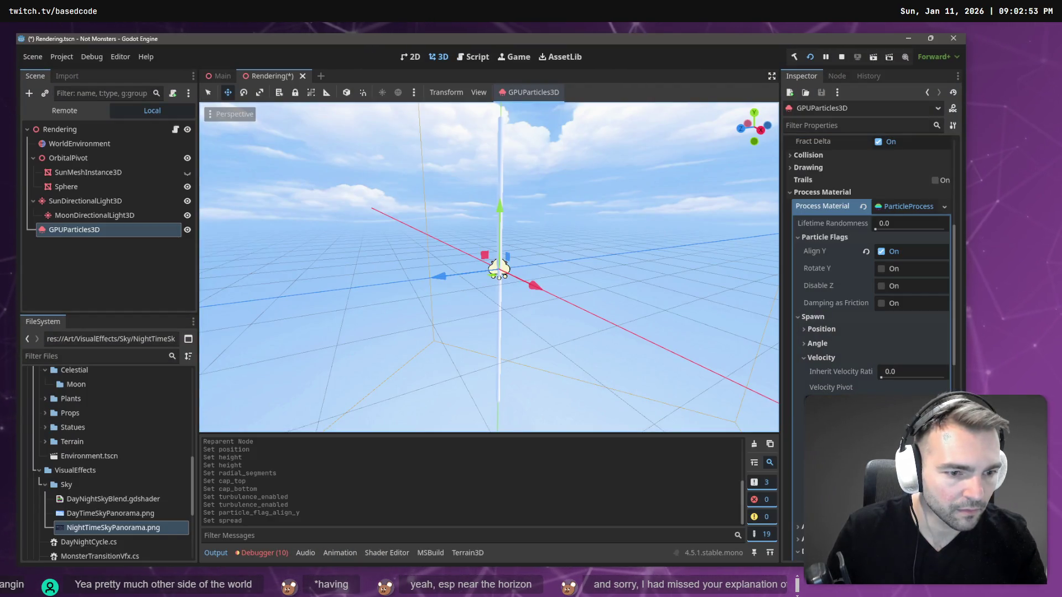
Set the particles' Initial Velocity, then reparent GPUParticles3D under SunMeshInstance3D
scroll(871, 277, "down", 2)
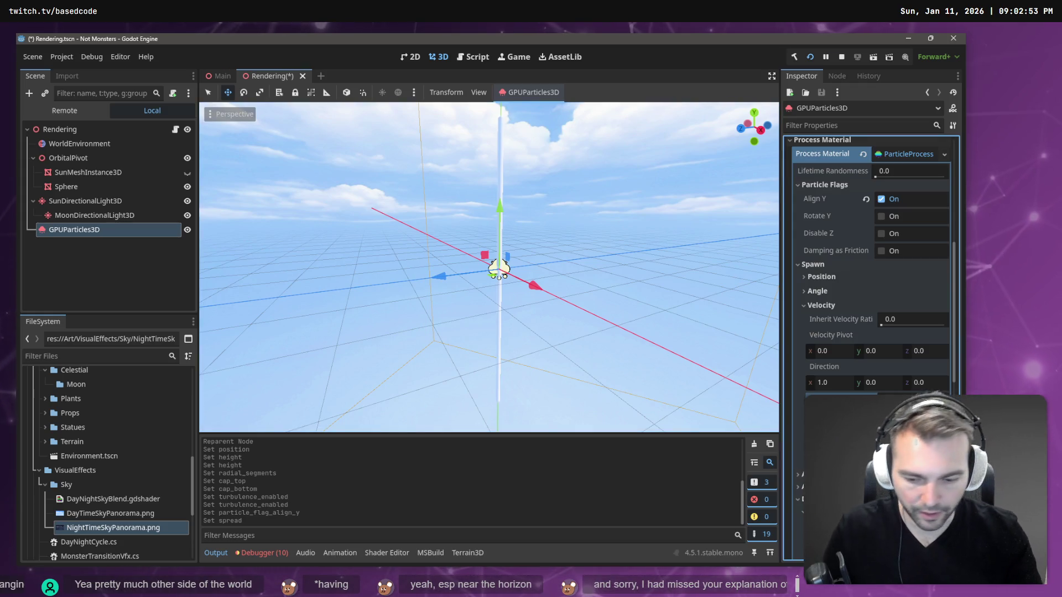
key("Return")
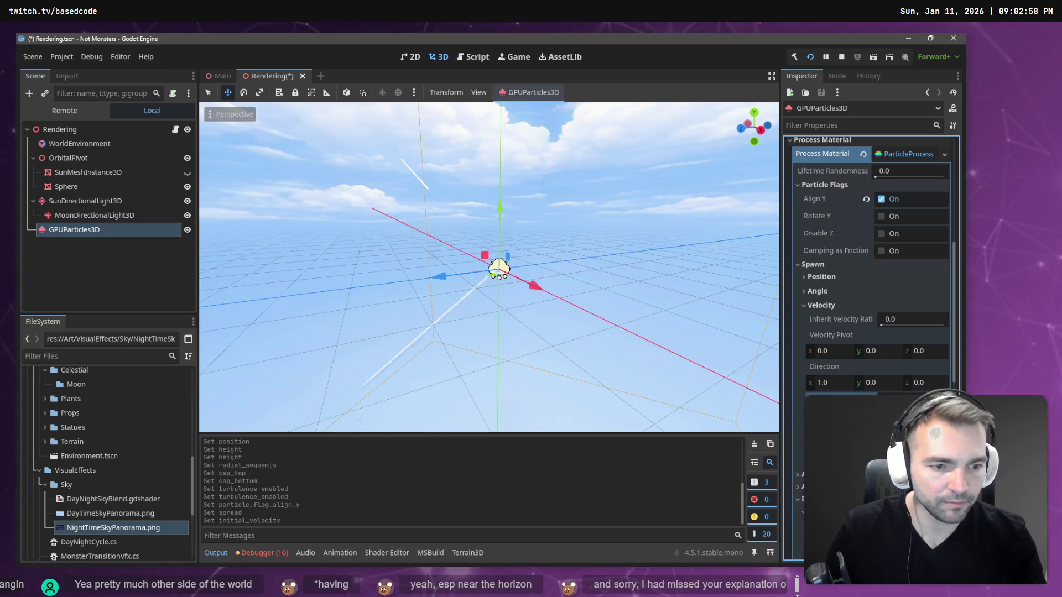
key("Return")
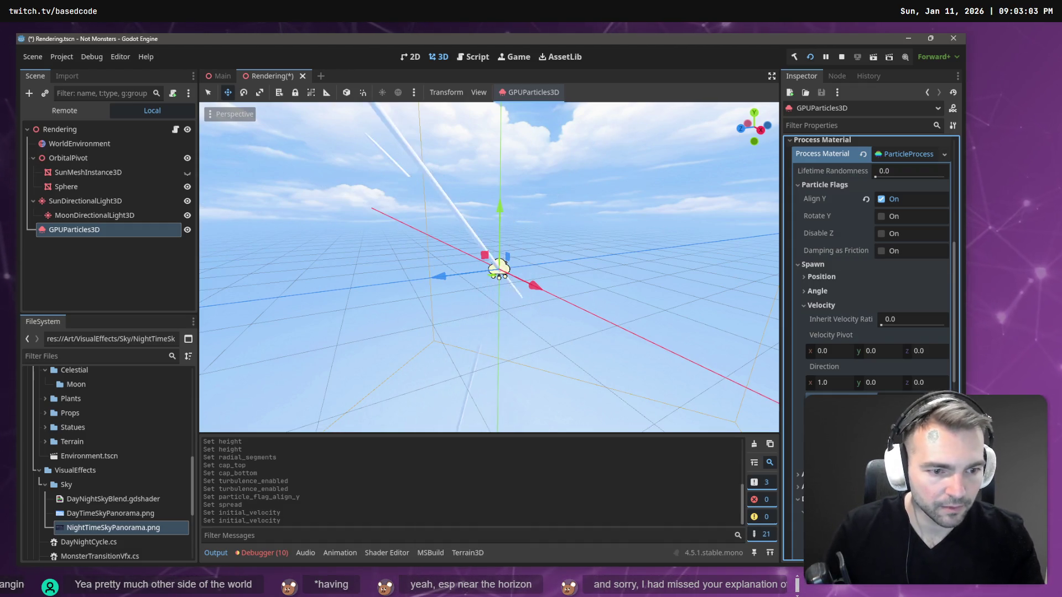
key("Return")
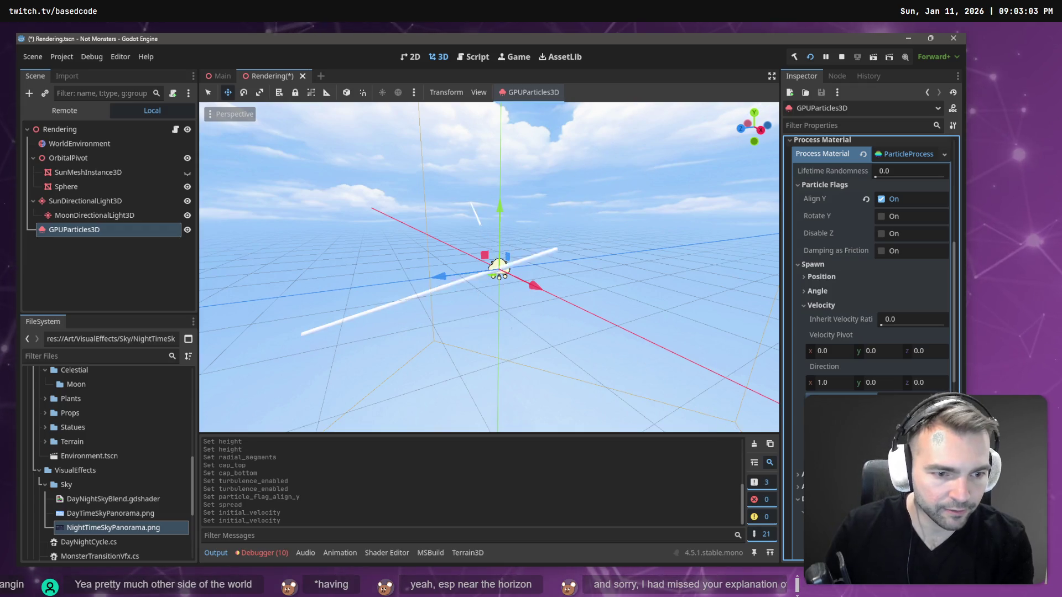
key("Return")
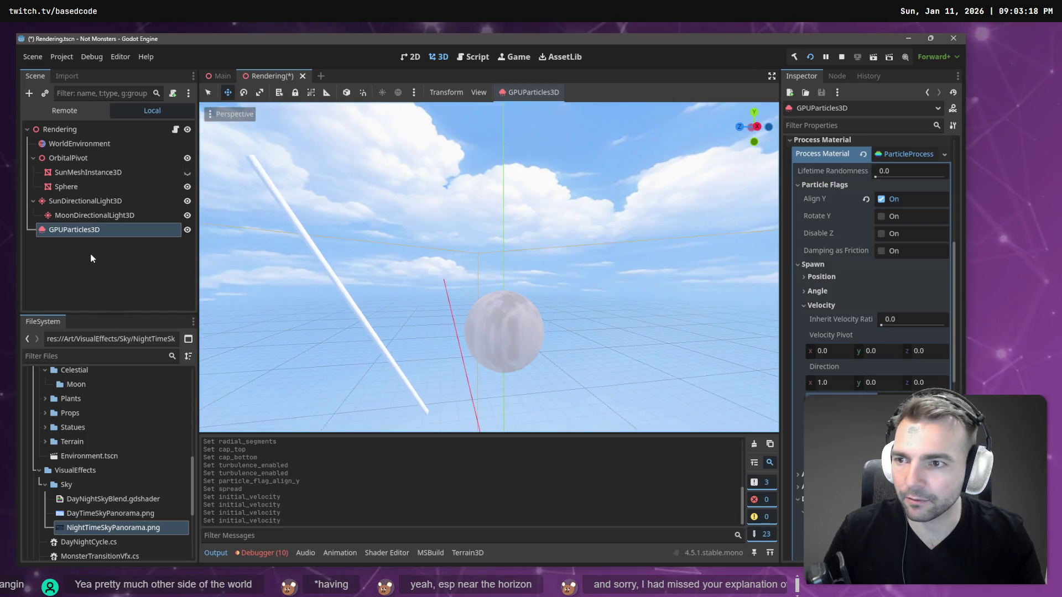
left_click_drag(91, 230, 100, 172)
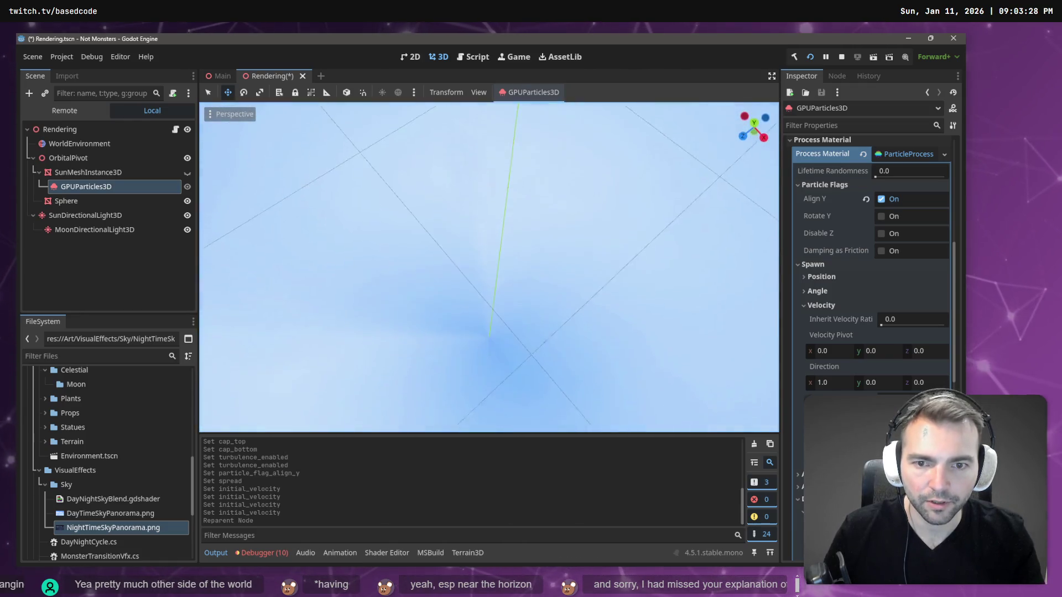
Make the sun mesh visible again and browse GPUParticles3D's Inspector properties
left_click(145, 174)
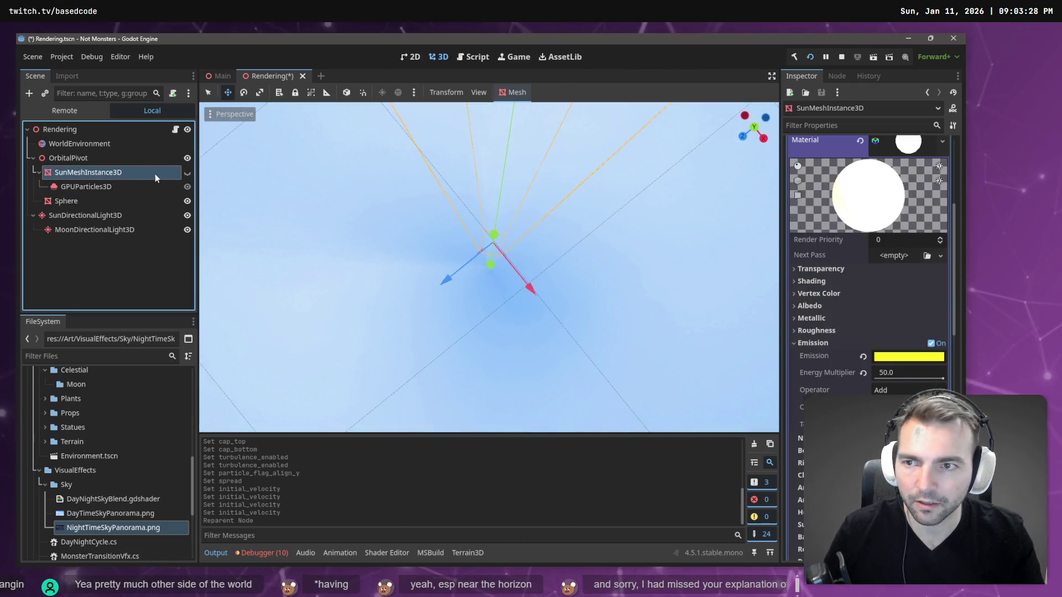
left_click(187, 173)
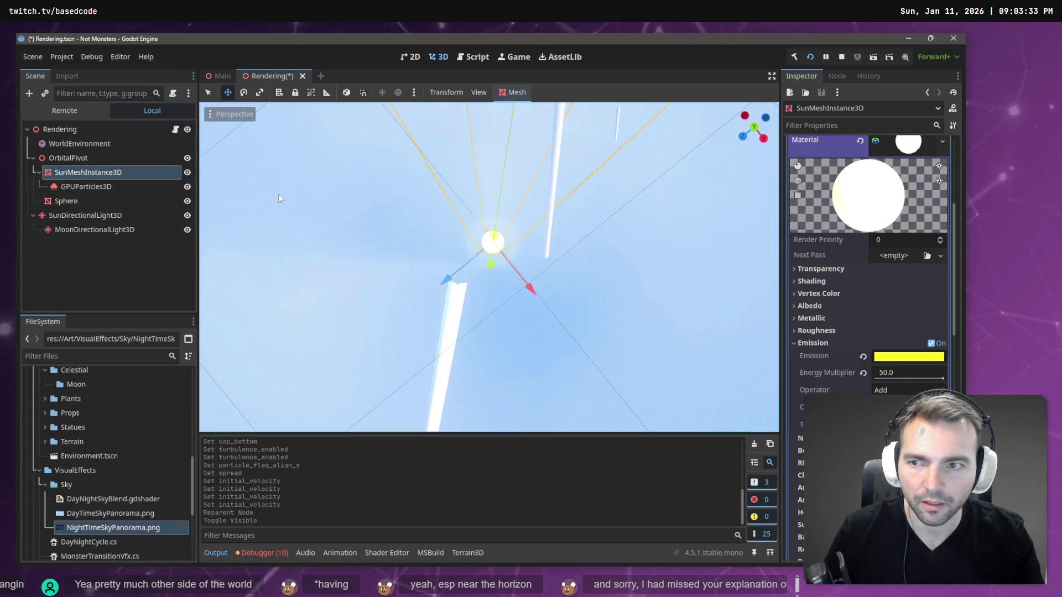
left_click(125, 186)
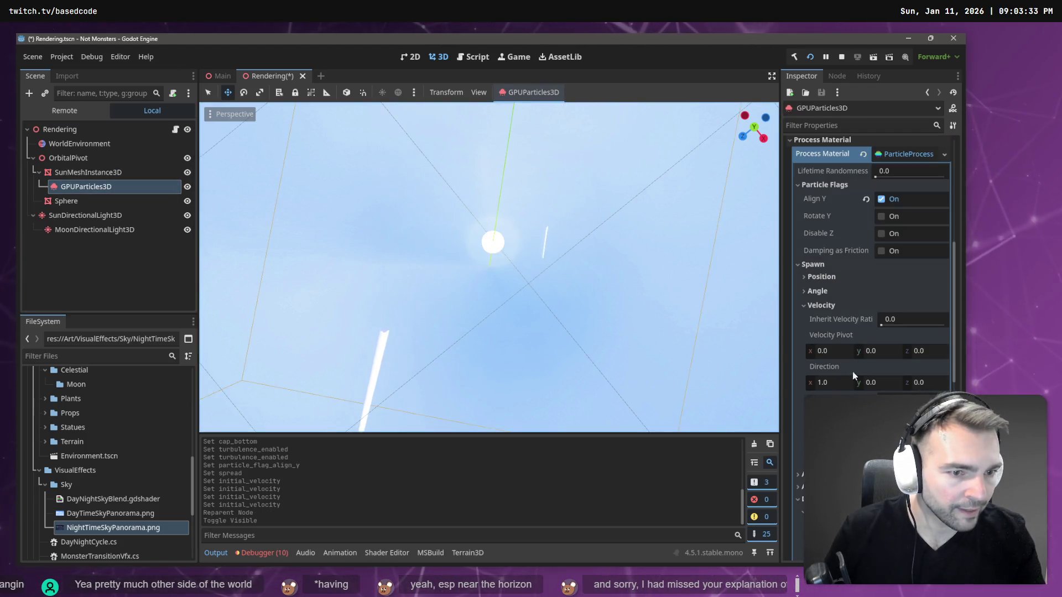
scroll(855, 278, "up", 5)
scroll(867, 274, "down", 7)
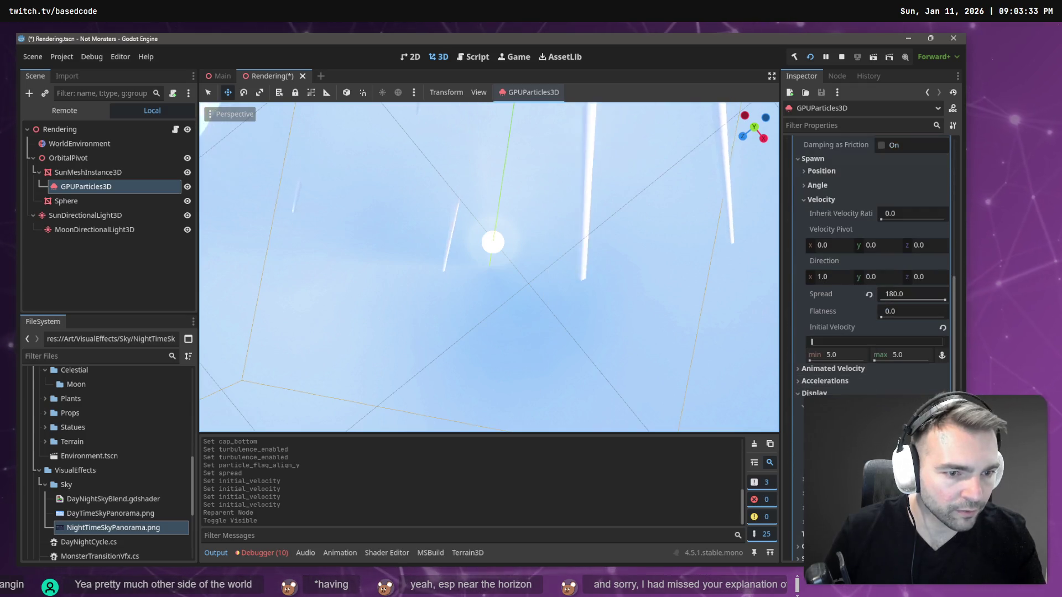
scroll(852, 377, "down", 5)
scroll(836, 365, "up", 12)
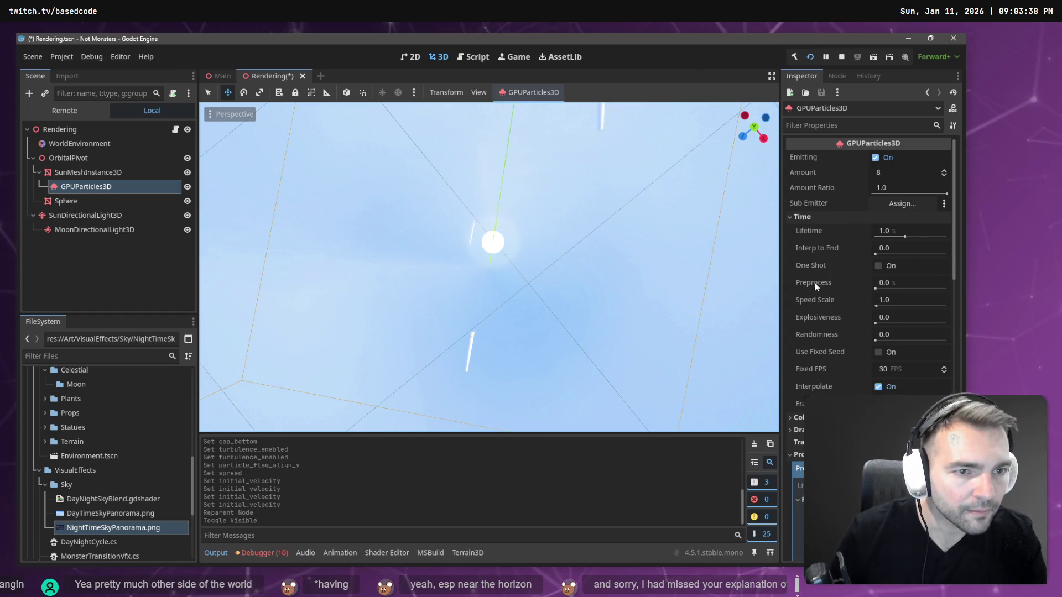
scroll(827, 279, "down", 7)
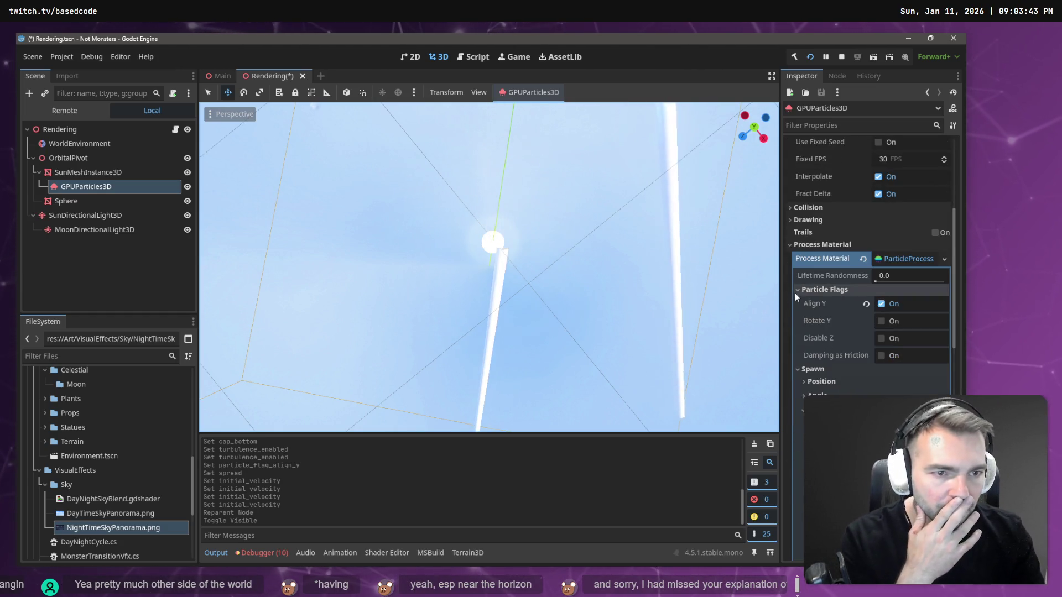
scroll(805, 276, "down", 6)
scroll(808, 276, "down", 6)
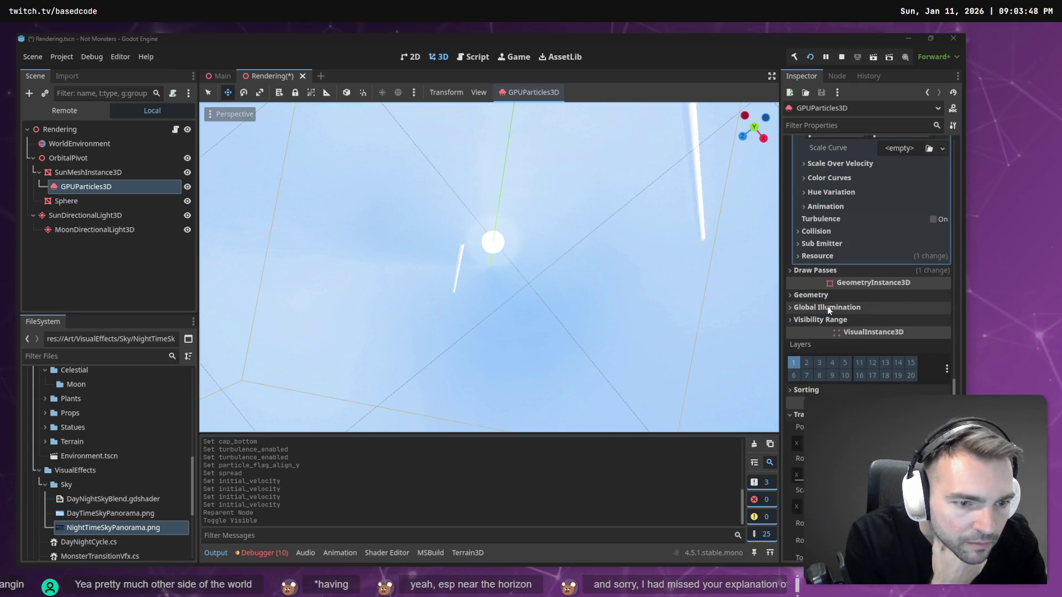
scroll(841, 330, "up", 3)
scroll(841, 329, "down", 7)
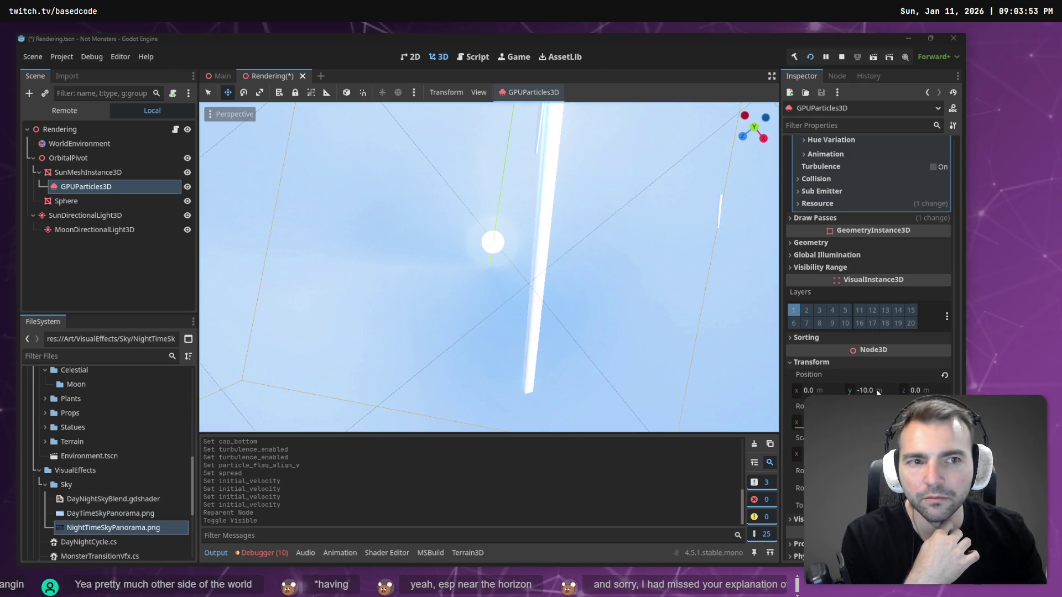
Change GPUParticles3D's position Y from -10 to 0
left_click(90, 196)
left_click(91, 188)
left_click(878, 390)
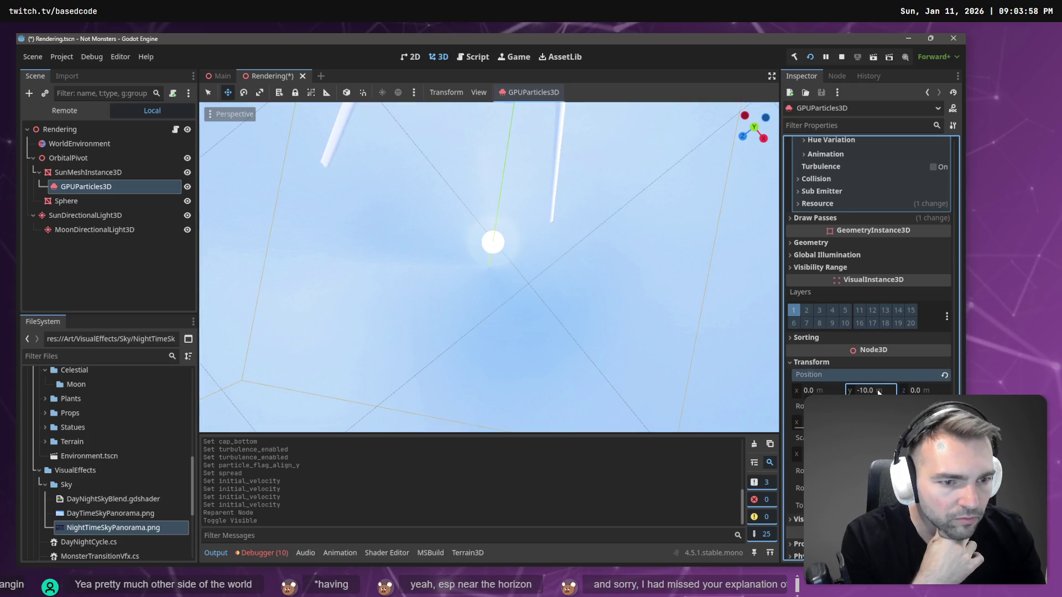
type("0")
key("Return")
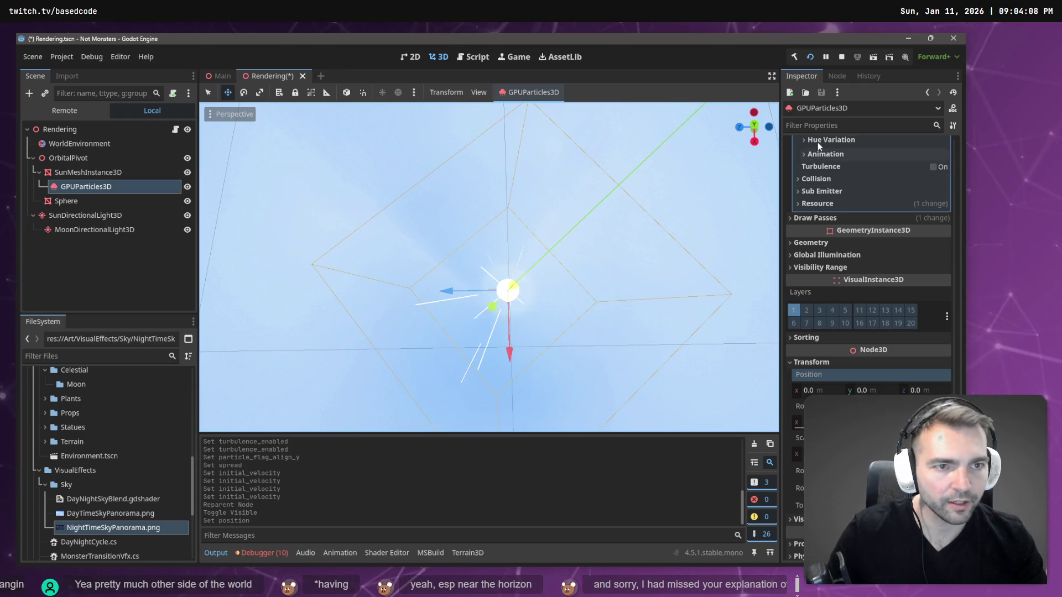
scroll(826, 226, "up", 5)
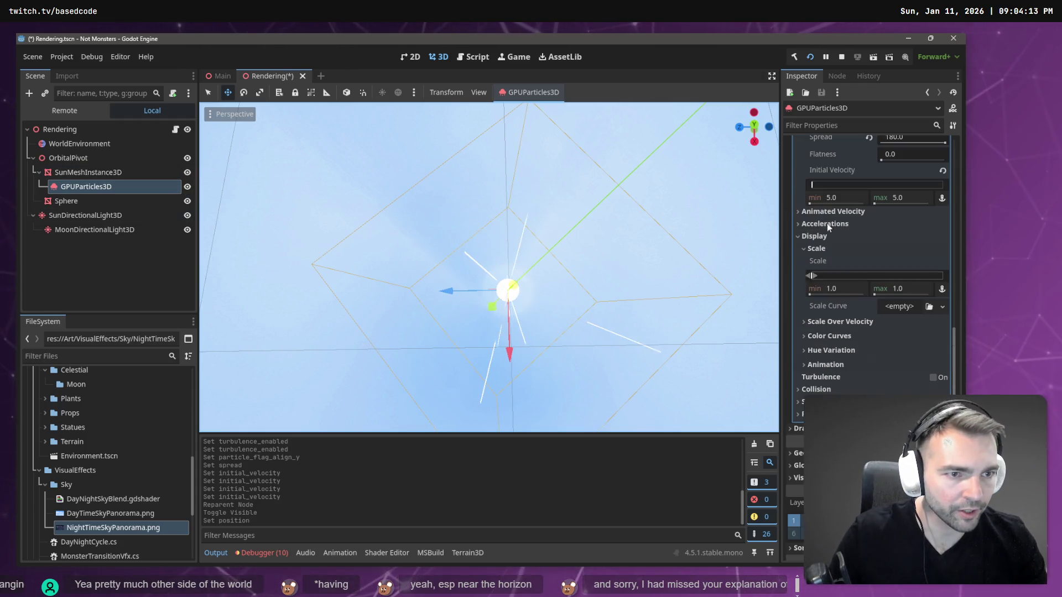
Raise the Initial Velocity maximum to 10, then 30, then 40
scroll(868, 274, "up", 2)
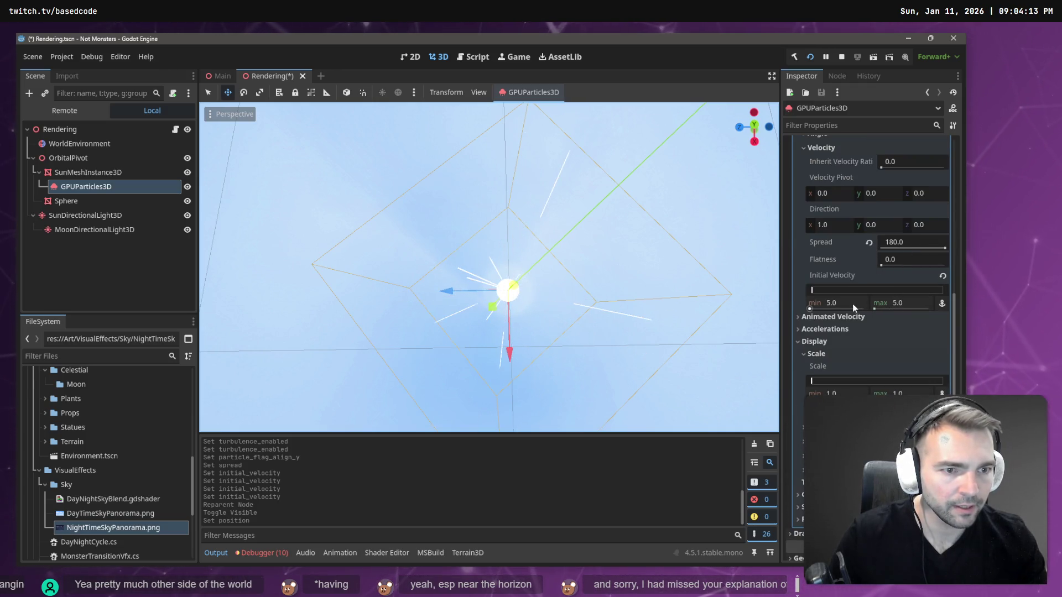
left_click(913, 307)
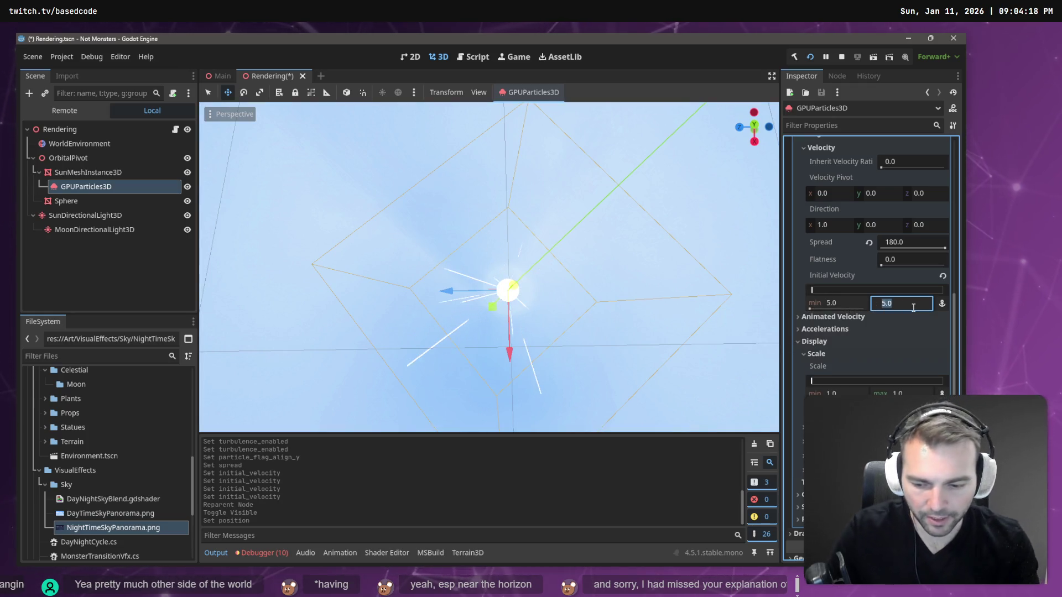
type("10")
key("Return")
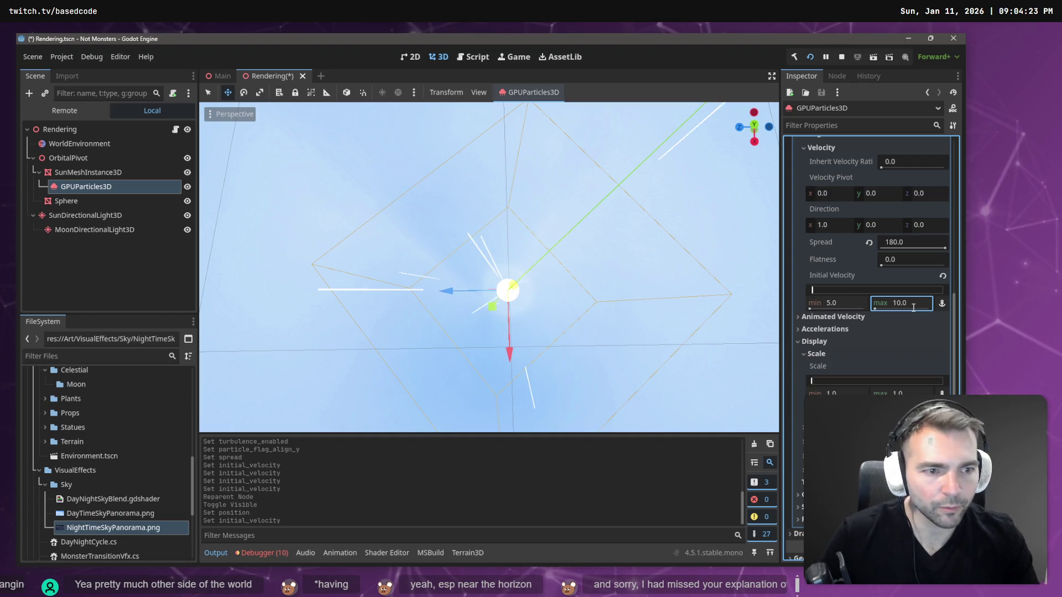
left_click(913, 308)
type("30")
key("Return")
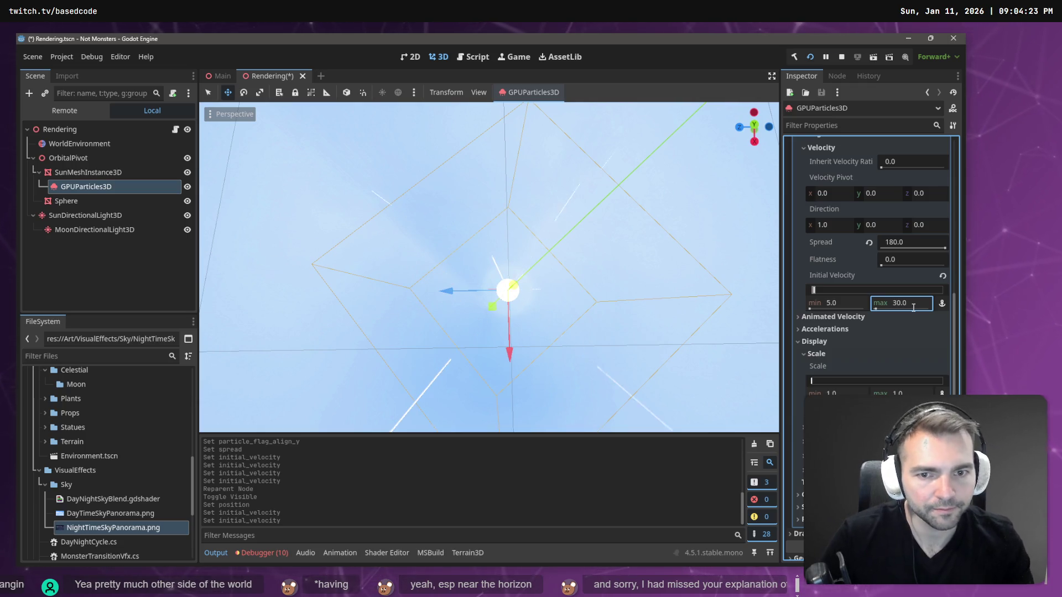
type("40")
key("Return")
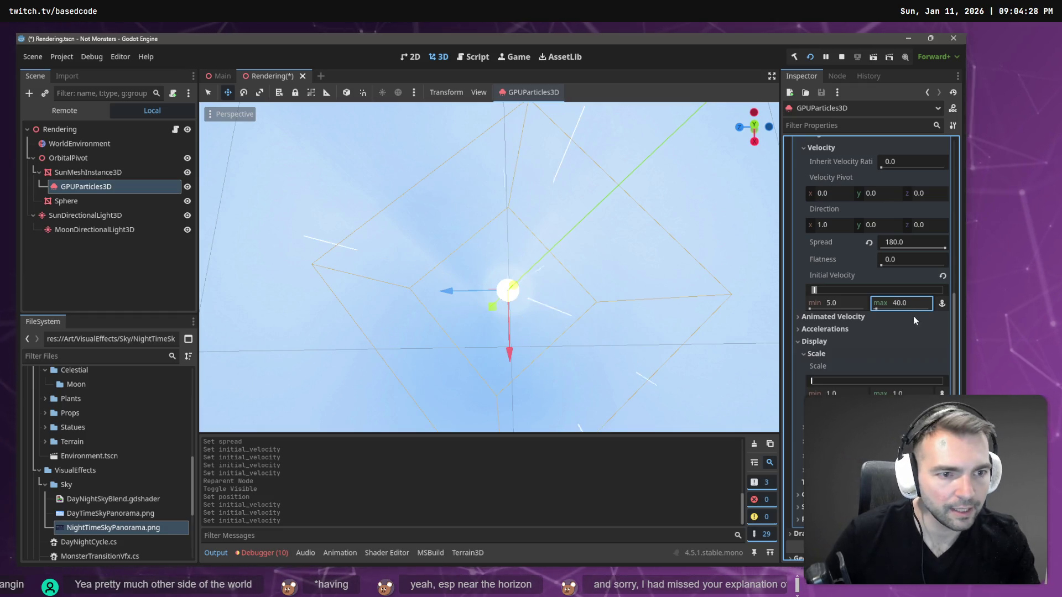
scroll(869, 348, "up", 3)
scroll(868, 348, "up", 10)
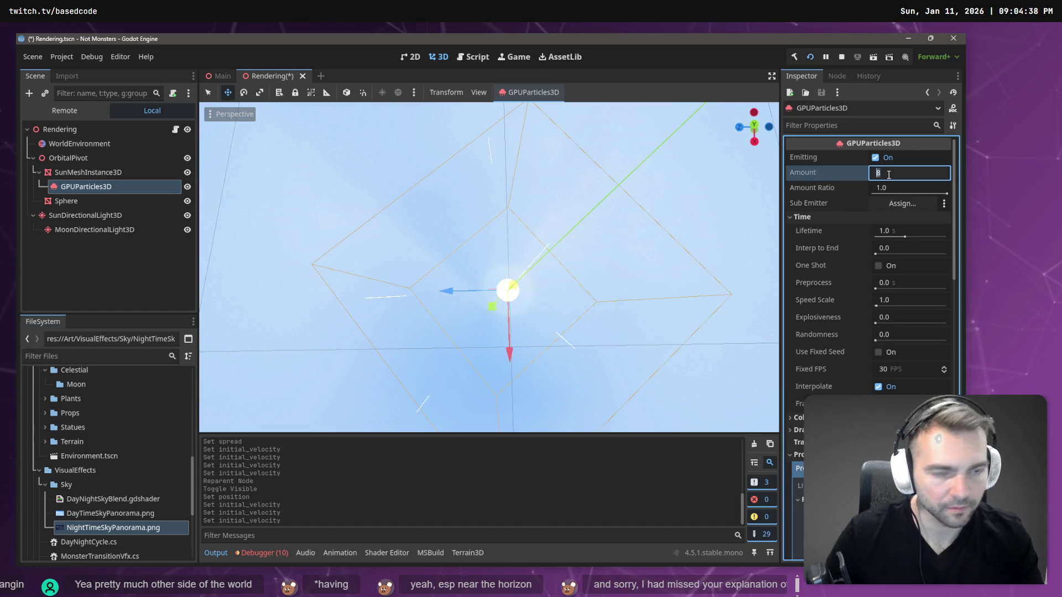
Set the particle Amount to 20, then raise it to 30
type("0")
key("Return")
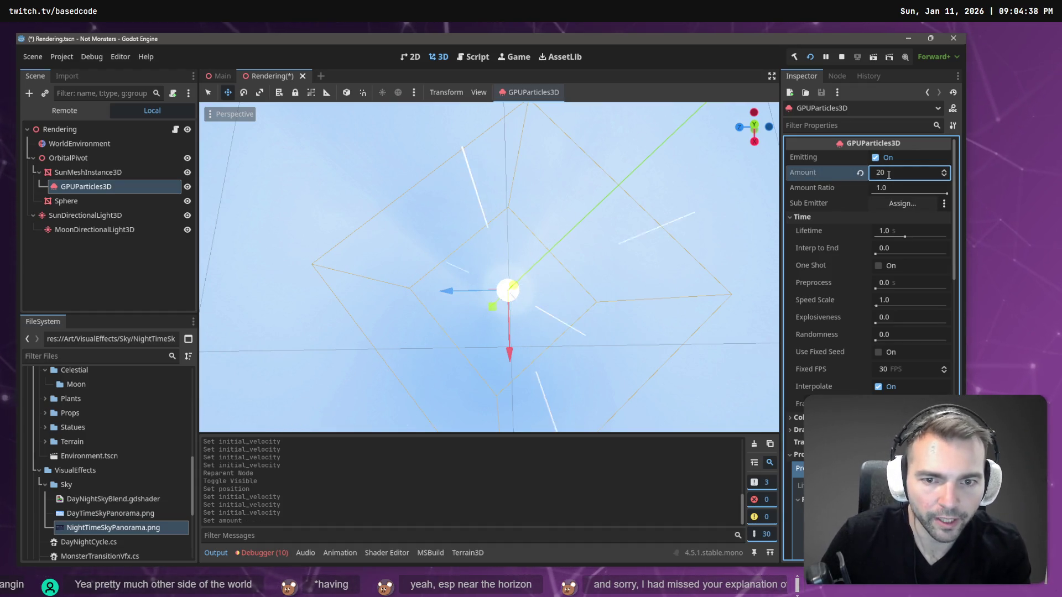
double_click(889, 175)
type("30")
key("Return")
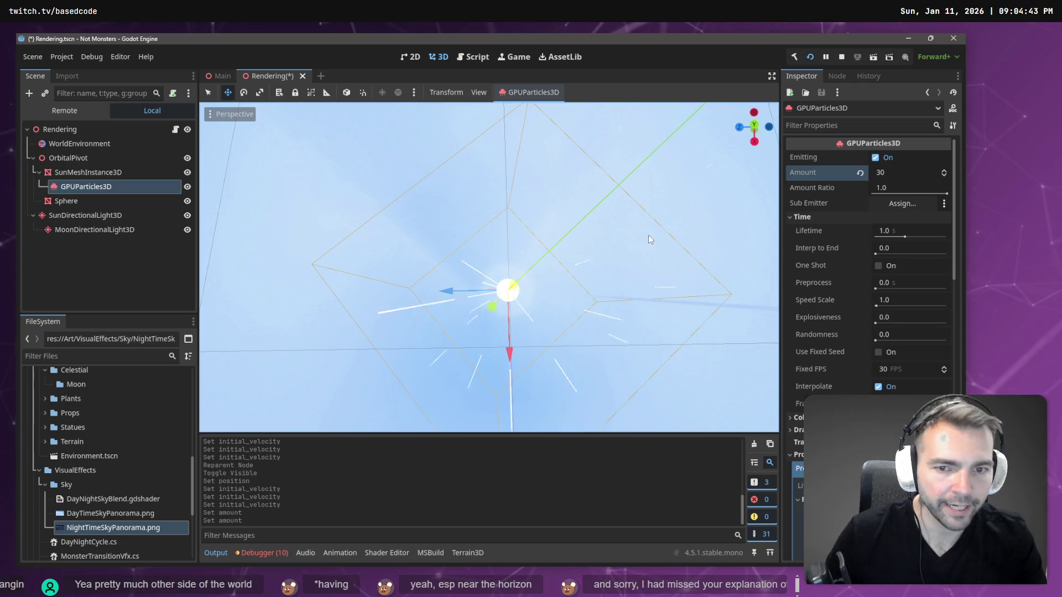
Set the particle Lifetime to 0.5, then shorten it to 0.2 seconds
left_click(888, 232)
type(".5")
key("Return")
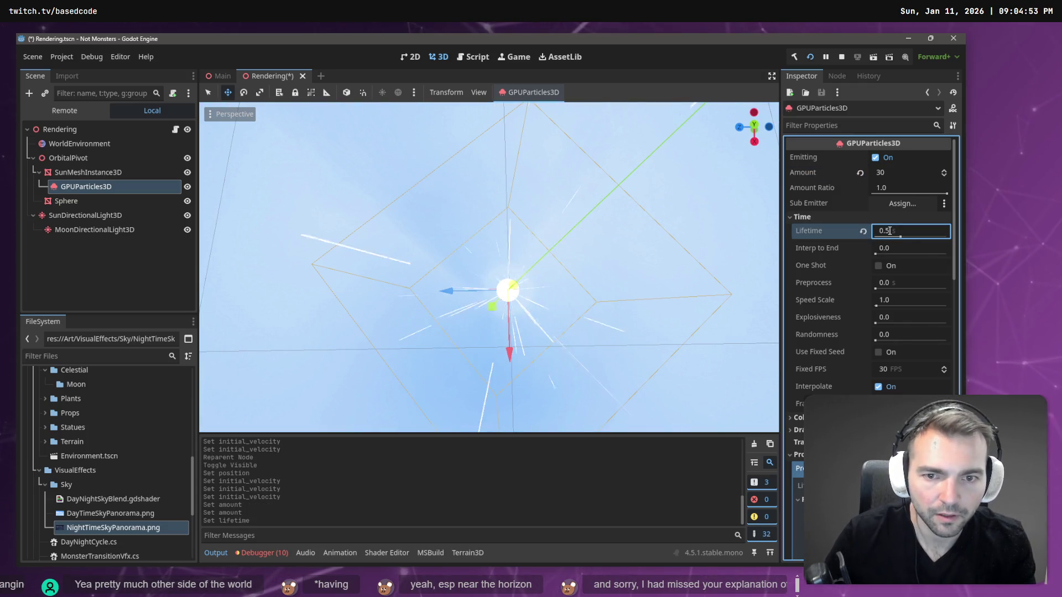
left_click(890, 231)
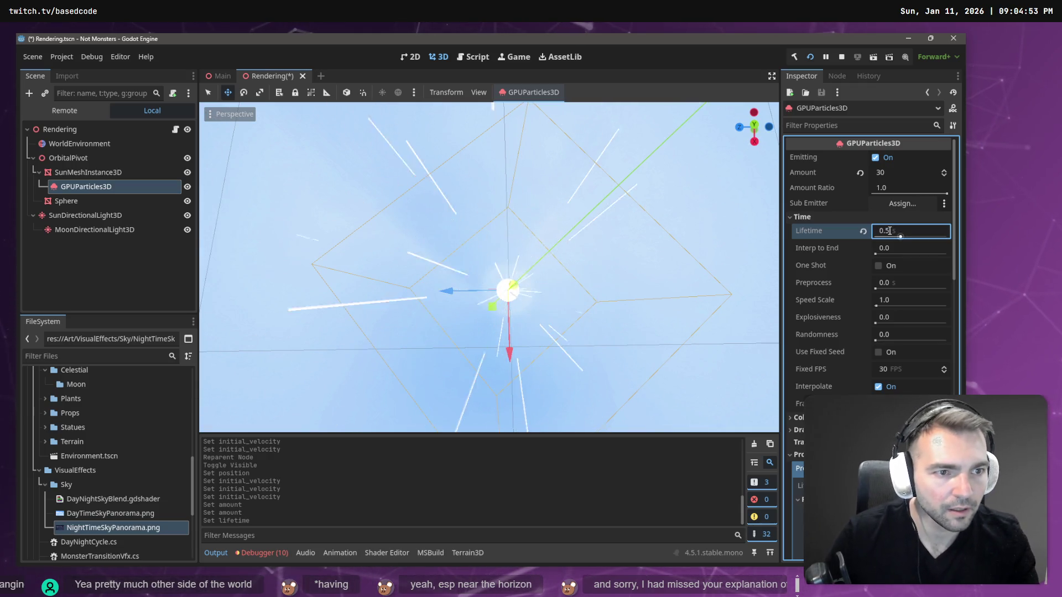
type(".2")
key("Return")
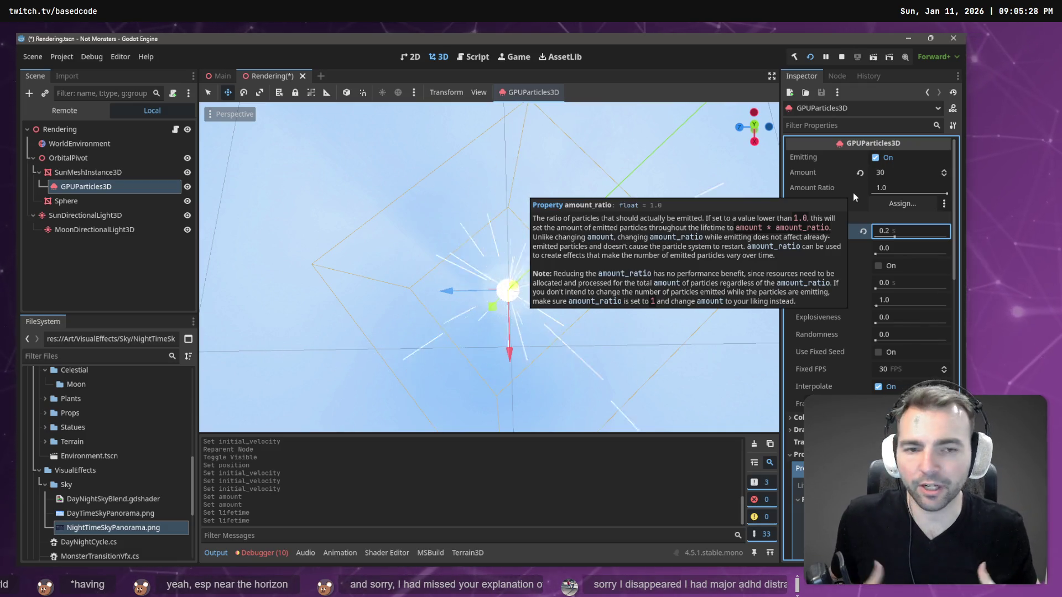
Lower the particle Amount to 10 and orbit the view to inspect the emitter
left_click_drag(663, 256, 868, 302)
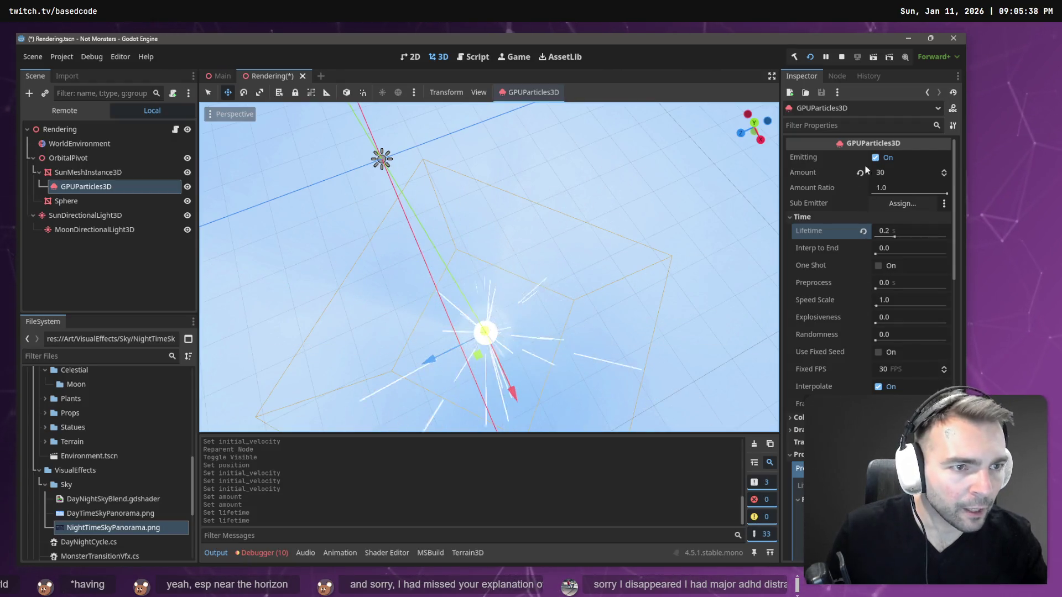
left_click(893, 172)
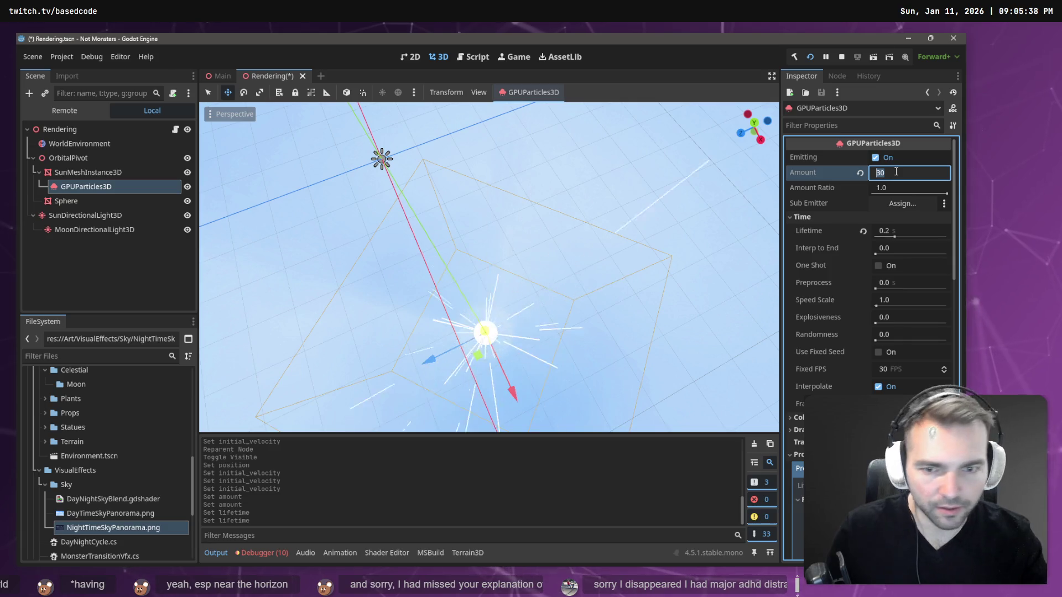
type("10")
key("Return")
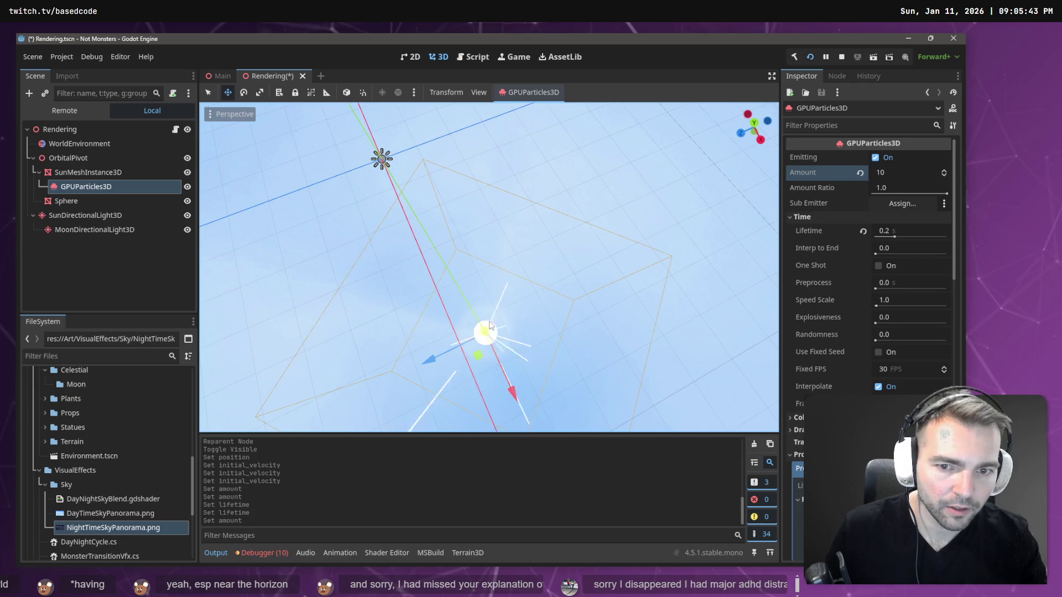
scroll(845, 325, "down", 5)
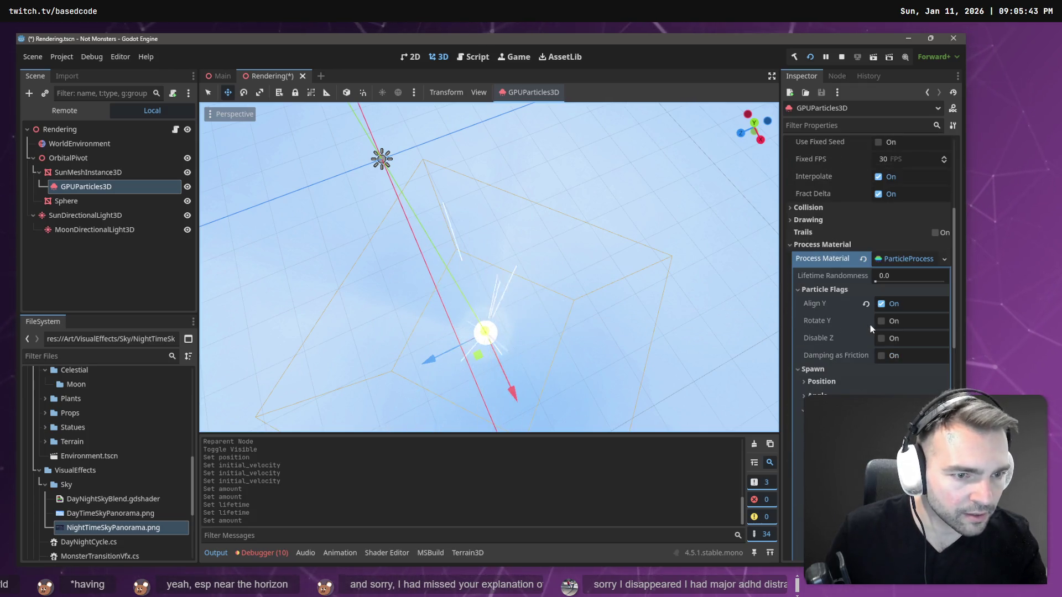
scroll(870, 324, "down", 2)
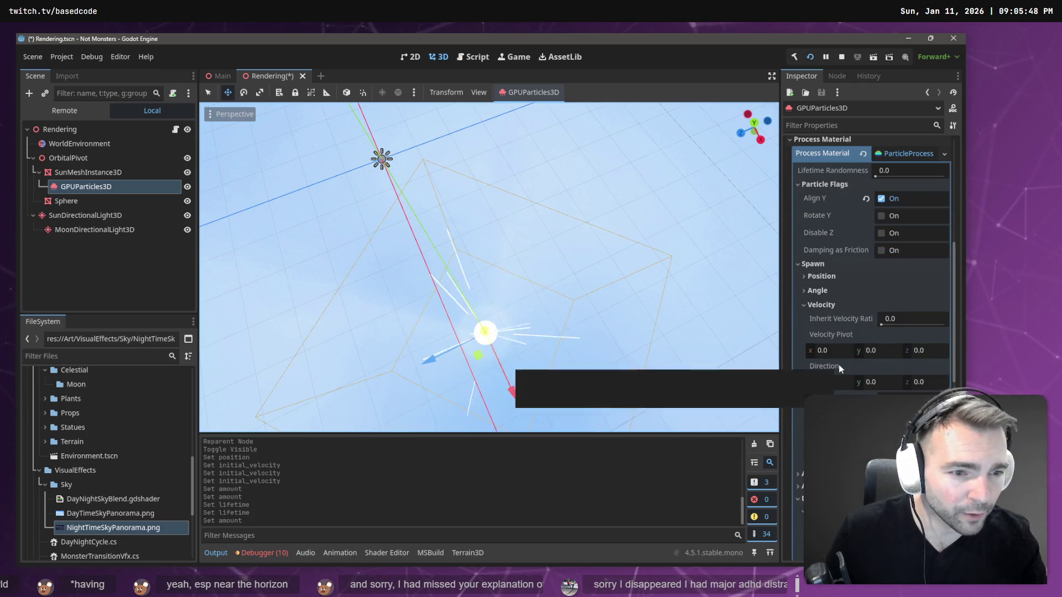
scroll(845, 367, "down", 2)
mouse_move(905, 354)
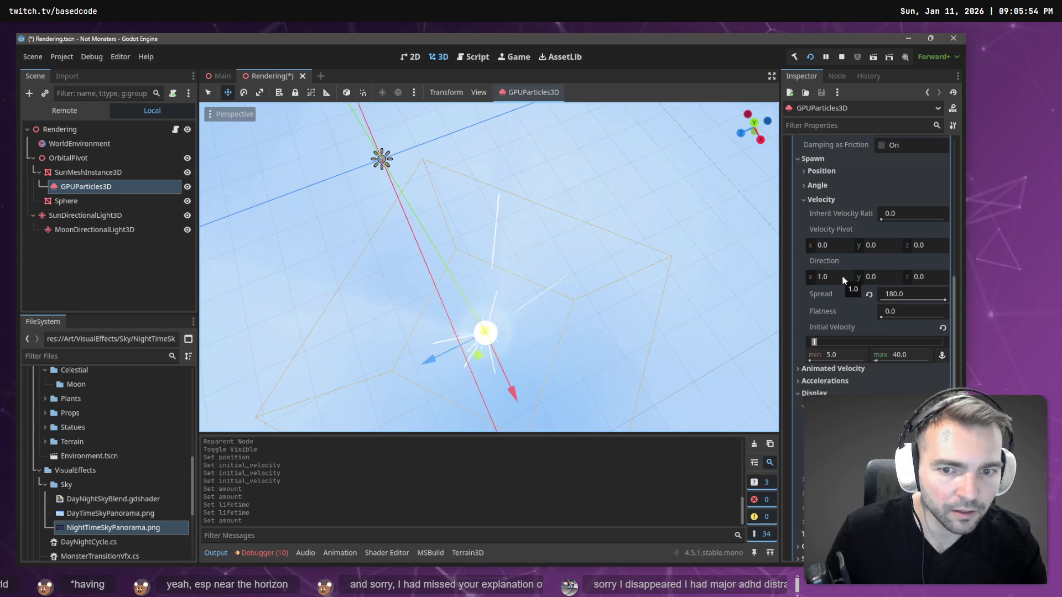
mouse_move(487, 266)
left_mouse_down()
mouse_move(443, 265)
mouse_move(481, 277)
mouse_move(475, 343)
mouse_move(475, 315)
left_mouse_up()
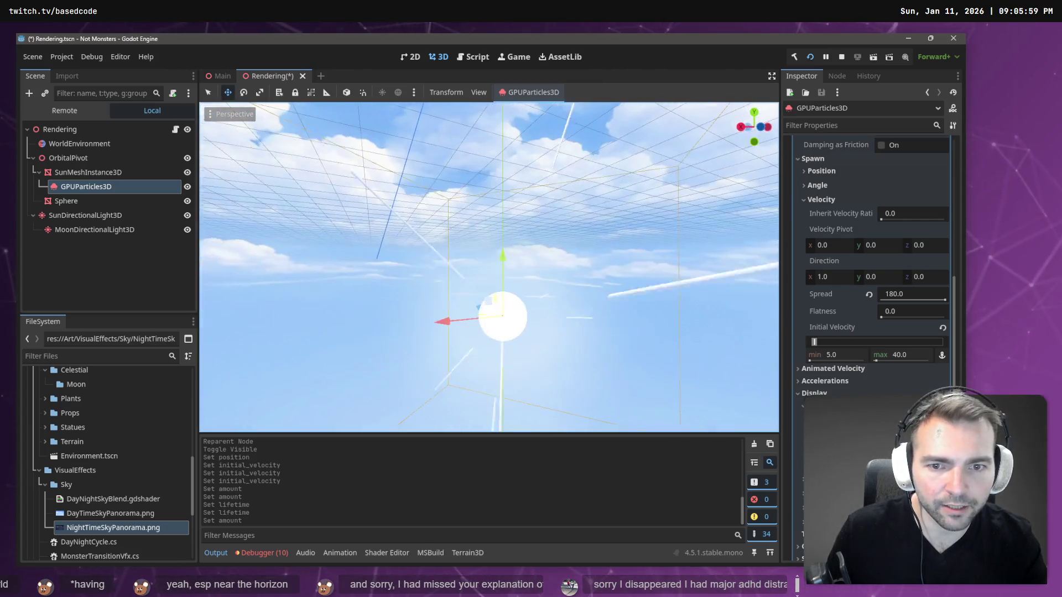
left_click(843, 276)
type("0")
key("Tab")
type("1")
key("Return")
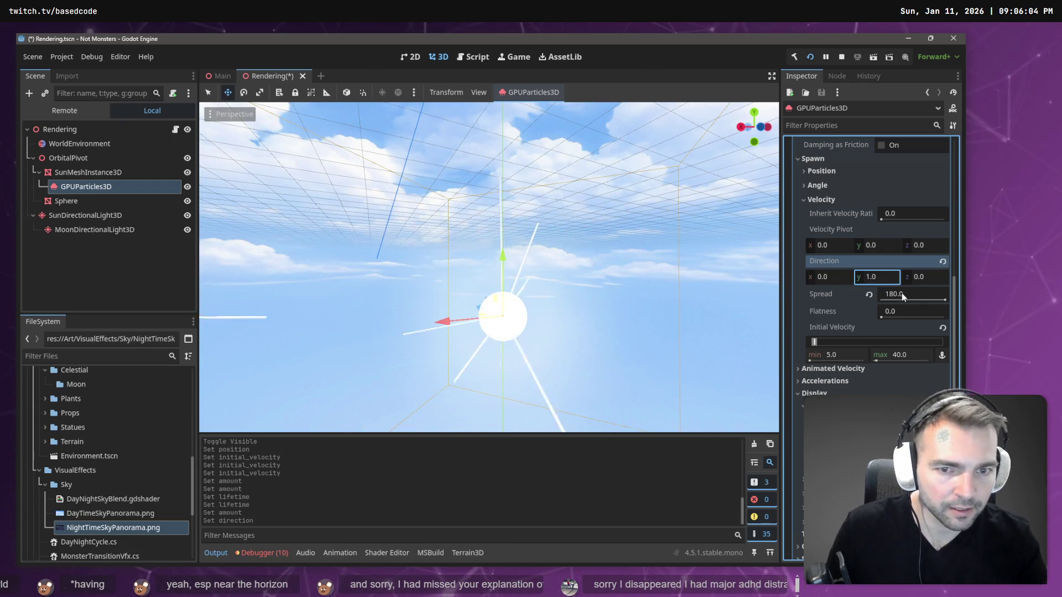
left_click(909, 294)
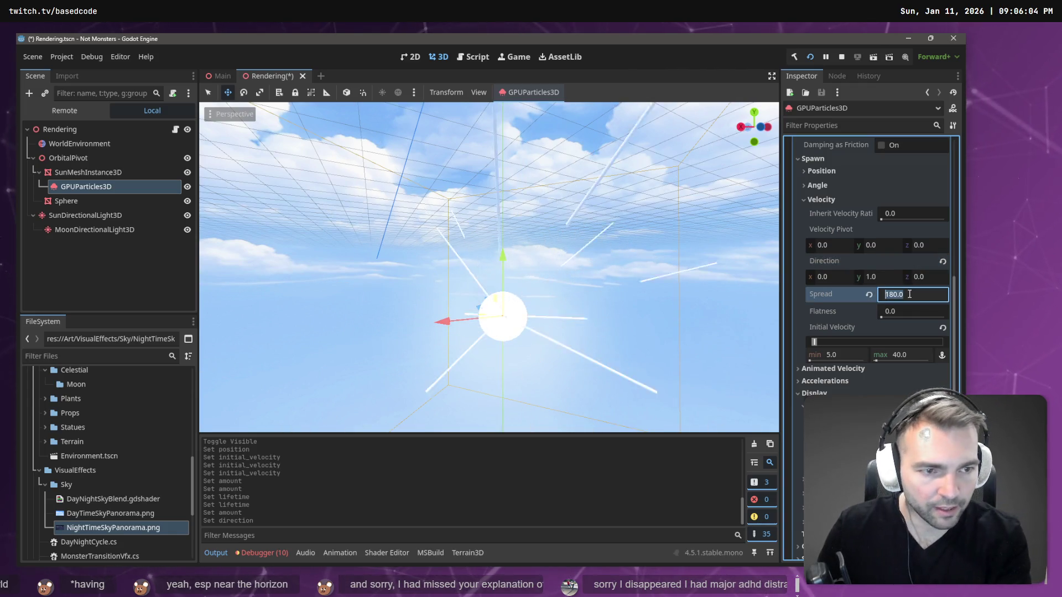
type("90")
key("Return")
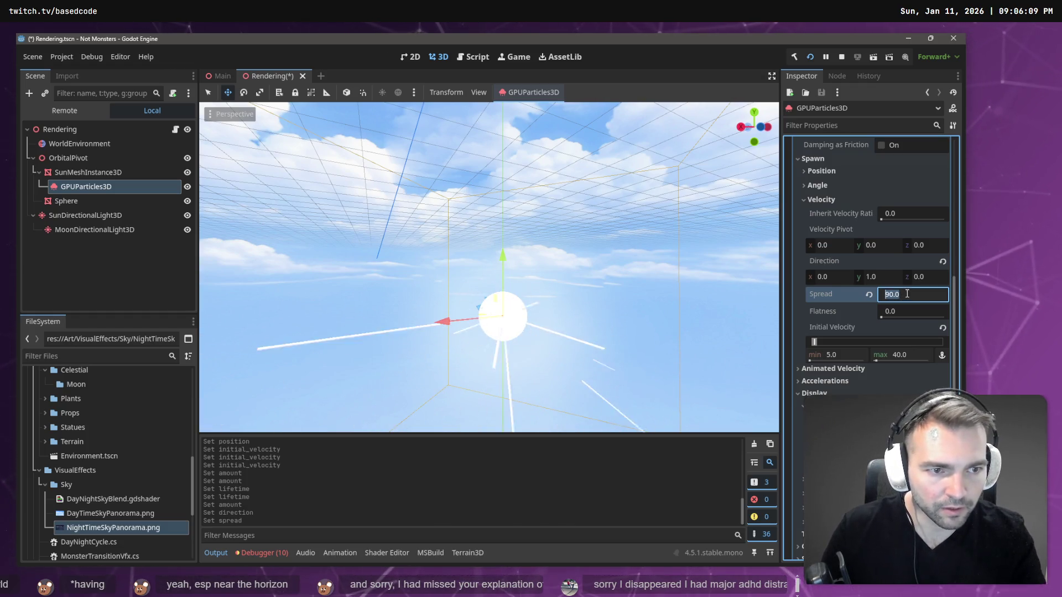
left_click(885, 279)
type("-")
key("Return")
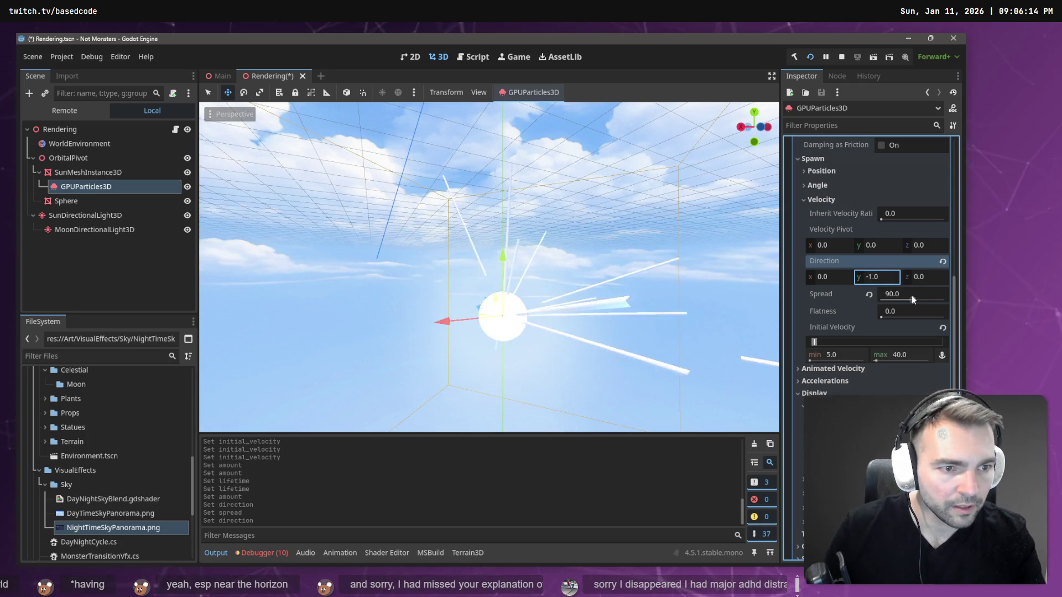
left_click(912, 296)
type("45")
key("Return")
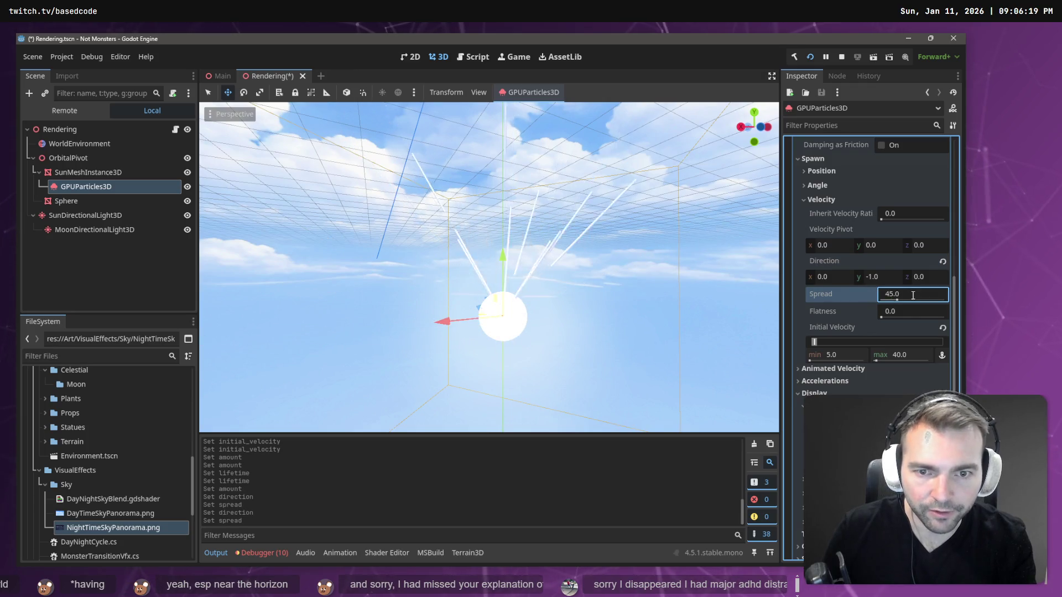
left_click_drag(481, 206, 556, 176)
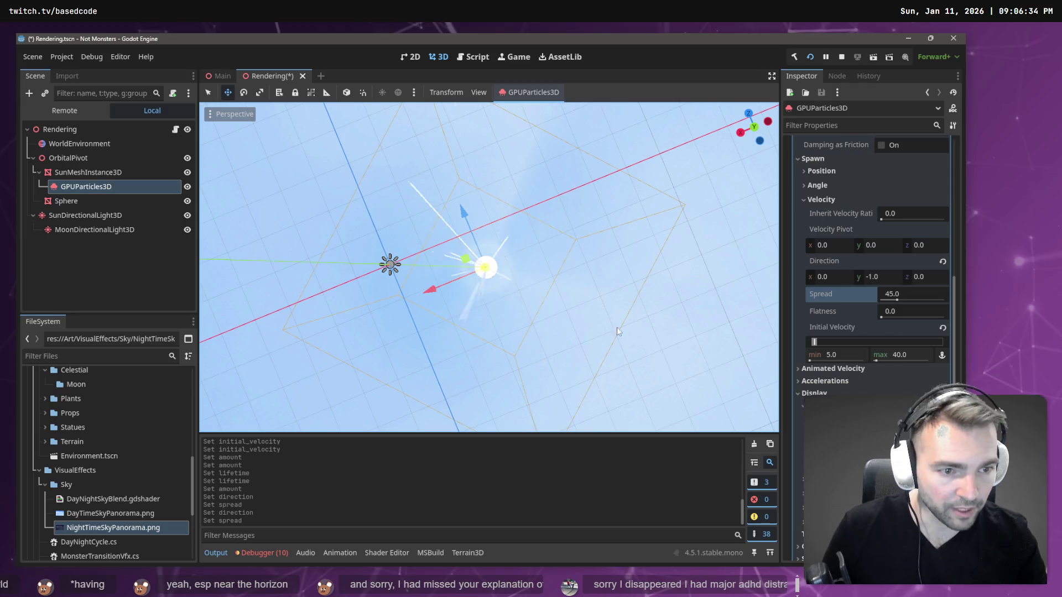
scroll(822, 238, "up", 2)
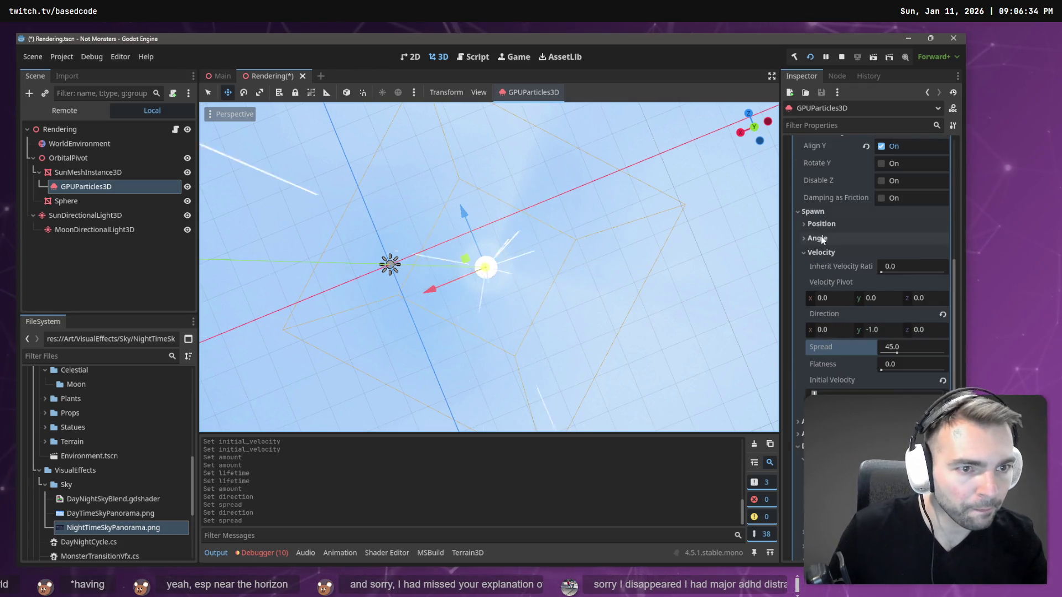
scroll(830, 226, "up", 6)
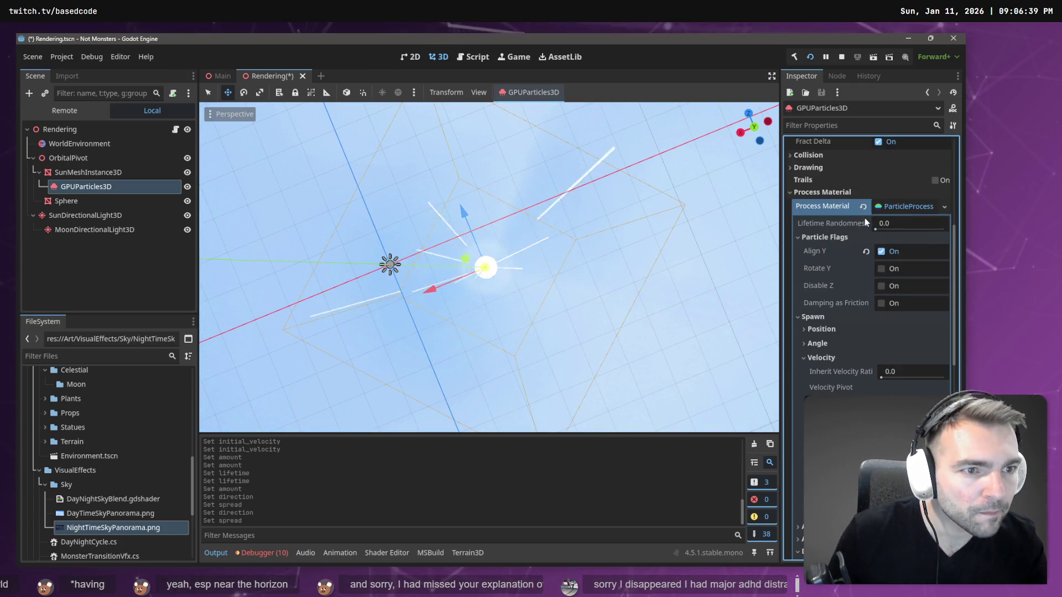
scroll(865, 218, "down", 10)
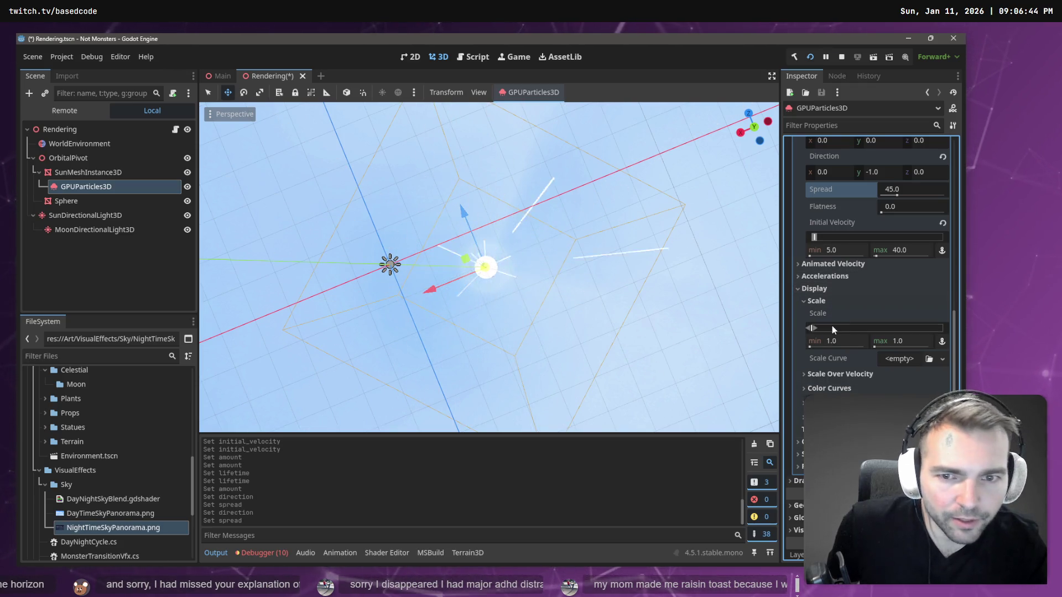
scroll(832, 326, "up", 2)
scroll(832, 327, "up", 5)
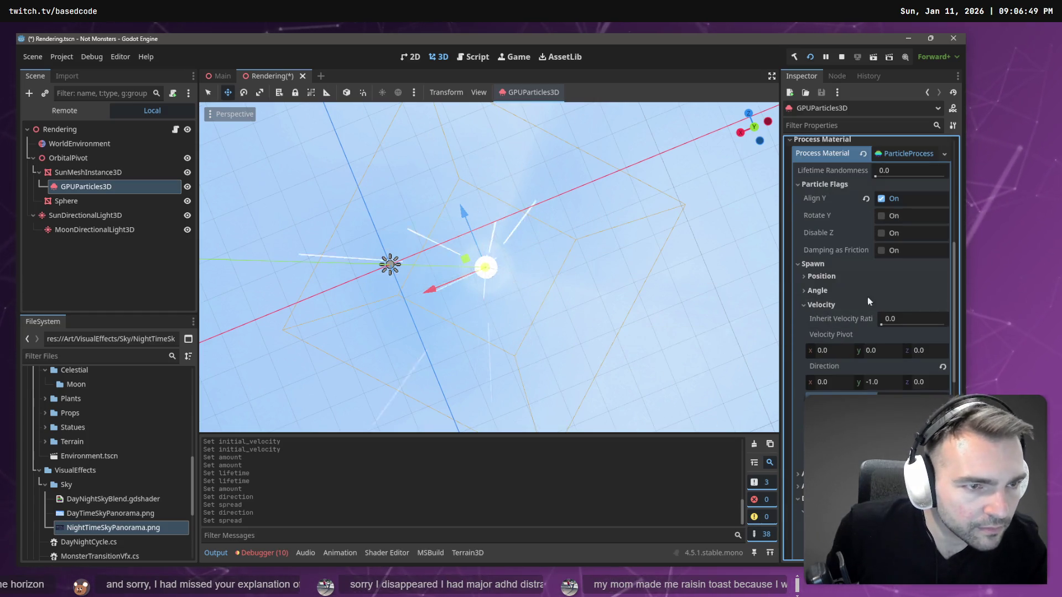
scroll(894, 201, "up", 3)
scroll(890, 238, "up", 4)
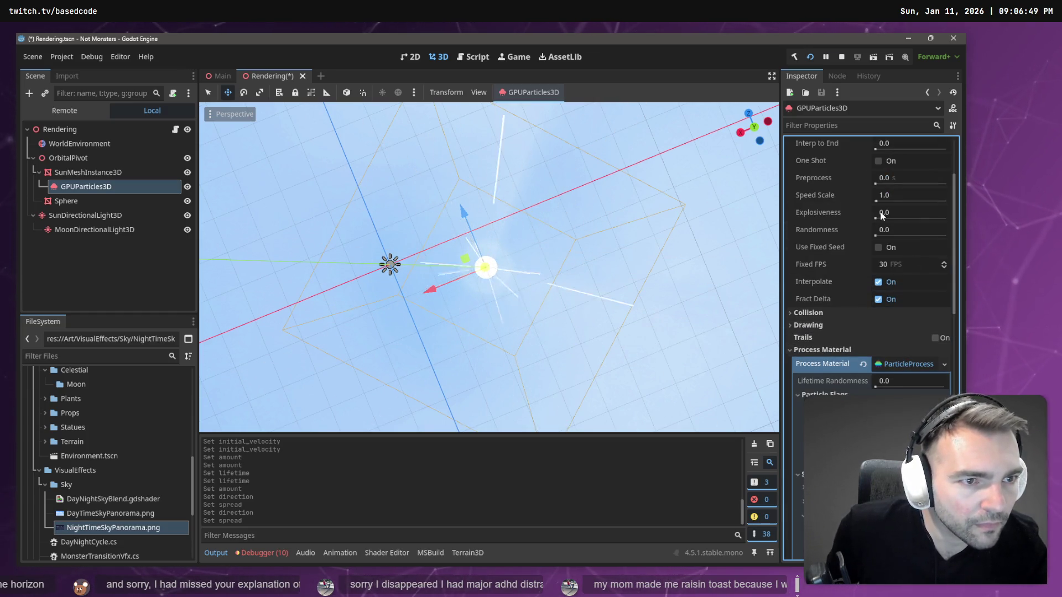
scroll(899, 210, "up", 2)
Set Fixed FPS to 60, then try Interp to End 1.0 and undo it
left_click(900, 317)
type("60")
key("Return")
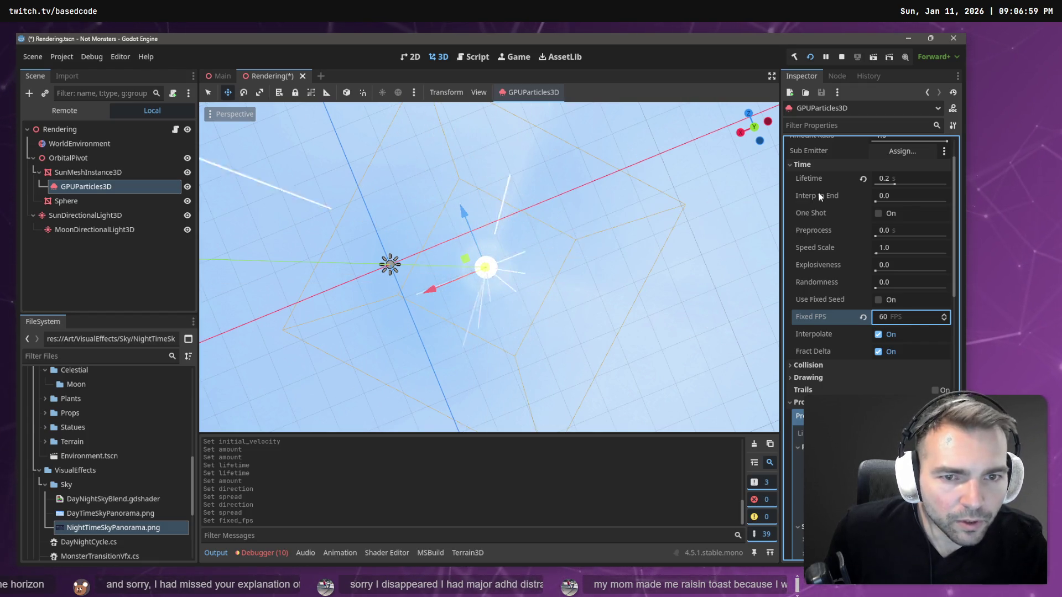
mouse_move(818, 195)
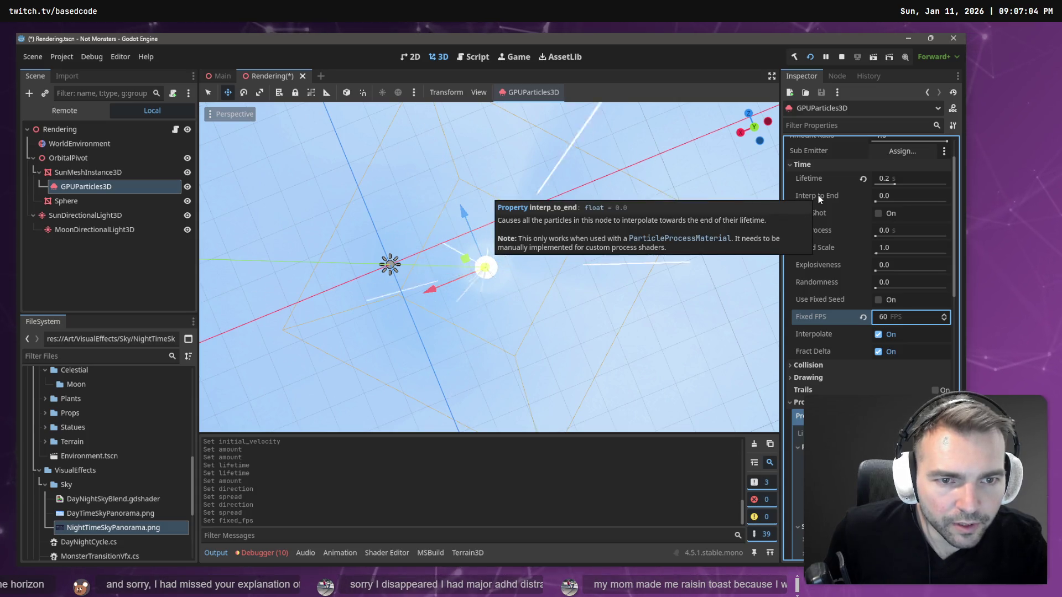
left_click(911, 196)
type("1")
key("Return")
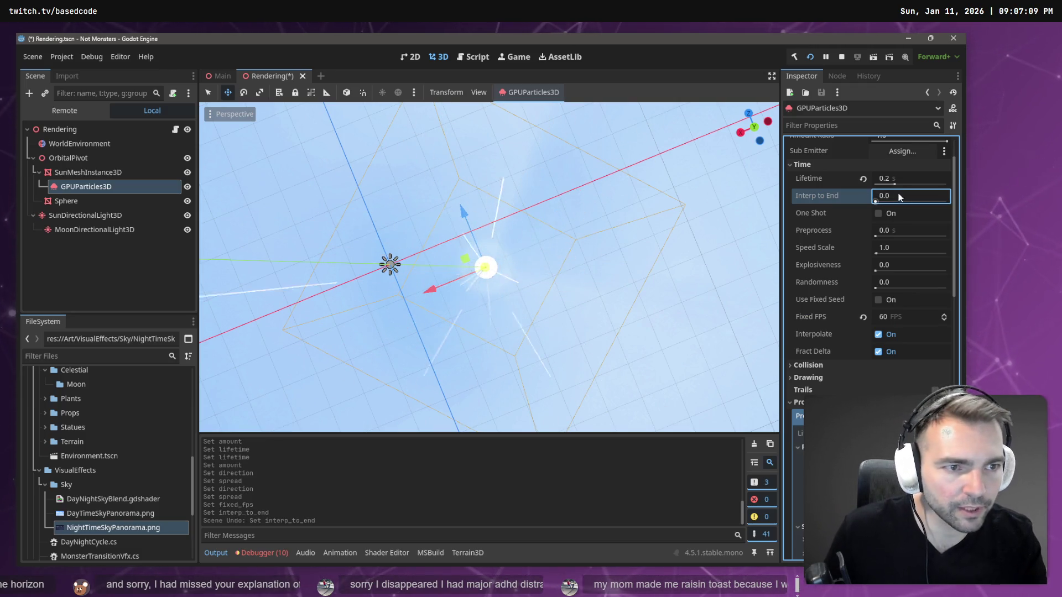
key("ctrl+z")
Bring the particle Lifetime down through 1.0 and 0.1 to 0.05 seconds
left_click(896, 178)
type("1")
key("Return")
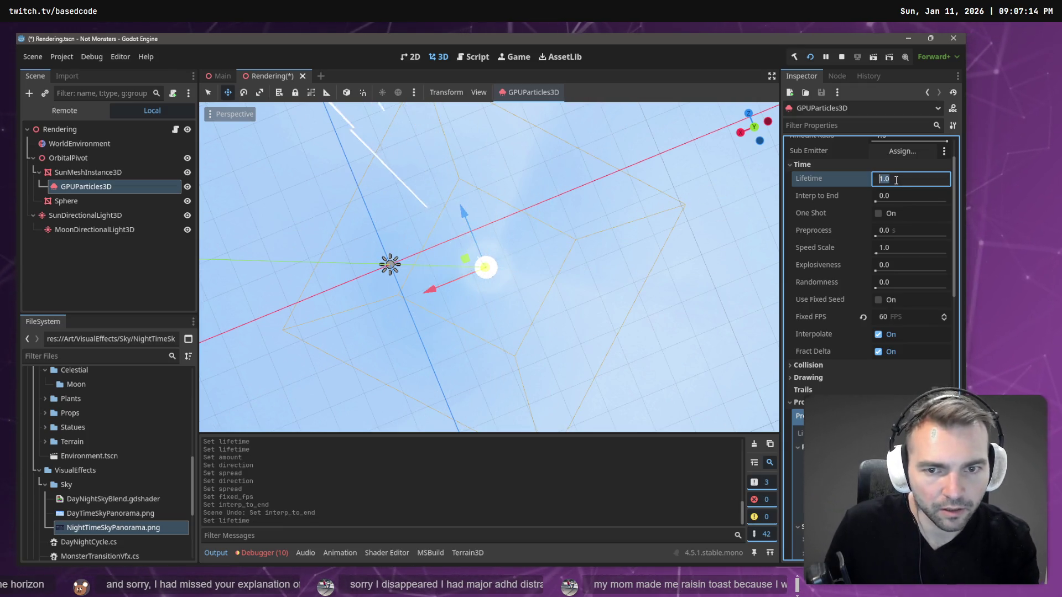
type("0.1")
key("Return")
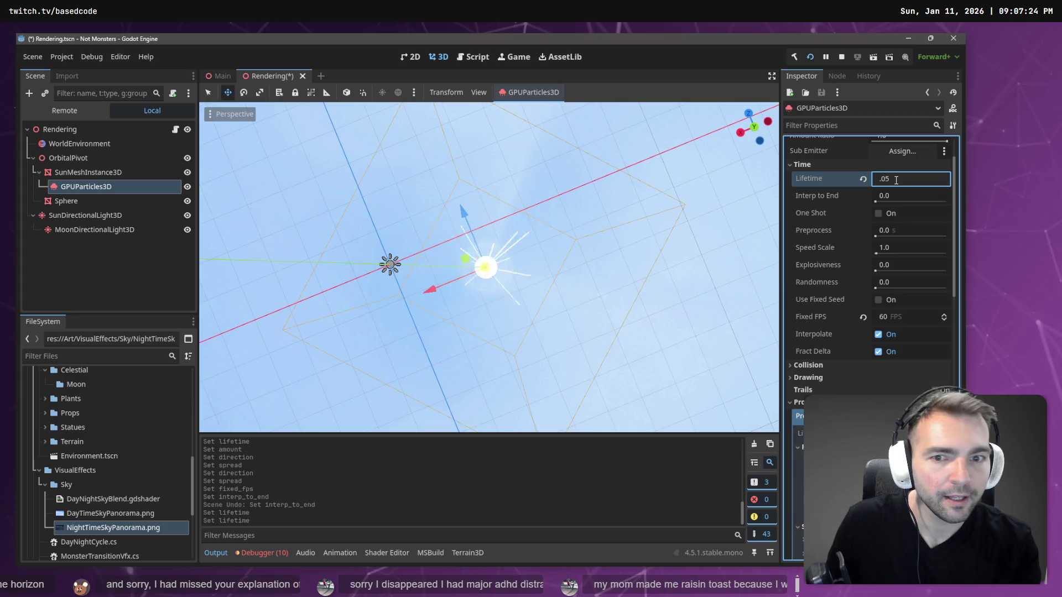
key("Return")
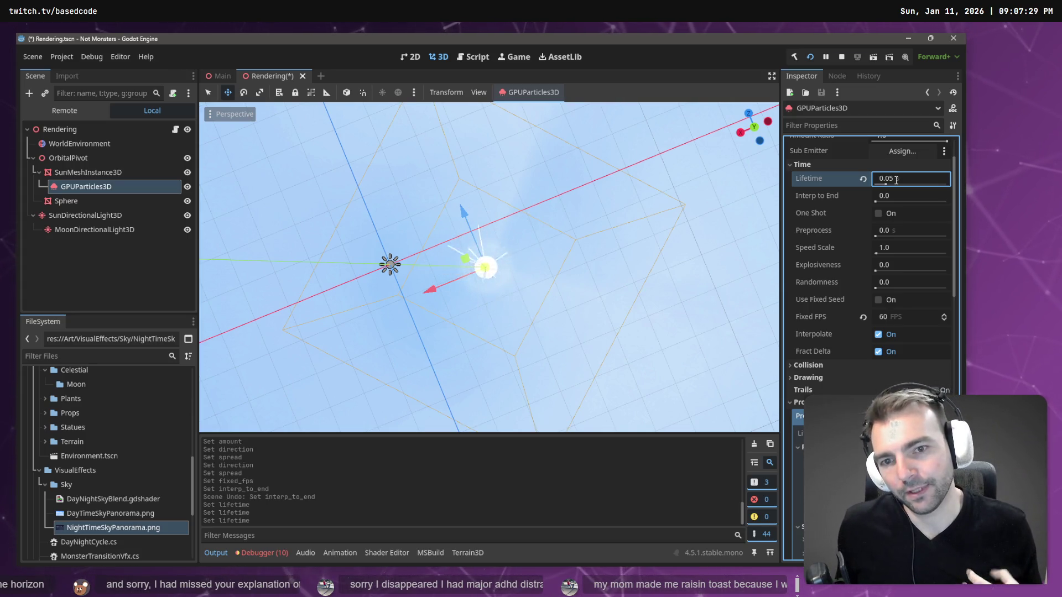
key("Return")
scroll(863, 249, "up", 2)
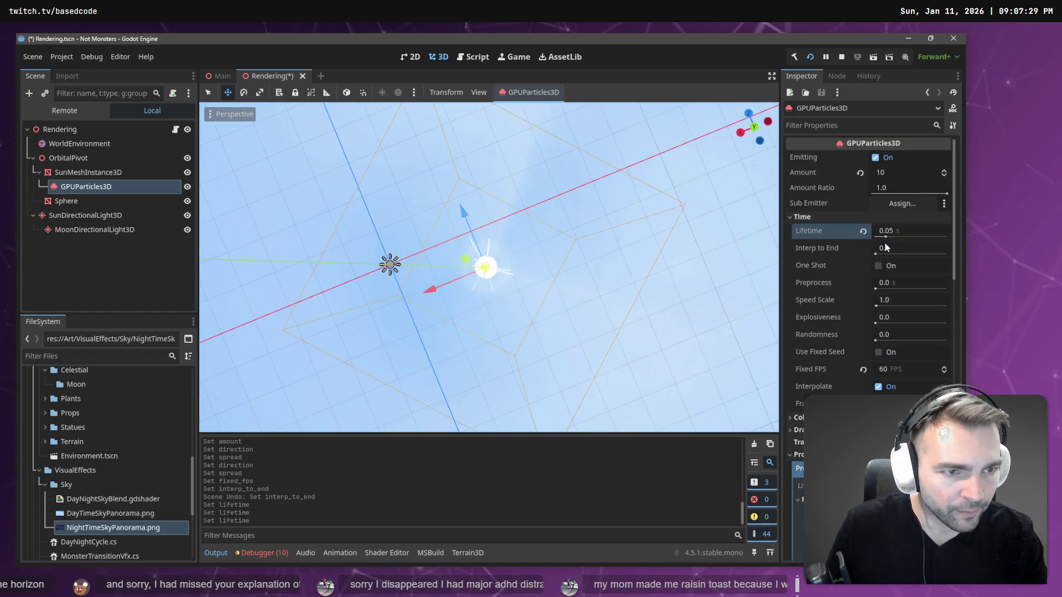
scroll(489, 268, "down", 3)
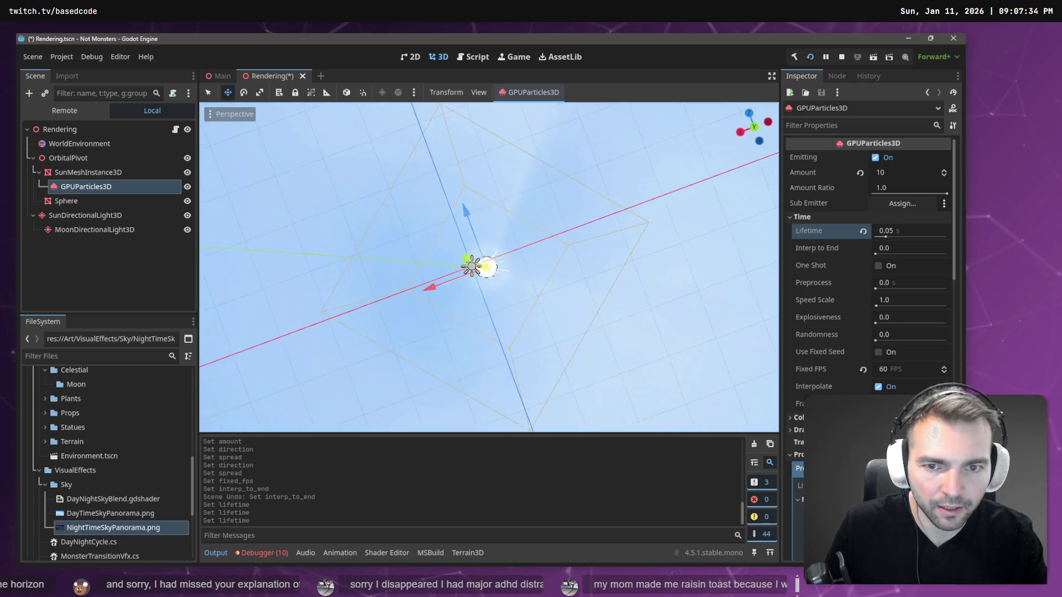
Set Explosiveness to 1.0, leaving Randomness at 0.0
scroll(489, 268, "down", 3)
scroll(489, 268, "up", 5)
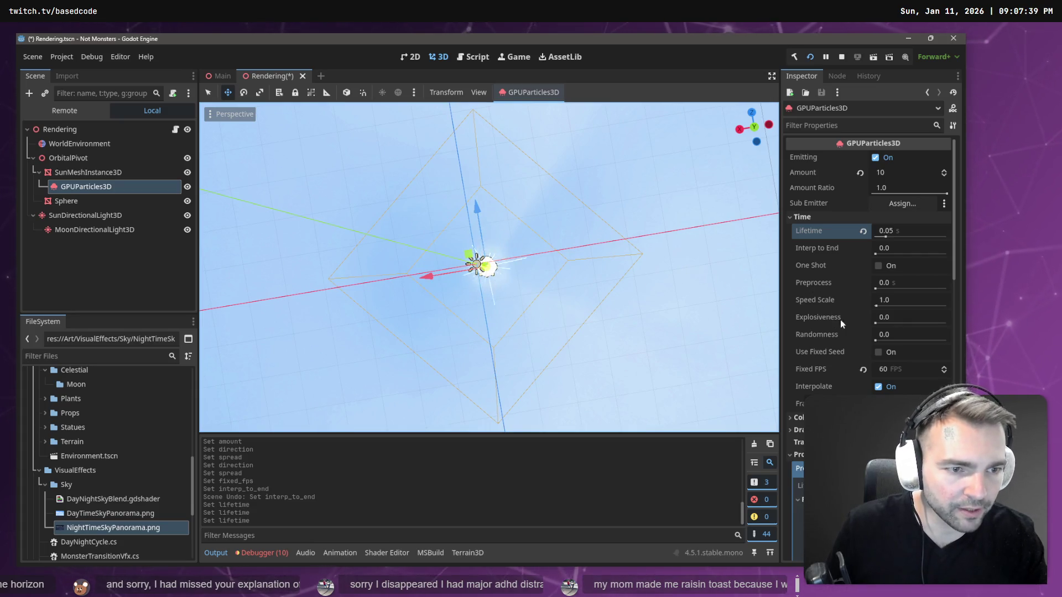
left_click(895, 319)
type("1")
key("Return")
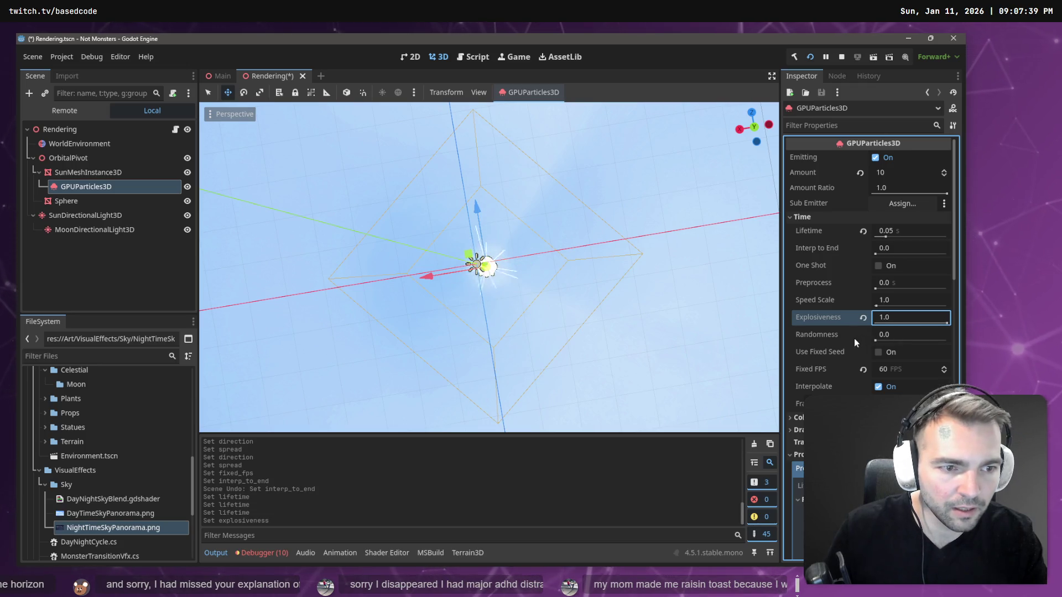
left_click(884, 336)
key("Return")
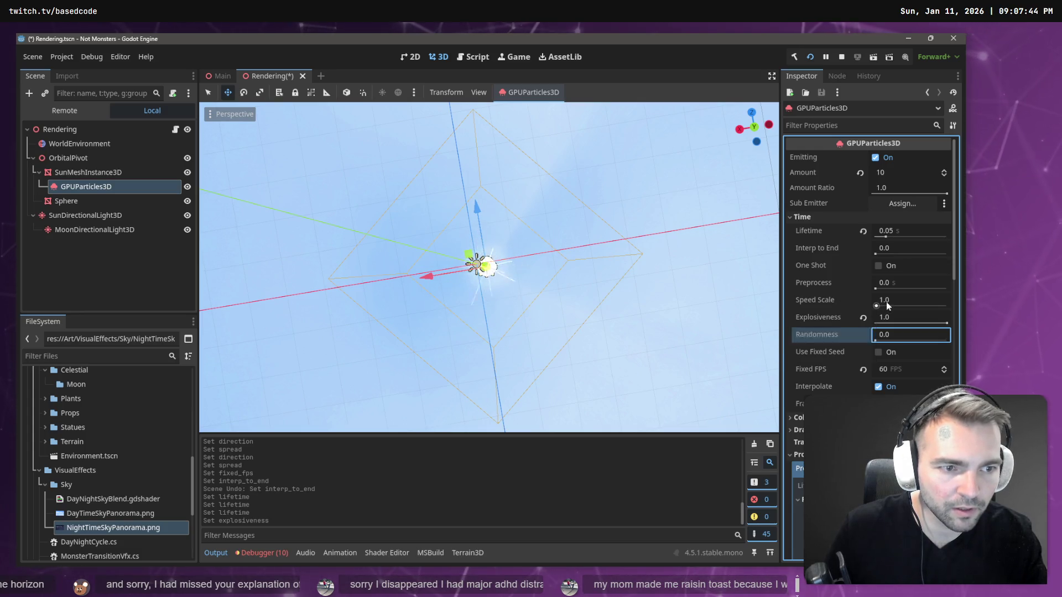
Try a Speed Scale of 5, then undo it back to 1.0
left_click(888, 302)
type("5")
key("Return")
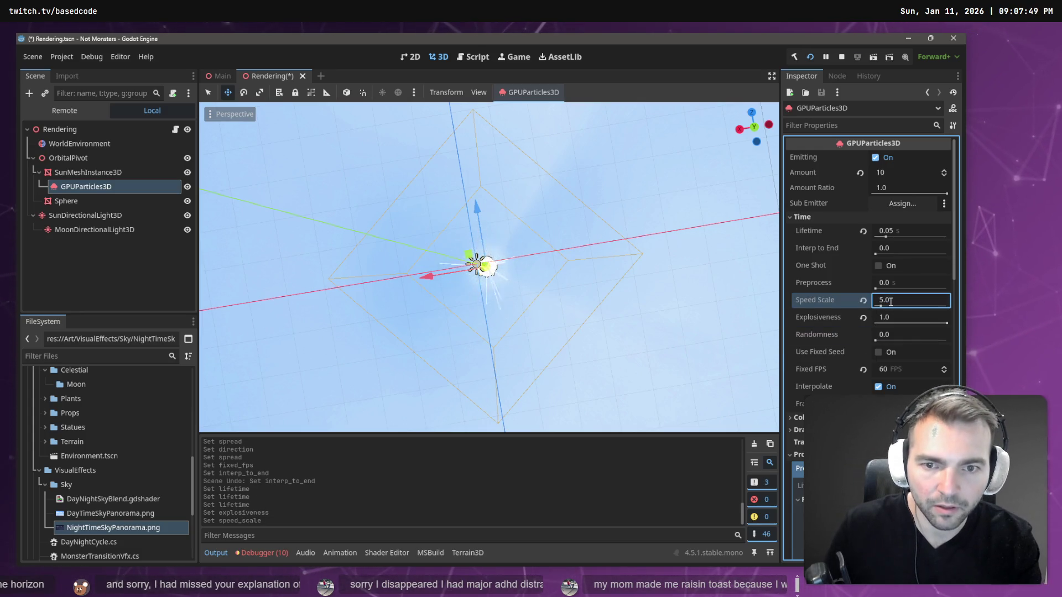
key("ctrl+z")
key("Escape")
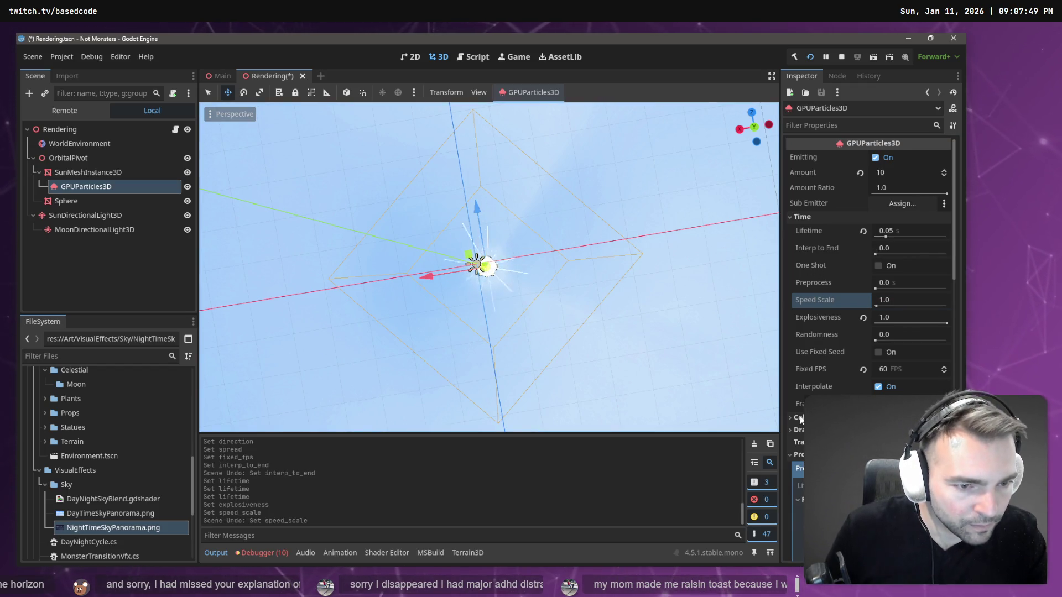
Save the Rendering scene and run the game to test the sun particles
scroll(855, 376, "down", 15)
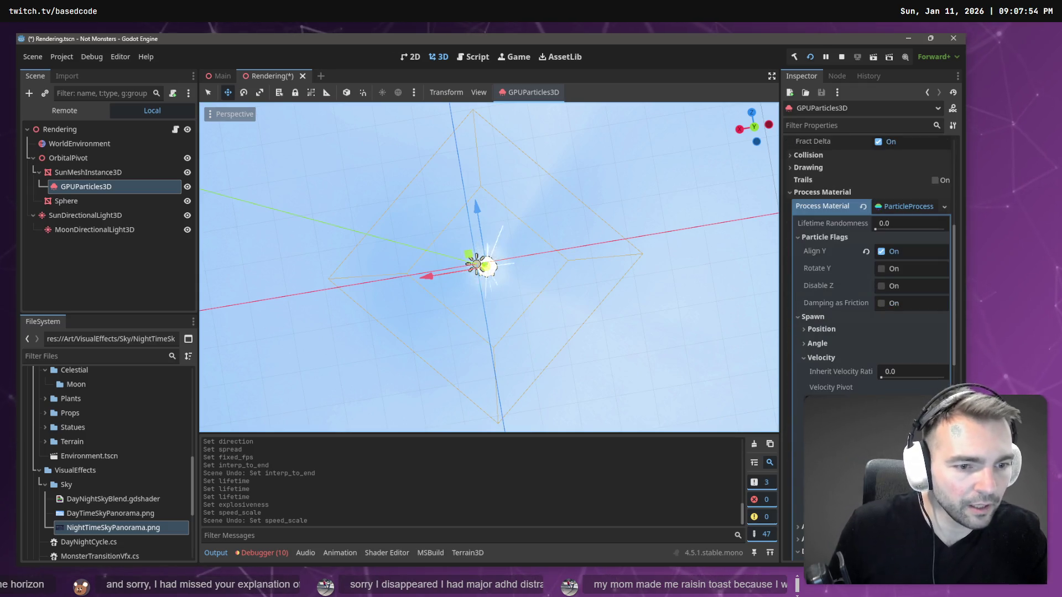
scroll(844, 337, "up", 15)
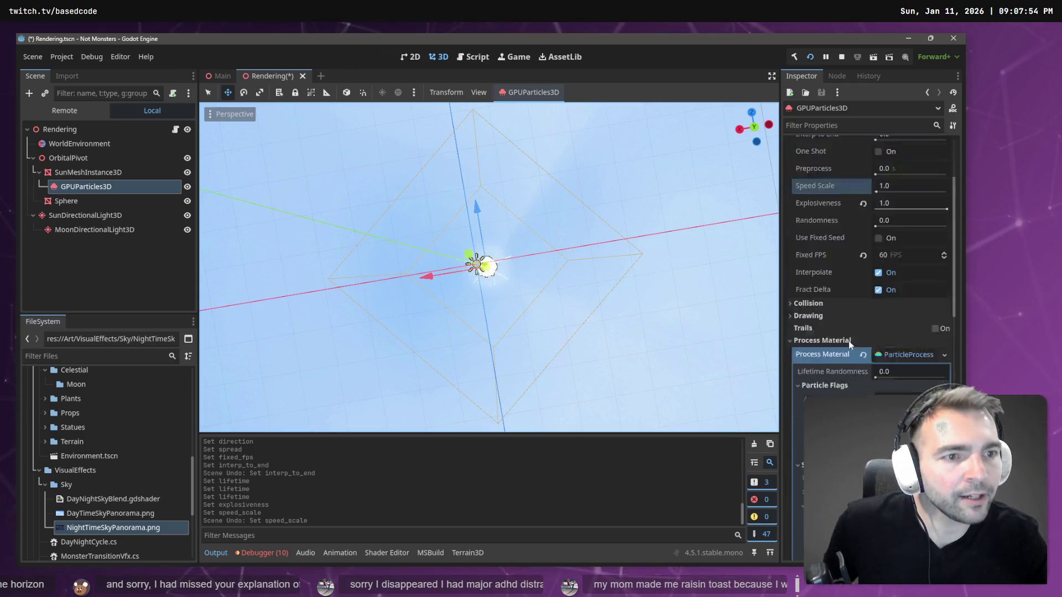
scroll(871, 249, "down", 20)
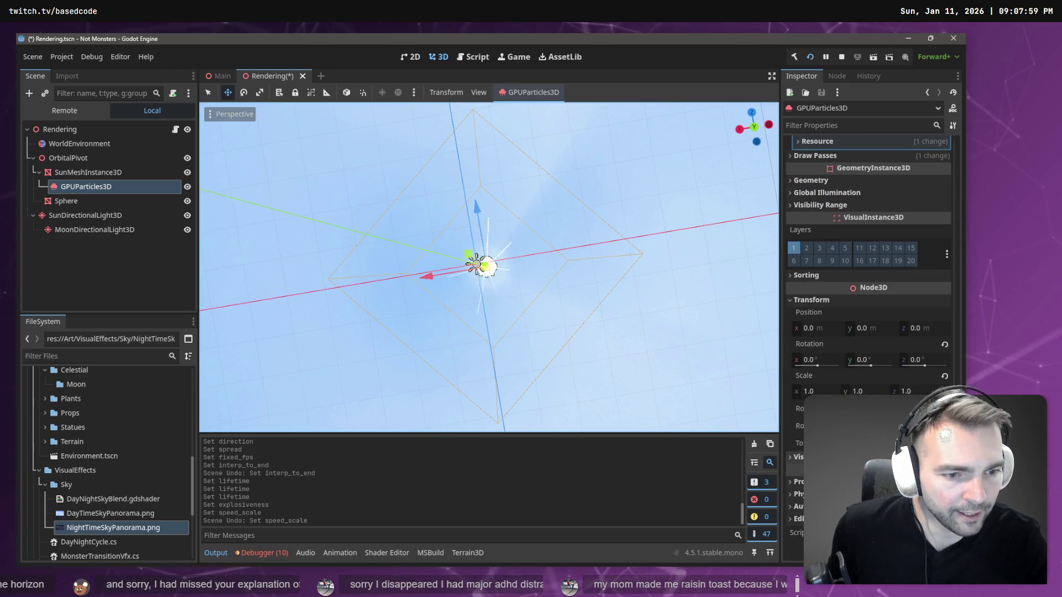
scroll(884, 343, "up", 5)
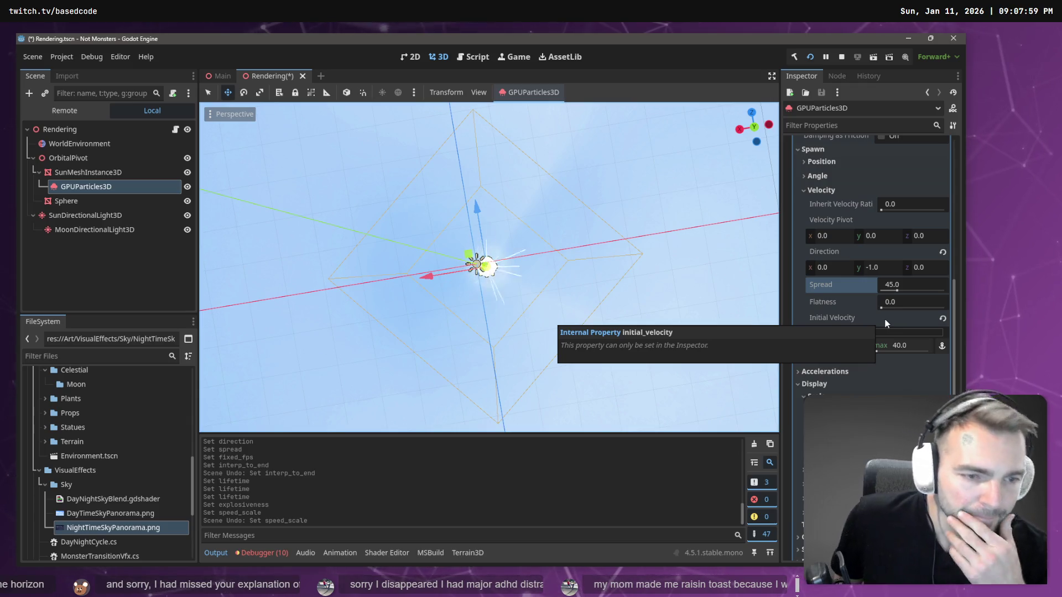
key("ctrl+s")
key("F5")
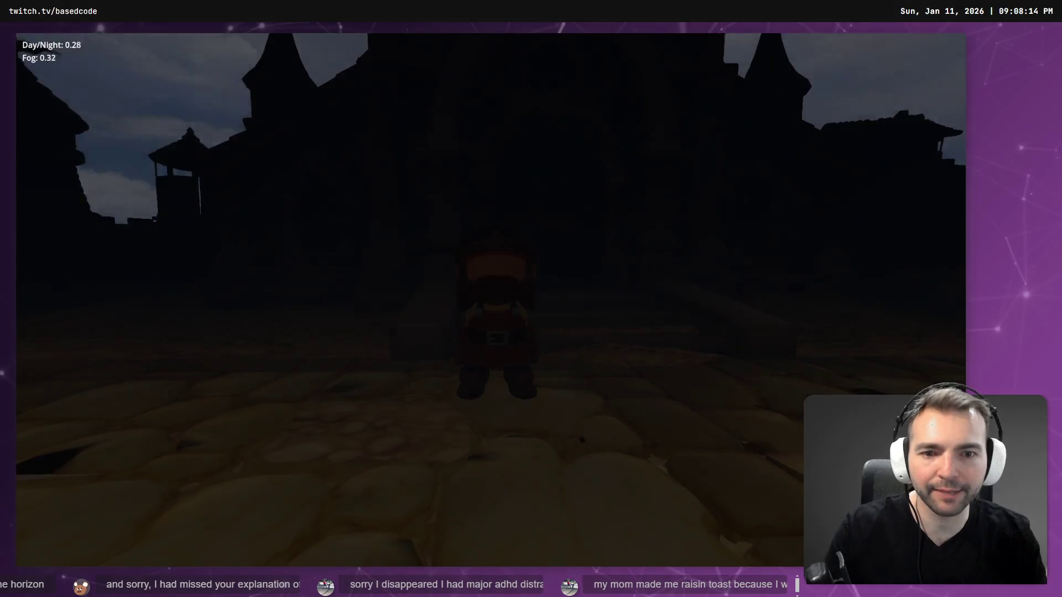
Walk the dwarf across the town square onto the wooden platform, then close the game
key("a")
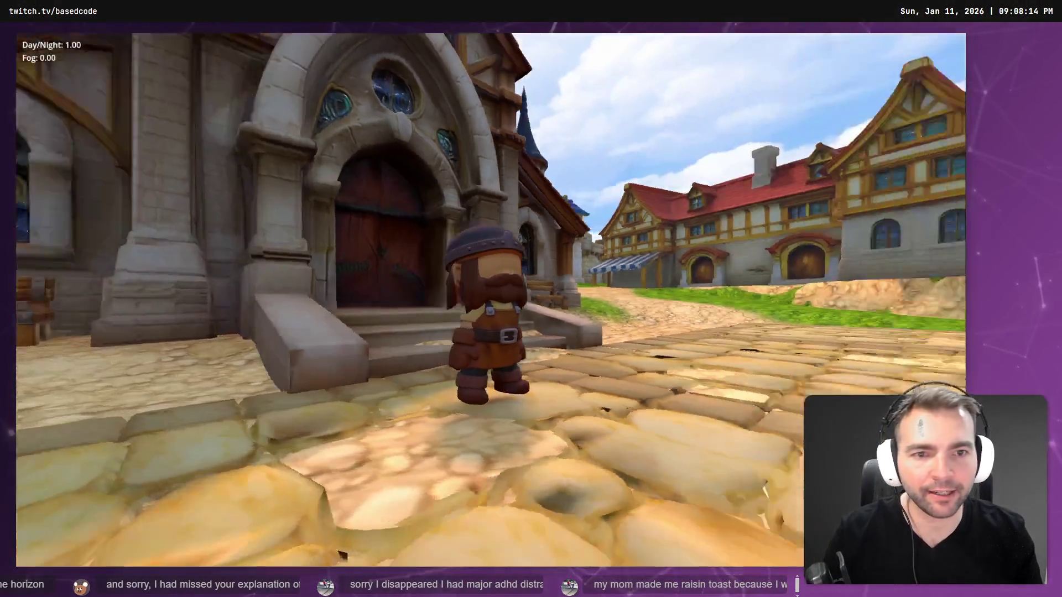
key("w")
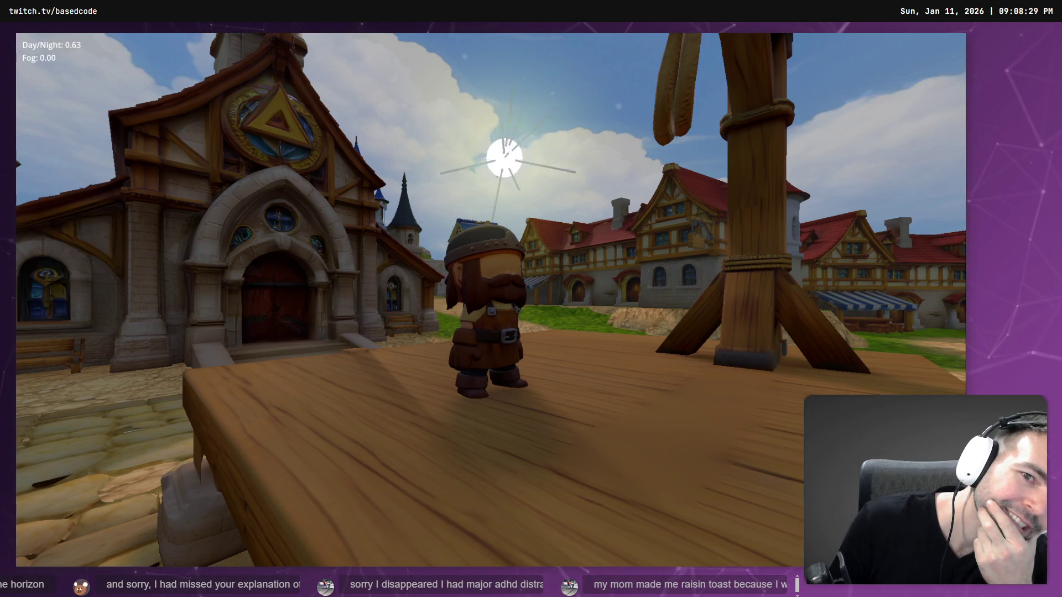
key("F8")
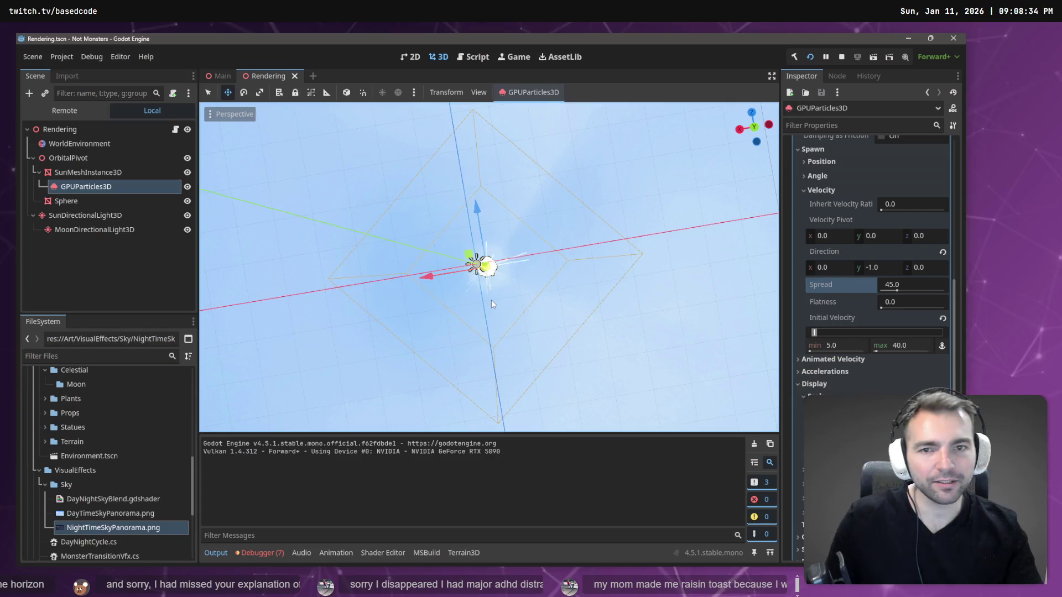
Set the particle Lifetime to 10, then change it to 5 seconds
scroll(904, 246, "up", 3)
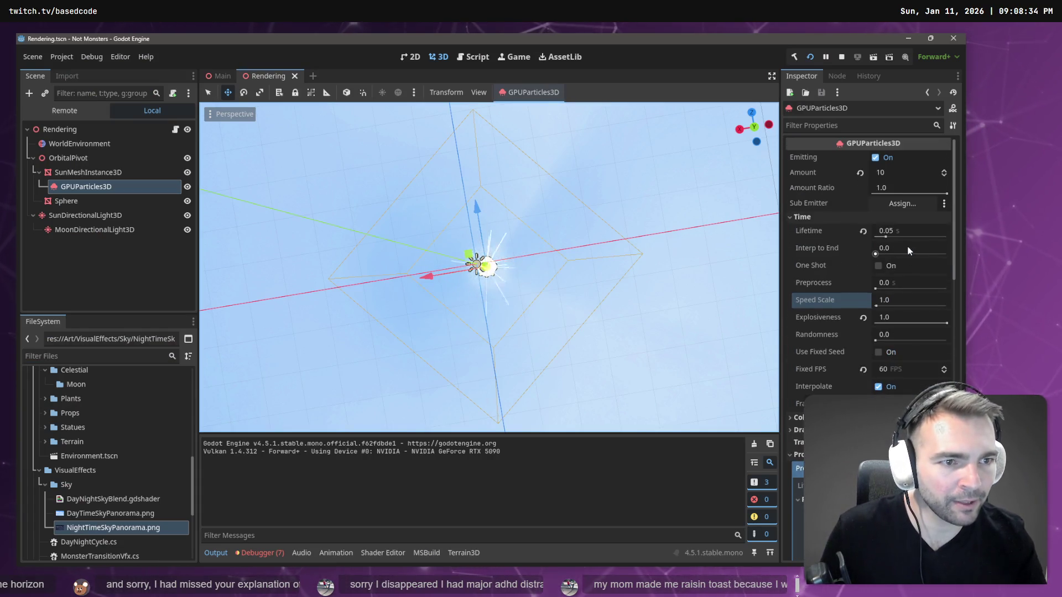
left_click(906, 233)
left_click(907, 233)
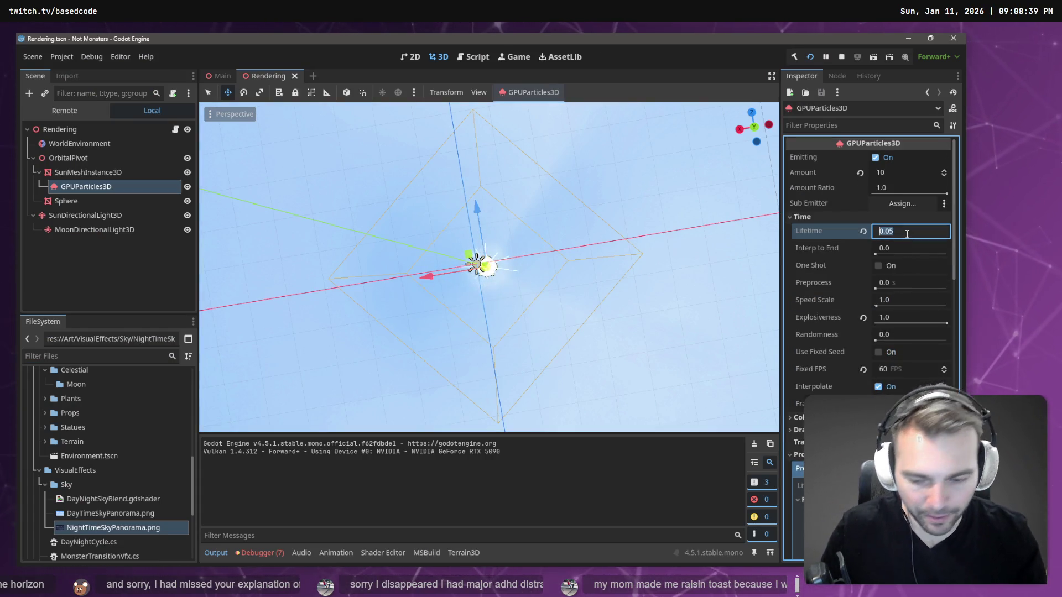
type("10")
key("Return")
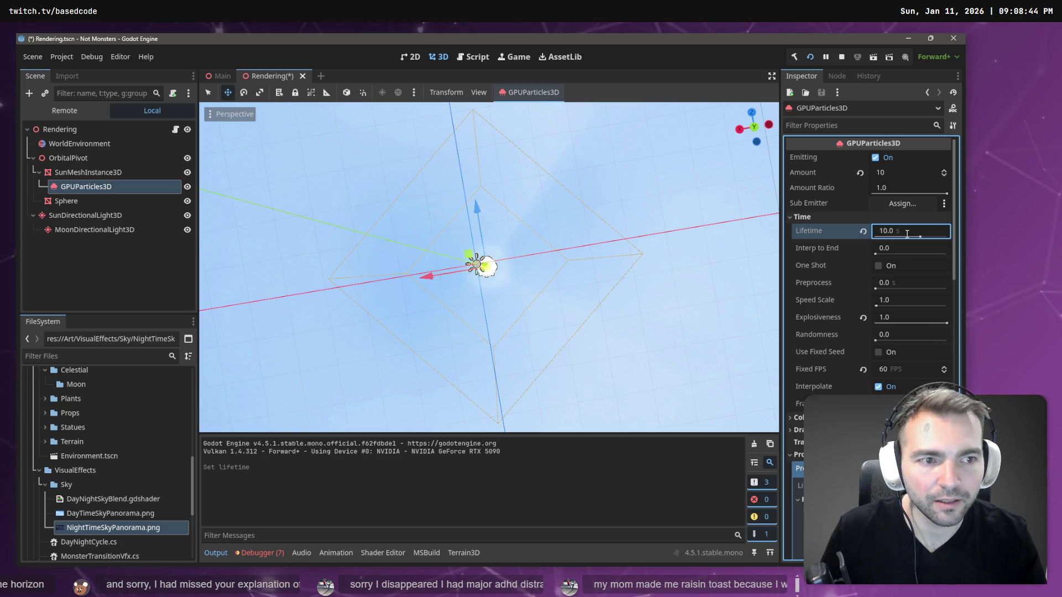
left_click(907, 233)
type("5")
key("Return")
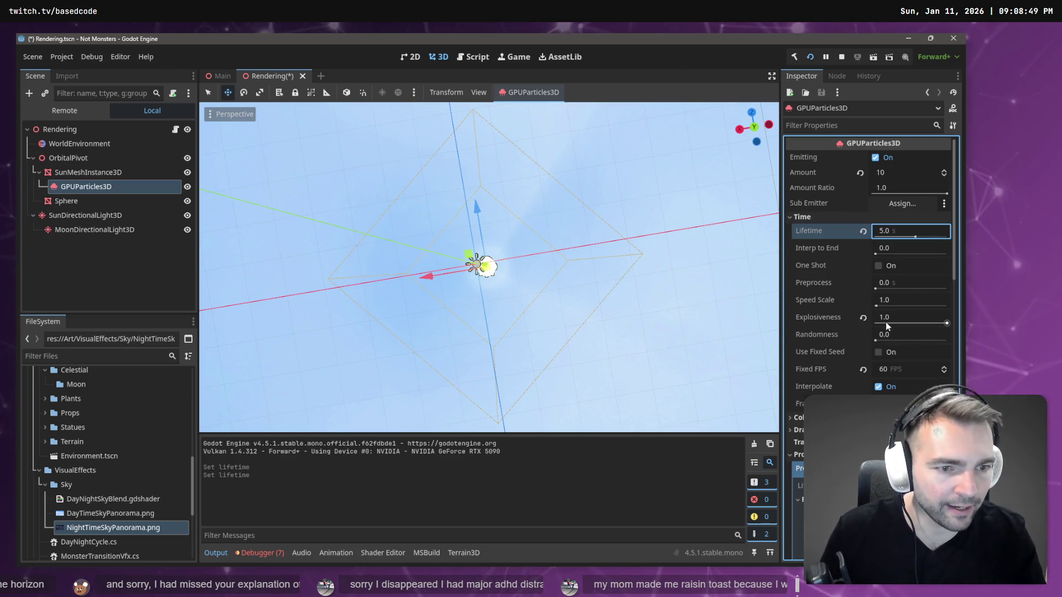
Set Initial Velocity min and max both to 1.0 and run the game again
scroll(885, 325, "down", 5)
left_click(844, 354)
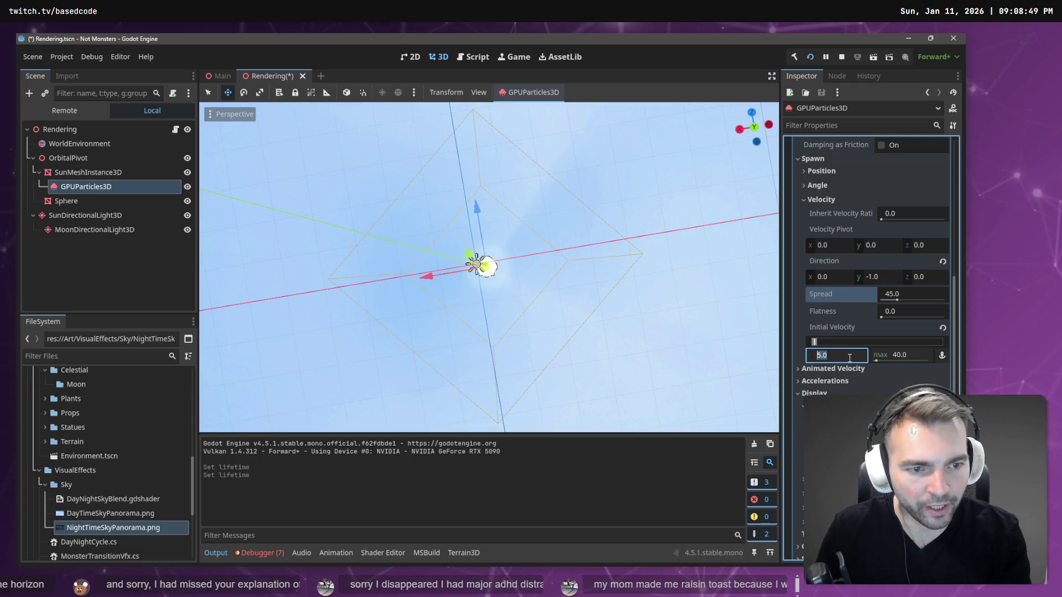
type("1")
key("Tab")
type("1")
key("Return")
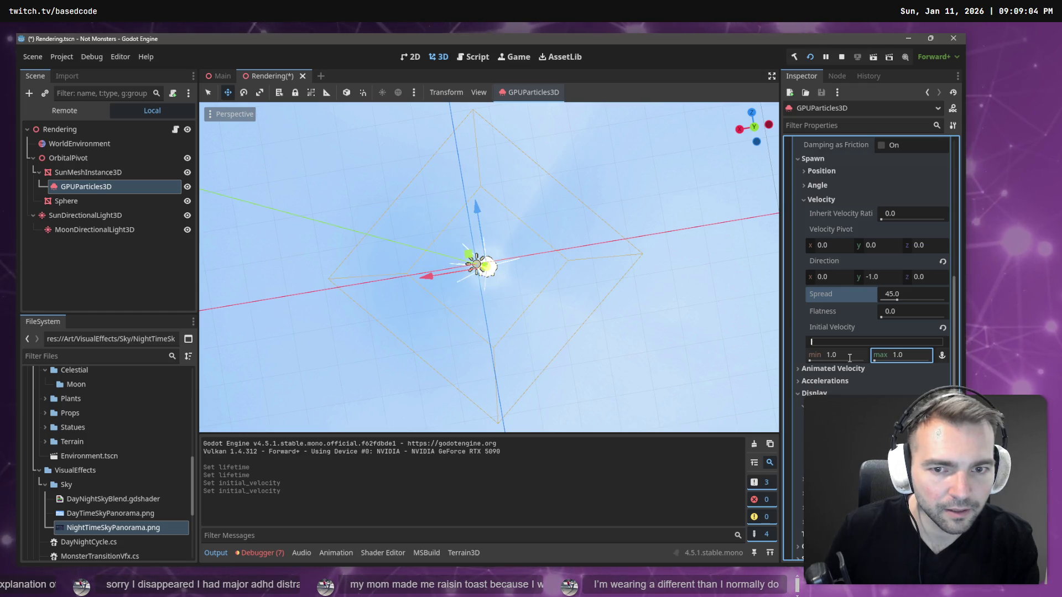
key("F5")
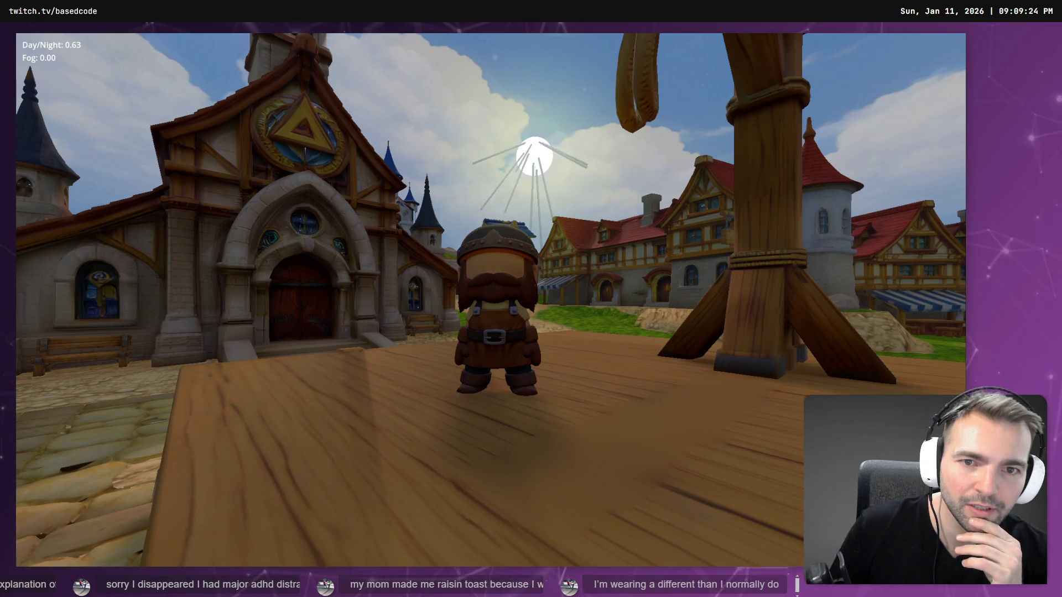
Stop the running game with F8 after watching the sun rays
key("F8")
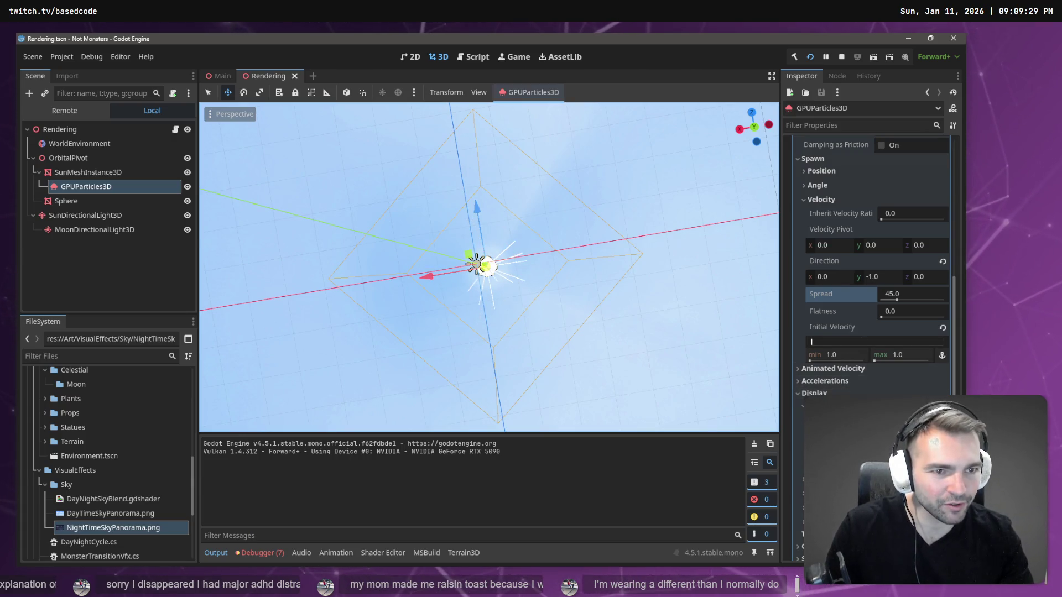
Expand the process material's acceleration settings, review the Inspector, and save the Rendering scene
scroll(851, 187, "up", 5)
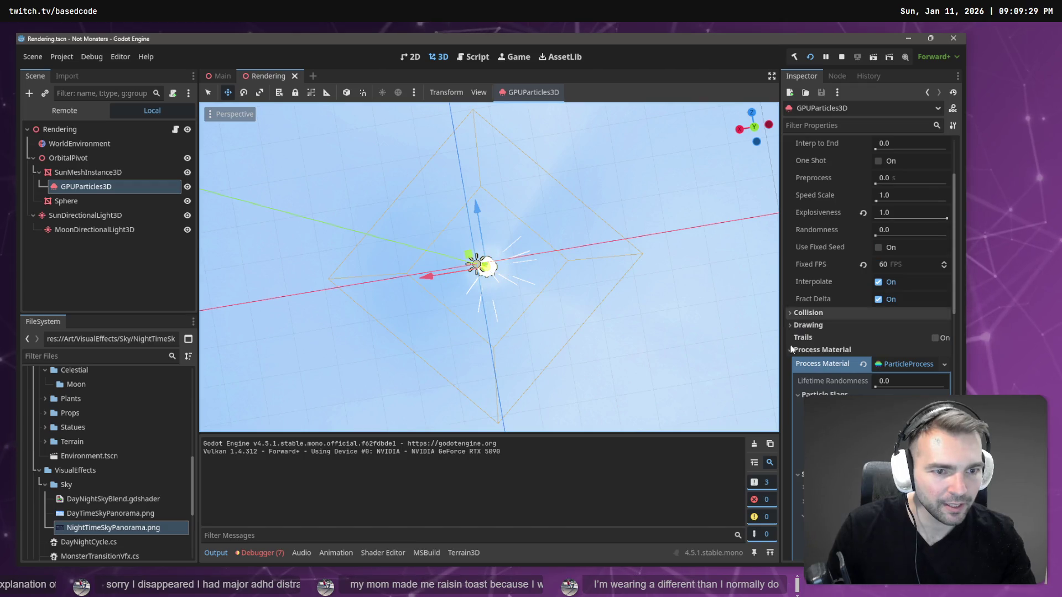
scroll(855, 367, "down", 2)
scroll(821, 369, "down", 10)
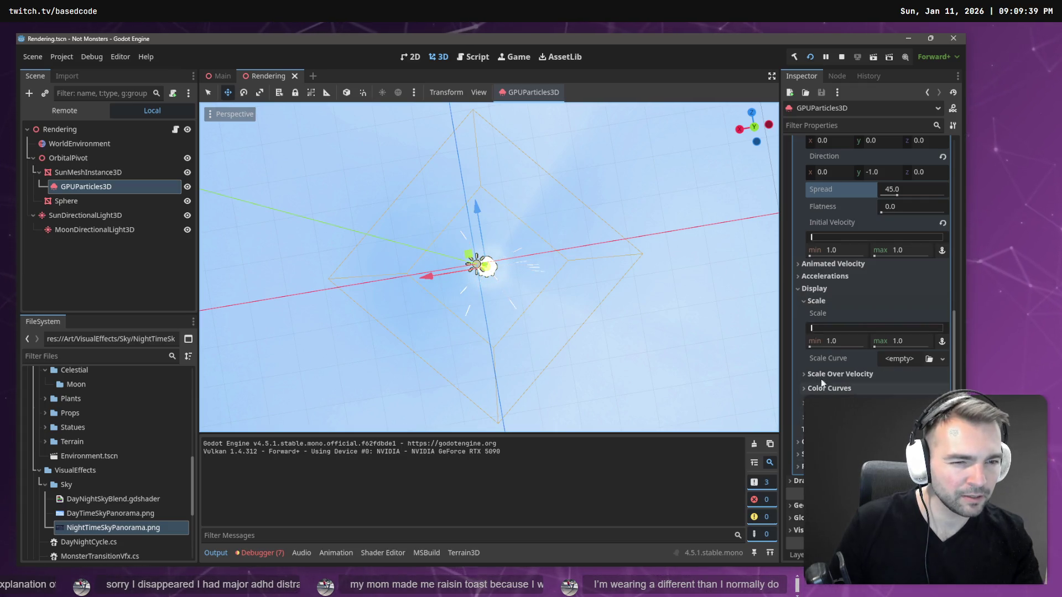
left_click(827, 277)
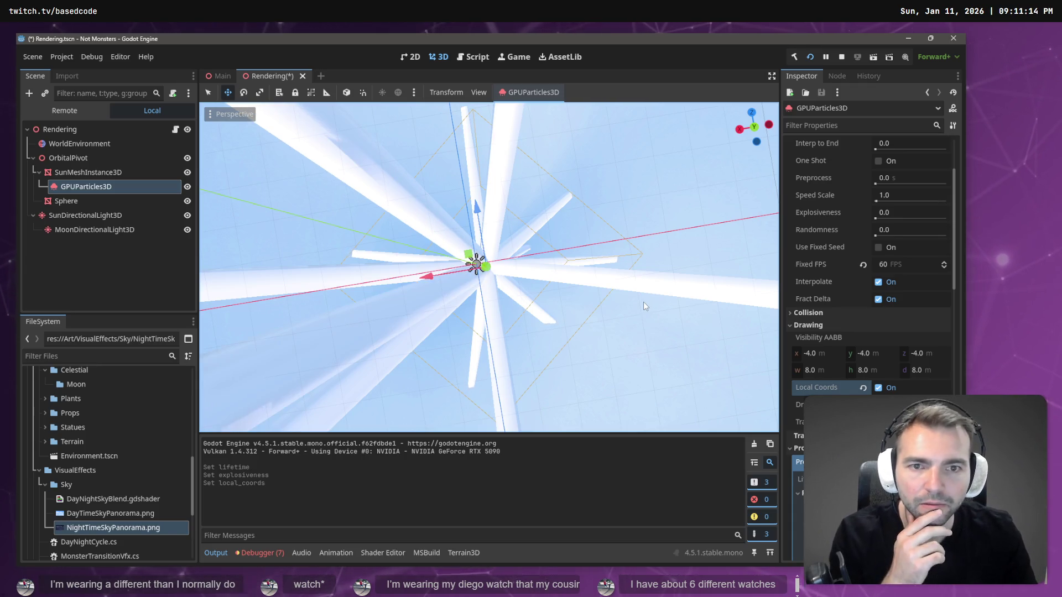
scroll(856, 265, "up", 3)
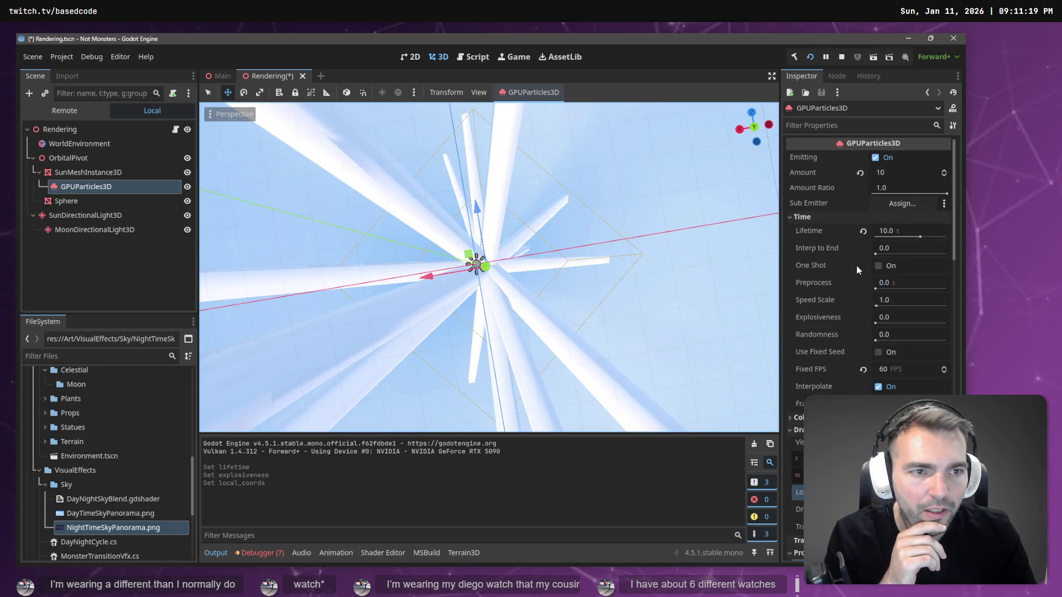
scroll(856, 264, "down", 4)
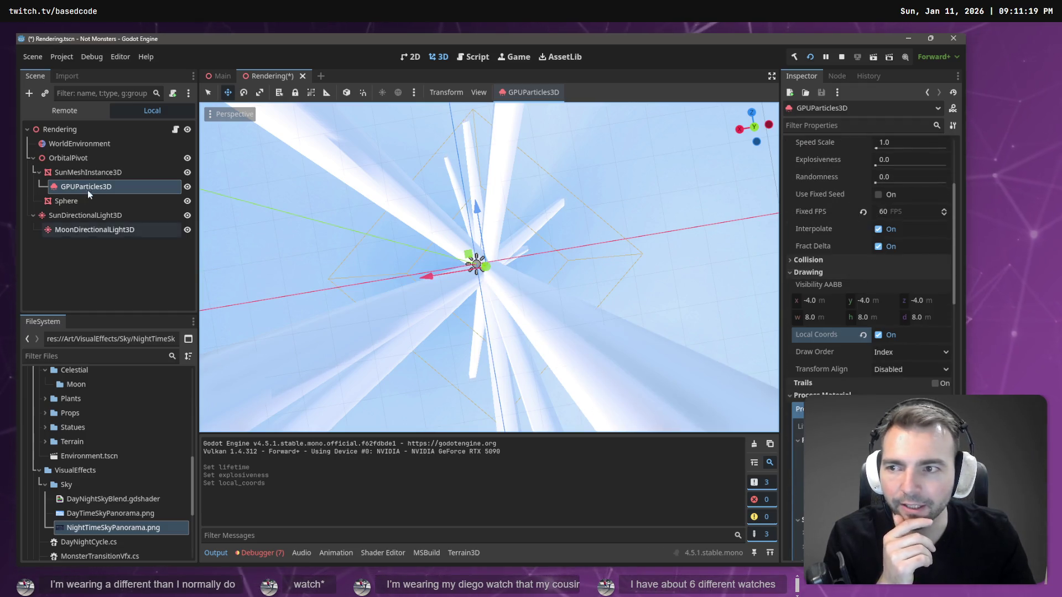
scroll(881, 365, "down", 10)
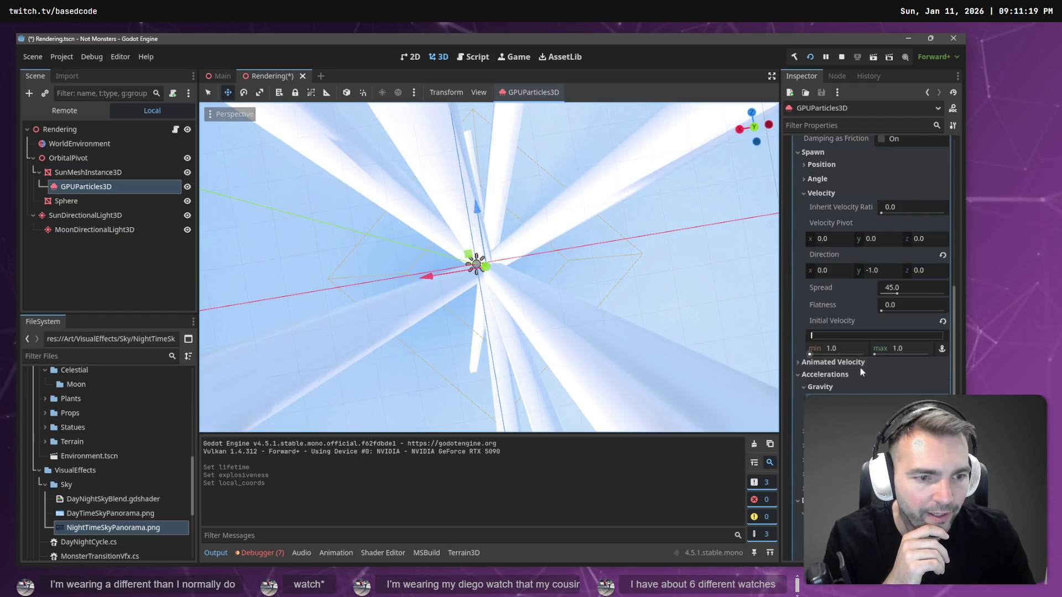
scroll(863, 371, "down", 5)
scroll(864, 359, "up", 10)
scroll(865, 332, "up", 8)
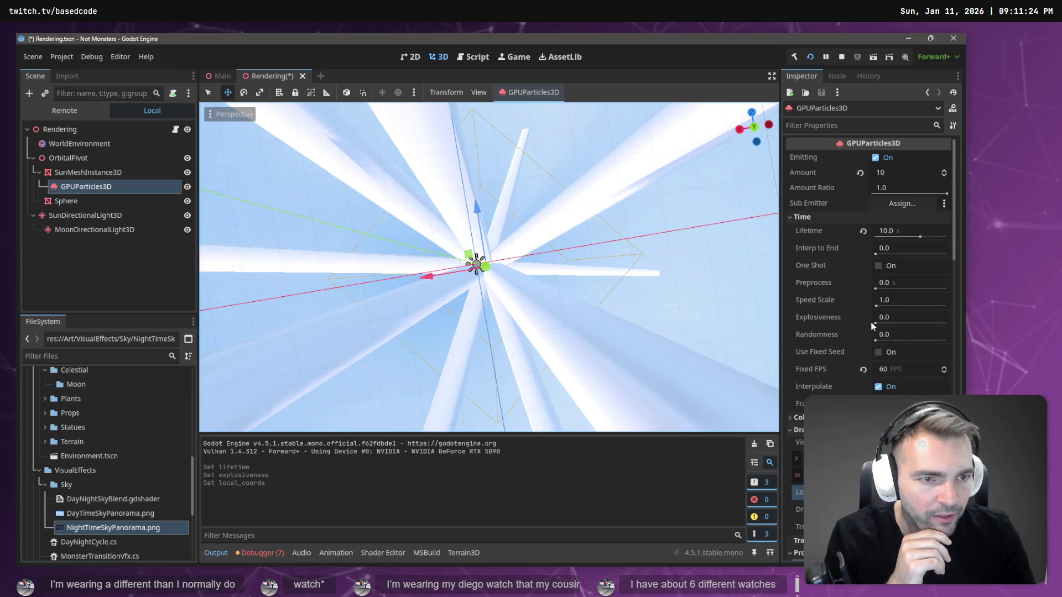
scroll(880, 332, "down", 15)
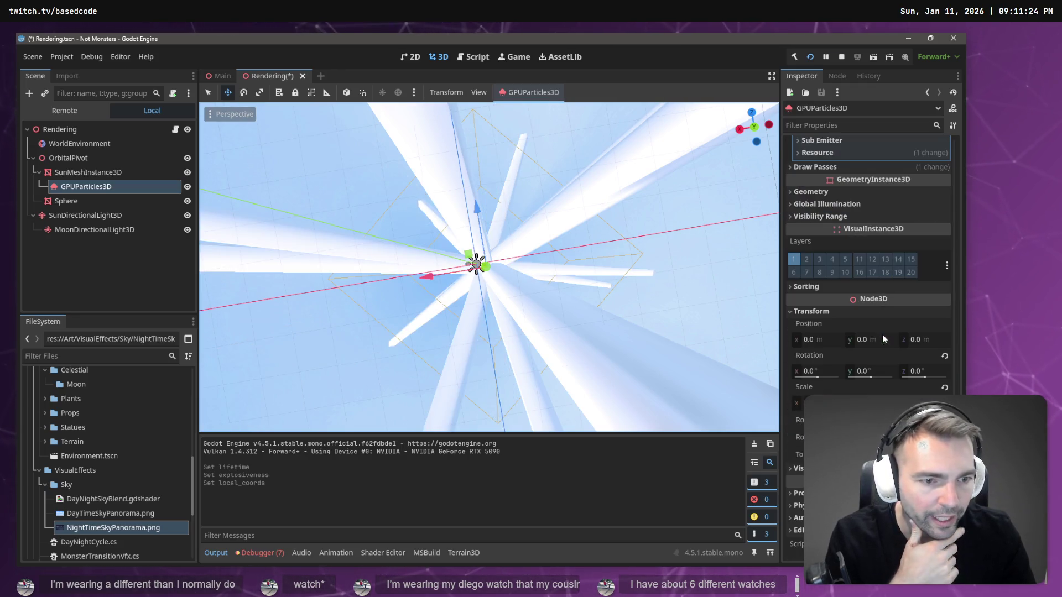
scroll(863, 343, "up", 15)
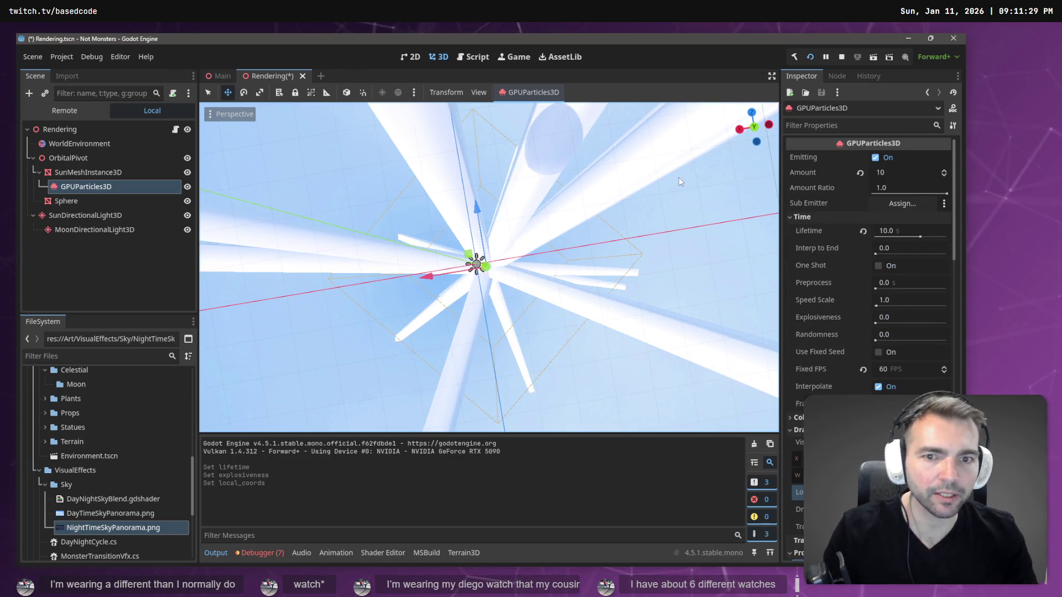
key("ctrl+s")
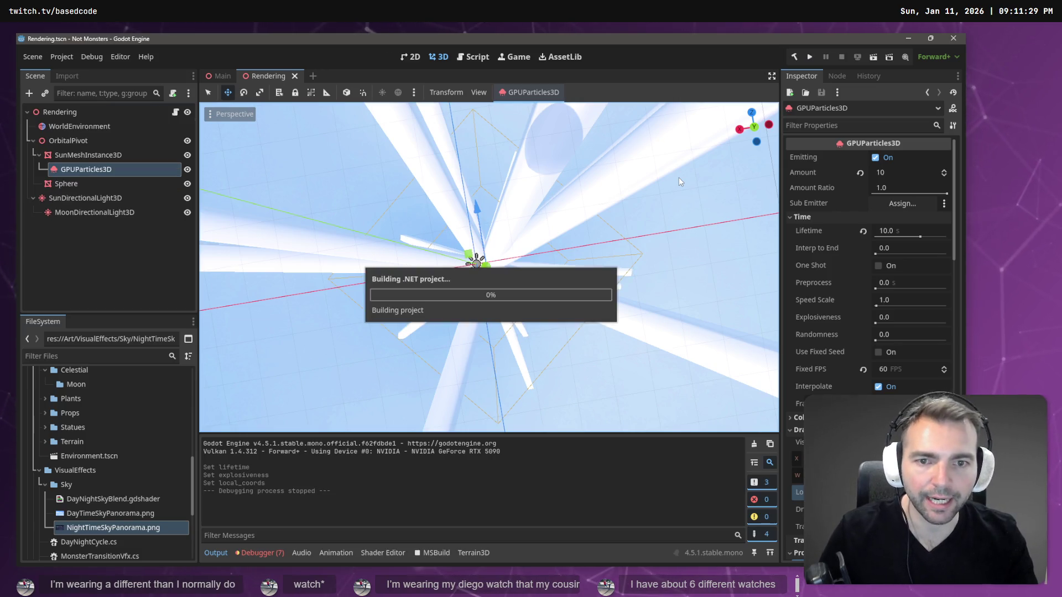
Preview the light beams in-game, then open the particles' Draw Passes Pass 1 mesh
key("F5")
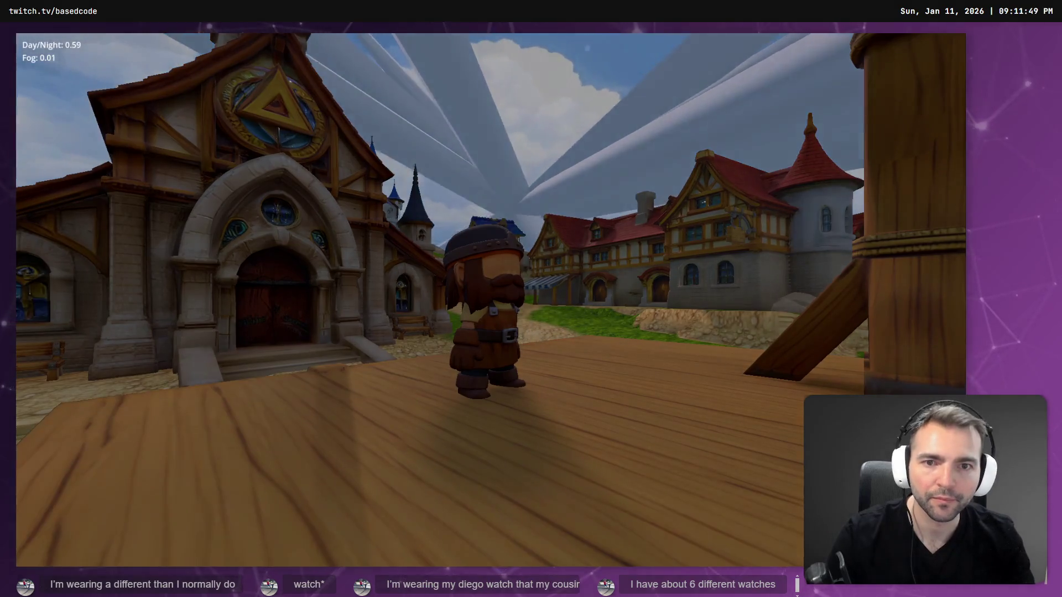
key("F8")
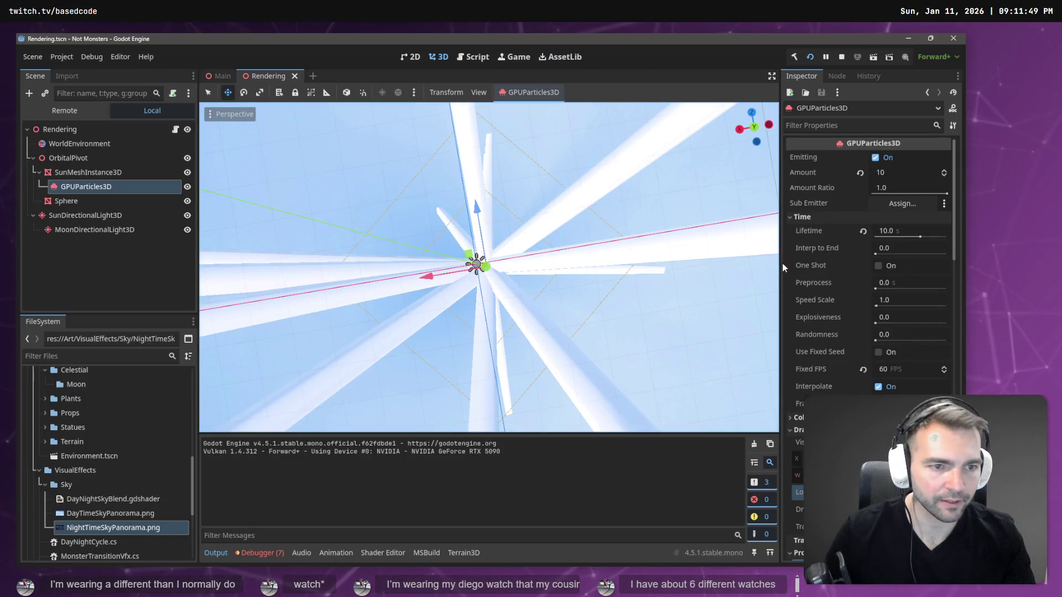
scroll(807, 334, "down", 8)
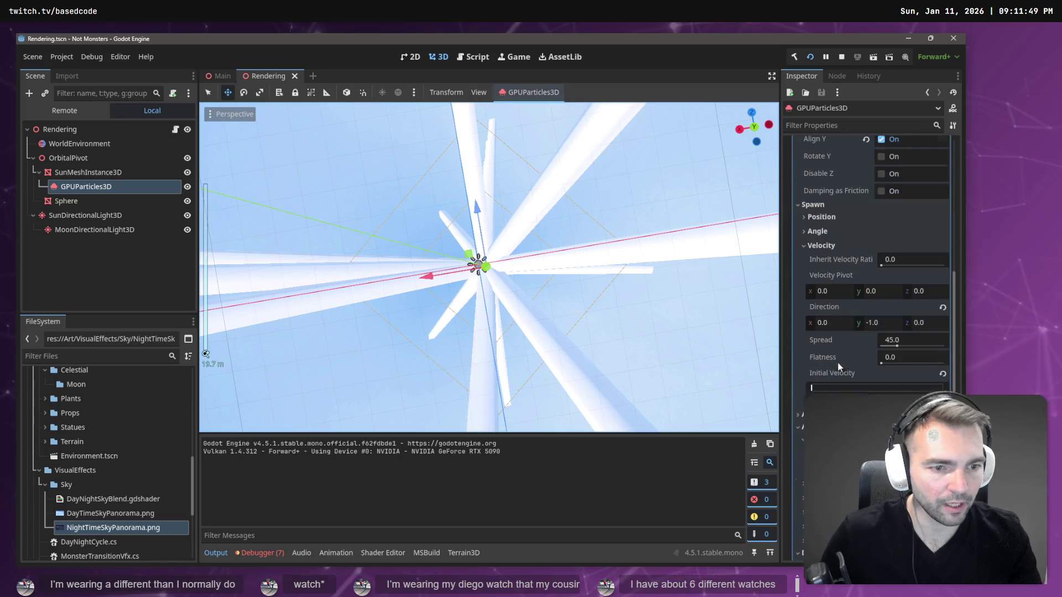
scroll(908, 261, "down", 10)
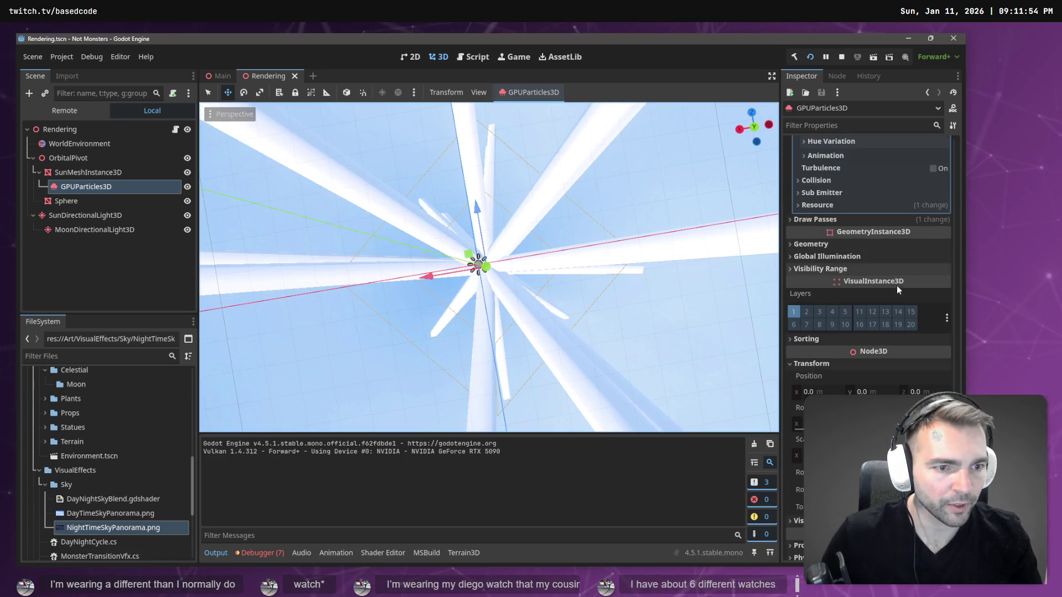
scroll(867, 274, "down", 1)
left_click(885, 205)
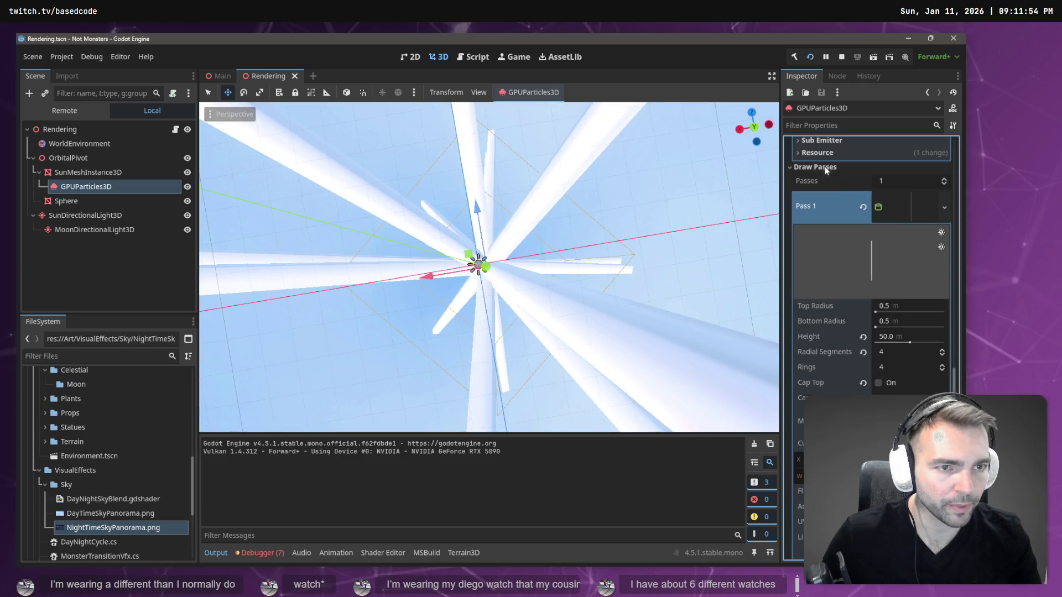
Try cylinder heights of 1 and 2 m and set Top Radius to 0.01 m
left_click(899, 338)
type("1")
key("Return")
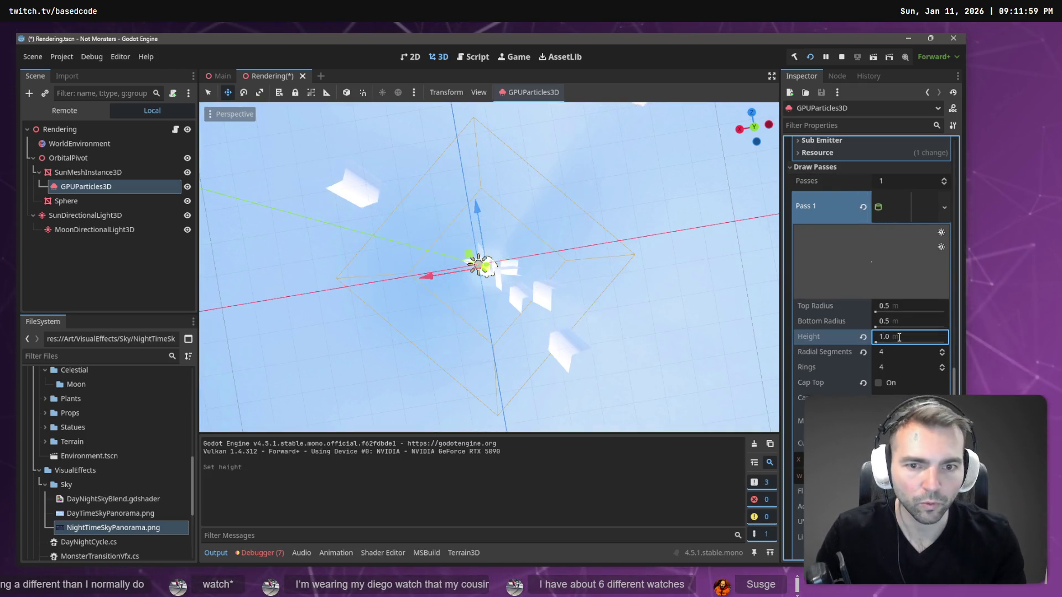
left_click(898, 337)
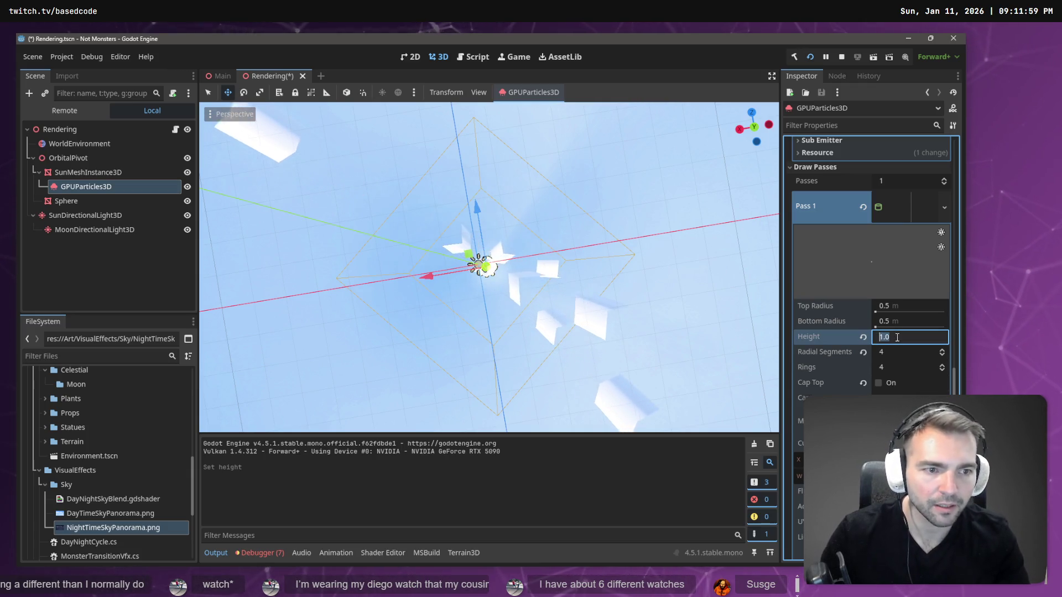
type("2")
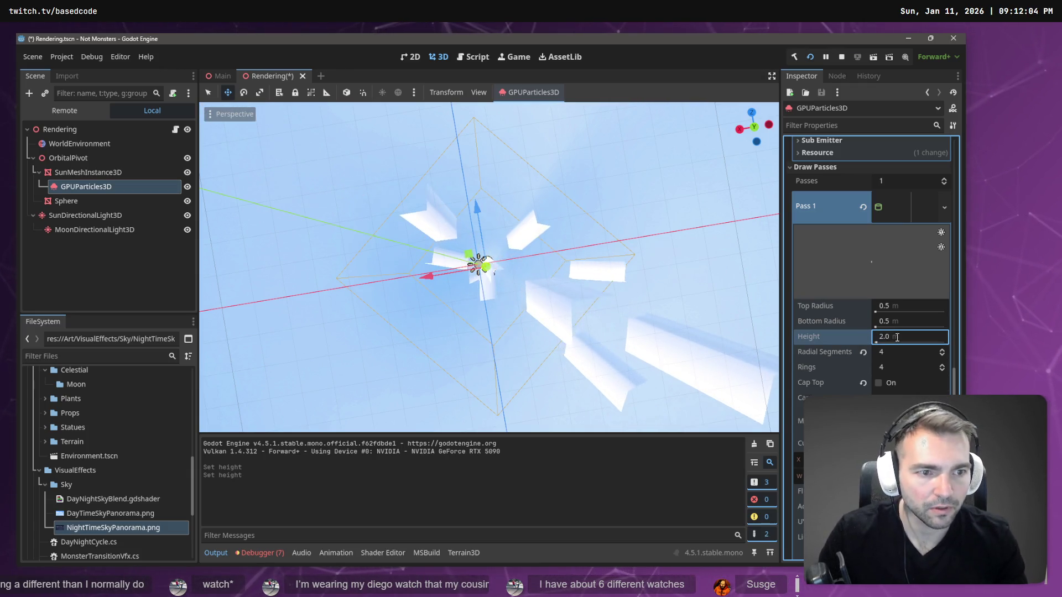
left_click(901, 304)
type("0.")
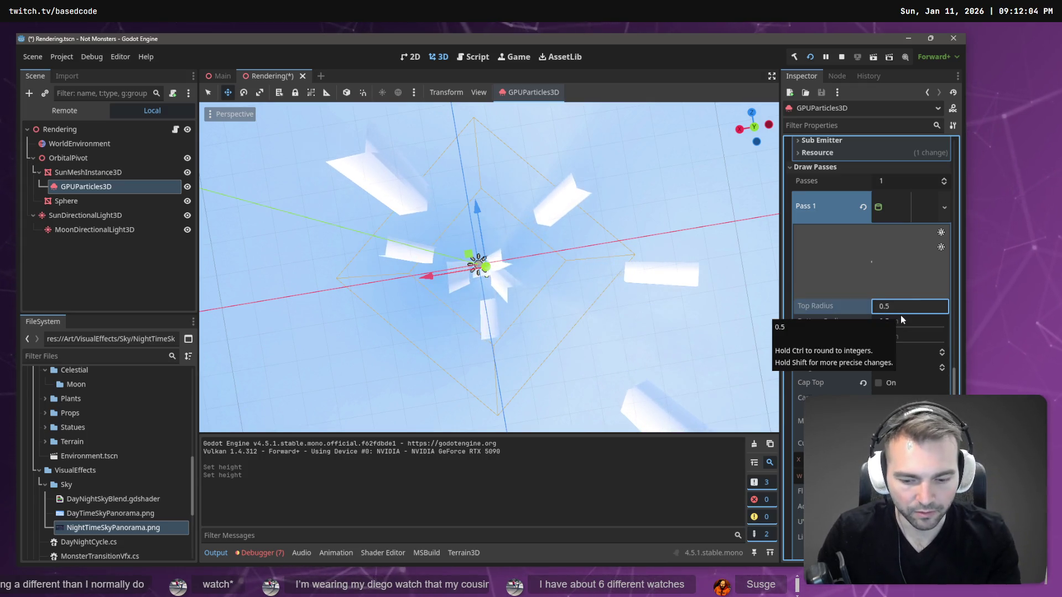
type("01")
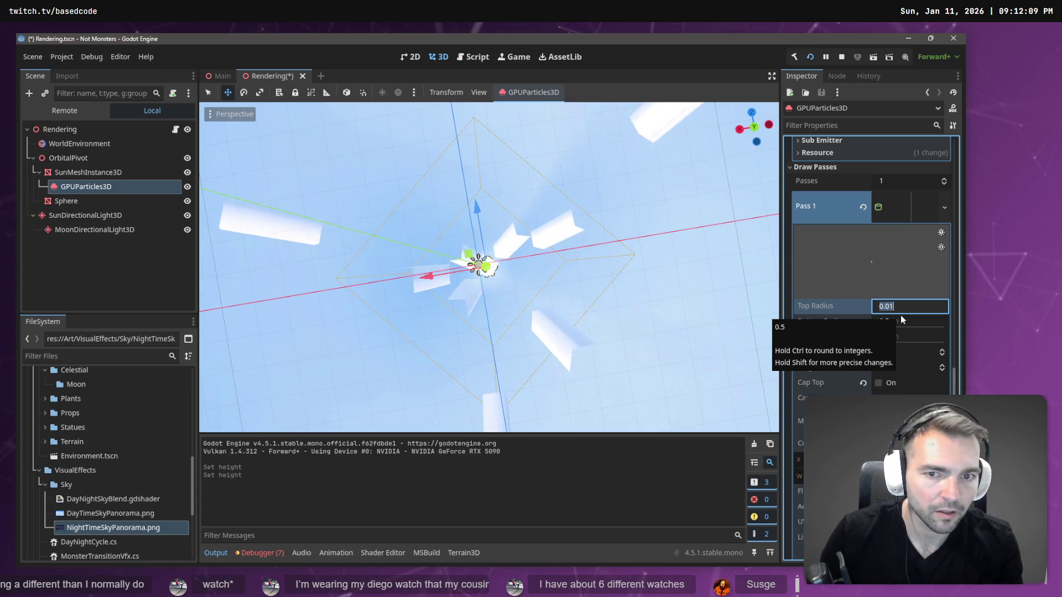
Set the cylinder's Bottom Radius to 0.03 m
left_click(901, 318)
type("0.01")
key("Return")
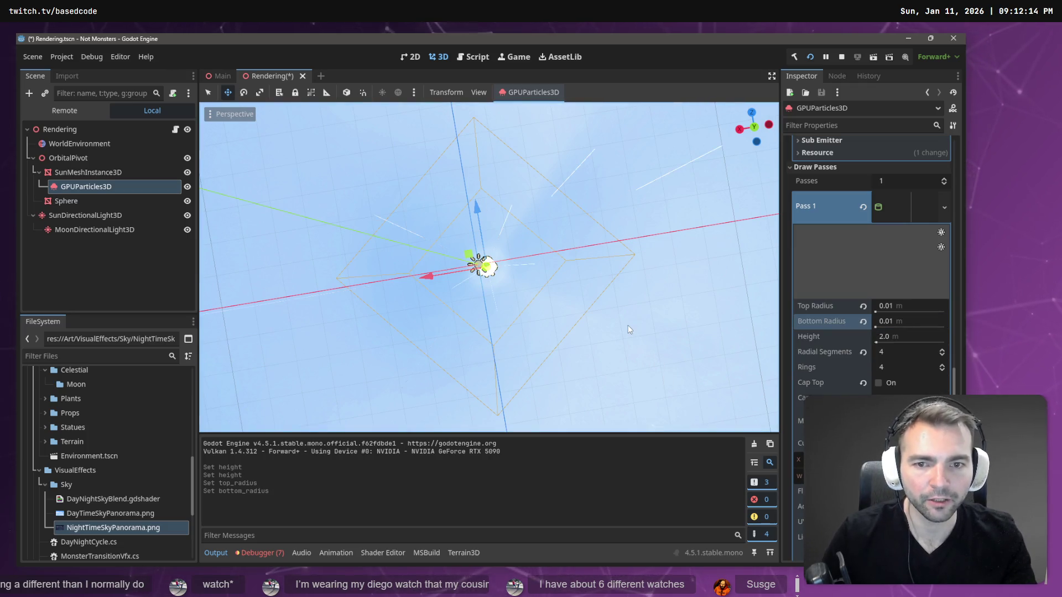
left_click(900, 321)
key("BackSpace")
type("3")
key("Return")
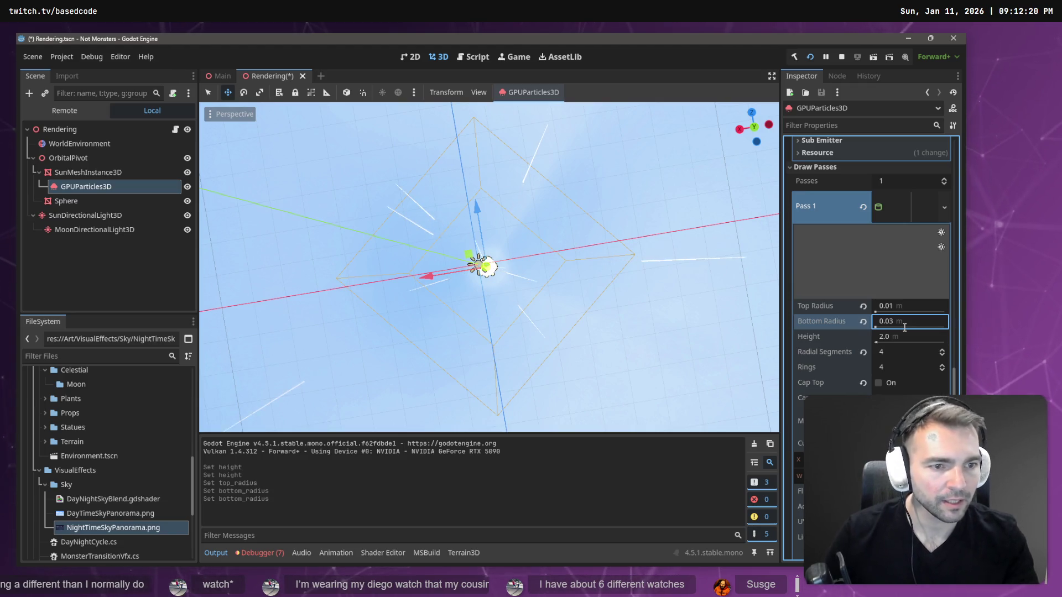
Set the cylinder Height to 5 m after trying 10, save, and test in-game
left_click(898, 336)
type("10")
key("Return")
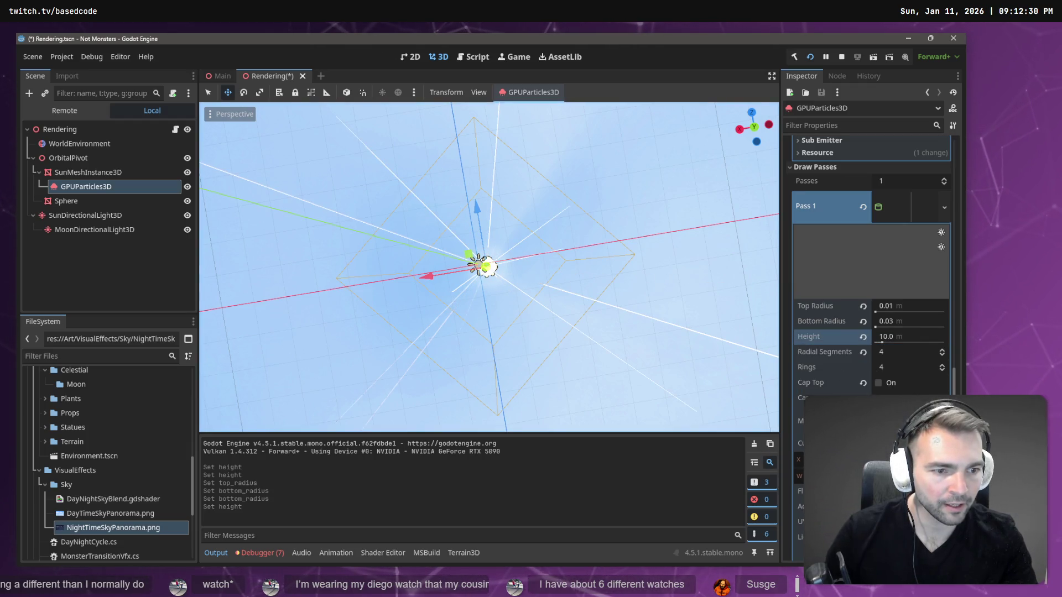
left_click(911, 336)
type("5")
key("Return")
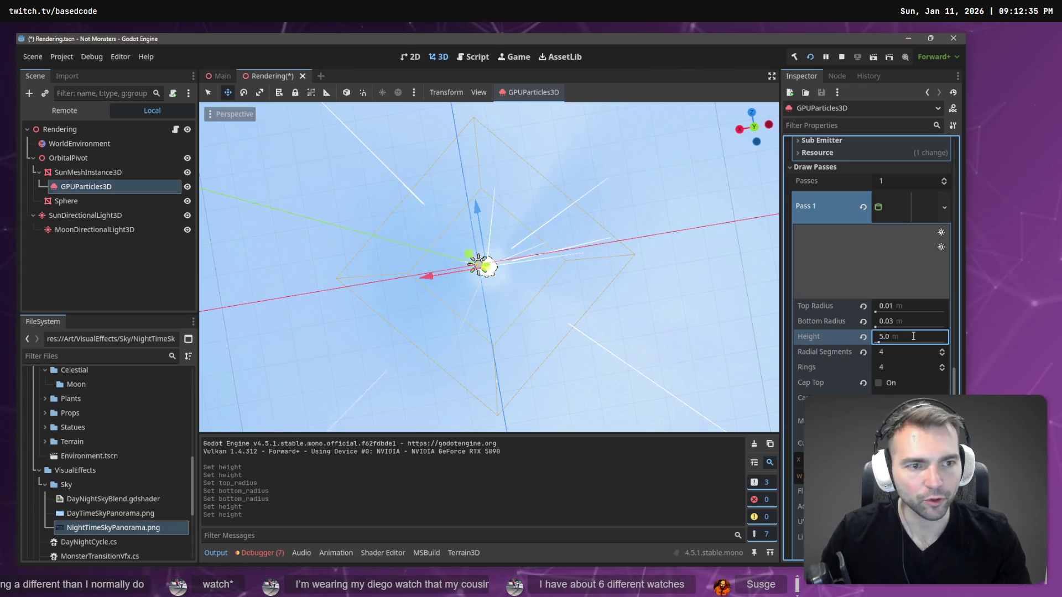
key("ctrl+s")
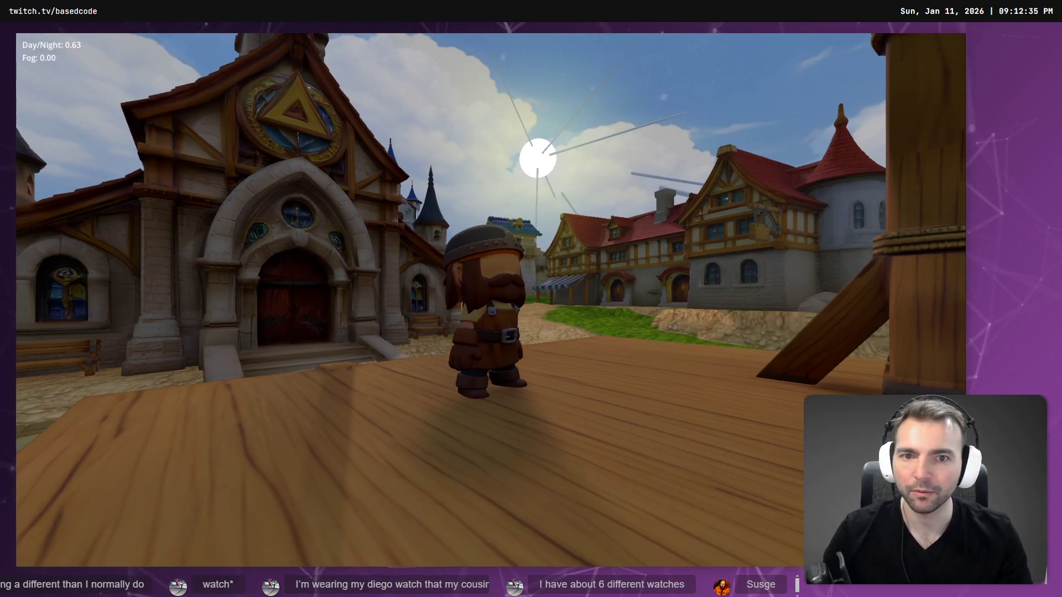
key("Escape")
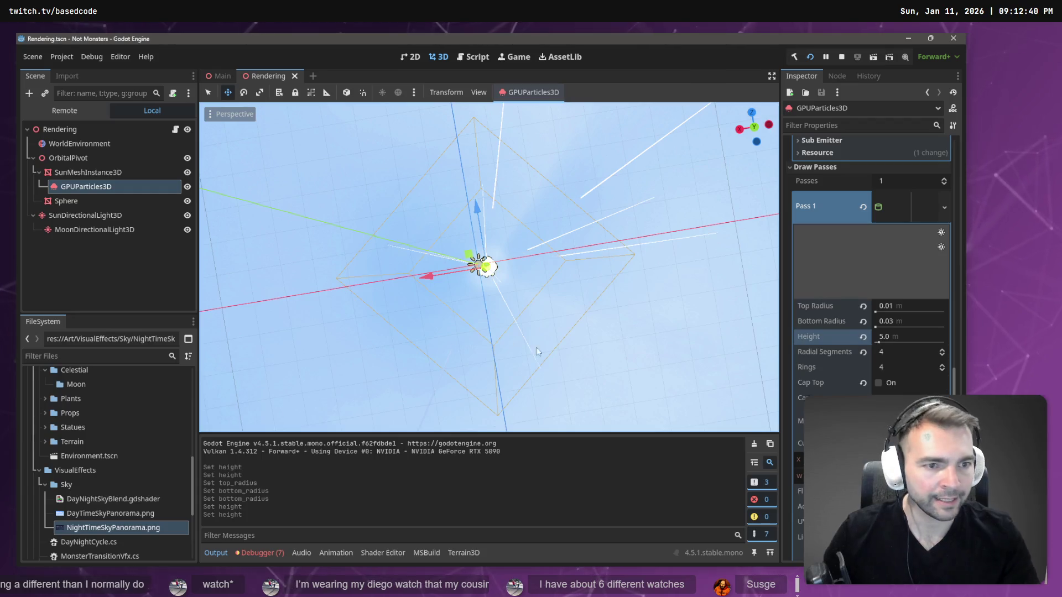
Enable emission on the streak material with 13.58 energy and white colour, then save and run
scroll(904, 291, "down", 2)
left_click(907, 310)
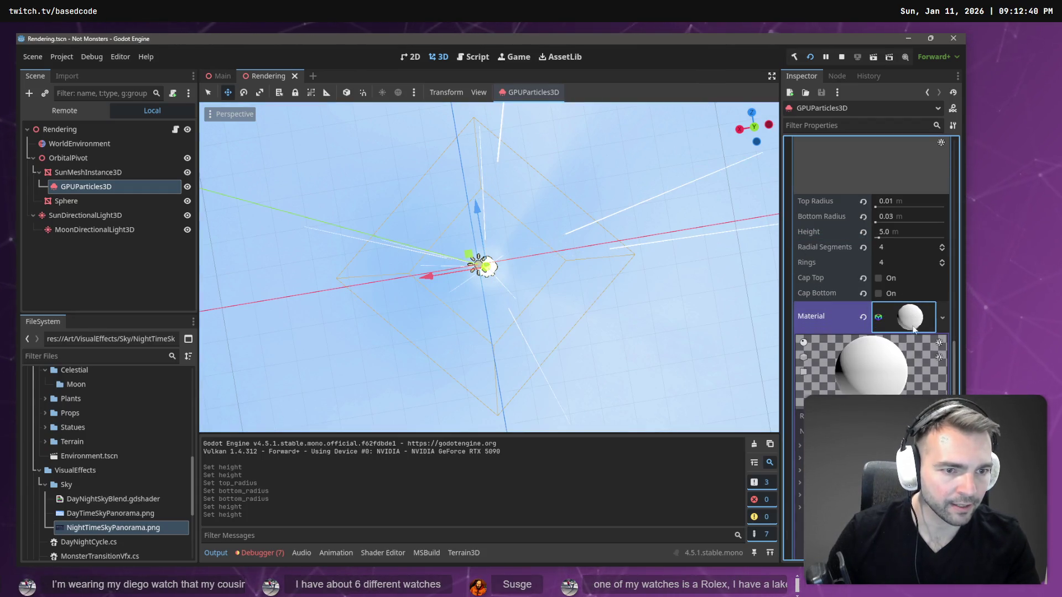
scroll(863, 293, "down", 5)
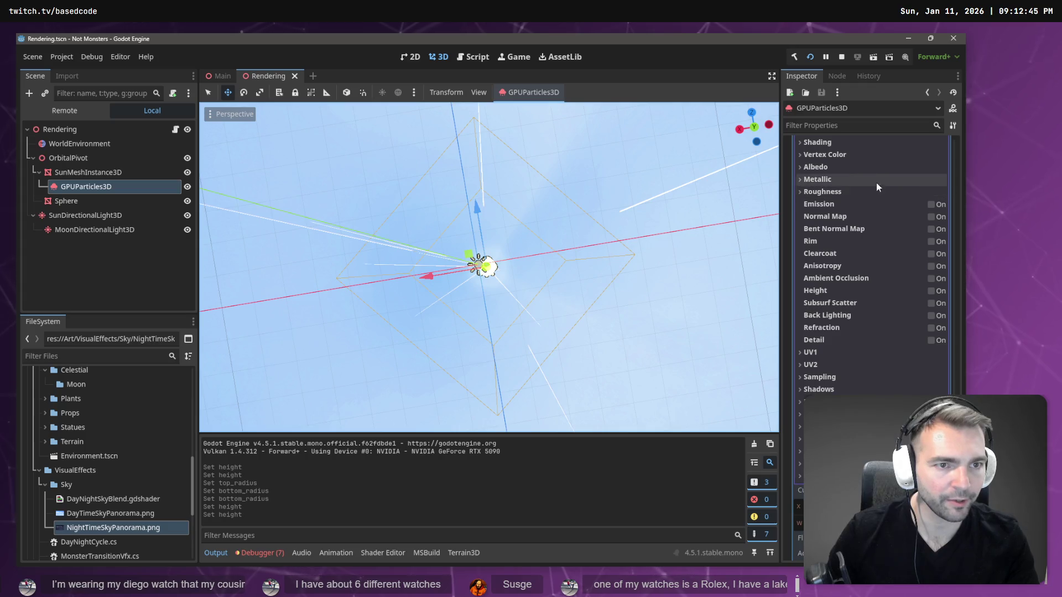
left_click(931, 205)
mouse_move(882, 239)
left_mouse_down()
mouse_move(949, 243)
mouse_move(948, 232)
left_mouse_up()
left_click(910, 220)
left_click(635, 188)
key("ctrl+s")
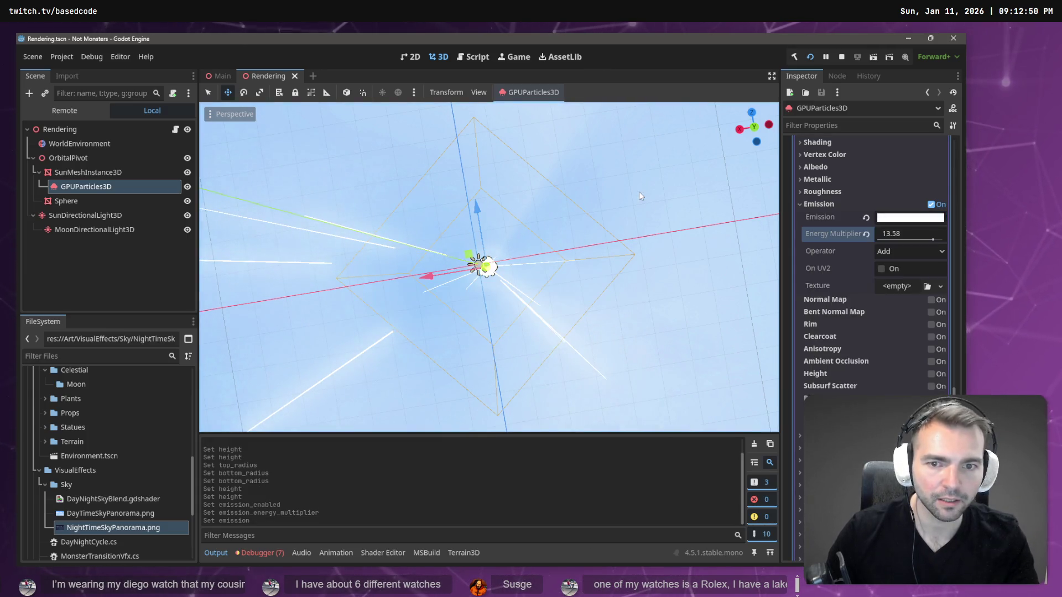
key("F5")
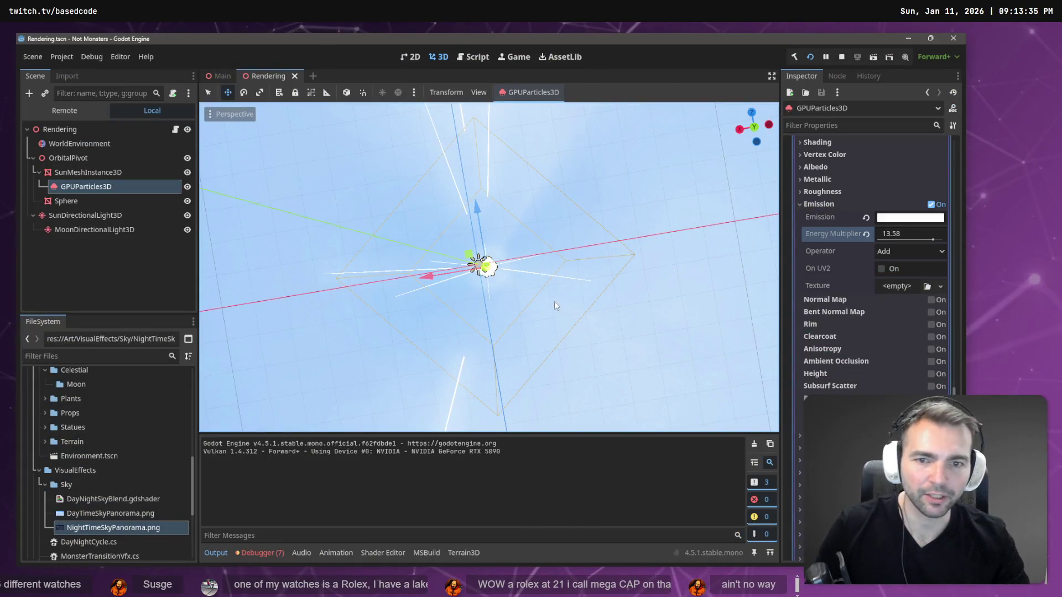
Set the GPUParticles3D Draw Pass 1 mesh height to 1.0 m and save the Rendering scene
scroll(852, 276, "up", 3)
scroll(851, 280, "up", 10)
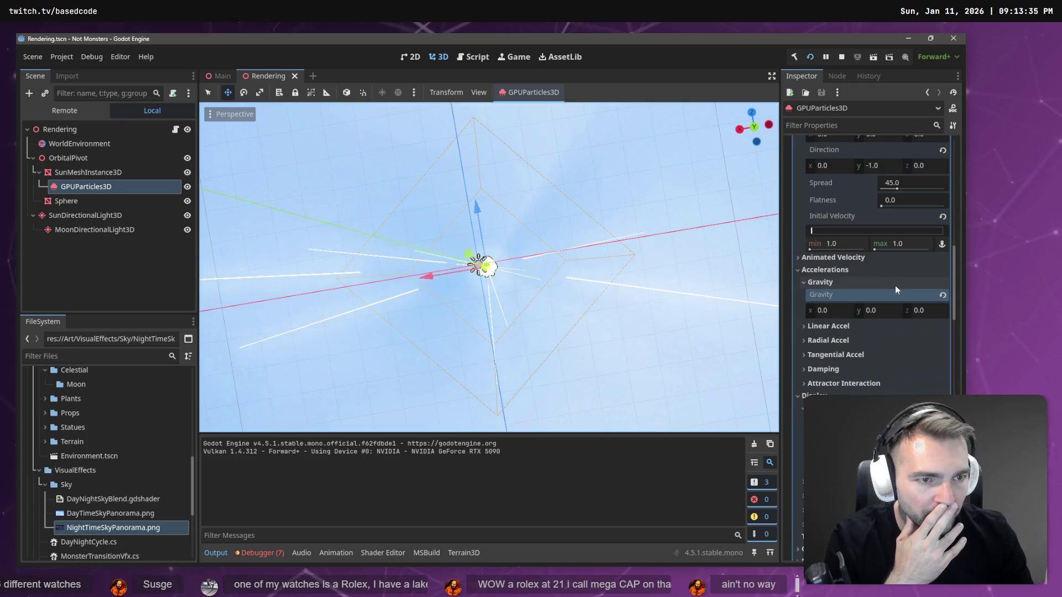
scroll(894, 285, "down", 10)
scroll(897, 282, "down", 10)
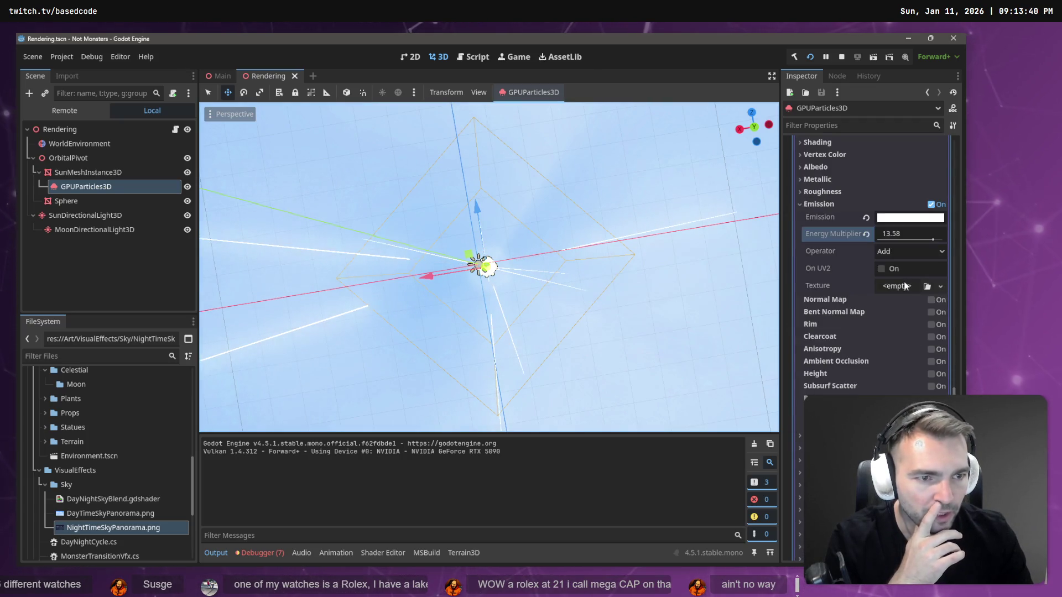
scroll(880, 365, "up", 10)
scroll(876, 370, "up", 3)
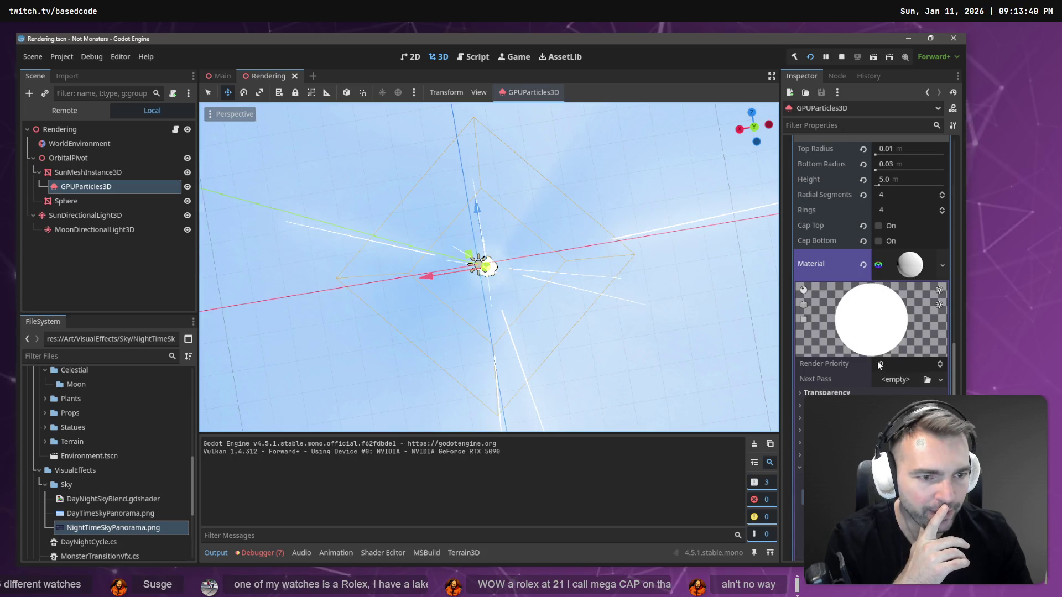
scroll(915, 289, "up", 4)
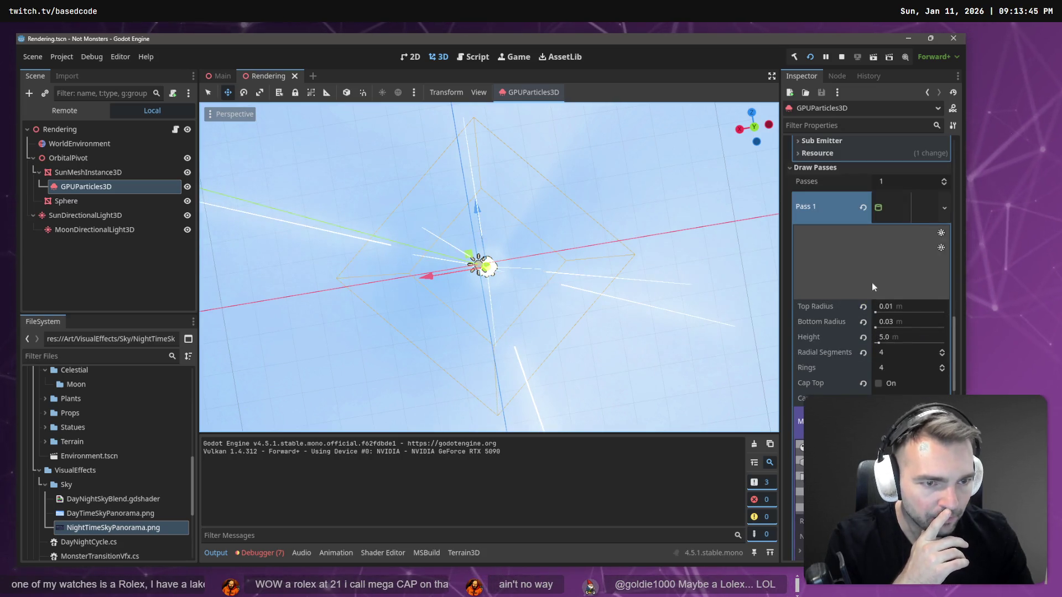
left_click(884, 337)
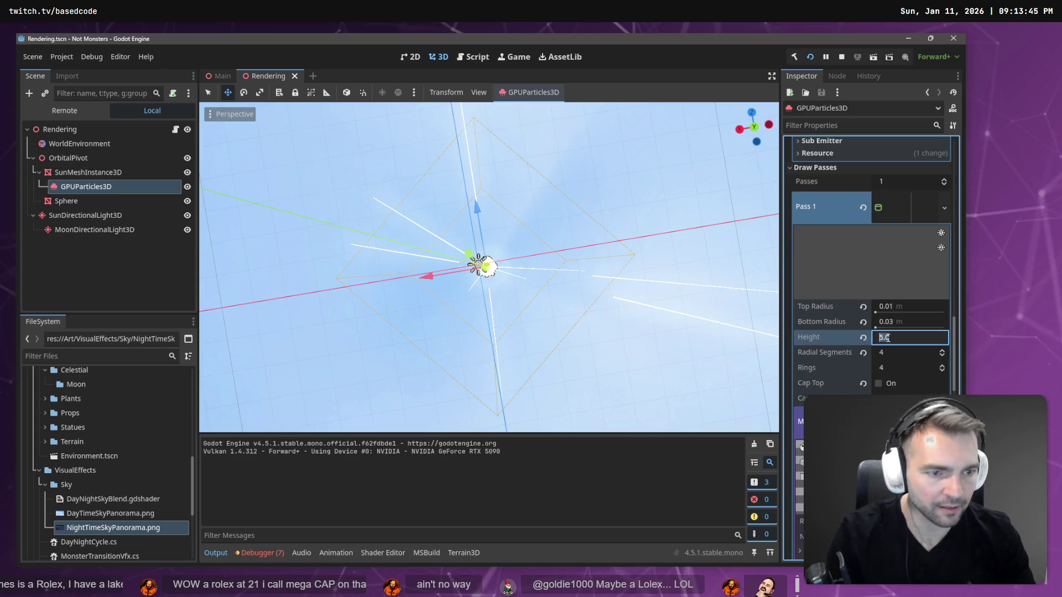
type("1")
key("Return")
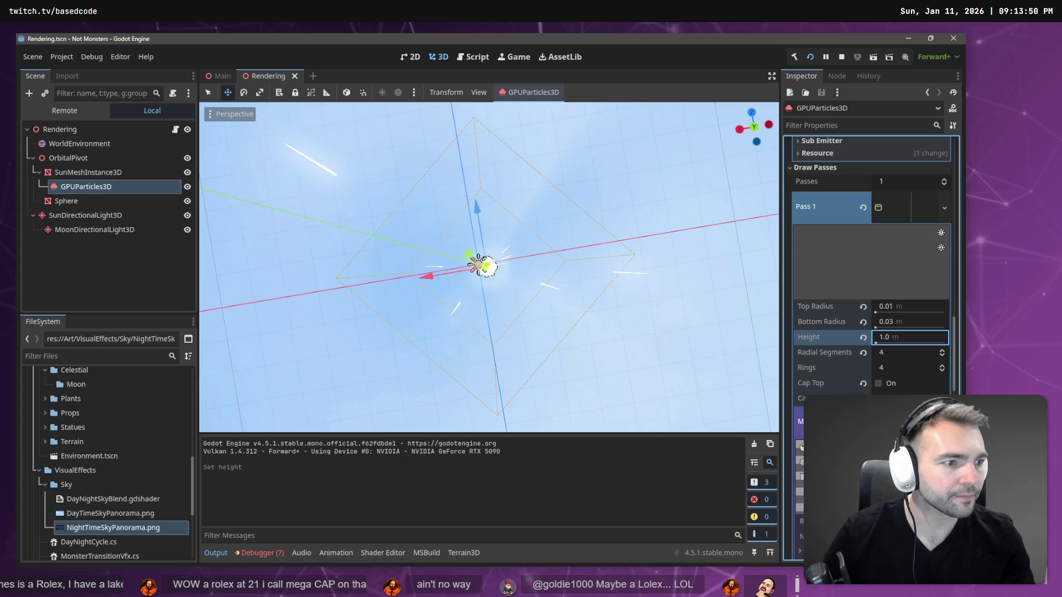
key("ctrl+s")
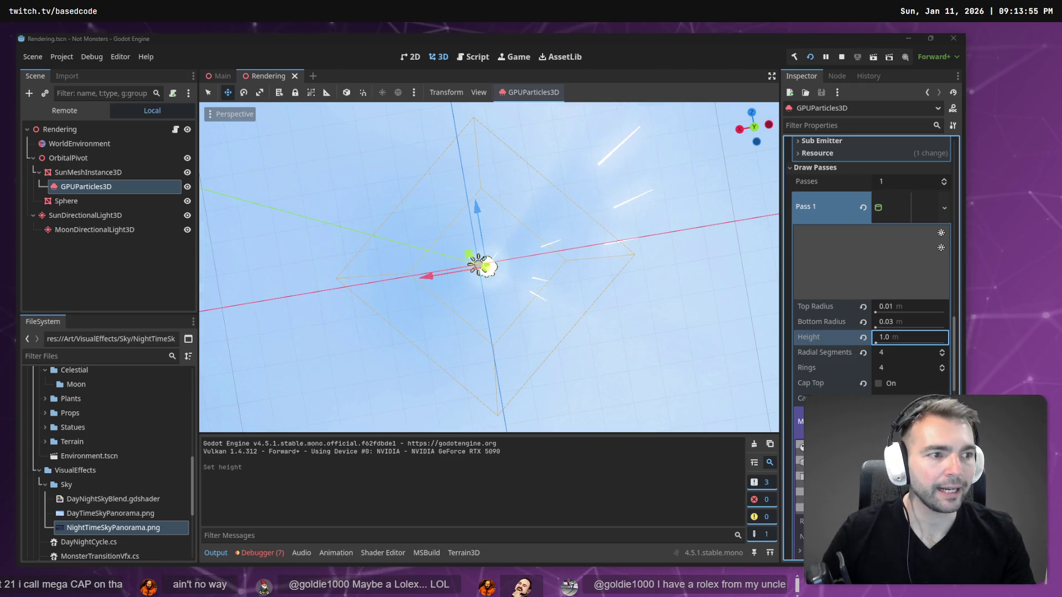
Show the moon model full screen in Hunyuan 3D and rotate it to inspect
key("alt+Tab")
key("F11")
mouse_move(503, 273)
left_mouse_down()
mouse_move(557, 277)
mouse_move(538, 58)
mouse_move(548, 232)
mouse_move(590, 374)
mouse_move(696, 367)
mouse_move(535, 333)
left_mouse_up()
scroll(547, 237, "down", 5)
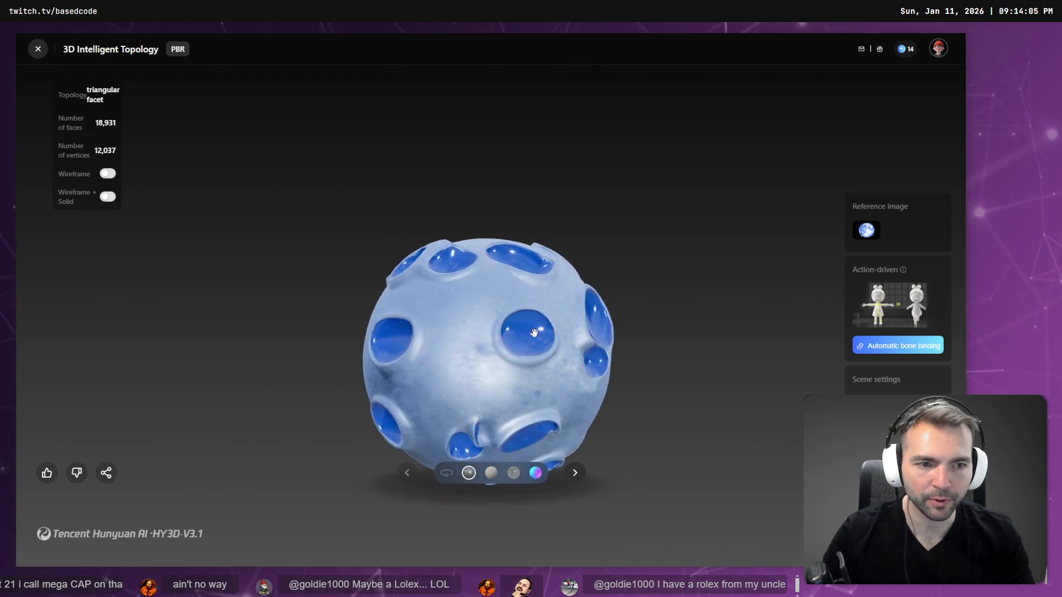
Toggle the moon mesh to wireframe and back to solid textured, then return to Godot
left_click(107, 173)
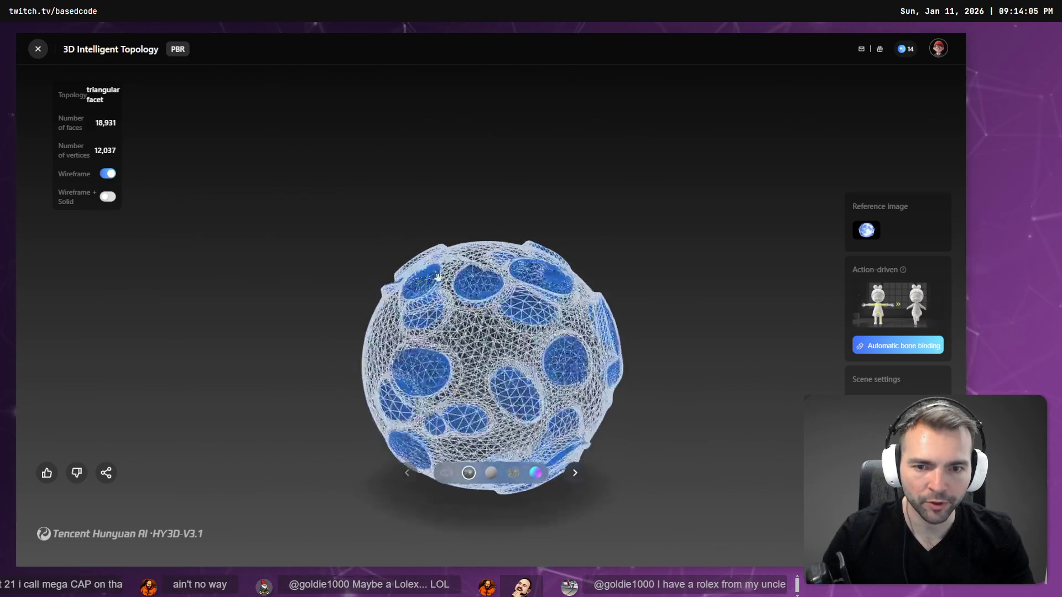
left_click(105, 175)
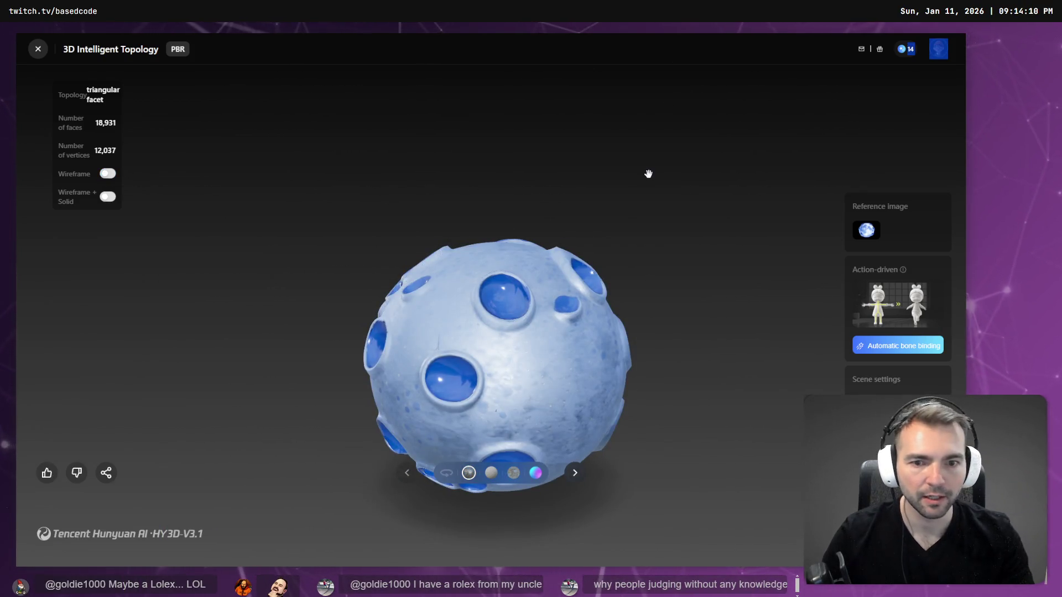
key("alt+Tab")
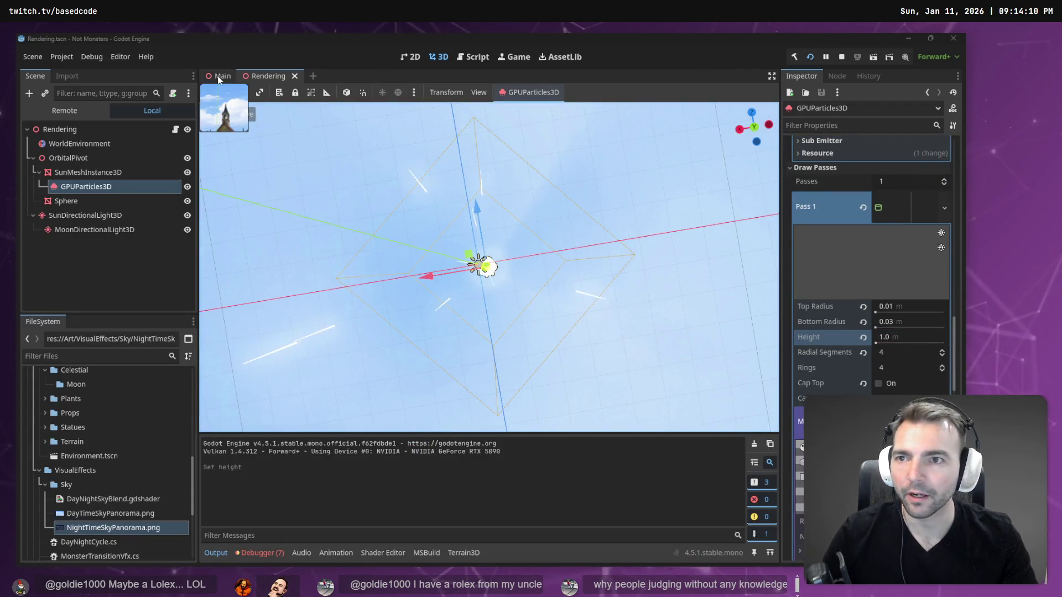
Filter FileSystem for 'ArtTe', open ArtTests.tscn in a new tab, and clear the filter
left_click(220, 76)
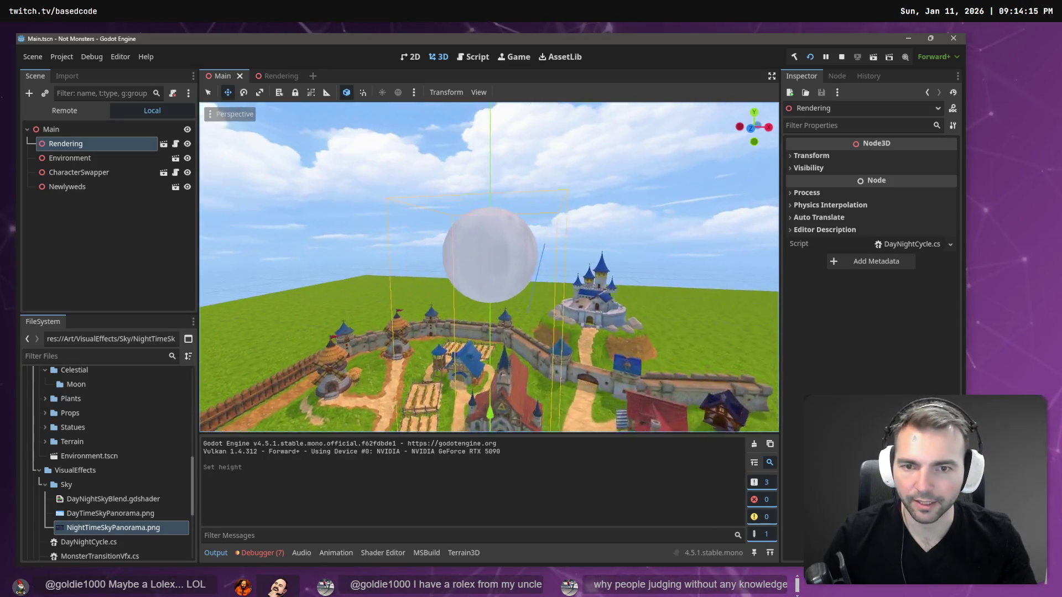
left_click(283, 78)
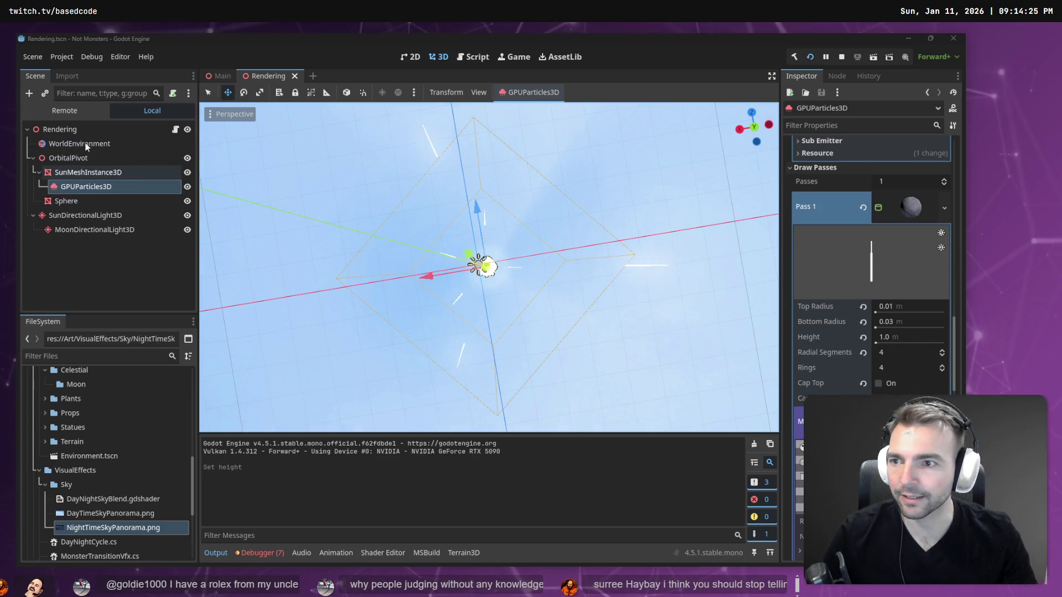
left_click(88, 356)
type("ArtTe")
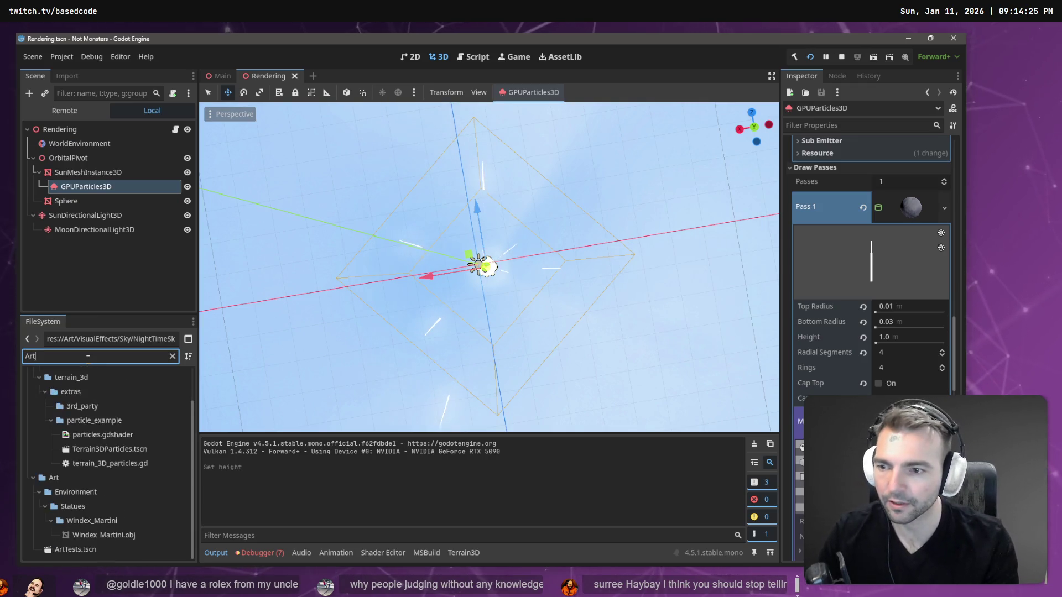
left_click(78, 419)
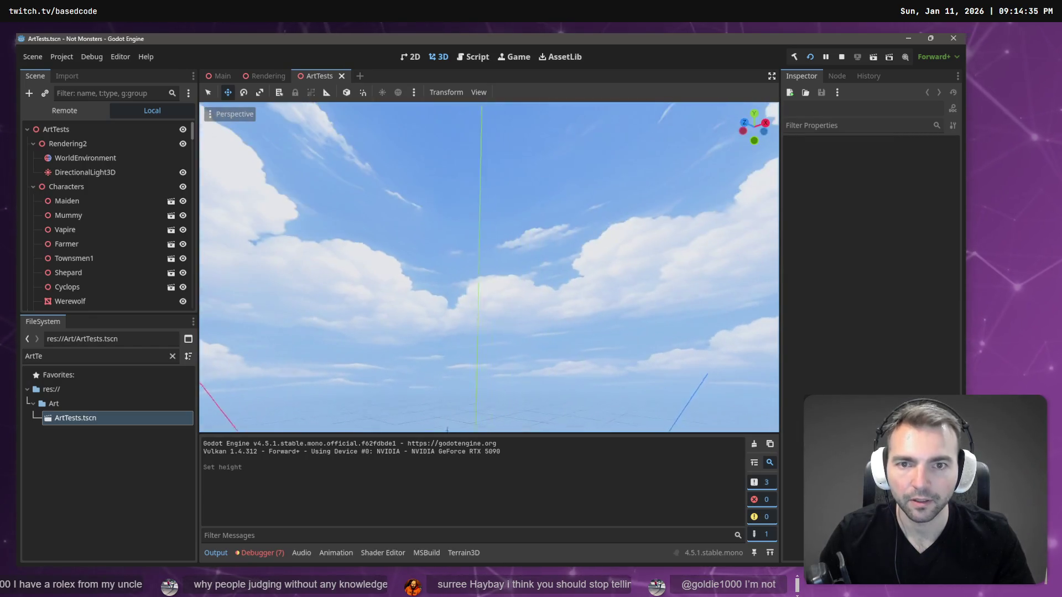
left_click(173, 356)
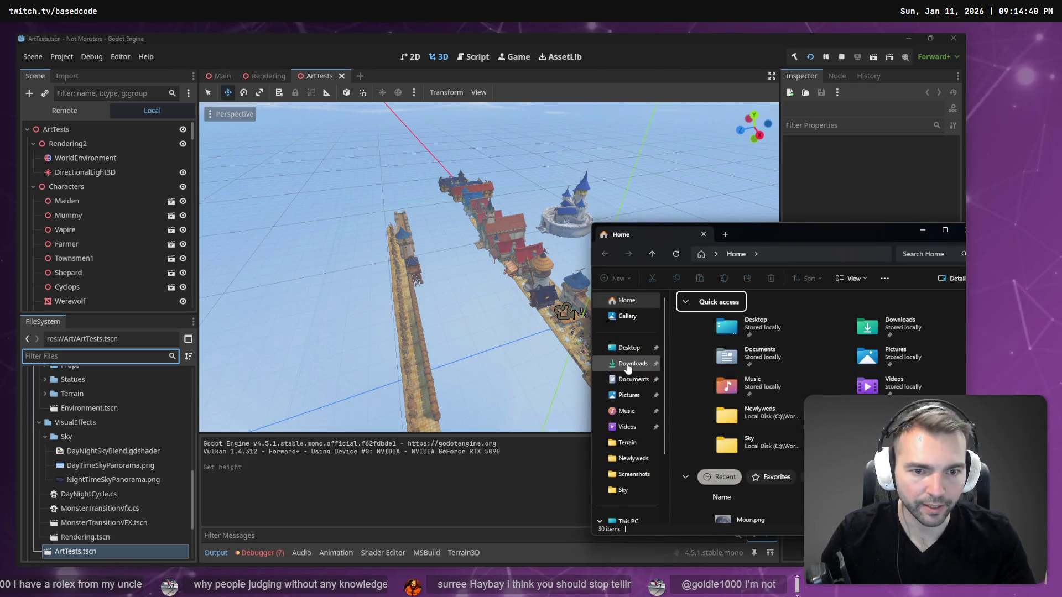
Show the Downloads folder, move the Explorer window up-left, and select the new 28.3 MB .fbx file
left_click(632, 363)
left_click(749, 327)
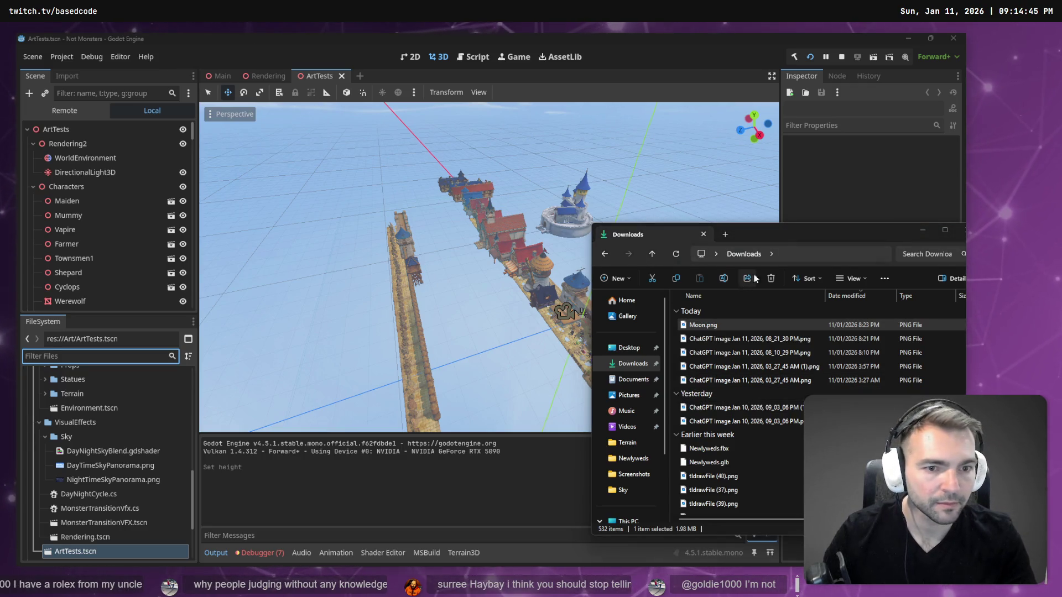
left_click_drag(790, 228, 648, 194)
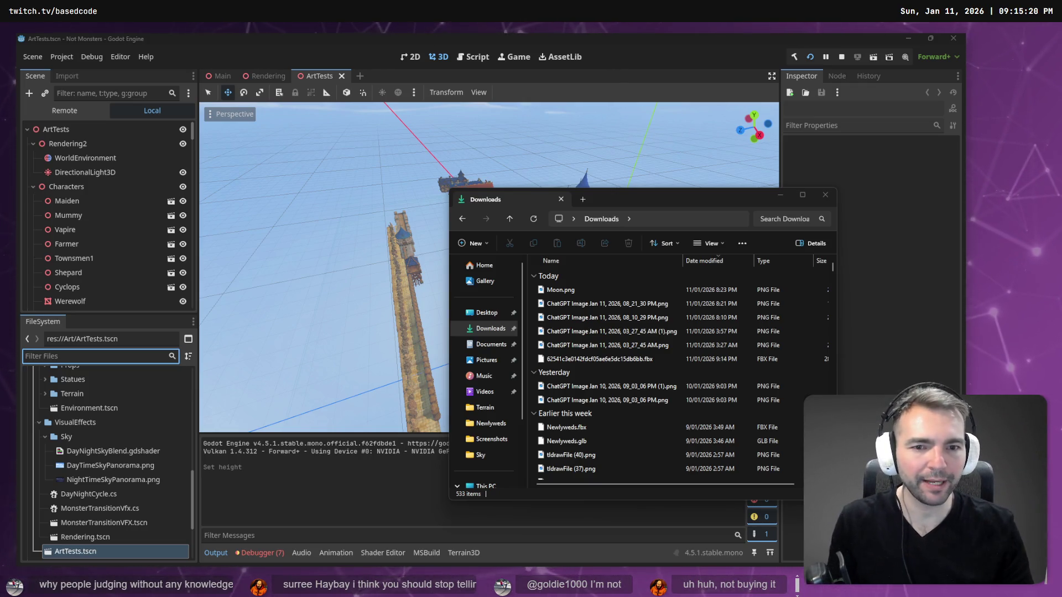
left_click_drag(658, 200, 608, 179)
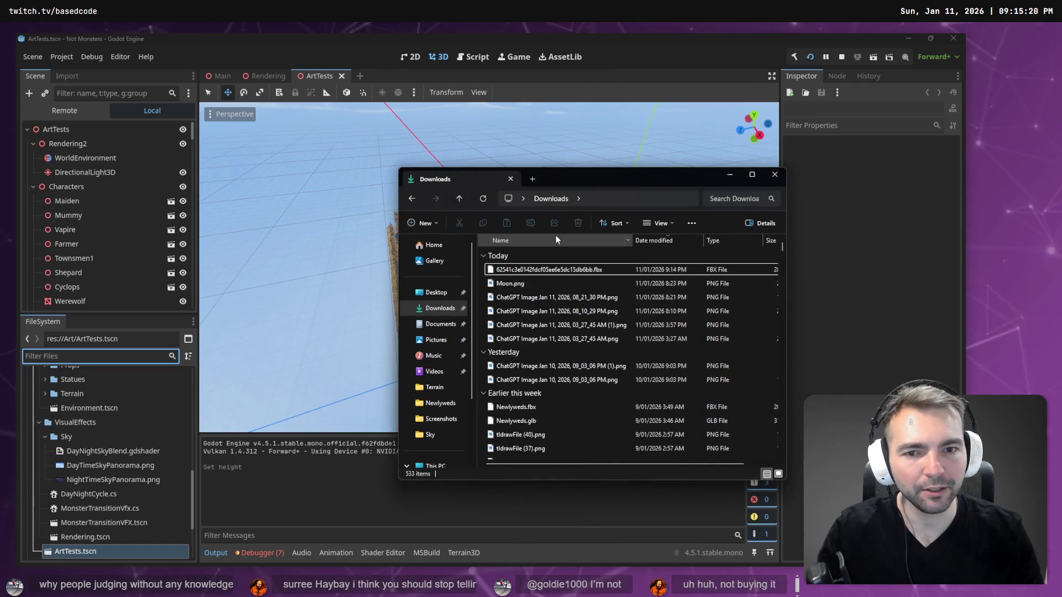
left_click(563, 271)
Rename the downloaded file to Moon.fbx and drop it into Godot's VisualEffects/Sky folder
left_click(563, 270)
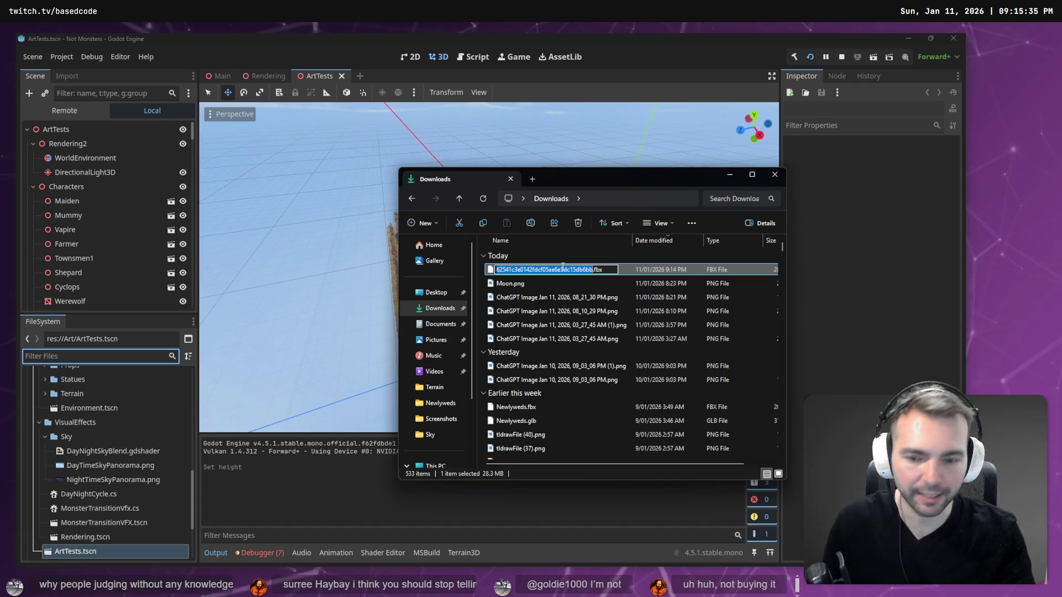
type("Moon")
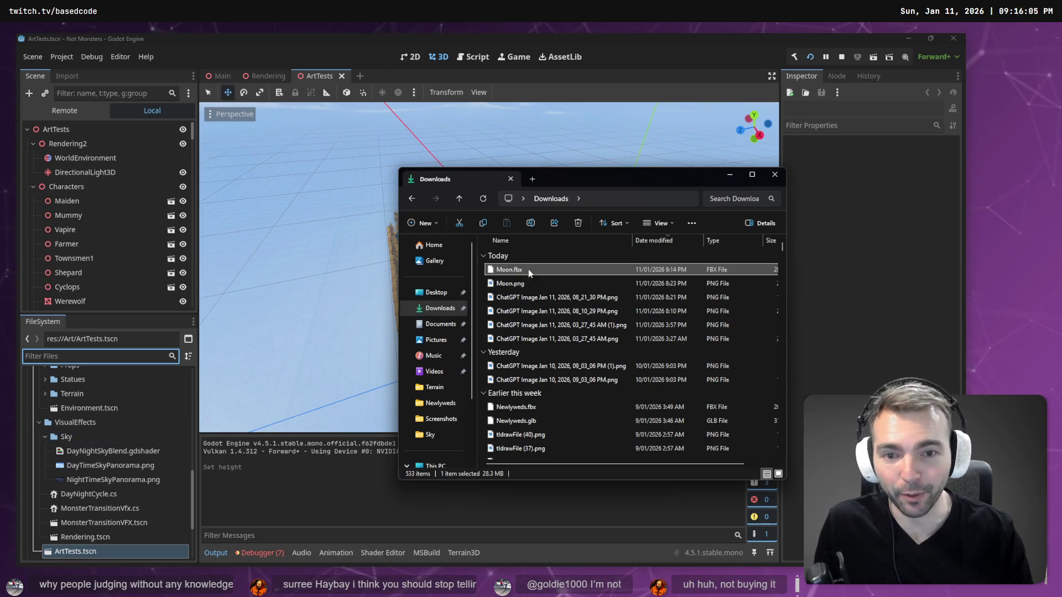
left_click_drag(67, 441, 65, 438)
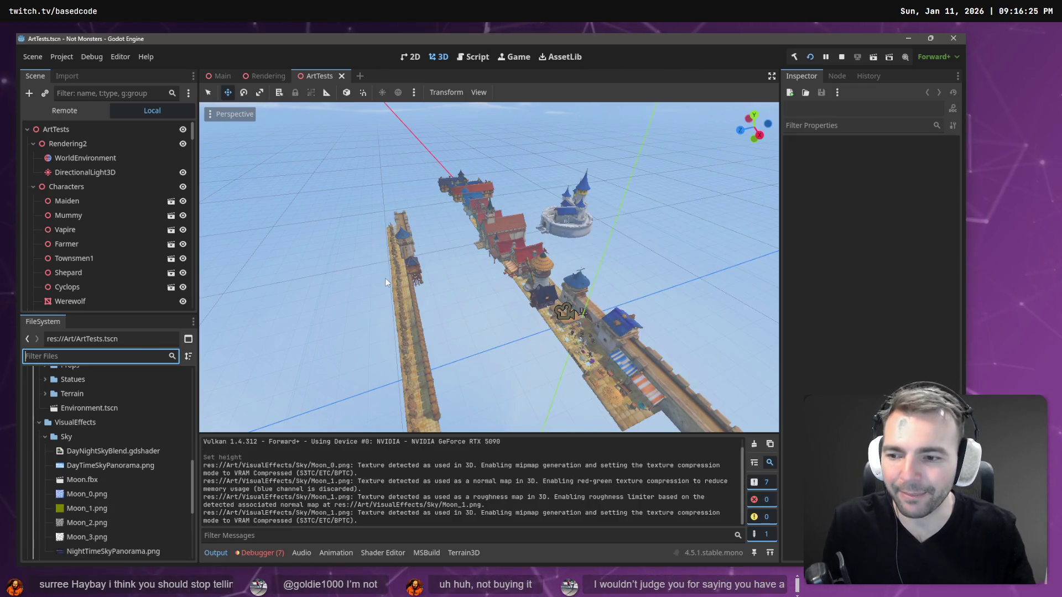
Move Moon.fbx and the Moon_0–Moon_3 textures from Sky into the Celestial/Moon folder
left_click(80, 478)
scroll(79, 476, "down", 1)
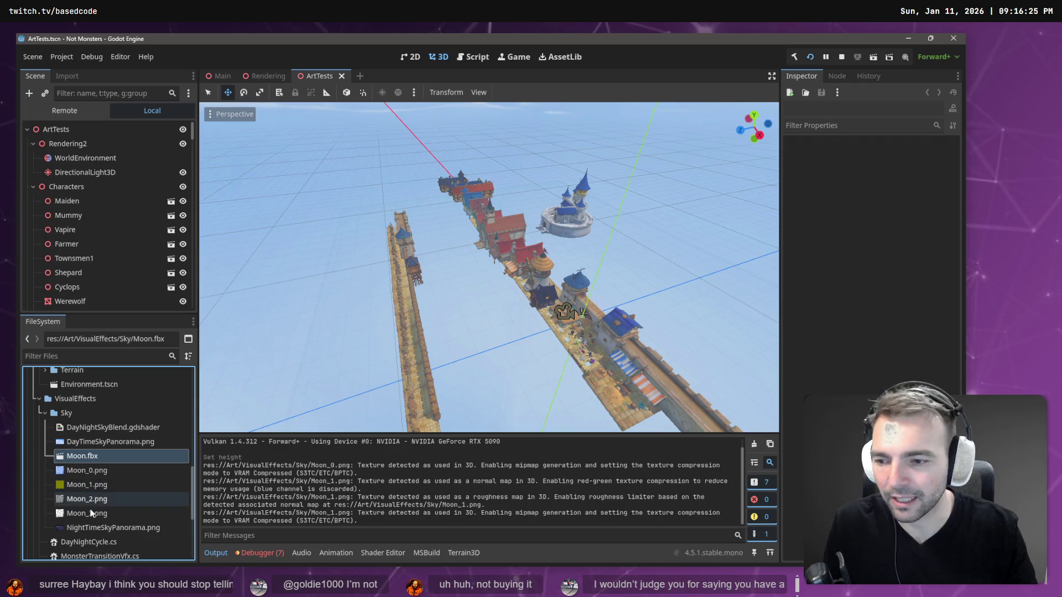
scroll(106, 502, "up", 4)
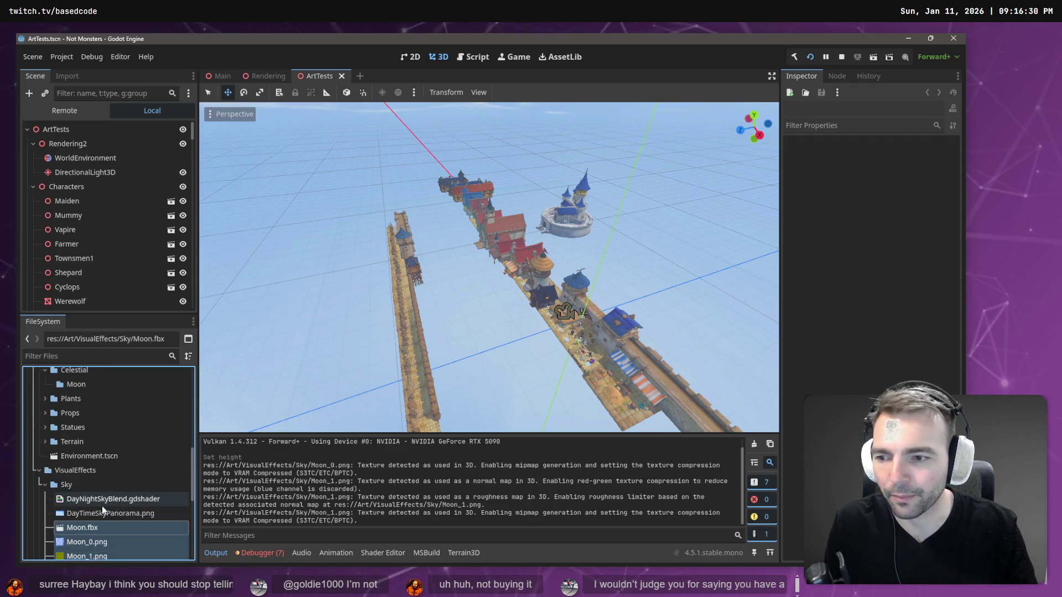
scroll(100, 508, "down", 1)
left_click(87, 525, "shift")
left_click_drag(87, 526, 79, 399)
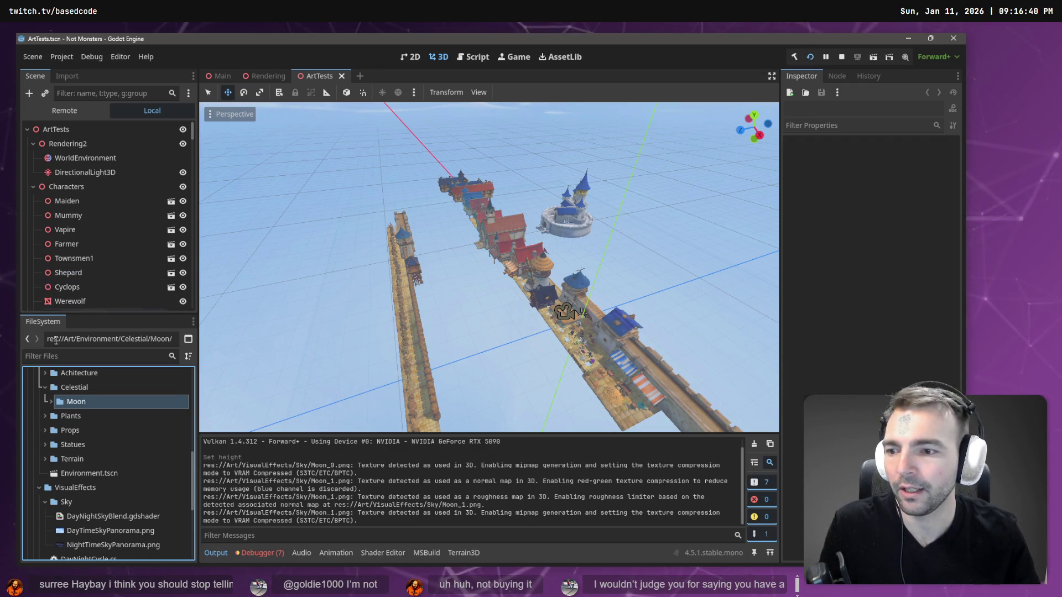
Place Moon.fbx from the Celestial/Moon folder into the ArtTests scene
left_click(52, 402)
left_click(83, 416)
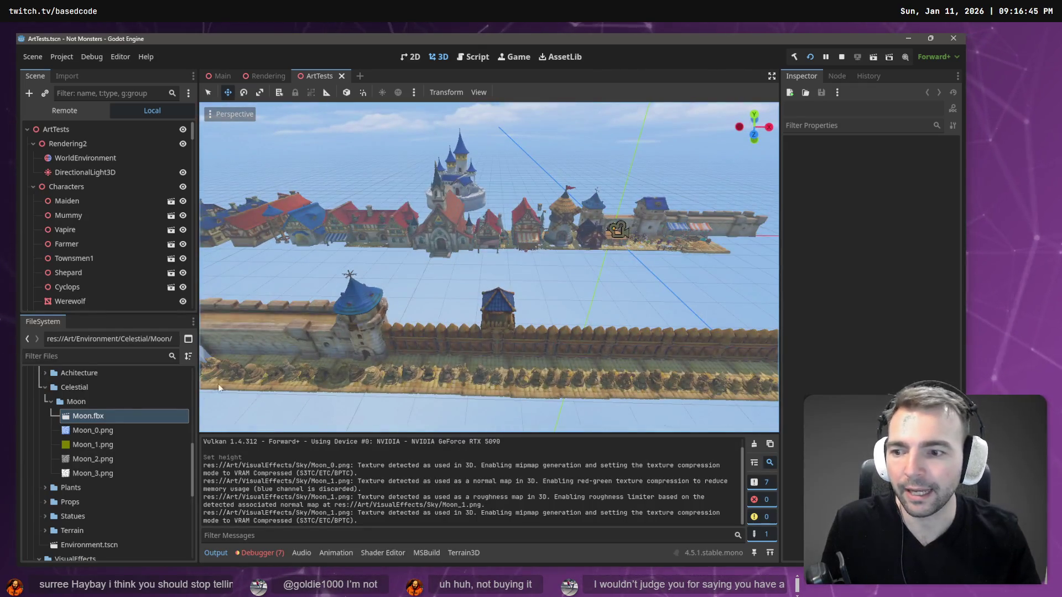
mouse_move(93, 415)
left_mouse_down()
mouse_move(304, 356)
mouse_move(467, 281)
left_mouse_up()
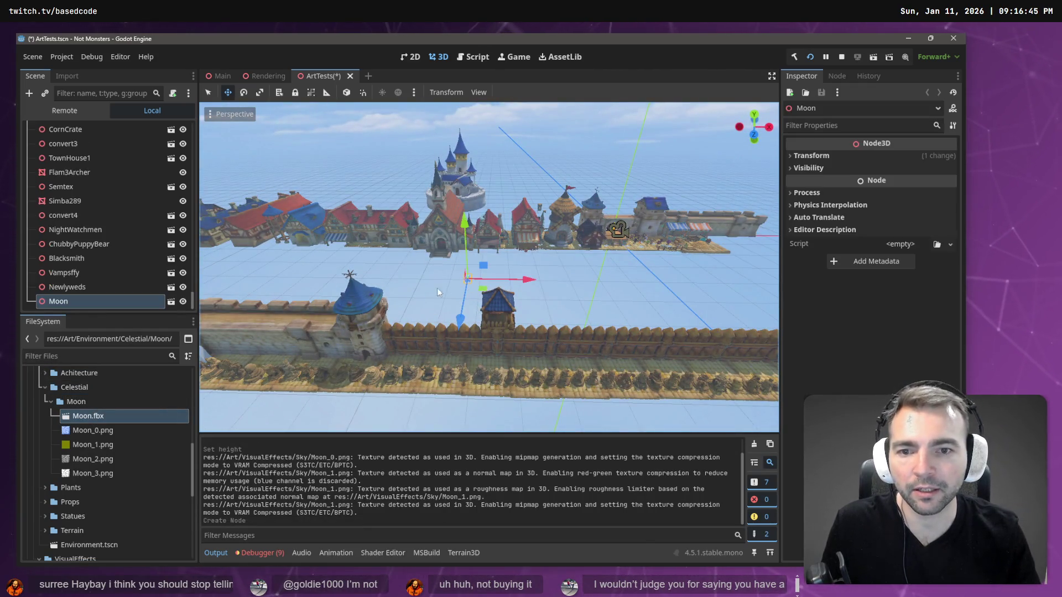
Reimport Moon.fbx with an import Root Scale of 10.0
left_click(69, 77)
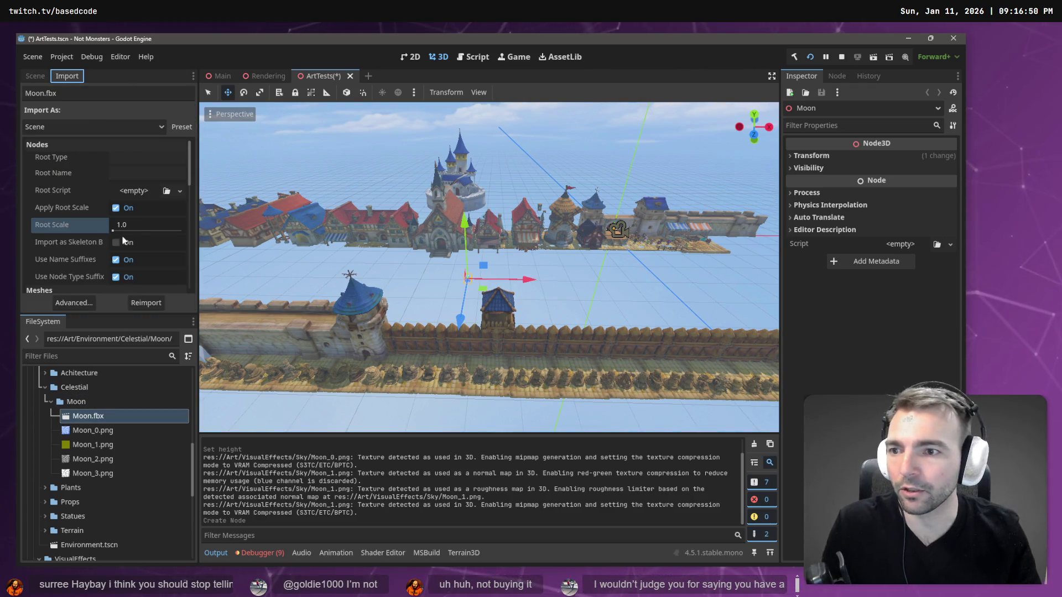
left_click(152, 227)
left_click(153, 225)
type("10")
key("Return")
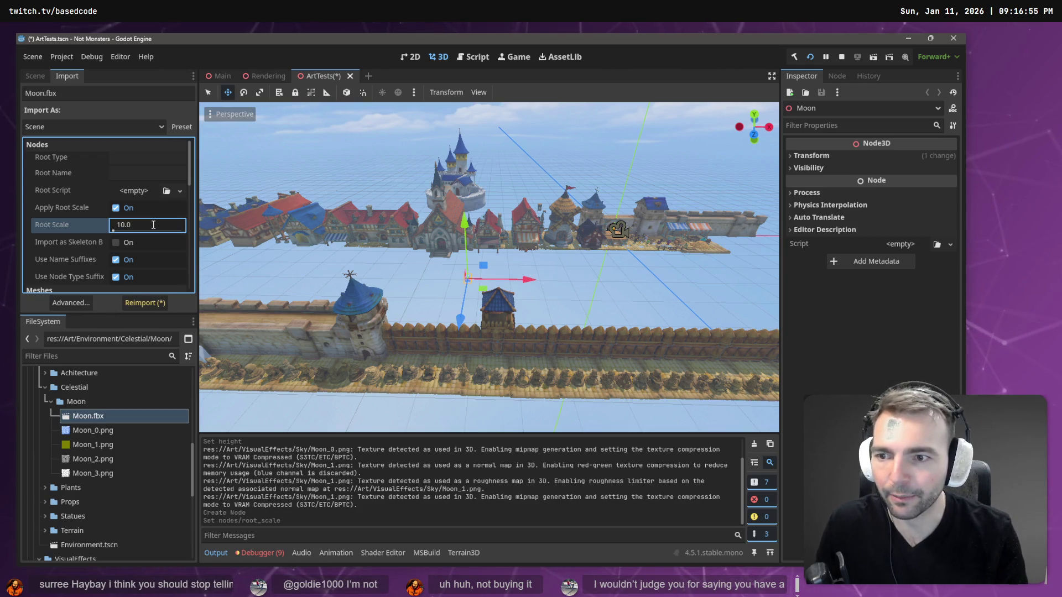
left_click(153, 306)
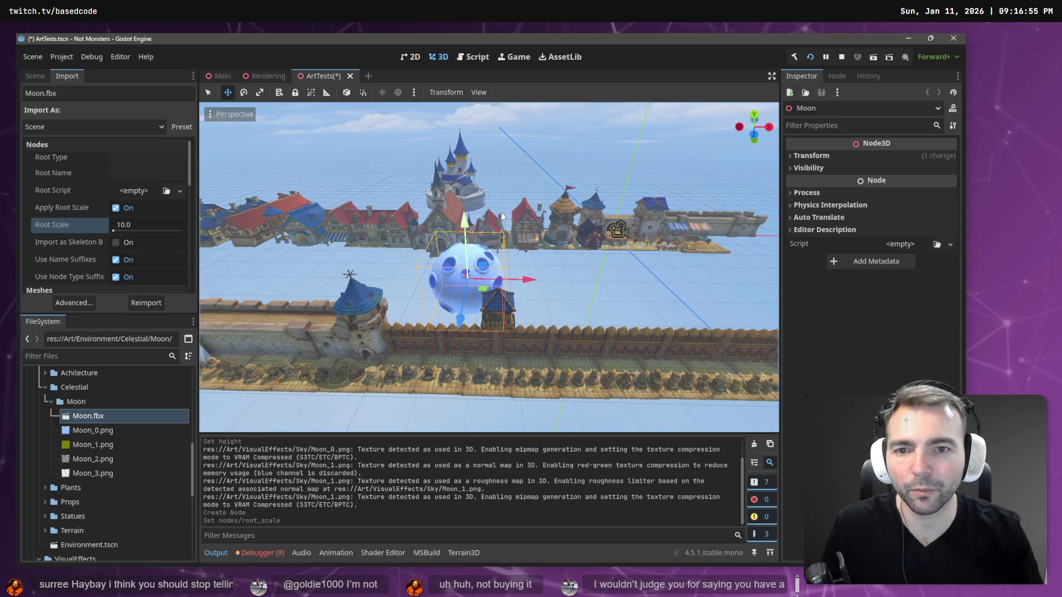
Raise the moon along Y to about 40 units above the town and save ArtTests
left_click_drag(464, 224, 476, 32)
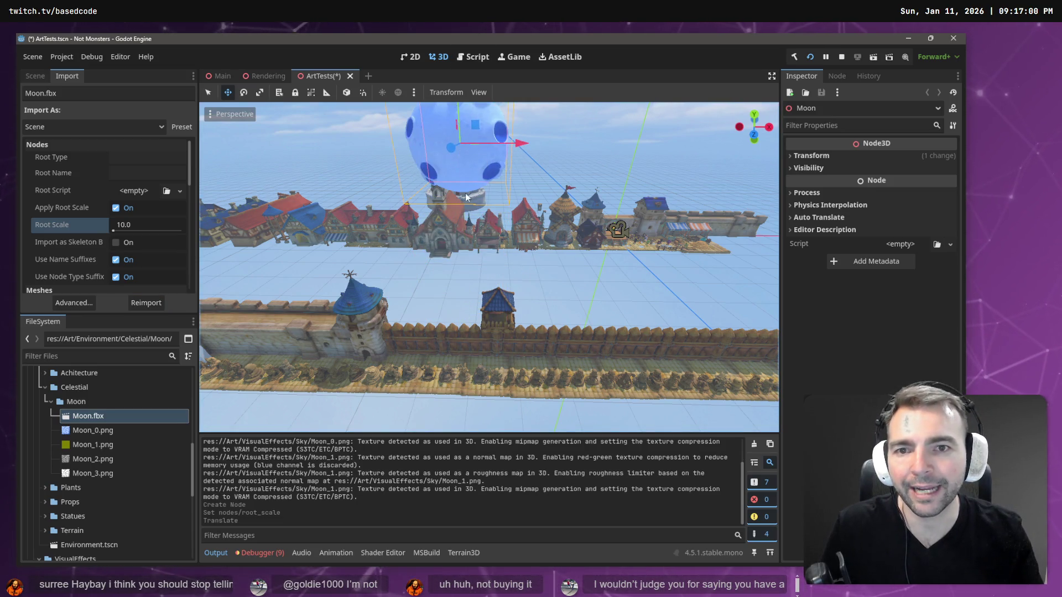
scroll(466, 194, "down", 5)
left_click_drag(476, 166, 475, 65)
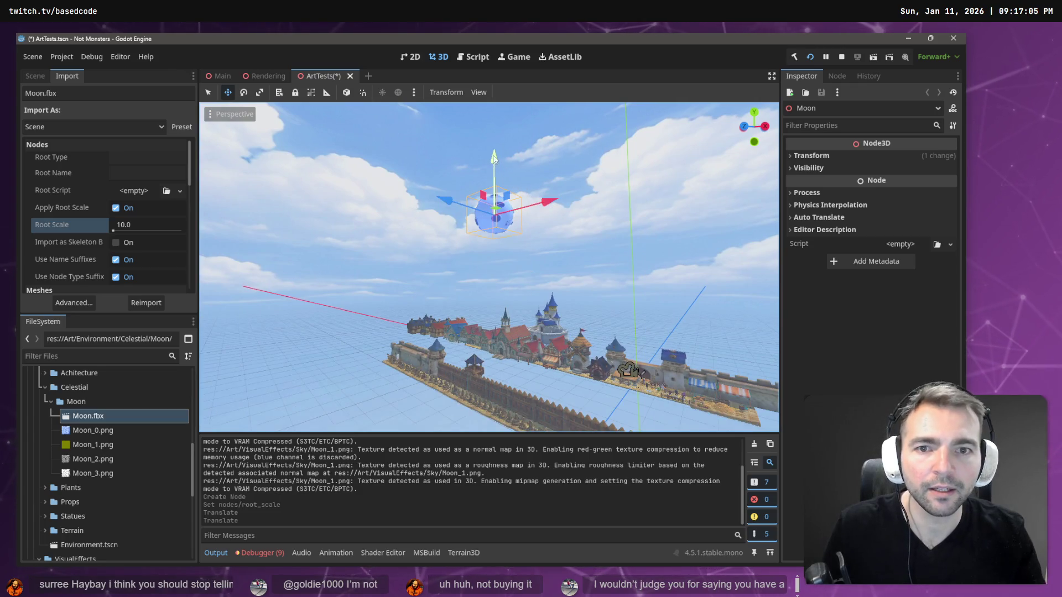
left_click_drag(494, 160, 494, 136)
key("ctrl+s")
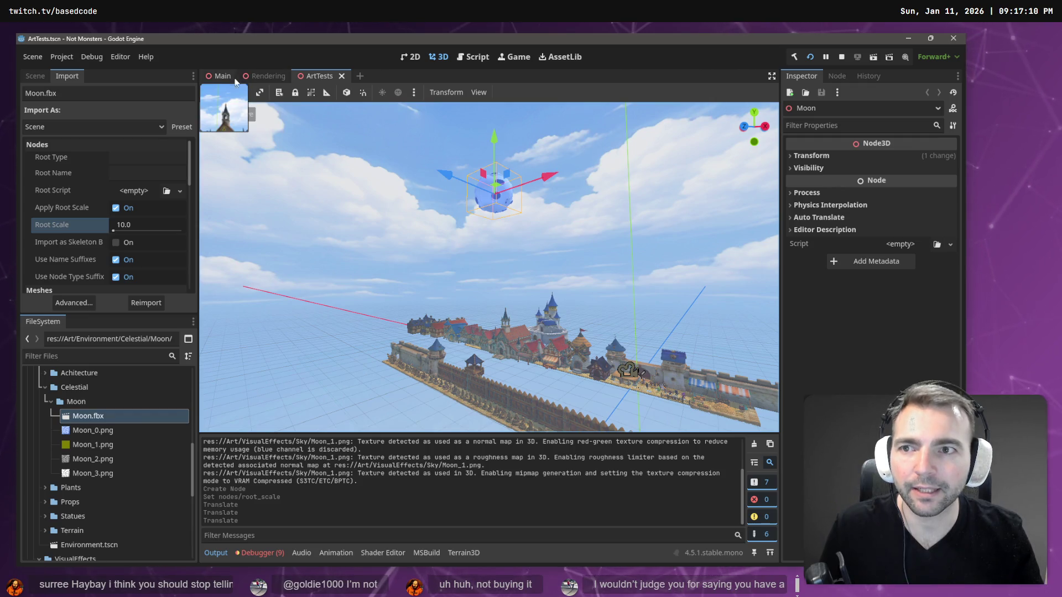
left_click(223, 80)
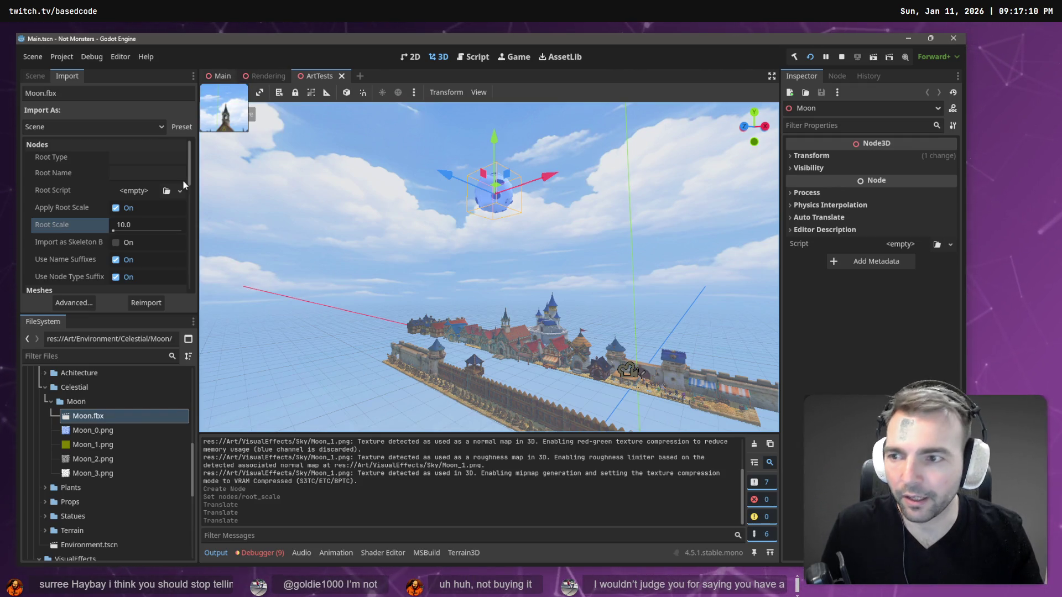
scroll(439, 206, "down", 5)
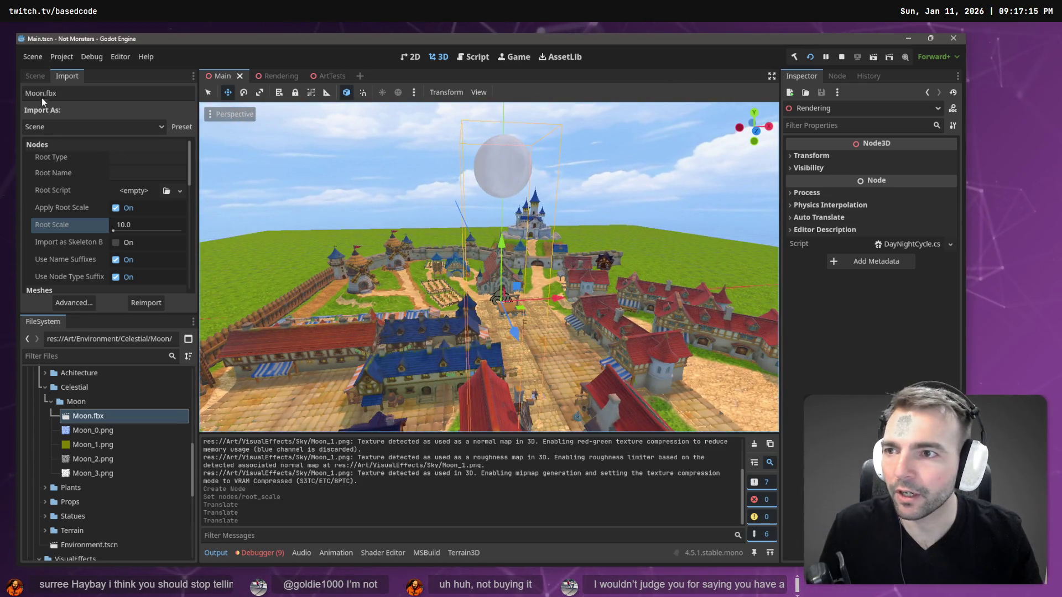
left_click(36, 76)
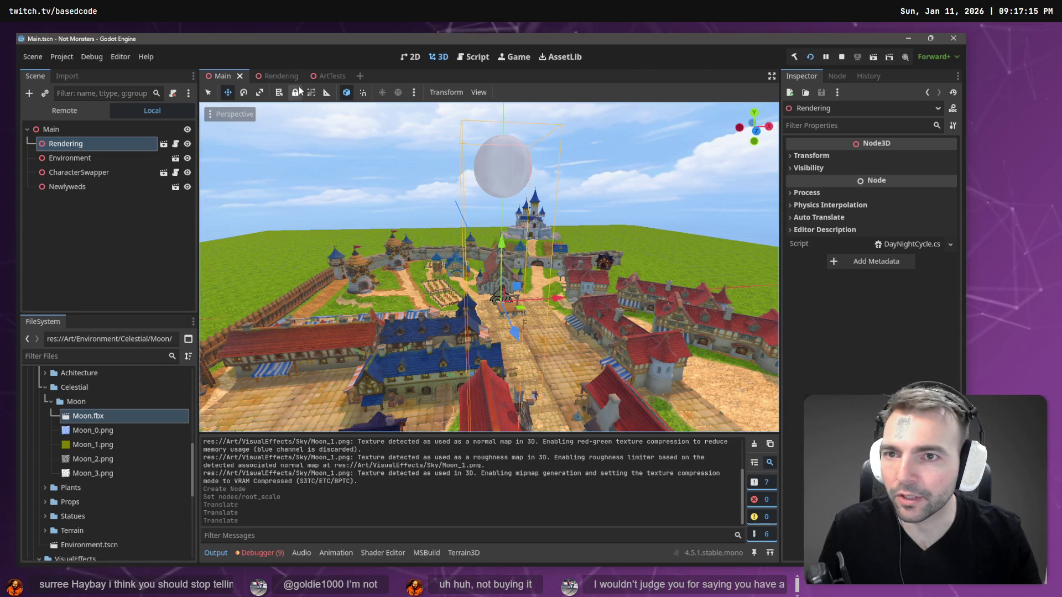
left_click(279, 79)
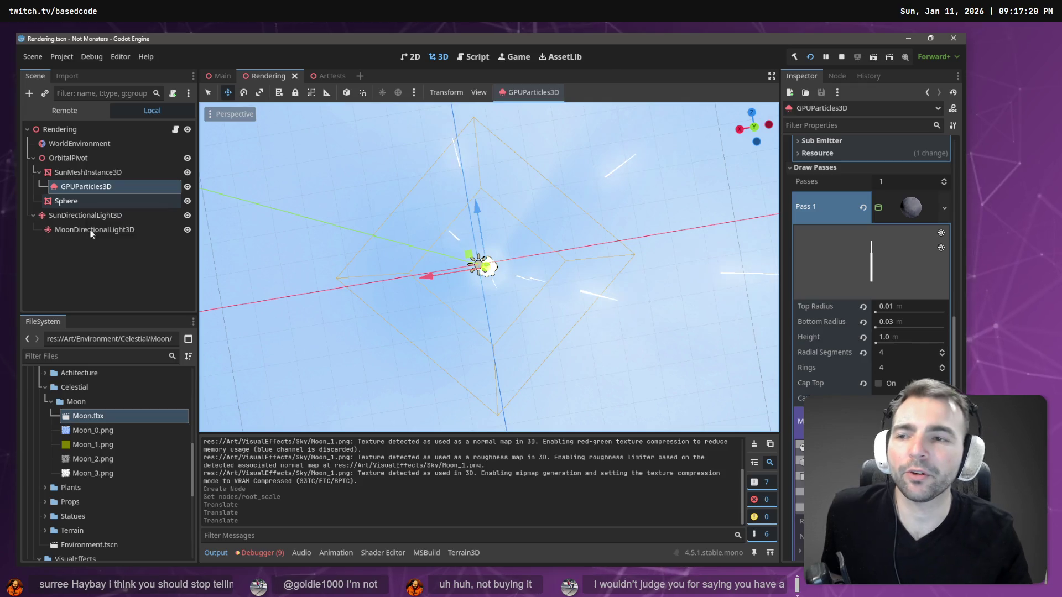
left_click(65, 203)
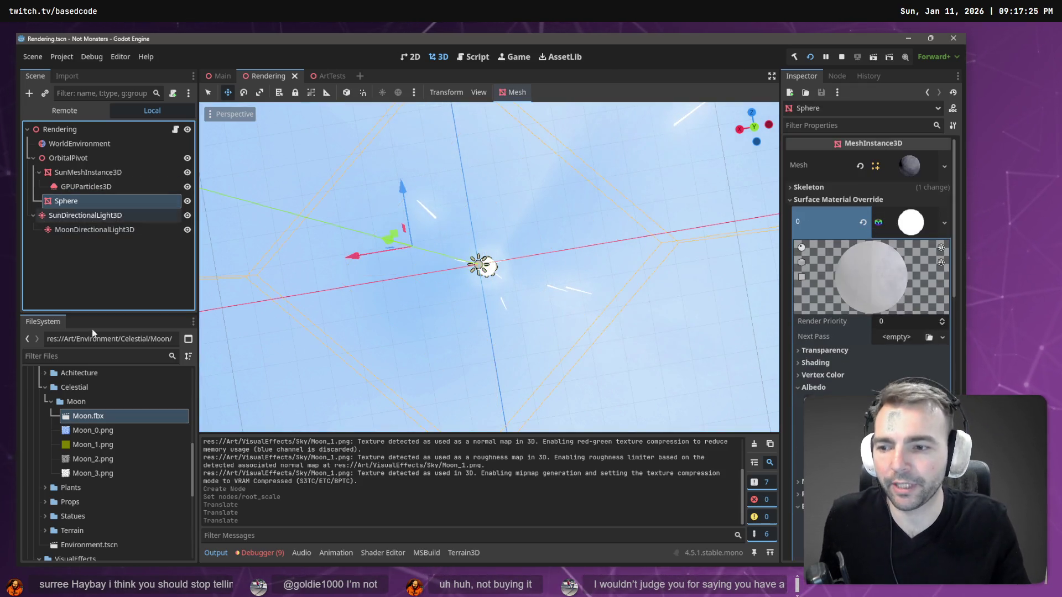
left_click(67, 76)
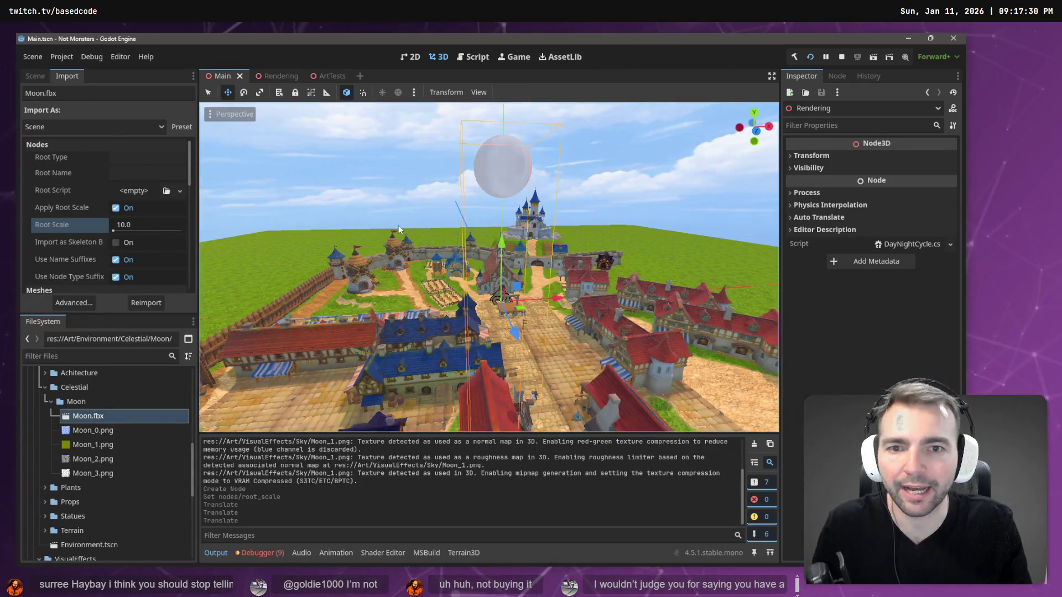
left_click(331, 76)
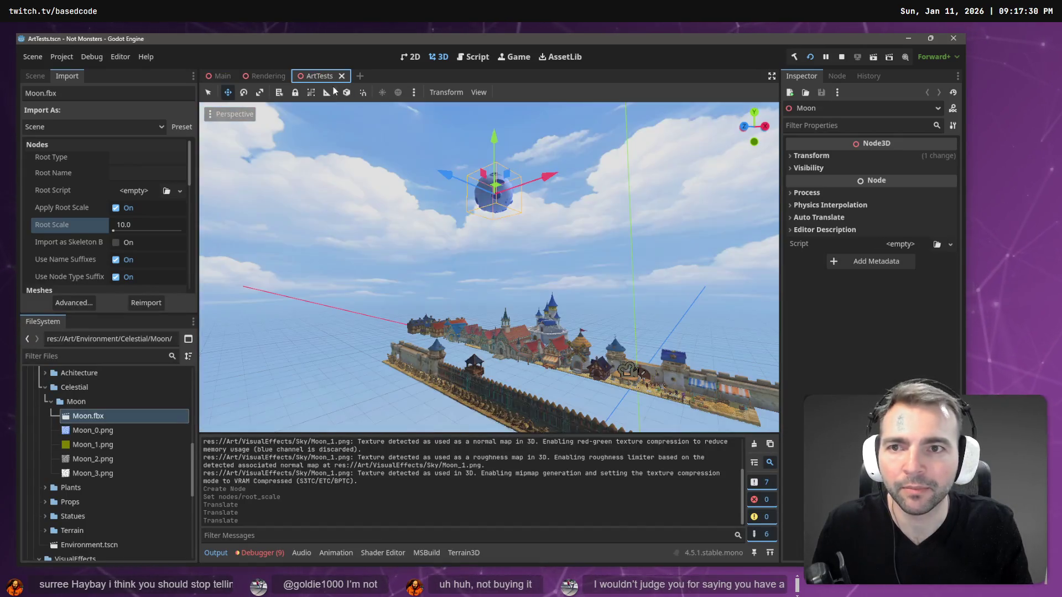
Frame the Moon, reimport Moon.fbx at Root Scale 20.0, and save ArtTests
scroll(489, 265, "up", 3)
key("f")
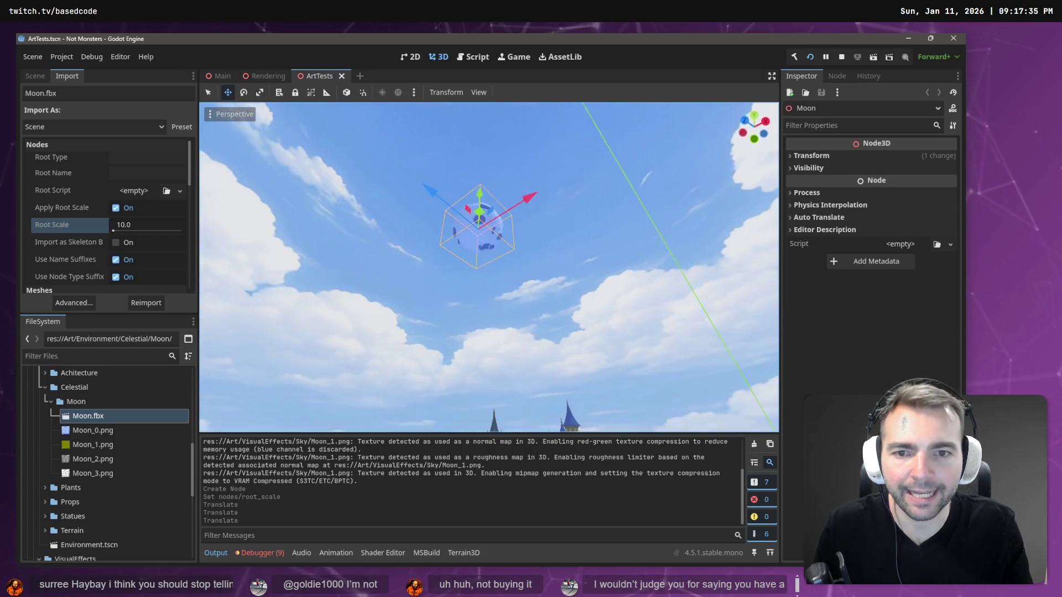
scroll(539, 223, "down", 2)
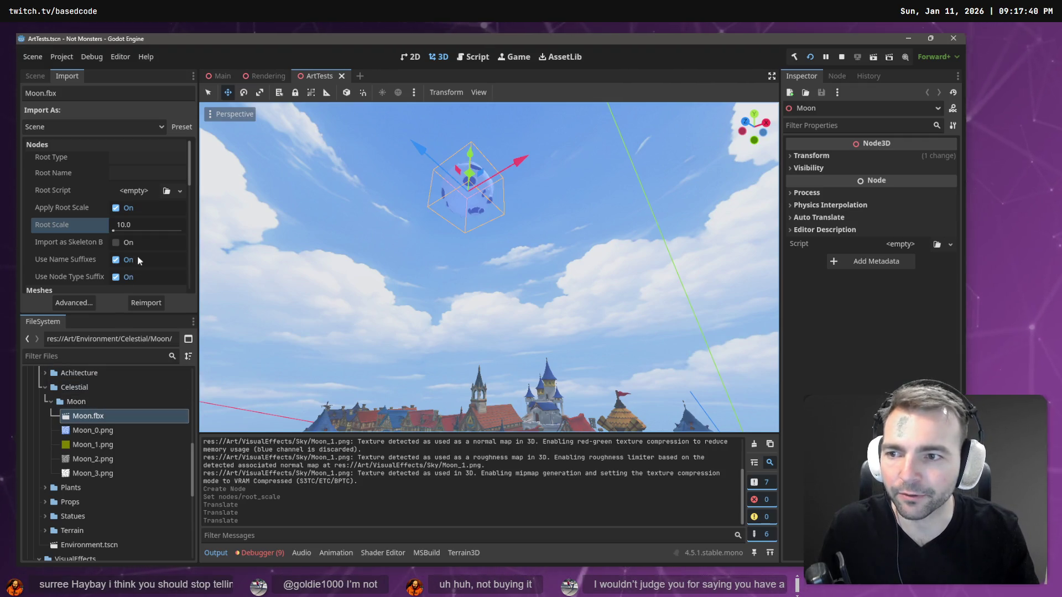
left_click(159, 222)
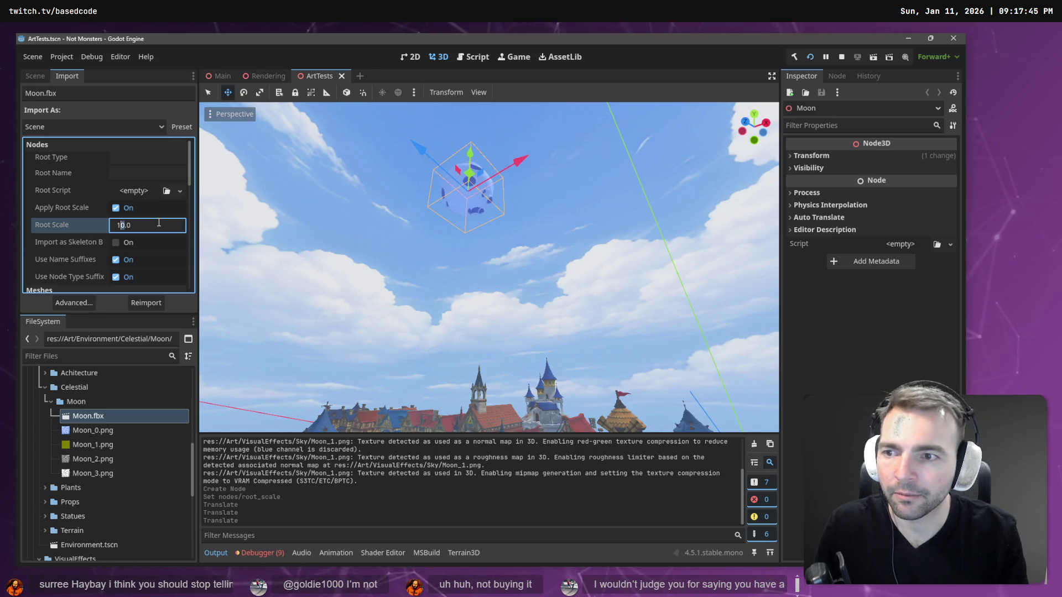
type("20")
key("Return")
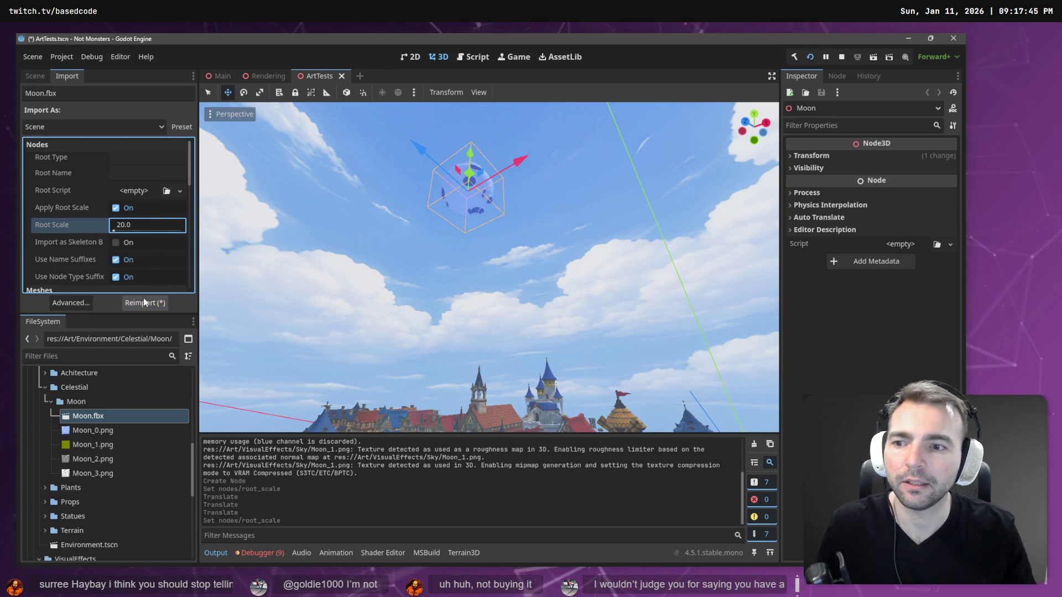
left_click(143, 303)
left_click_drag(578, 283, 579, 284)
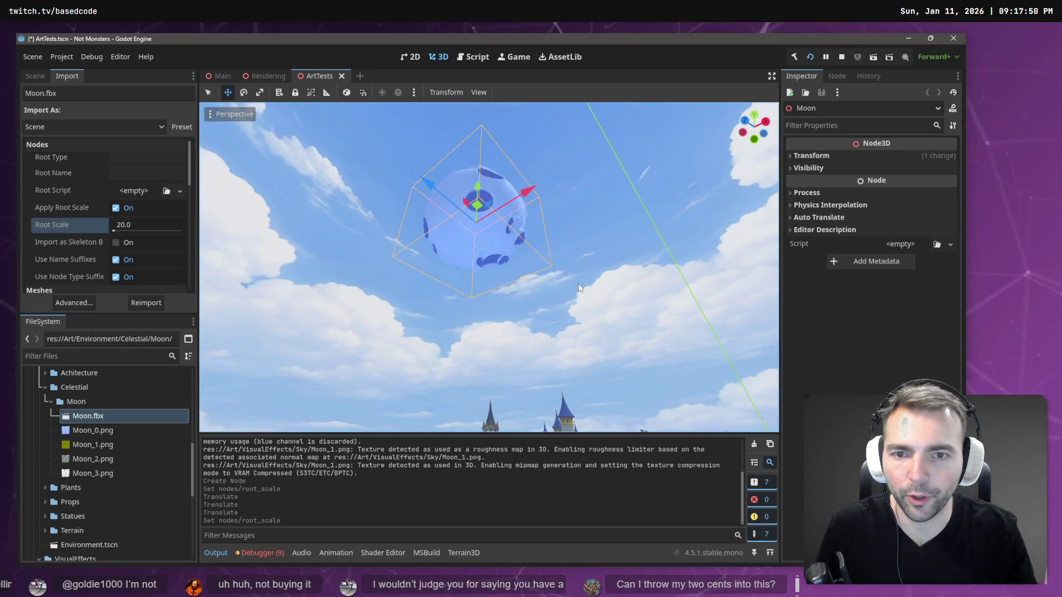
key("ctrl+s")
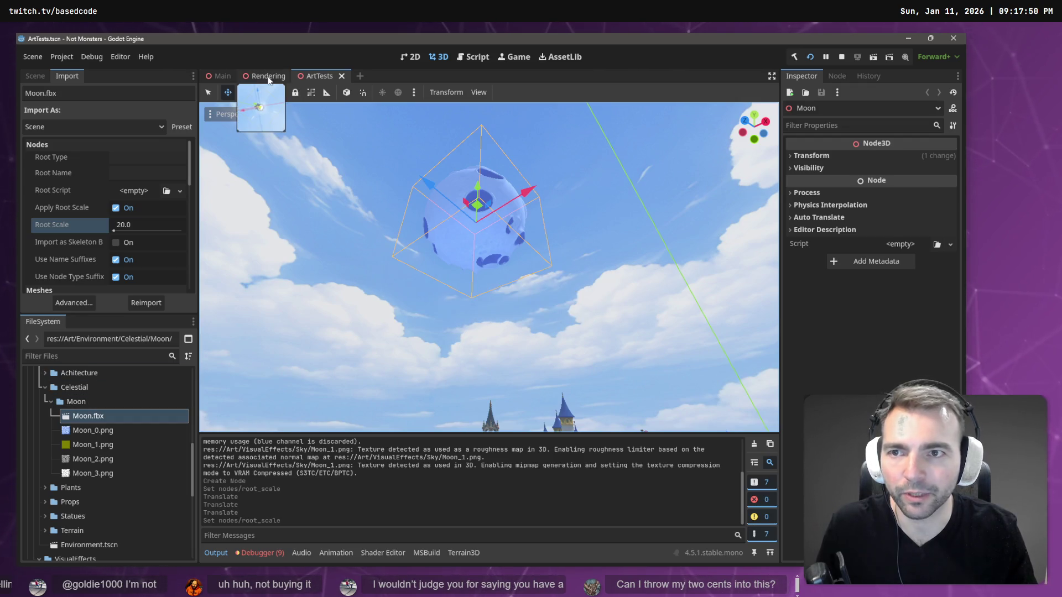
In the Rendering scene, instance Moon.fbx as a child of the Sphere node
left_click(268, 77)
left_click_drag(461, 294, 460, 293)
left_click_drag(395, 297, 395, 297)
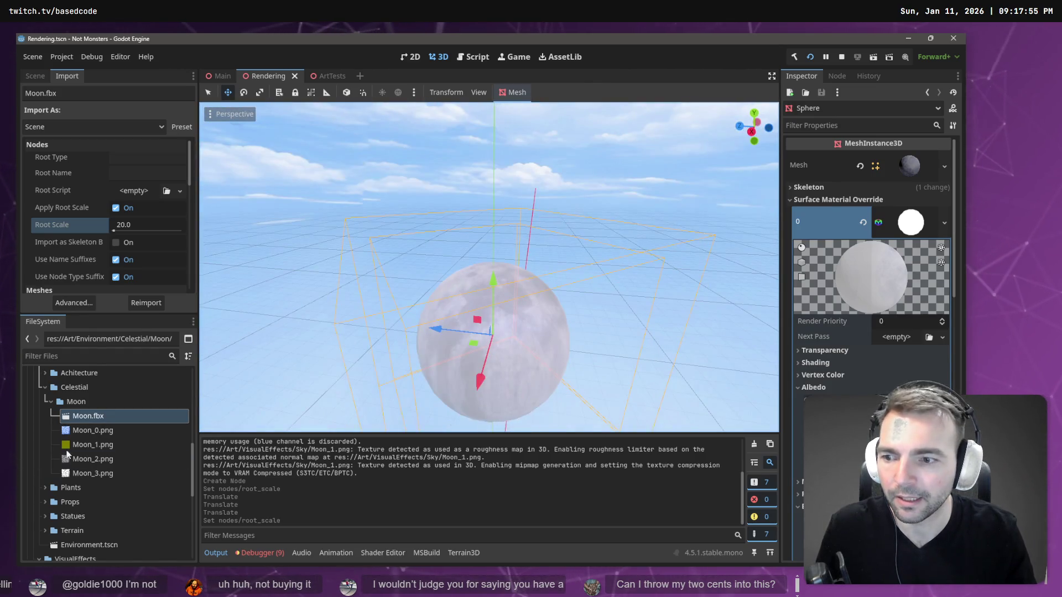
left_click(35, 76)
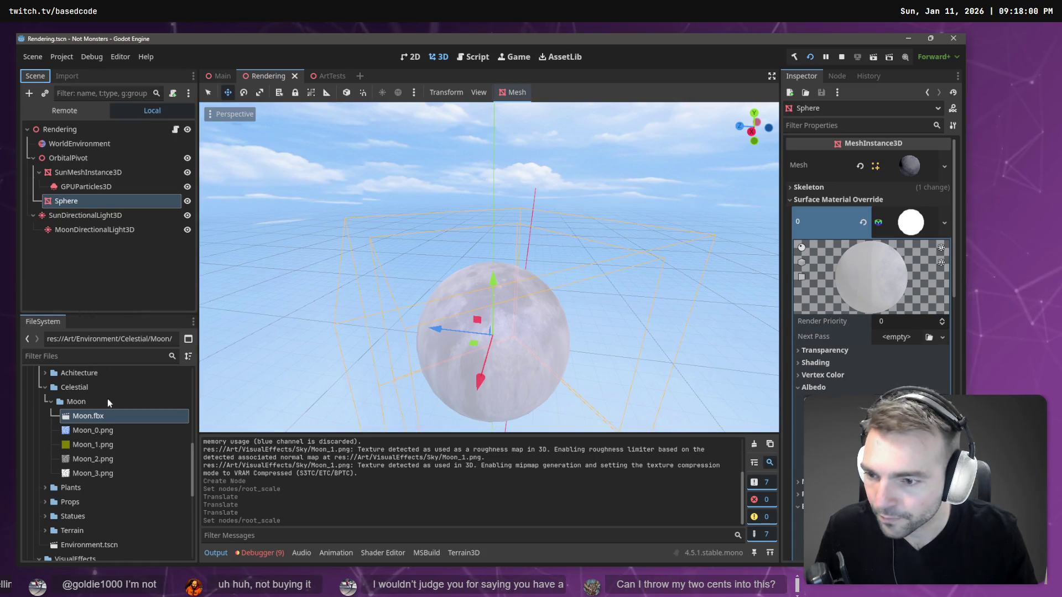
mouse_move(94, 420)
left_mouse_down()
mouse_move(75, 203)
mouse_move(75, 216)
left_mouse_up()
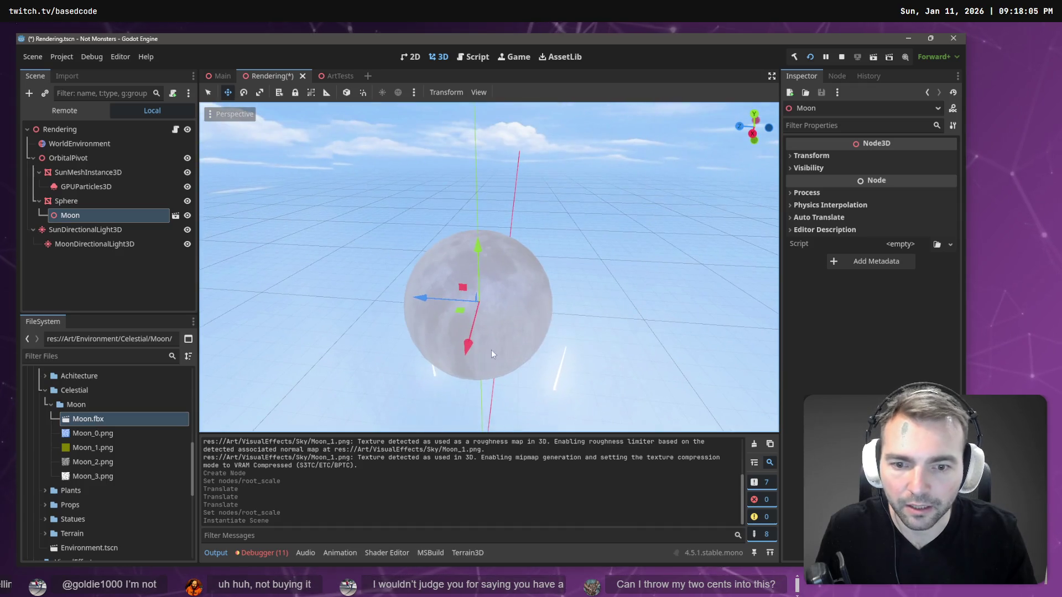
left_click_drag(488, 361, 488, 361)
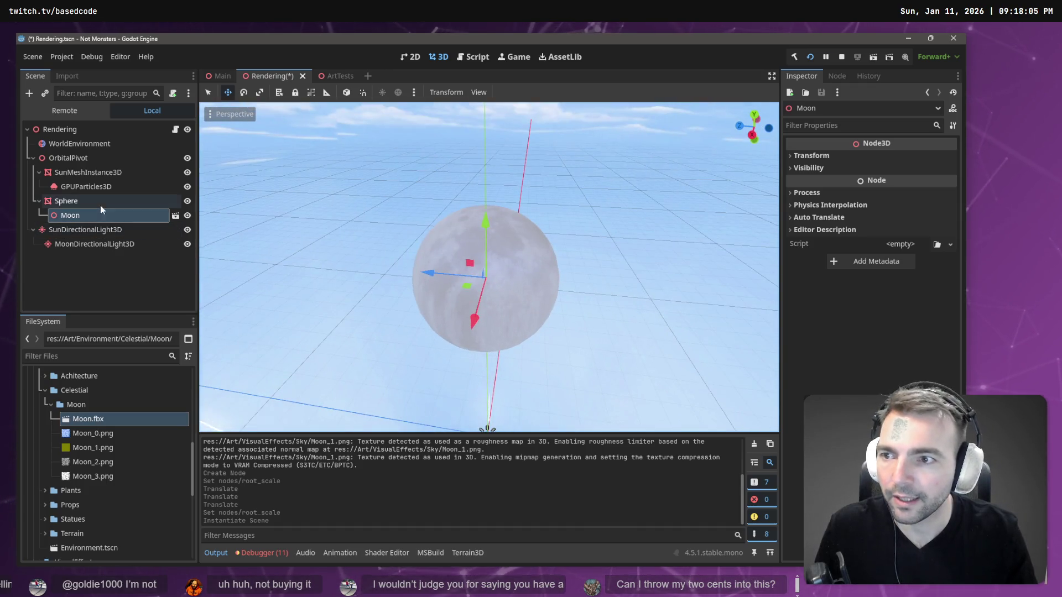
Move the Moon node under OrbitalPivot and delete the old Sphere node
left_click(96, 202)
left_click(75, 214)
mouse_move(75, 214)
left_mouse_down()
mouse_move(83, 172)
mouse_move(72, 158)
left_mouse_up()
left_click(85, 204)
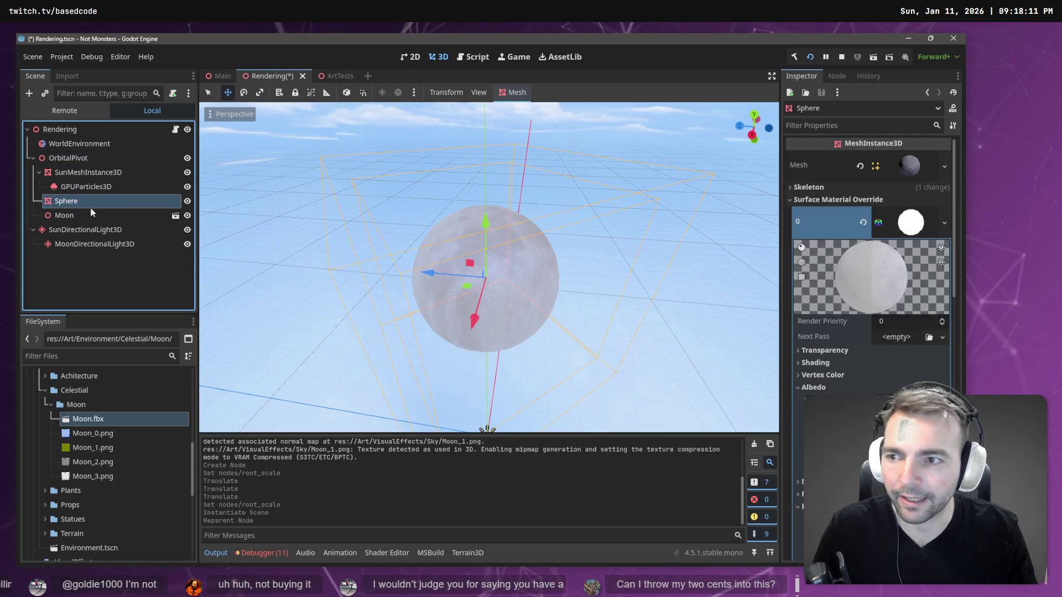
key("Delete")
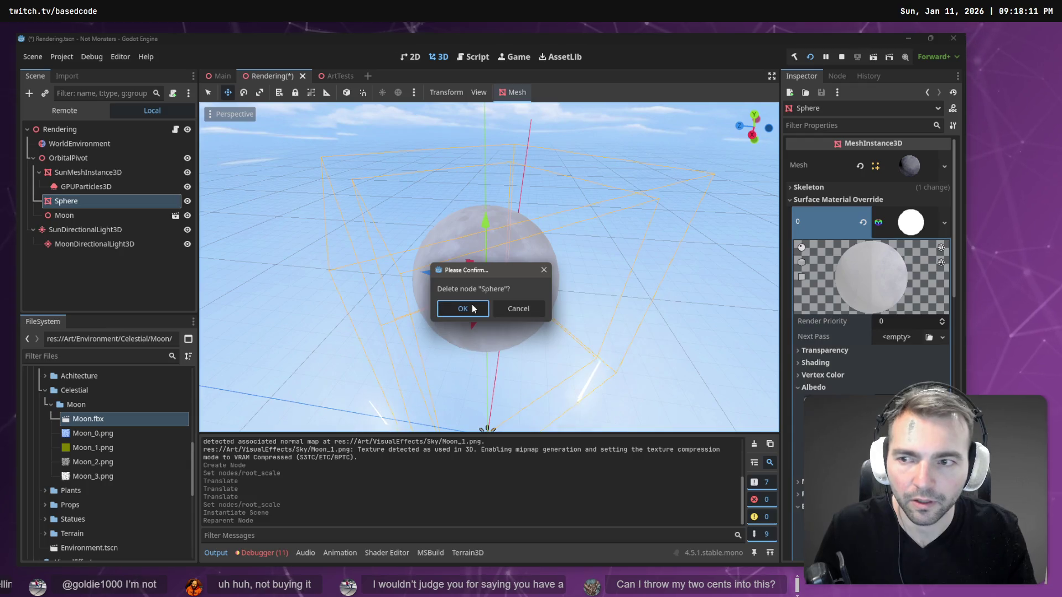
left_click(473, 309)
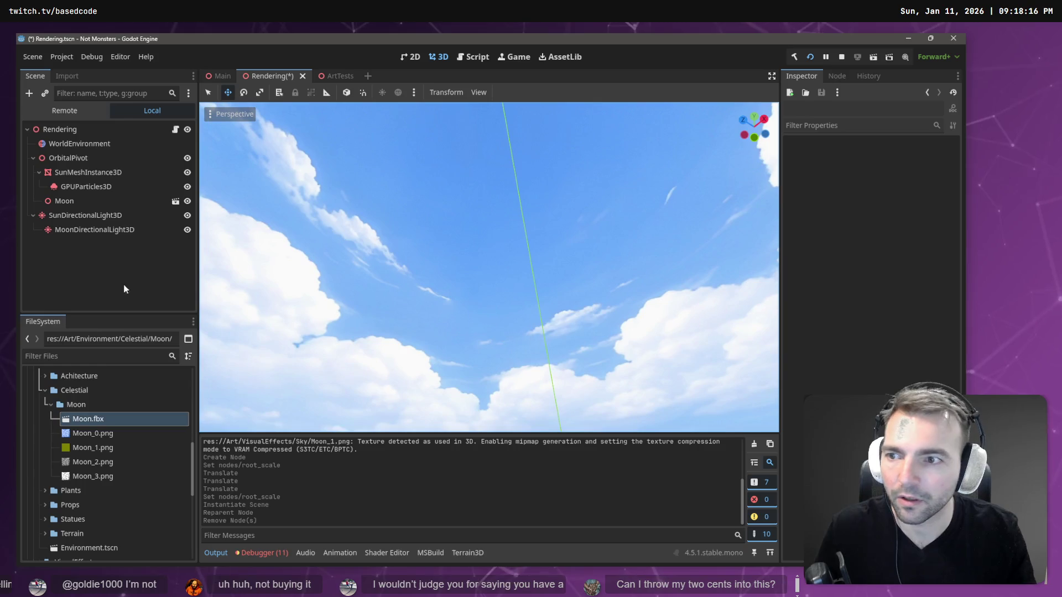
left_click(71, 201)
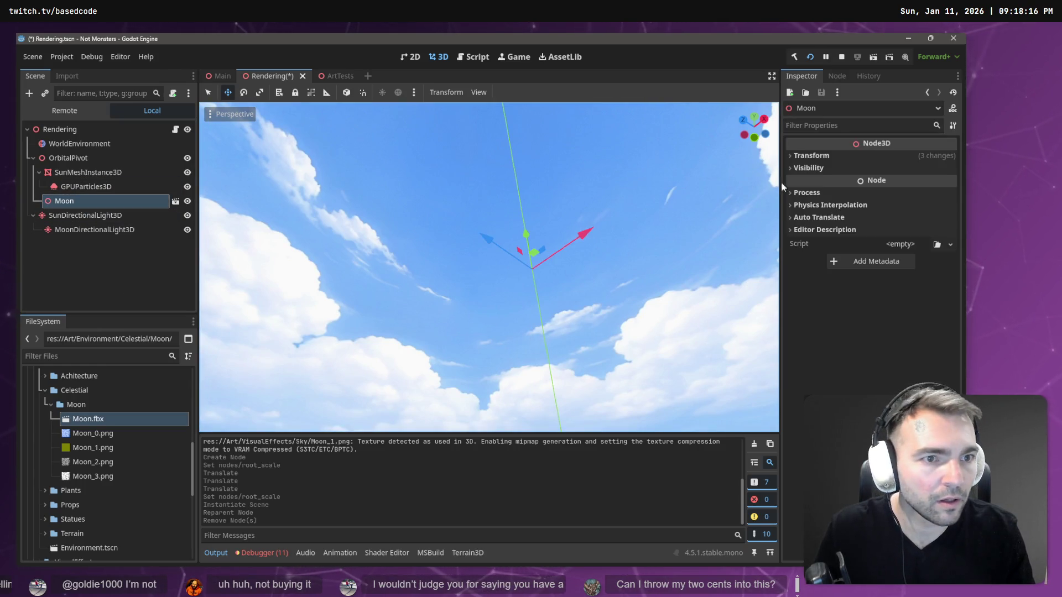
Expand the Moon node's Transform, review Moon.fbx import settings and ArtTests, then frame Moon
left_click(808, 156)
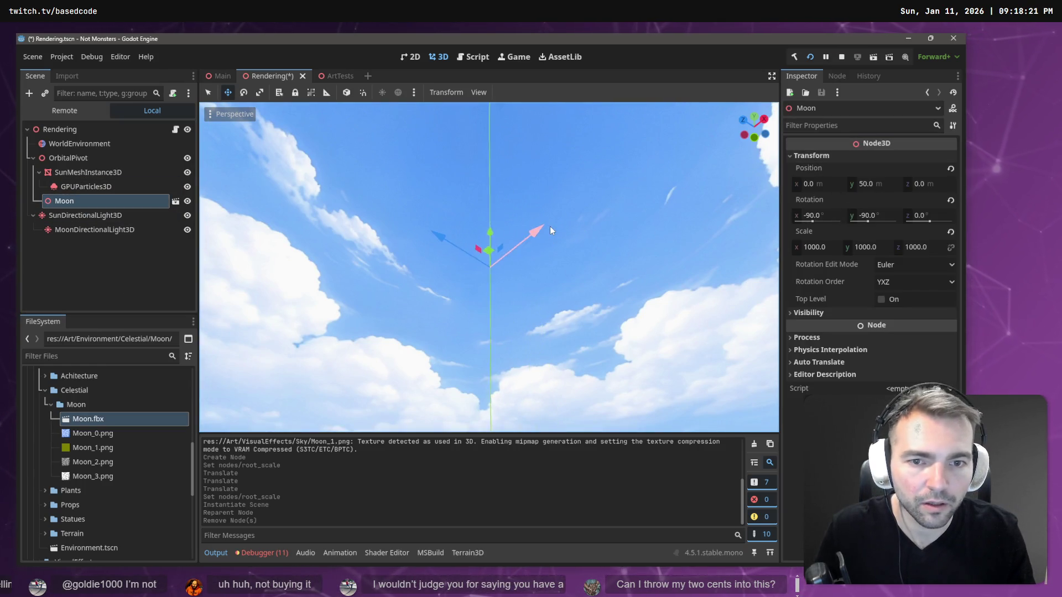
mouse_move(550, 227)
left_mouse_down()
mouse_move(549, 304)
mouse_move(544, 231)
left_mouse_up()
left_click(67, 76)
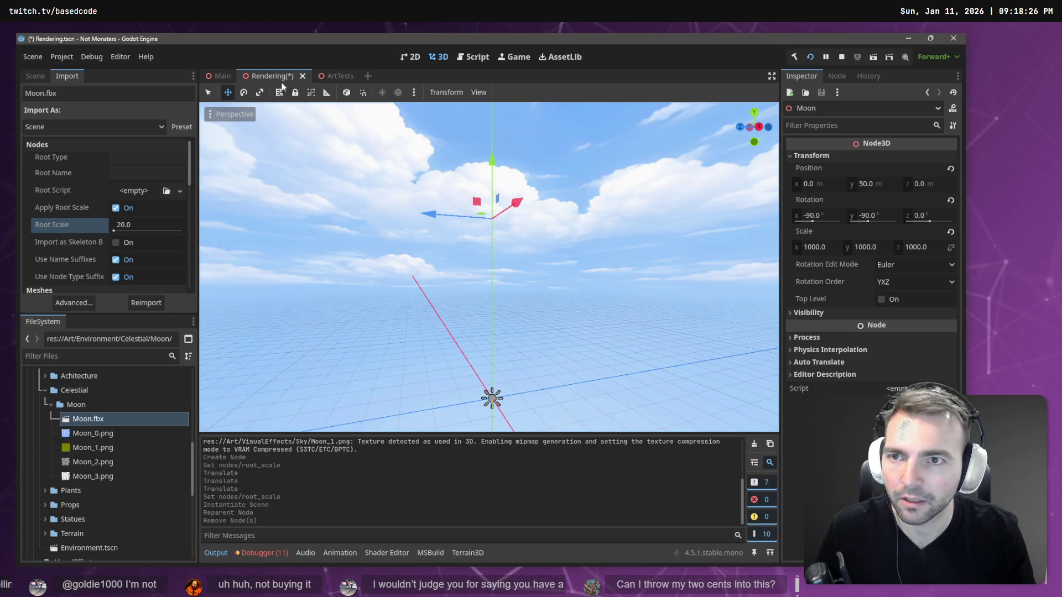
left_click(335, 76)
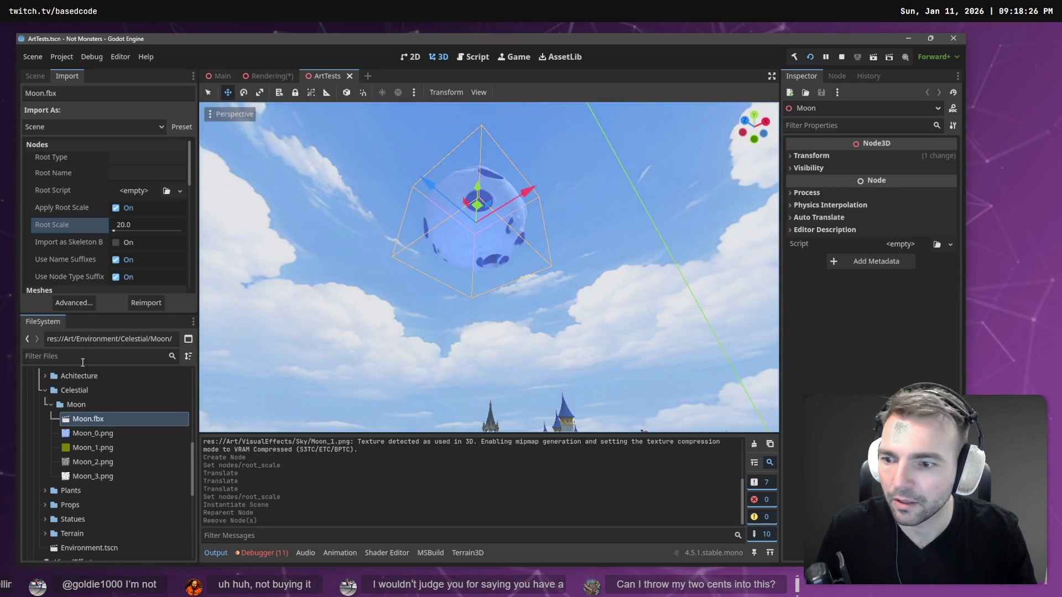
left_click(35, 76)
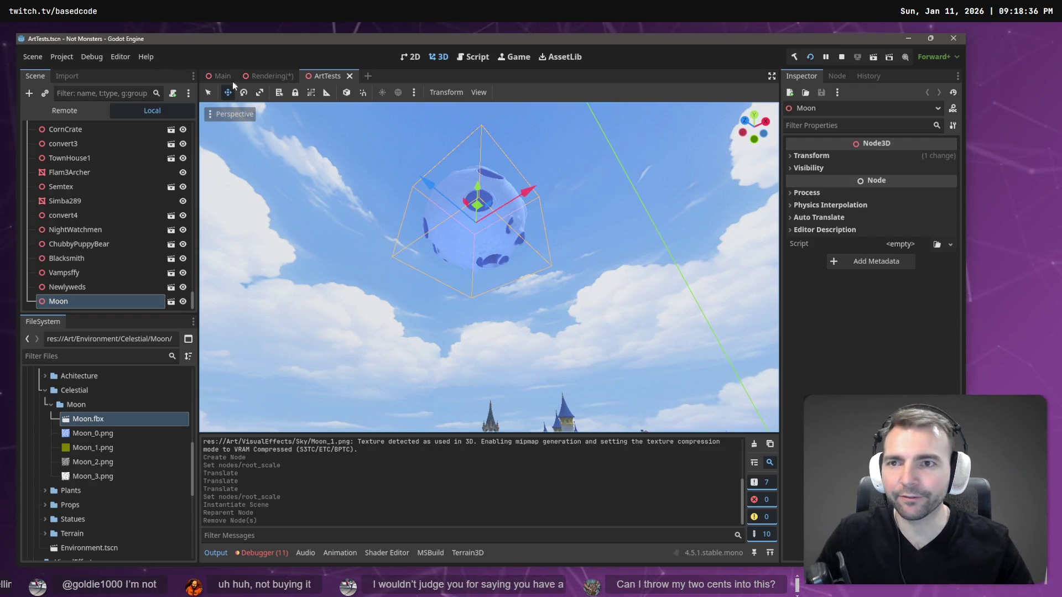
left_click(262, 76)
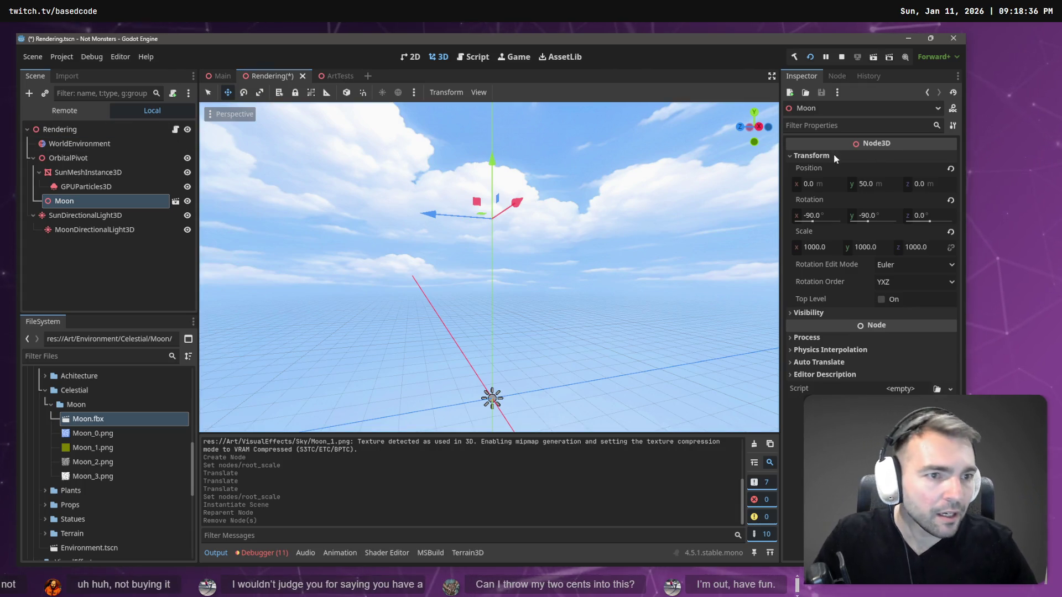
scroll(669, 231, "down", 3)
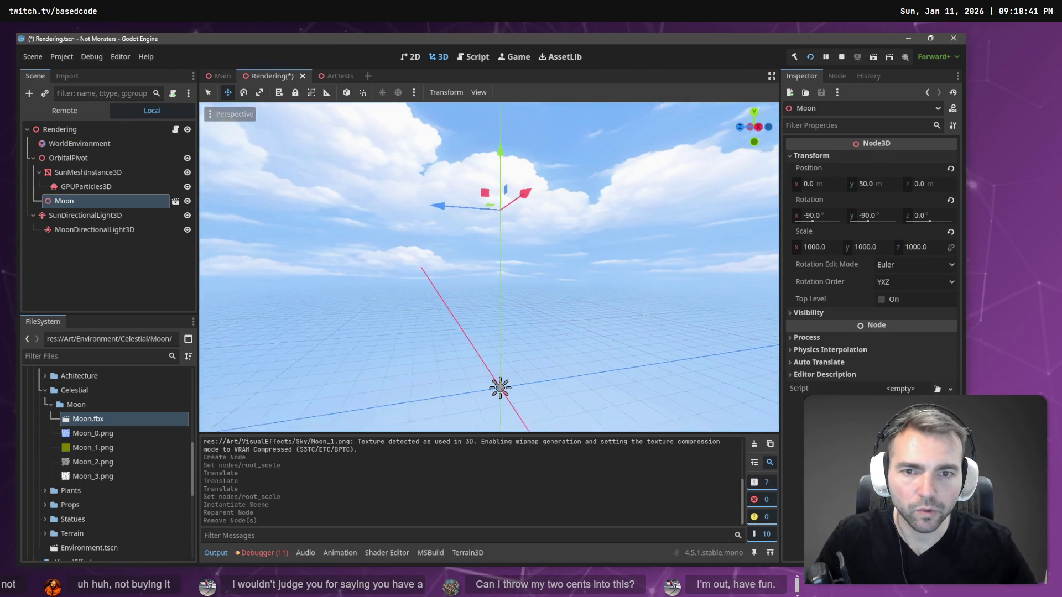
left_click_drag(670, 231, 669, 166)
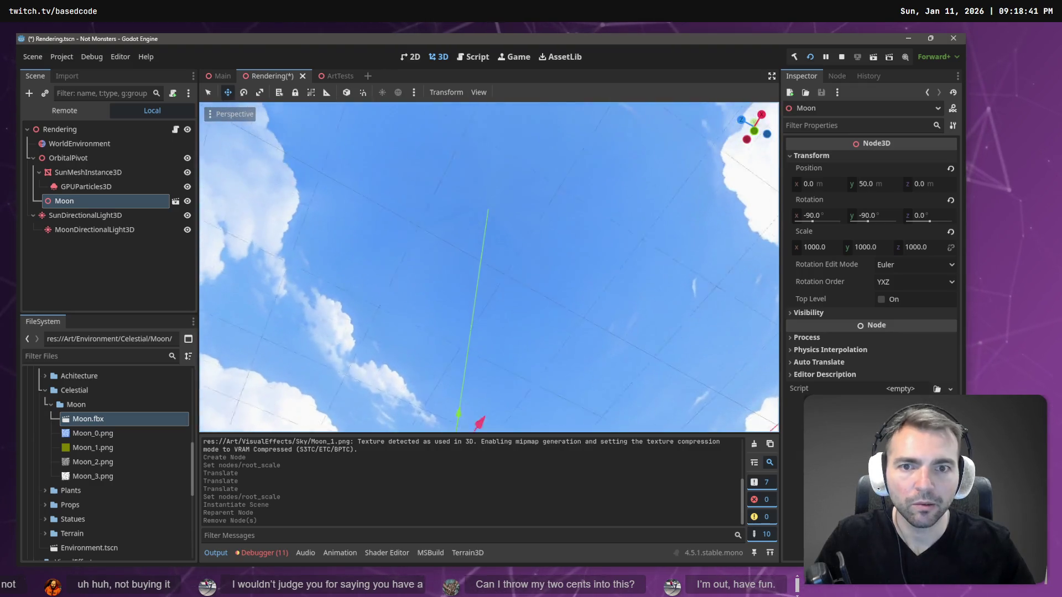
key("f")
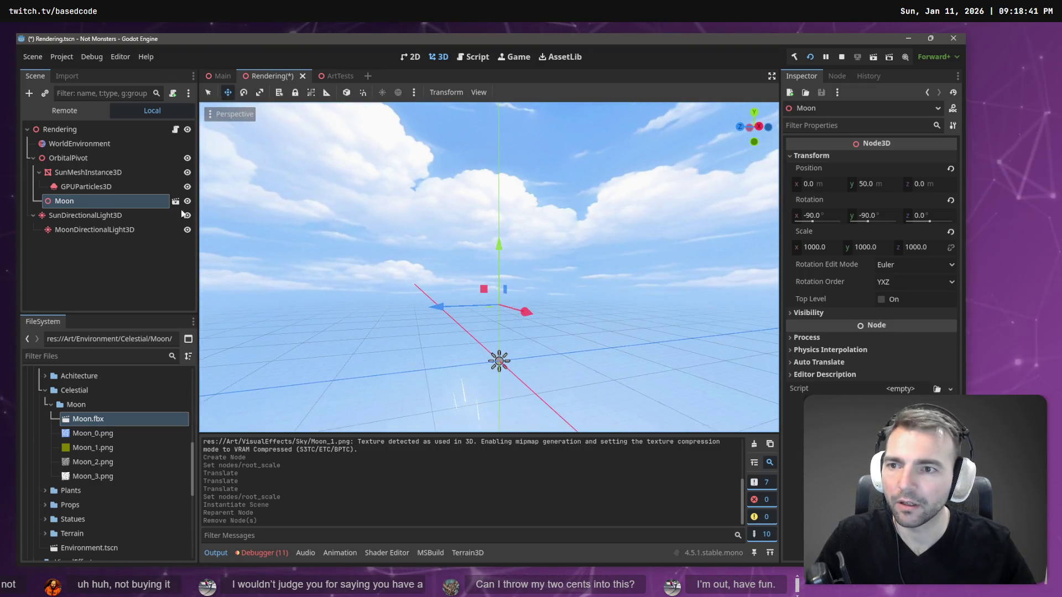
Open Moon.fbx as its own scene, then return to Rendering and frame the Moon node
left_click(175, 201)
left_click(499, 317)
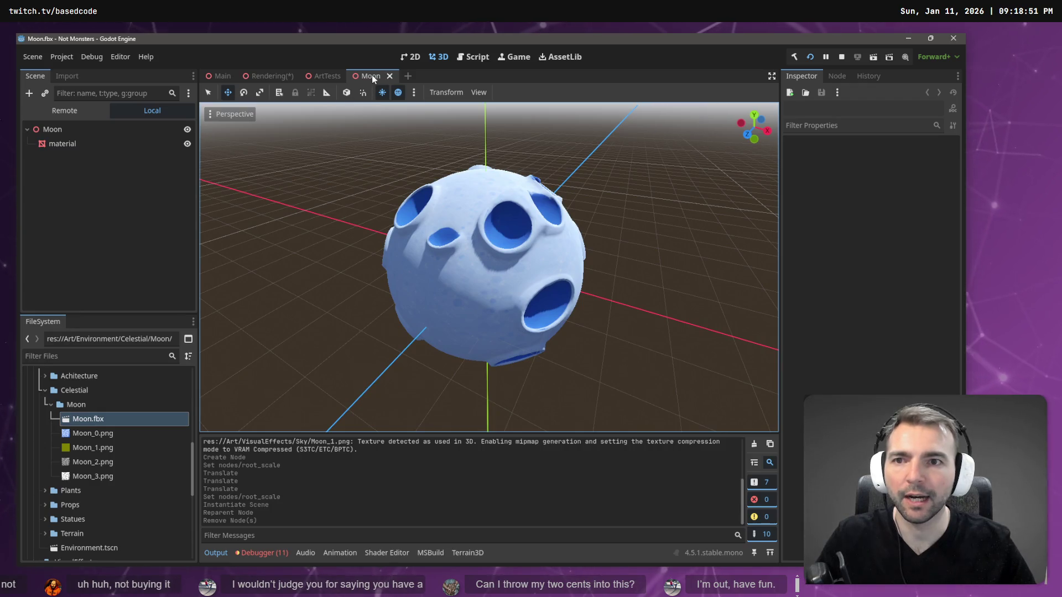
left_click(271, 72)
key("f")
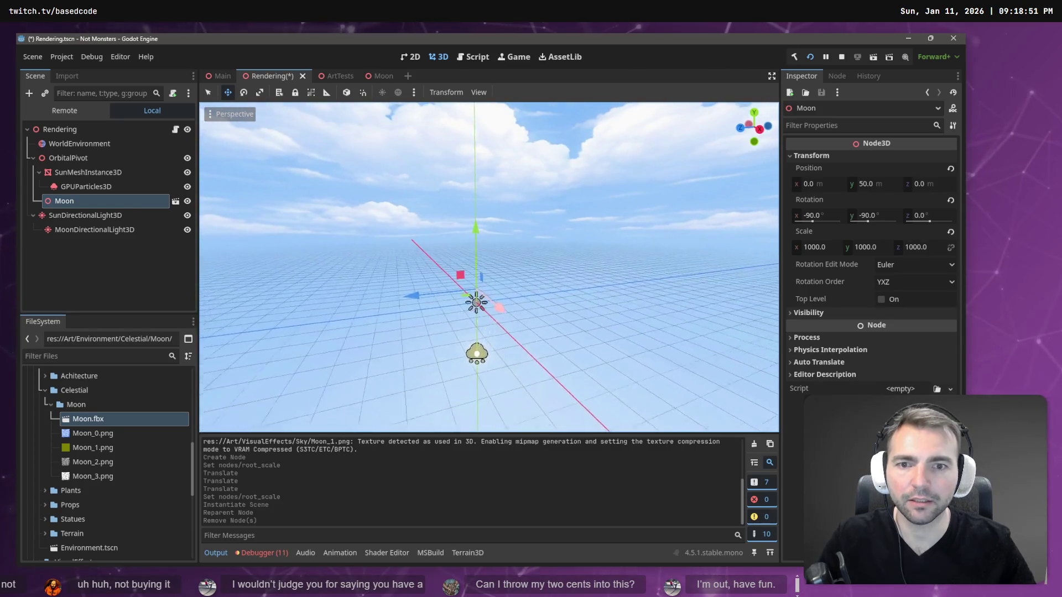
right_click(104, 202)
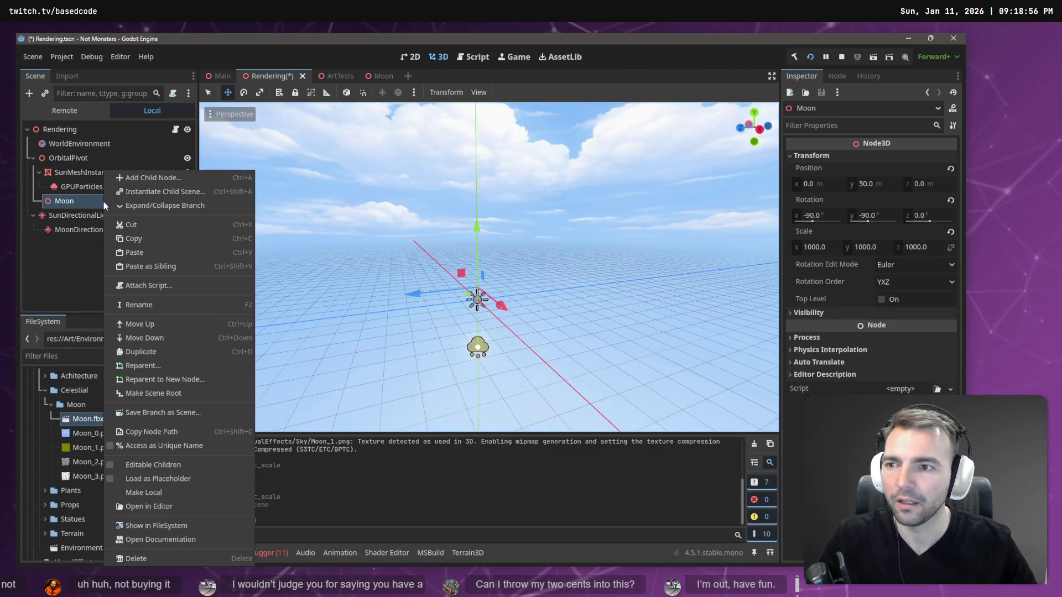
Replace the old Moon node with a fresh Moon.fbx instance parented under OrbitalPivot
left_click(174, 500)
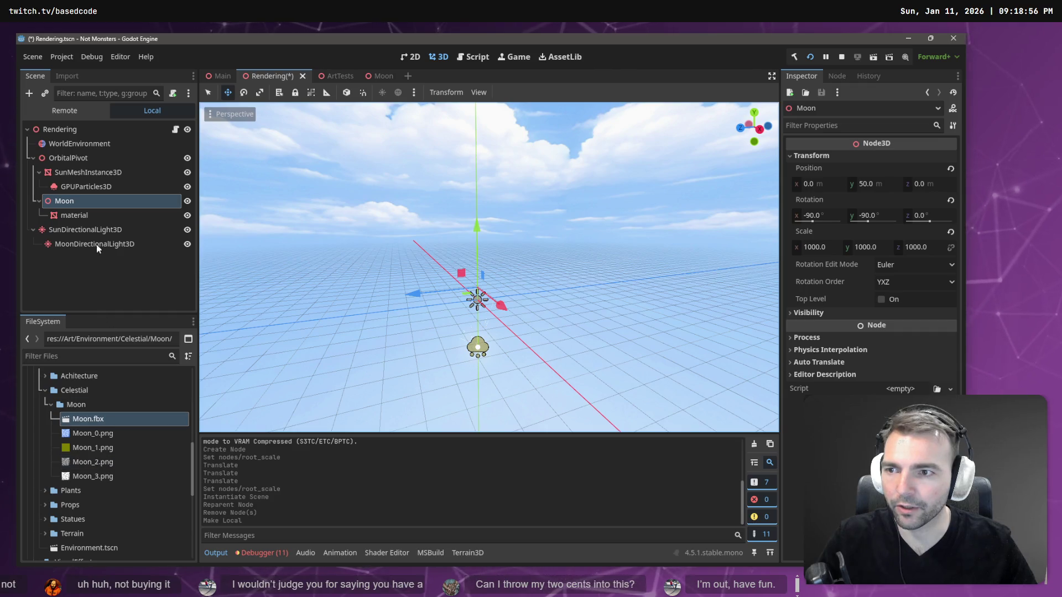
left_click(99, 216)
key("f")
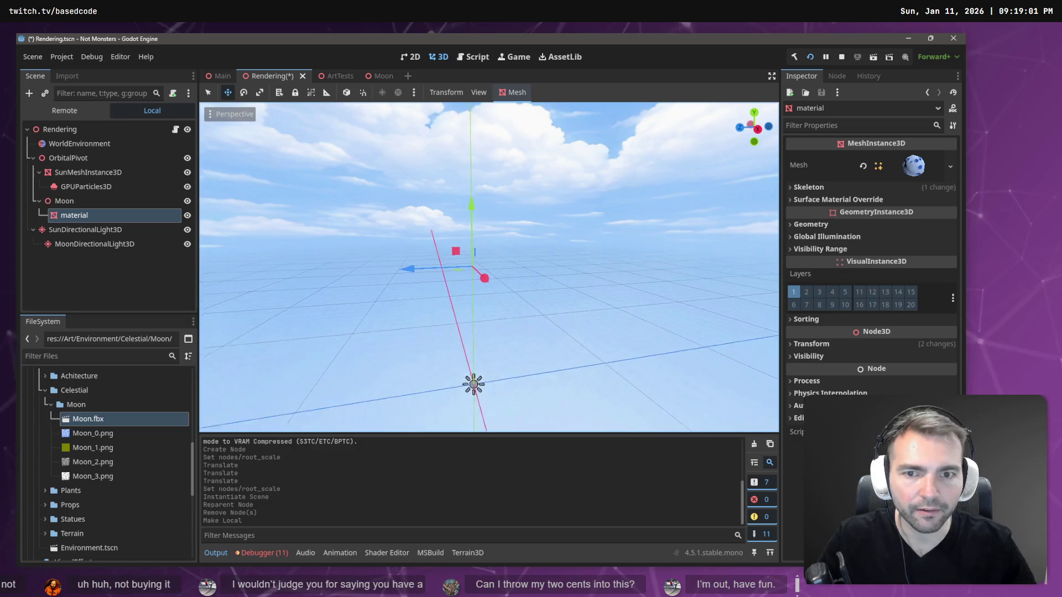
left_click(84, 201)
key("ctrl+z")
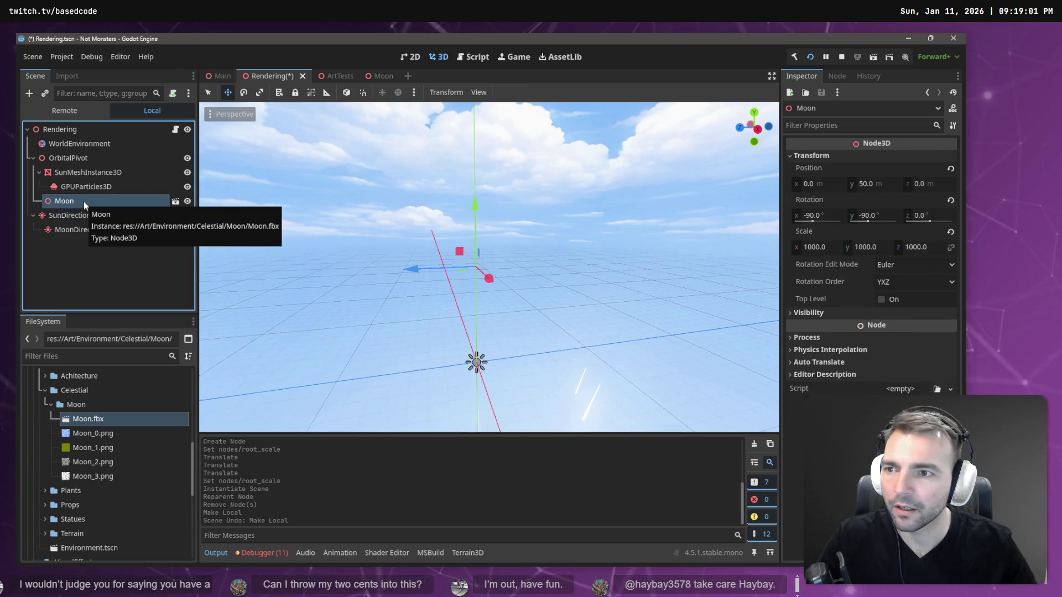
key("Delete")
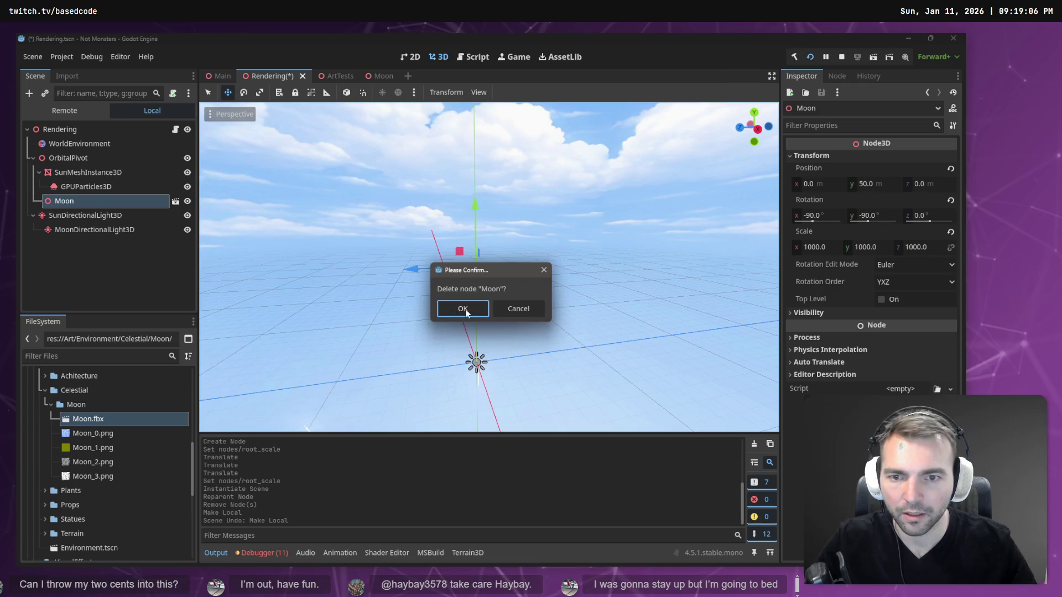
left_click(466, 311)
left_click_drag(94, 420, 504, 290)
scroll(504, 290, "down", 6)
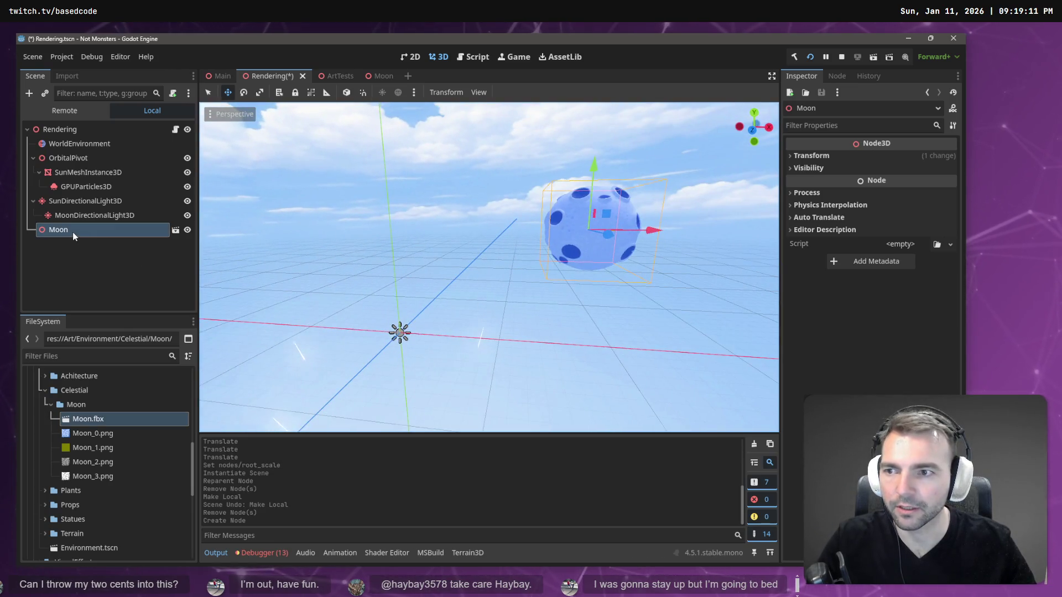
left_click_drag(72, 231, 75, 159)
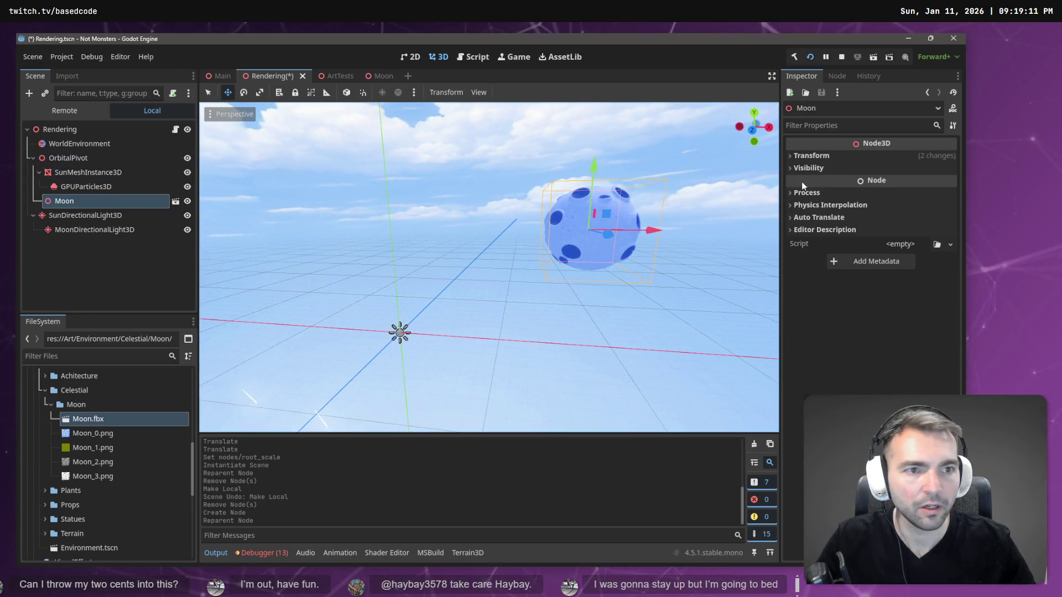
Set the Moon's position to (0, 200, 0)
left_click(821, 156)
left_click(834, 186)
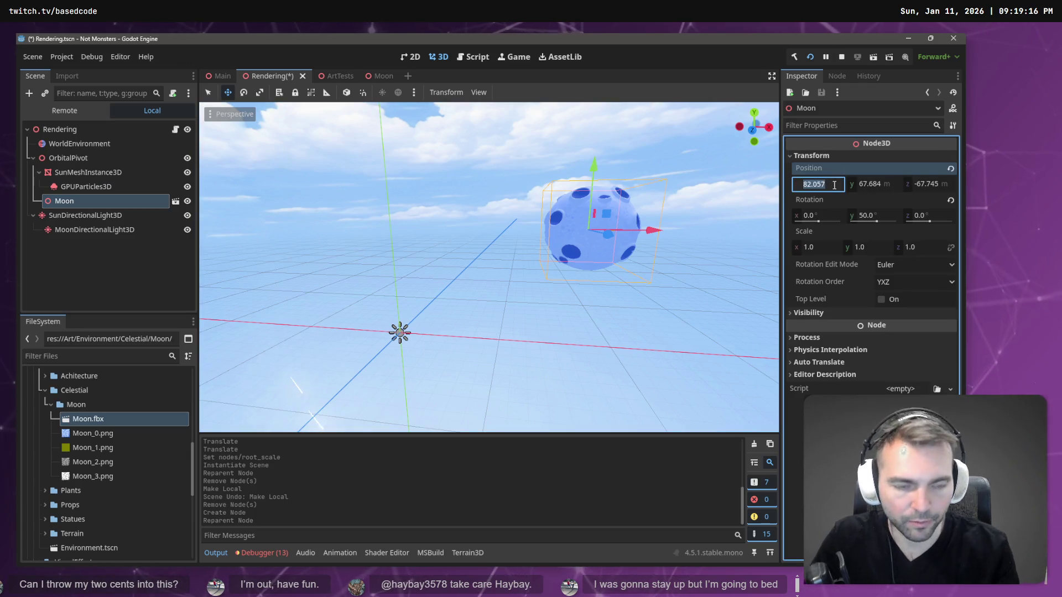
type("0")
key("Tab")
type("0")
key("Tab")
type("0")
key("Tab")
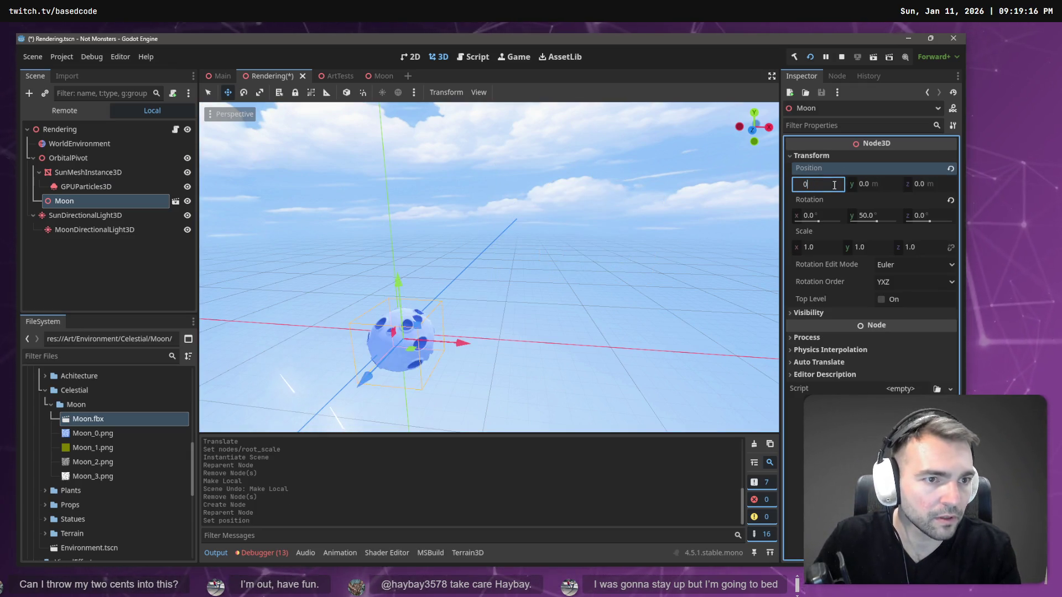
key("Tab")
type("100")
key("Return")
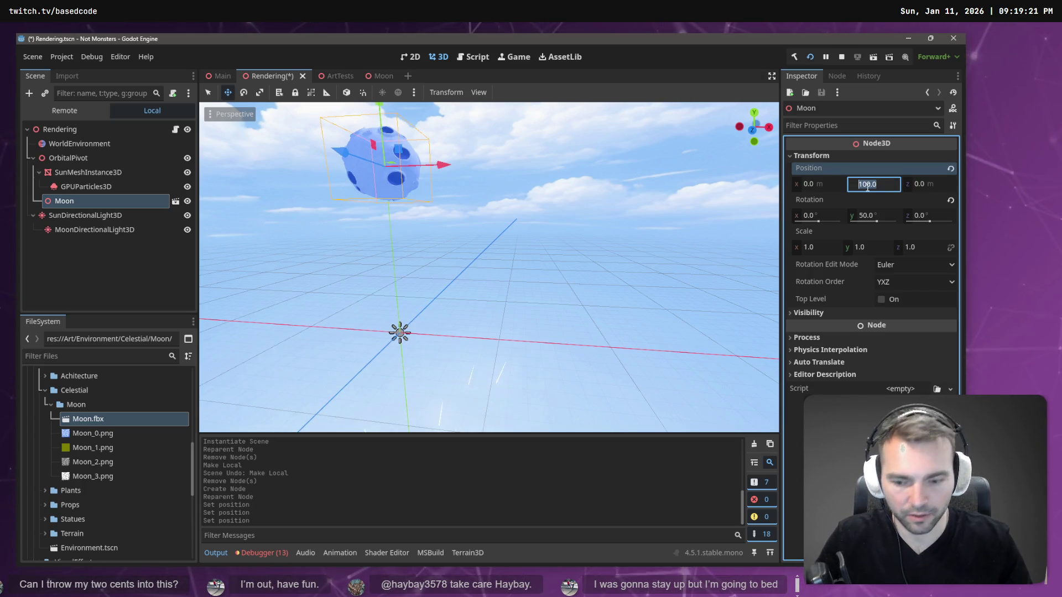
type("0")
key("Return")
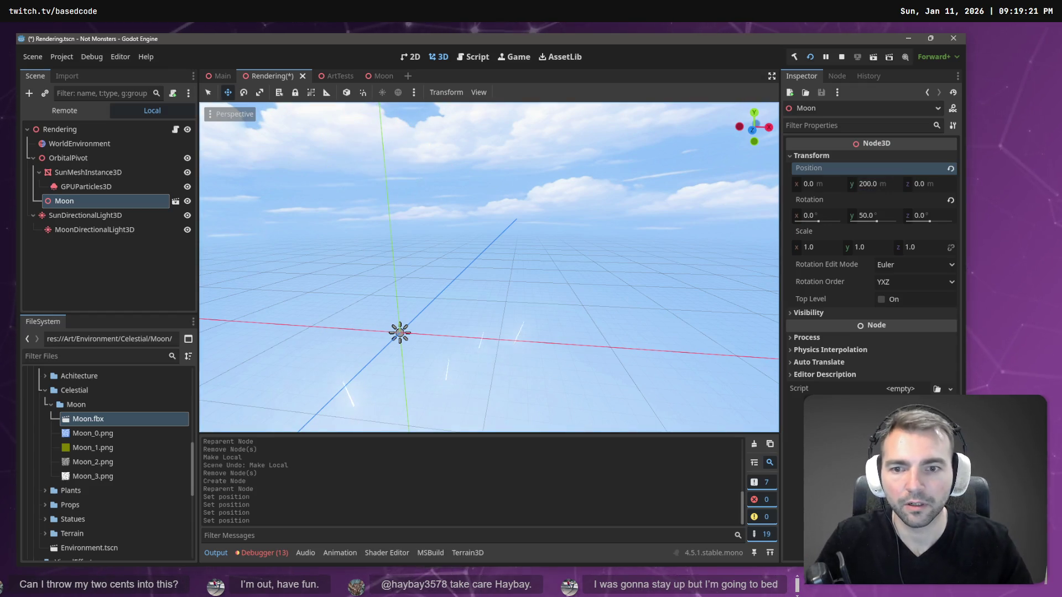
Frame the Moon in the viewport and save the Rendering scene
key("f")
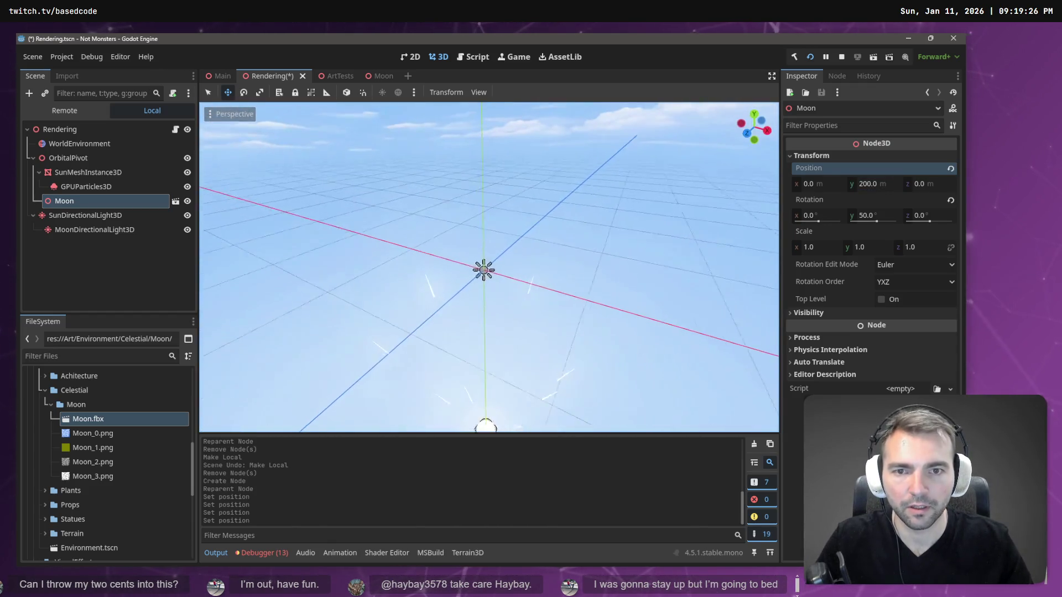
key("ctrl+s")
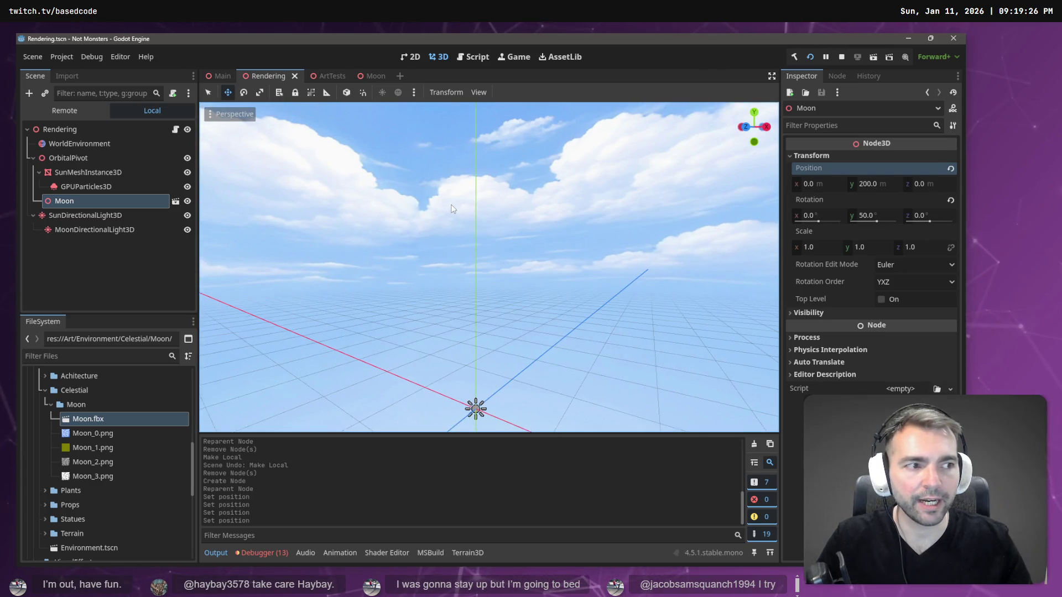
key("f")
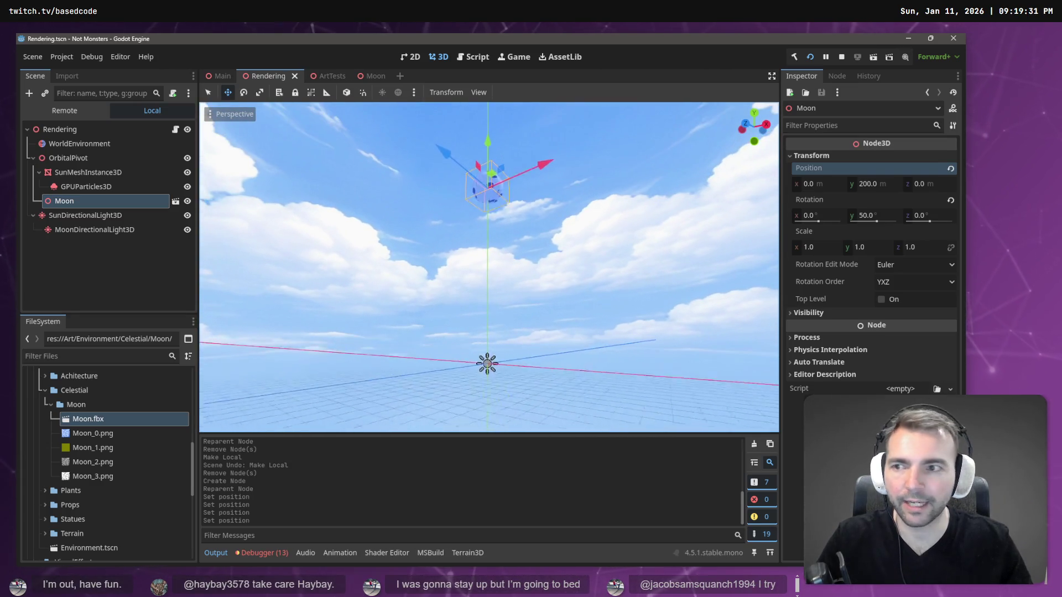
Open the Moon model's scene and start a new scene in the Moon folder
left_click(175, 203)
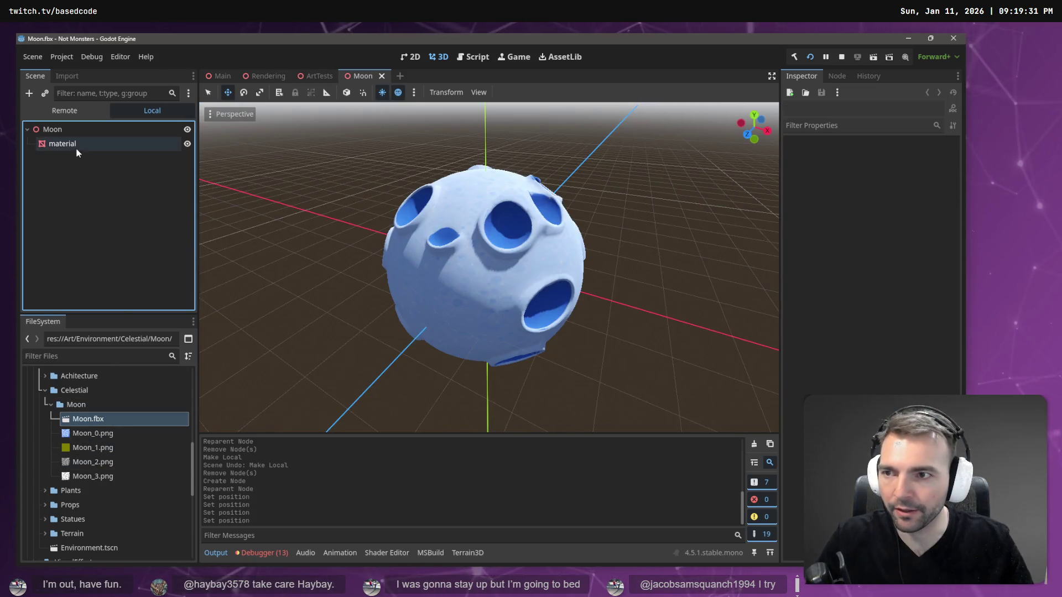
right_click(62, 404)
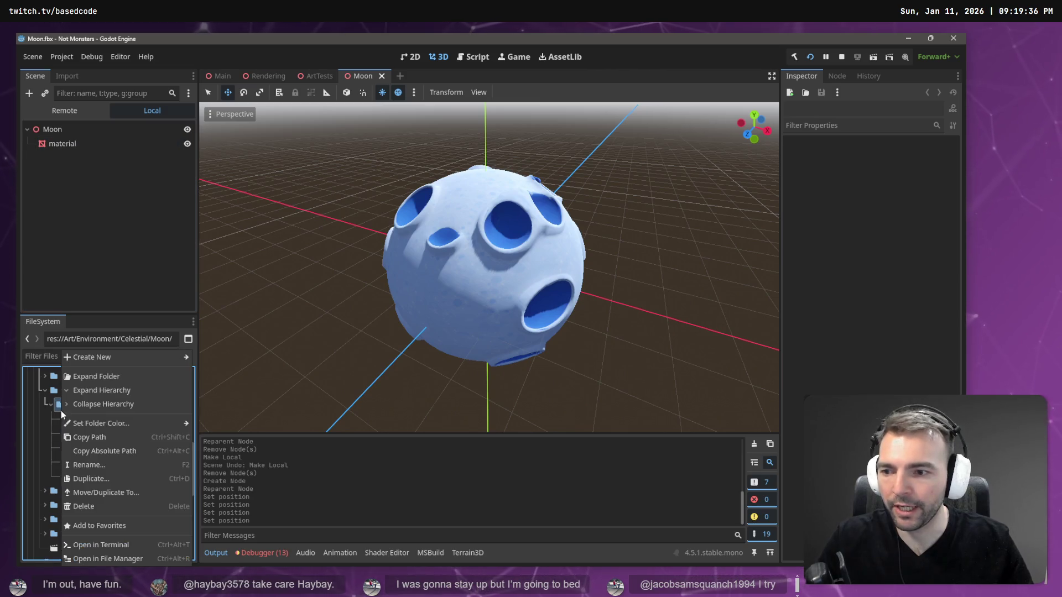
mouse_move(115, 358)
left_click(214, 372)
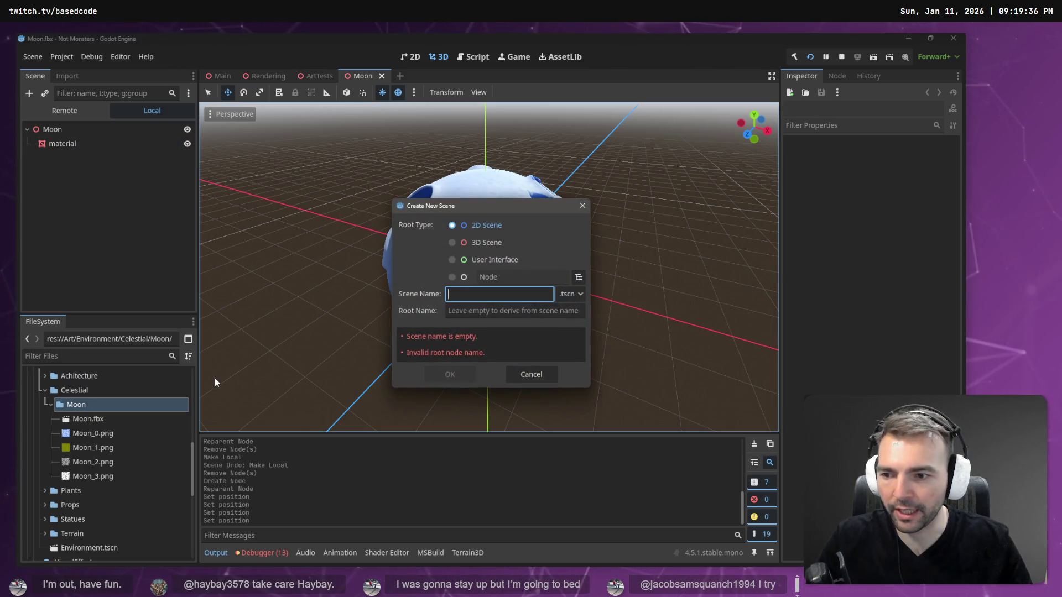
Create the scene named 'Moon' and select its Moon root node
type("Moon")
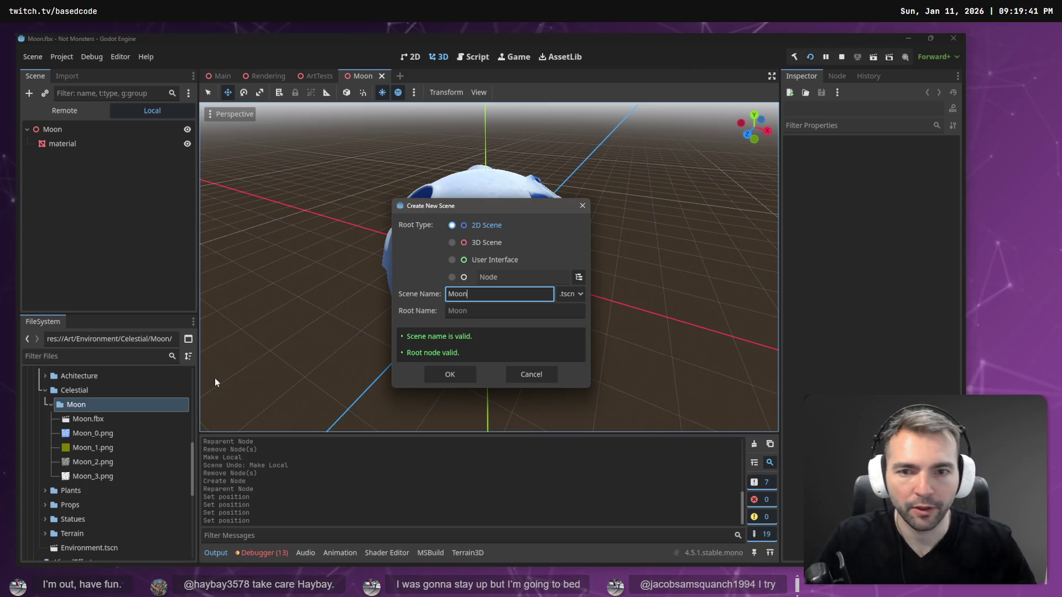
left_click(462, 381)
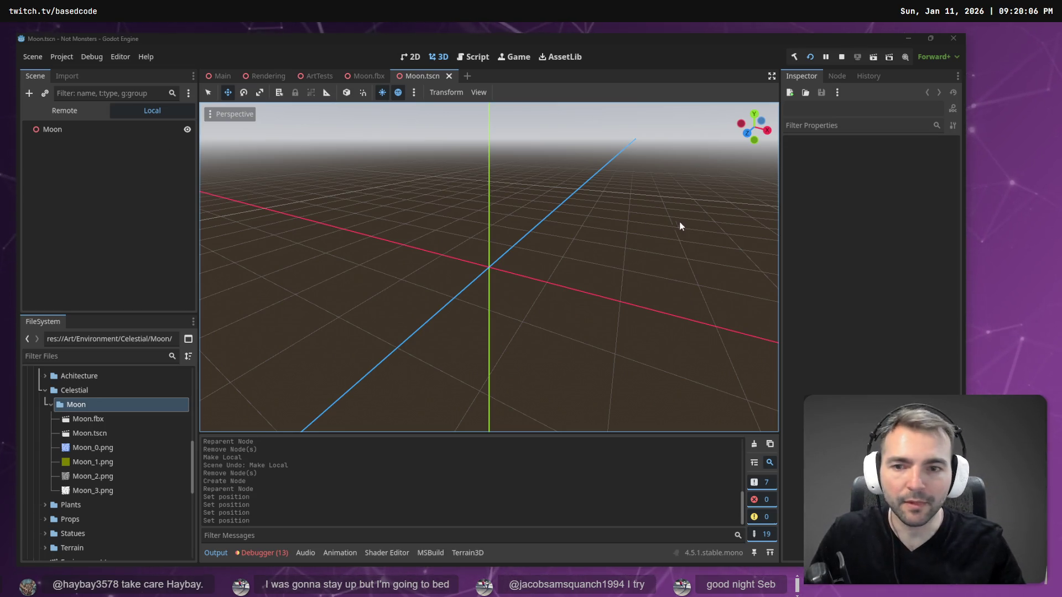
left_click(48, 130)
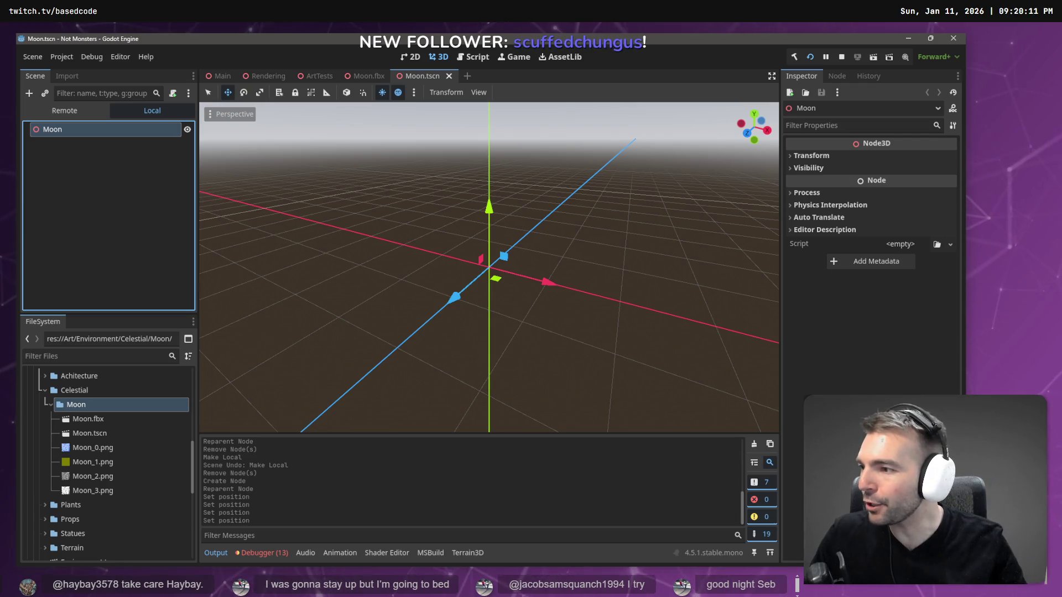
Add Moon.fbx as a child of the Moon root and make its contents local
mouse_move(473, 193)
left_mouse_down()
mouse_move(473, 153)
mouse_move(473, 188)
mouse_move(520, 183)
mouse_move(520, 161)
mouse_move(479, 190)
left_mouse_up()
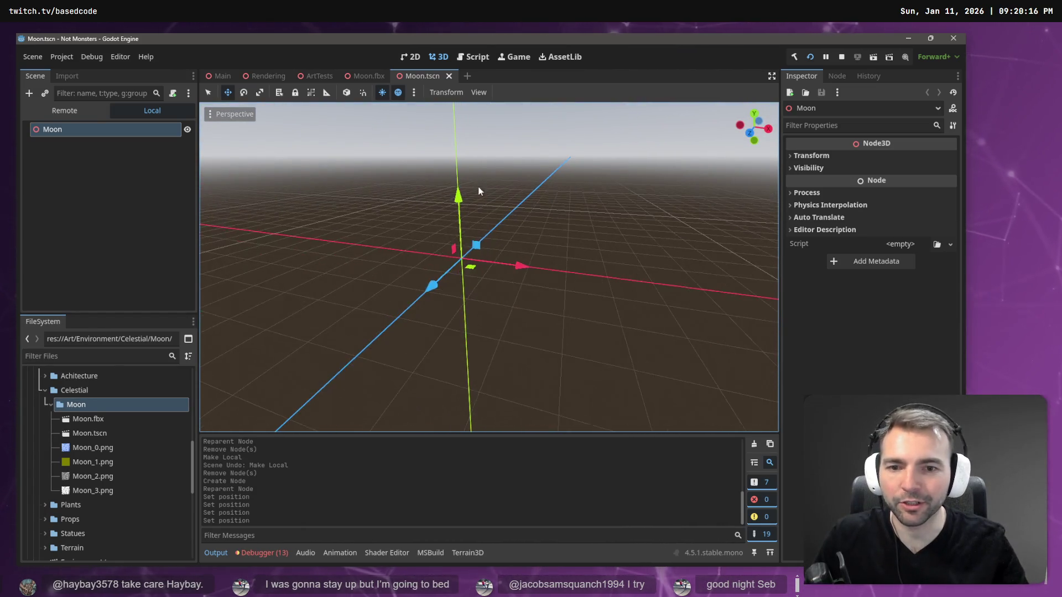
right_click(83, 131)
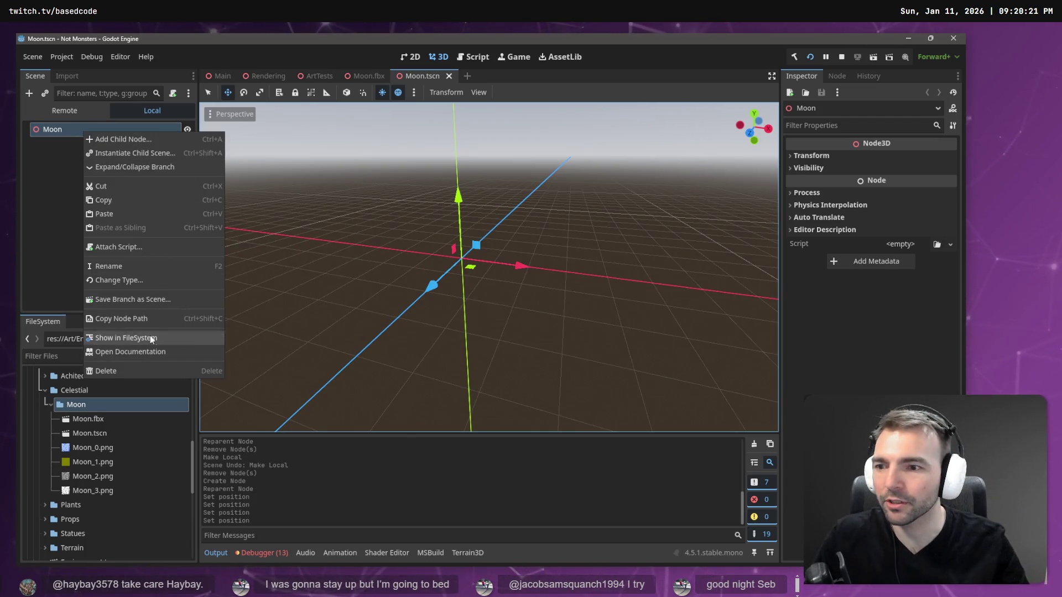
left_click(57, 236)
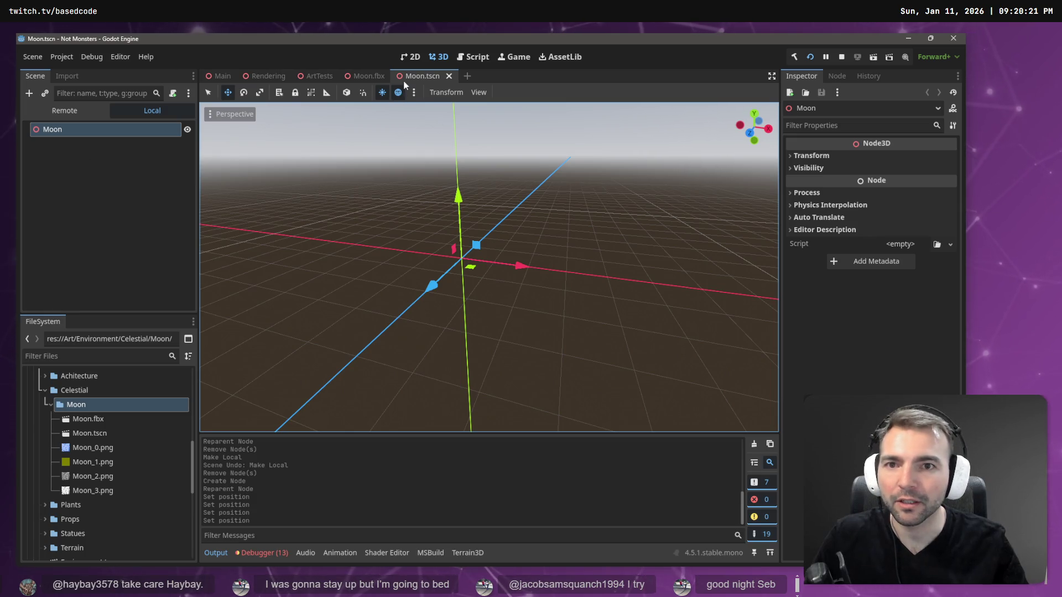
left_click_drag(98, 422, 90, 263)
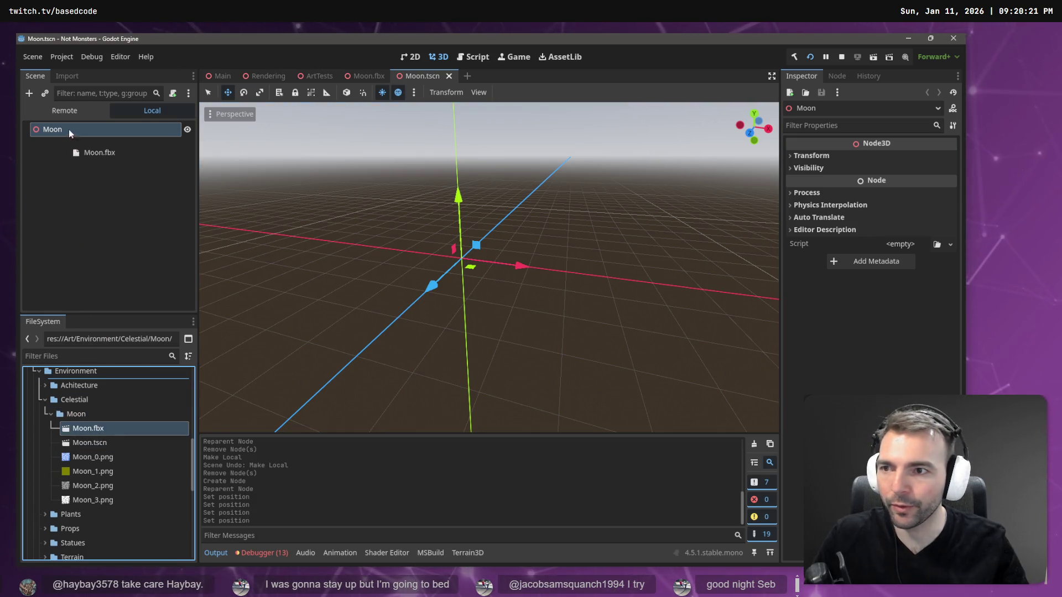
left_click_drag(69, 135, 68, 134)
right_click(86, 144)
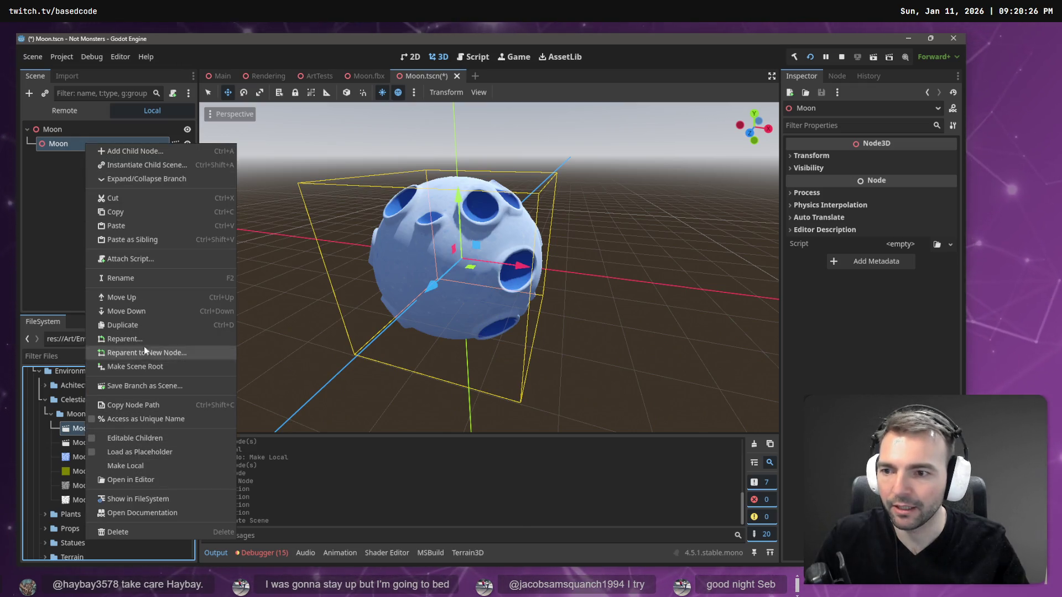
left_click(134, 466)
Move the material mesh directly under the Moon root and delete the leftover Moon child
left_click_drag(69, 158, 69, 128)
left_click(71, 141)
key("Delete")
key("Return")
left_click(85, 143)
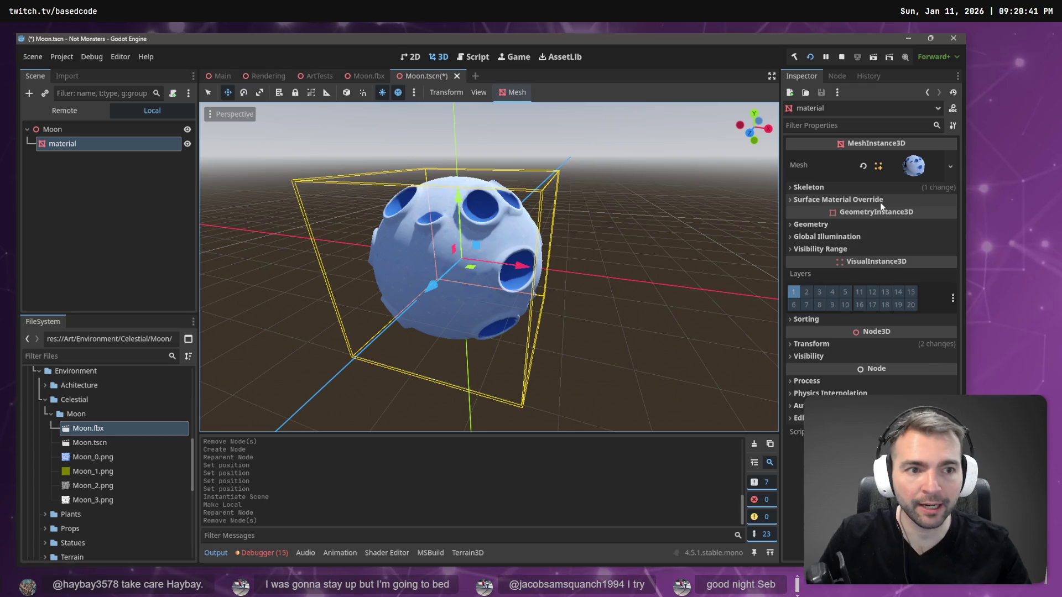
Put a new StandardMaterial3D in override slot 0 with Moon_0.png as its albedo texture
left_click(835, 199)
left_click(952, 215)
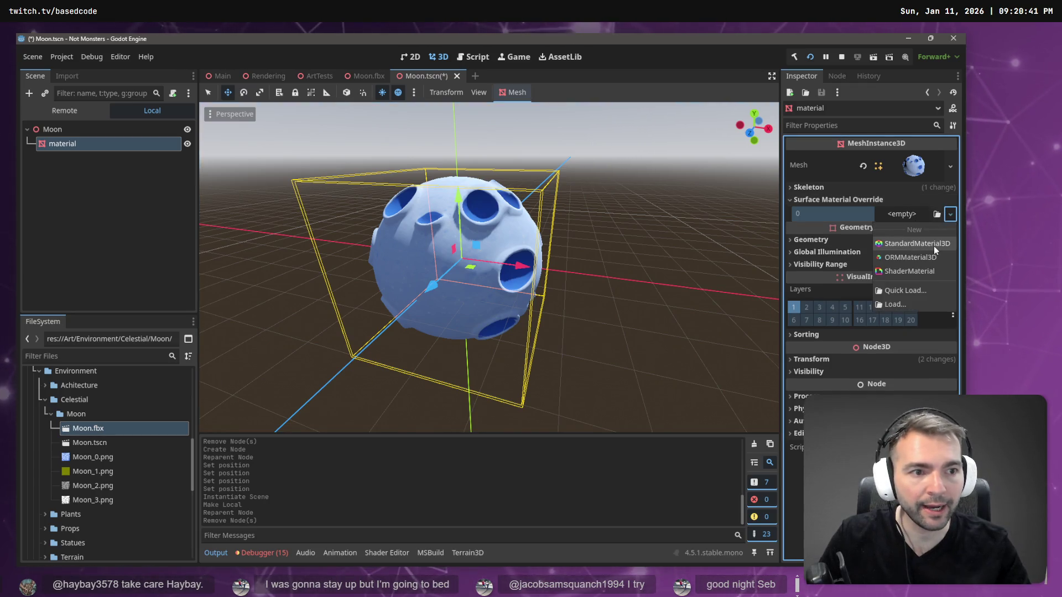
left_click(934, 247)
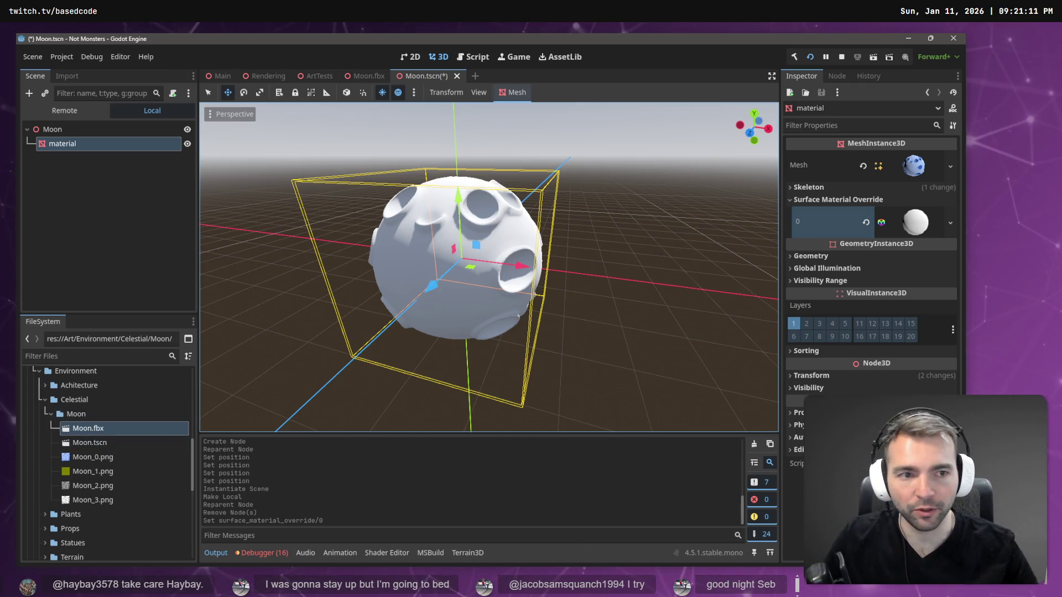
left_click(913, 224)
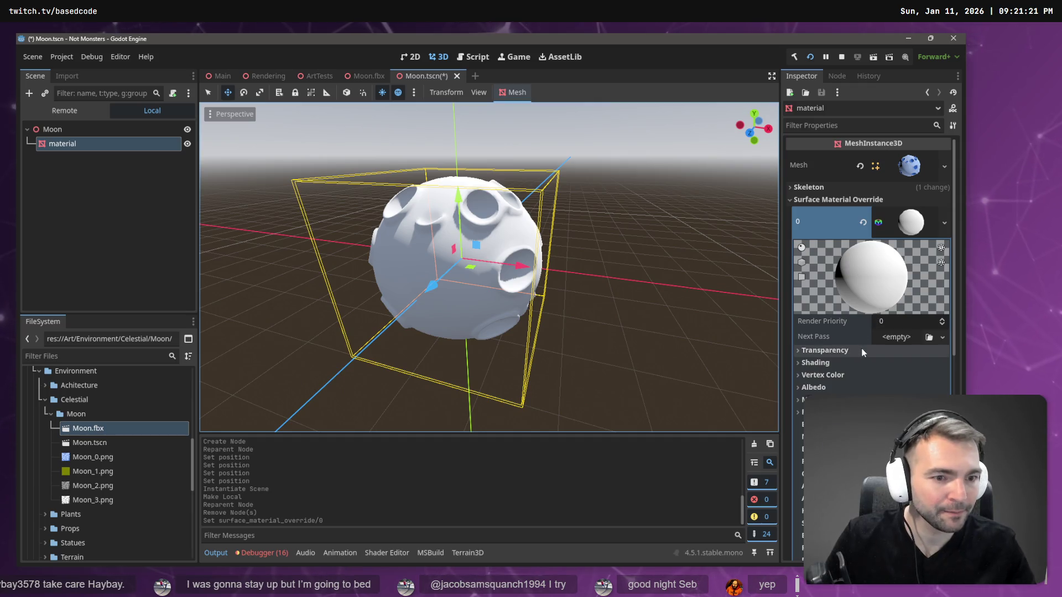
left_click(829, 386)
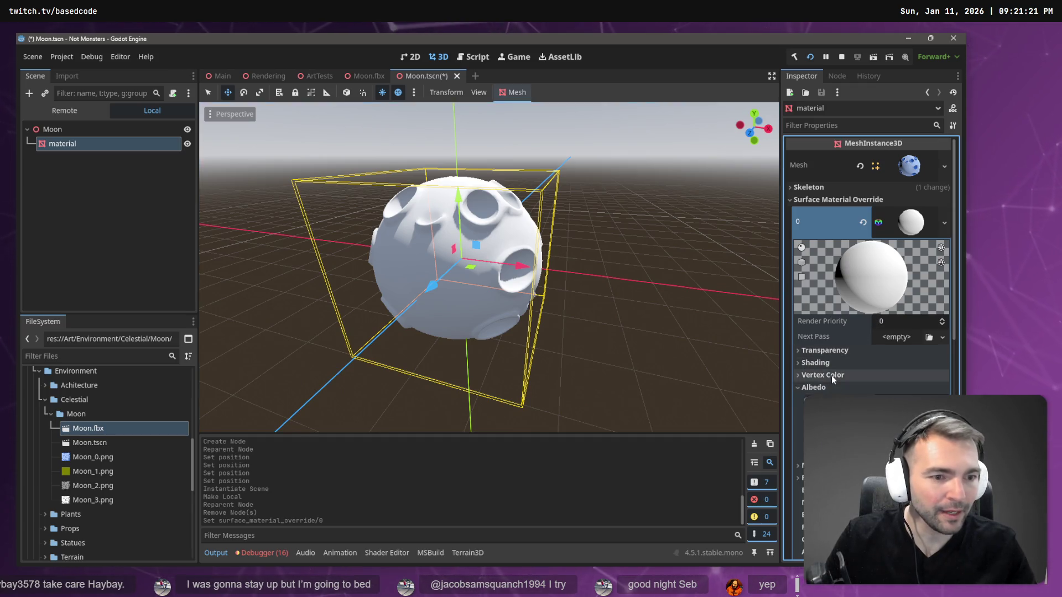
left_click(103, 458)
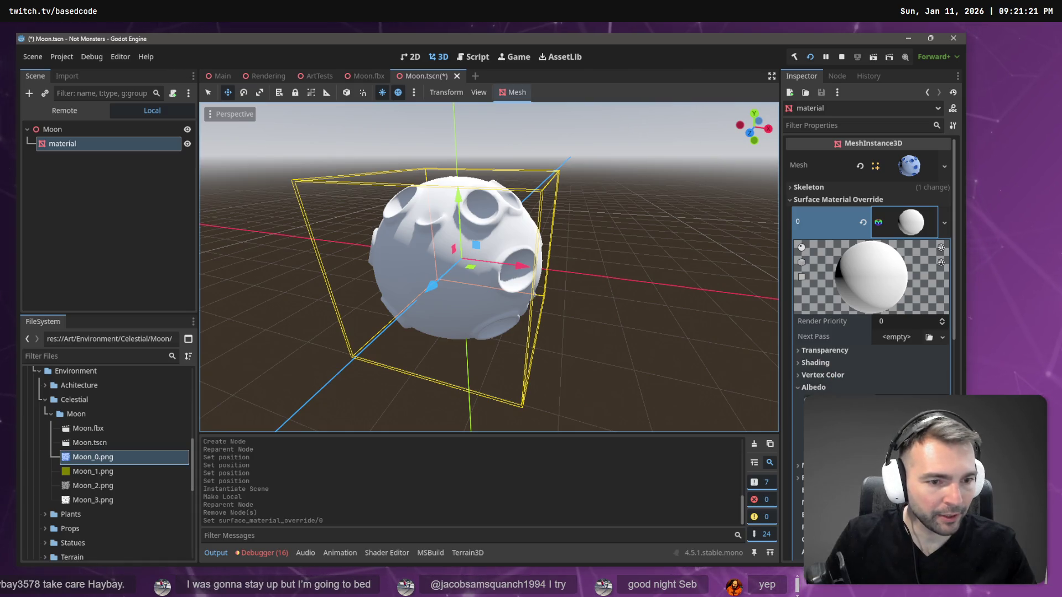
left_click_drag(93, 457, 907, 420)
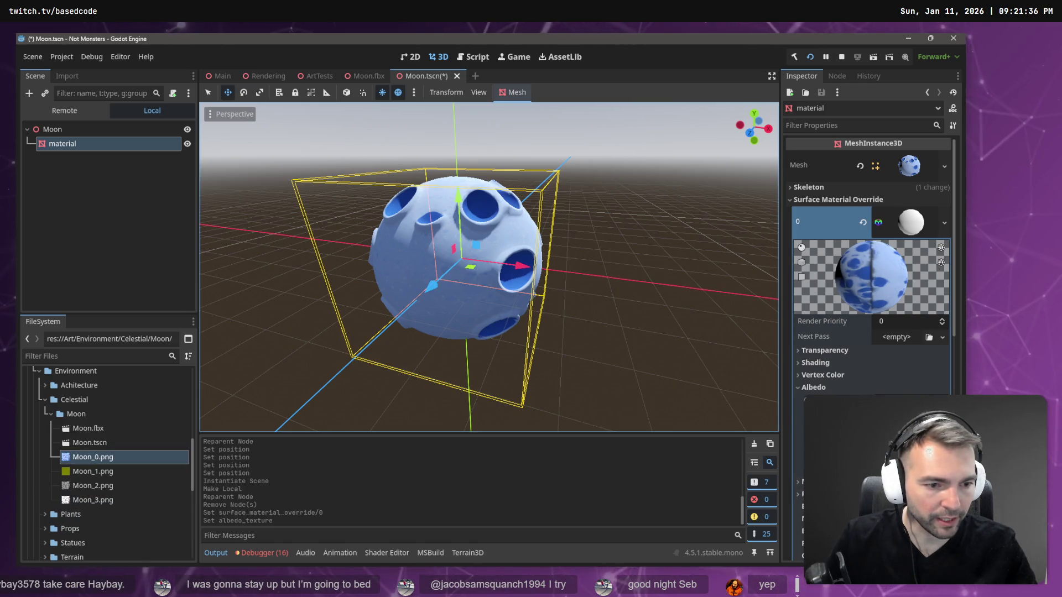
Enable emission with Moon_3.png and set Moon_2.png as the roughness texture
scroll(915, 332, "down", 3)
left_click(933, 349)
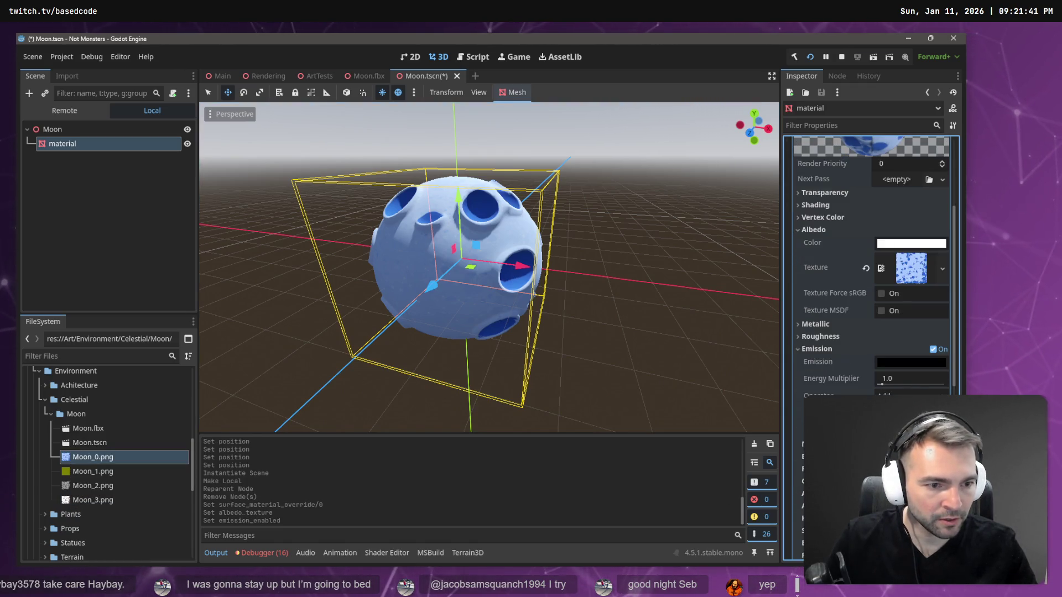
left_click(93, 500)
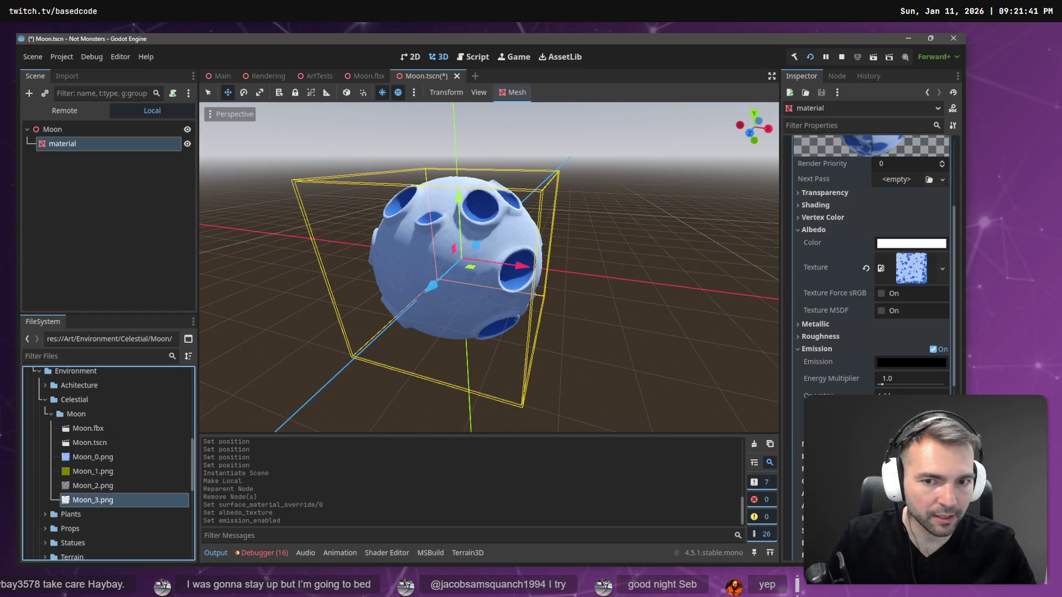
left_click_drag(93, 500, 911, 421)
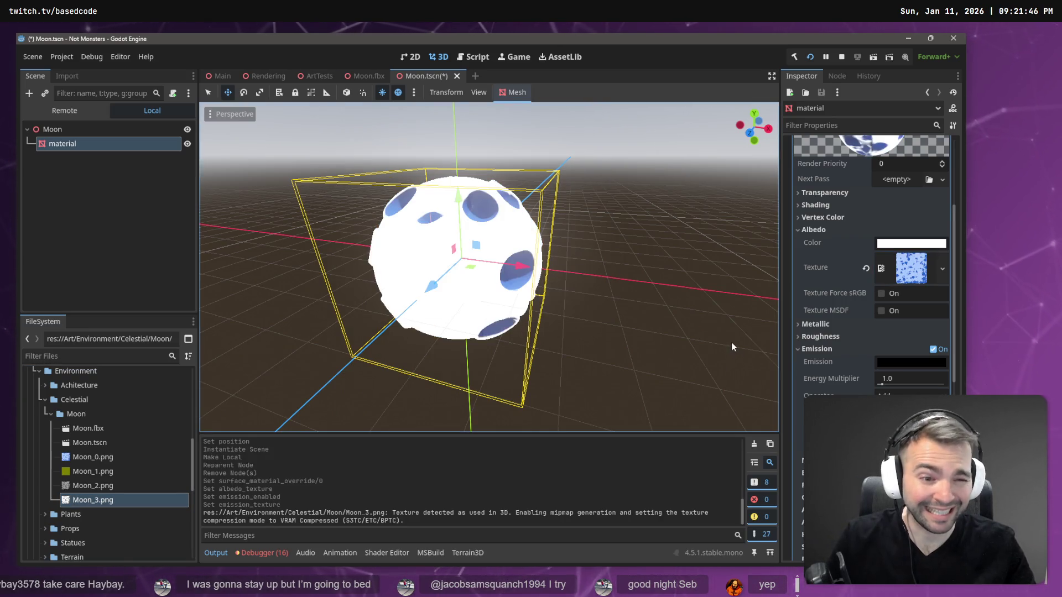
left_click(95, 488)
left_click(821, 336)
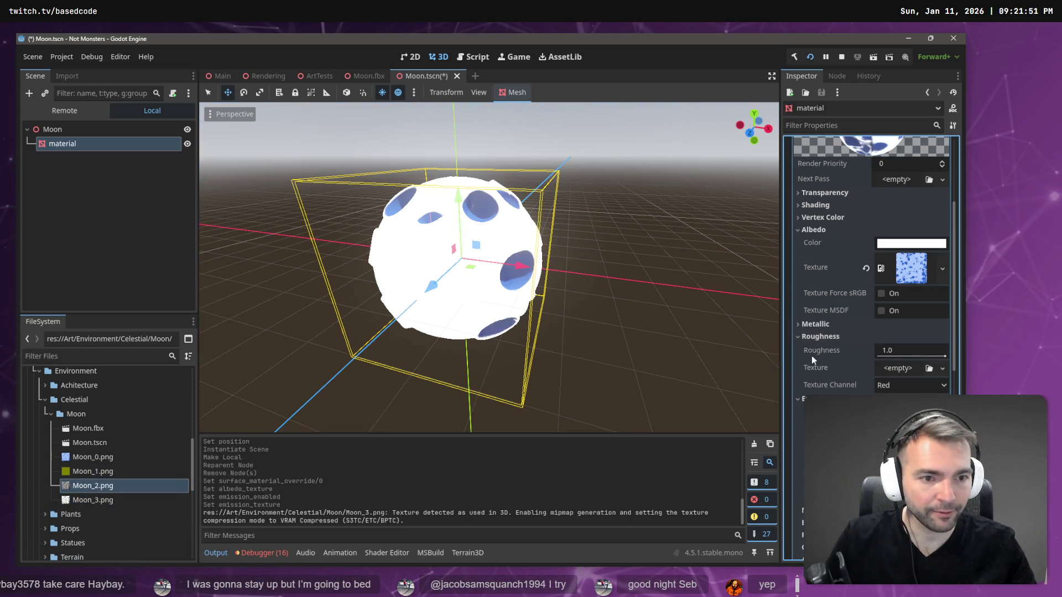
mouse_move(93, 485)
left_mouse_down()
mouse_move(714, 406)
mouse_move(893, 370)
left_mouse_up()
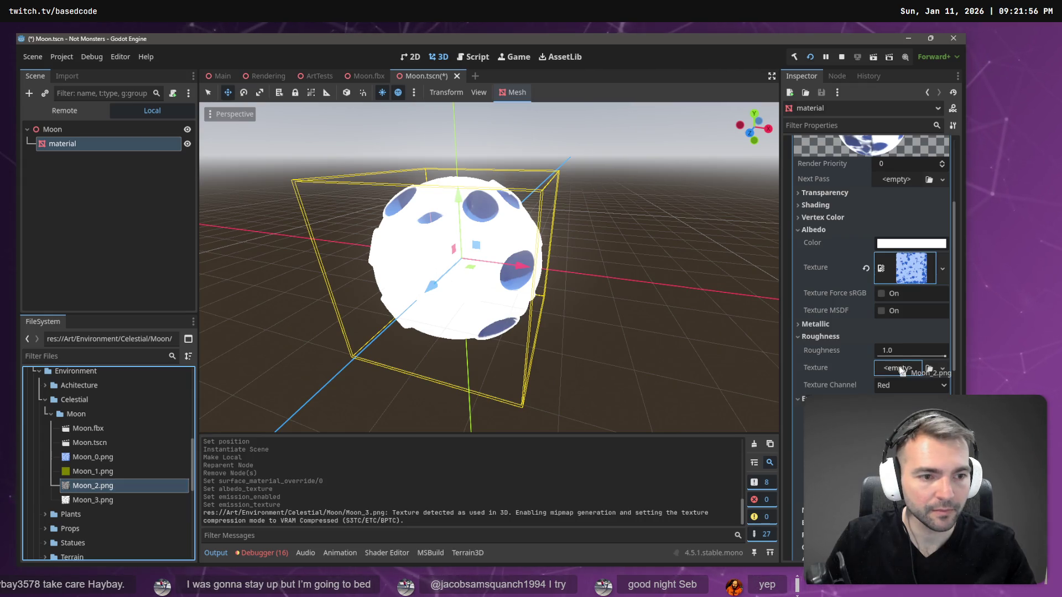
left_click_drag(902, 371, 901, 371)
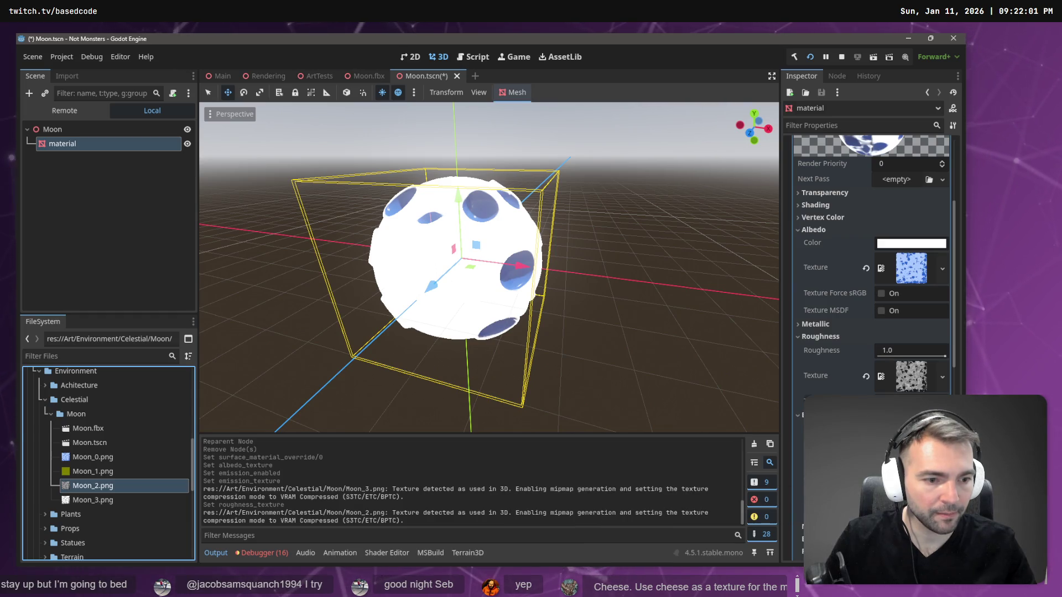
Enable the normal map with Moon_1.png and save Moon.tscn
left_click(885, 527)
scroll(885, 498, "down", 5)
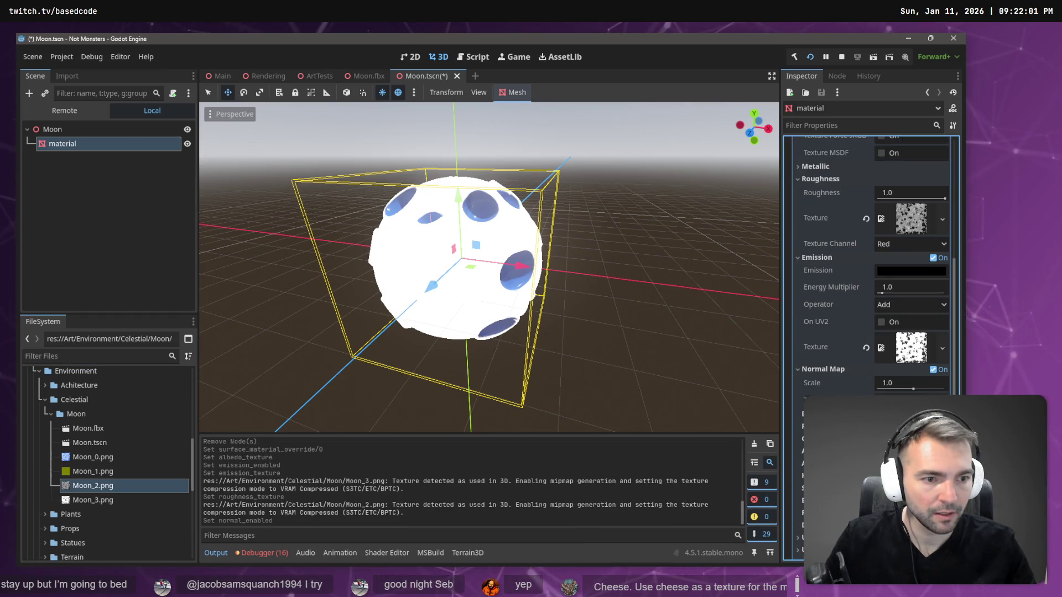
left_click_drag(89, 471, 913, 429)
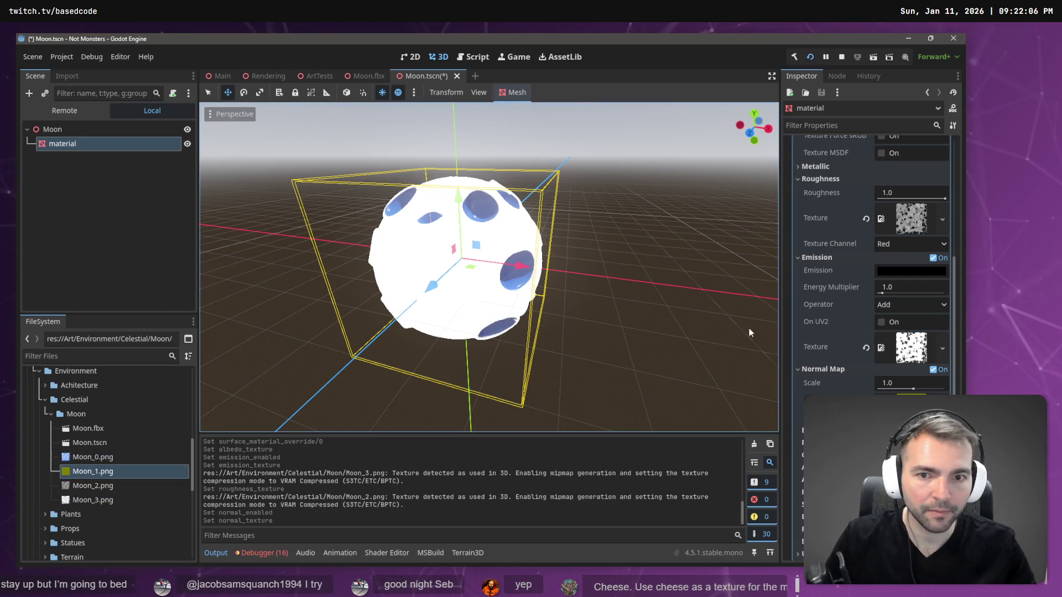
scroll(885, 285, "up", 3)
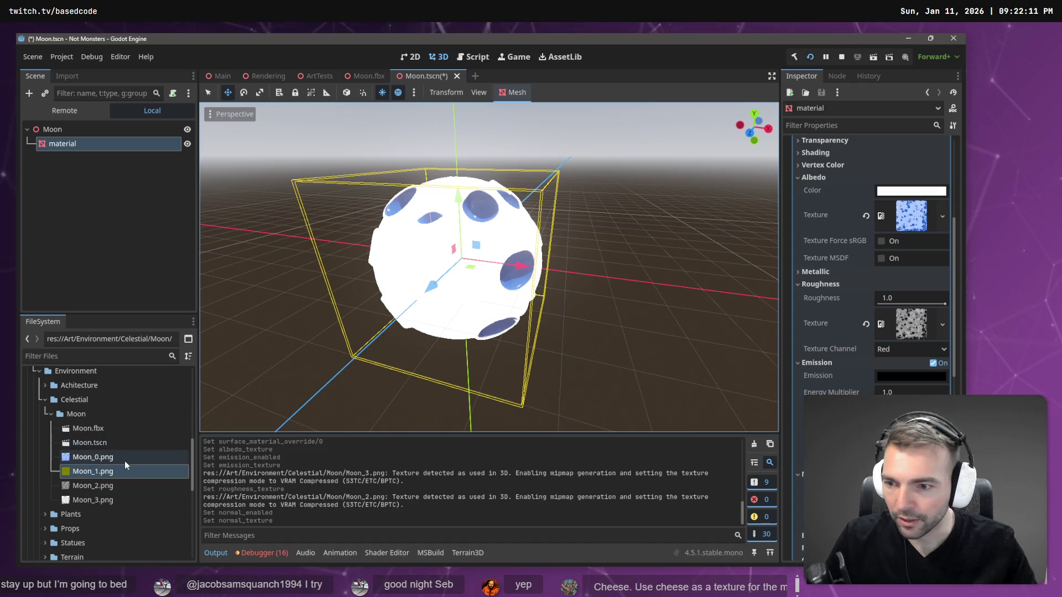
mouse_move(77, 500)
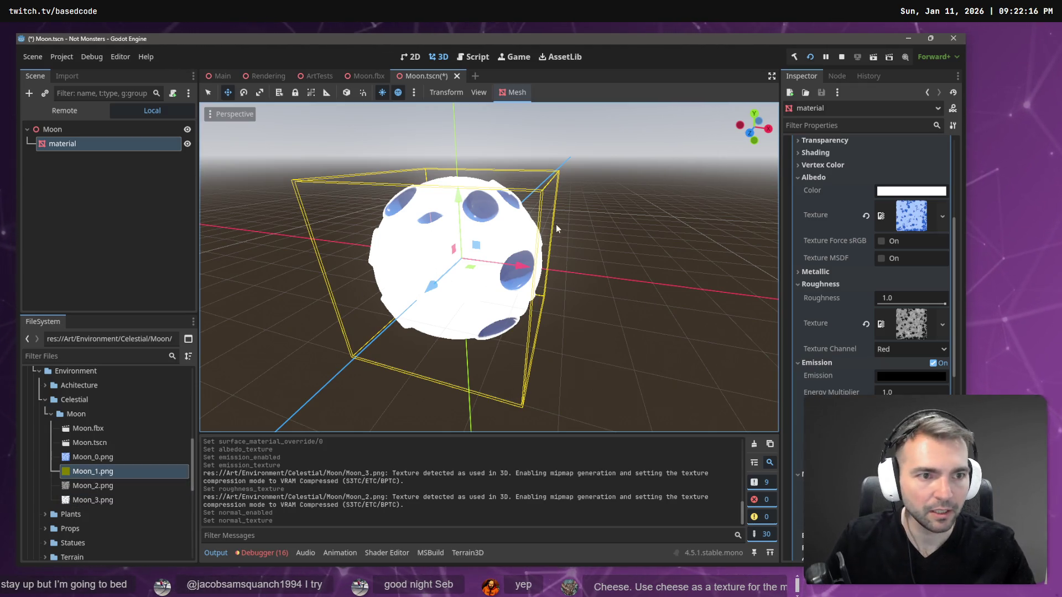
key("ctrl+s")
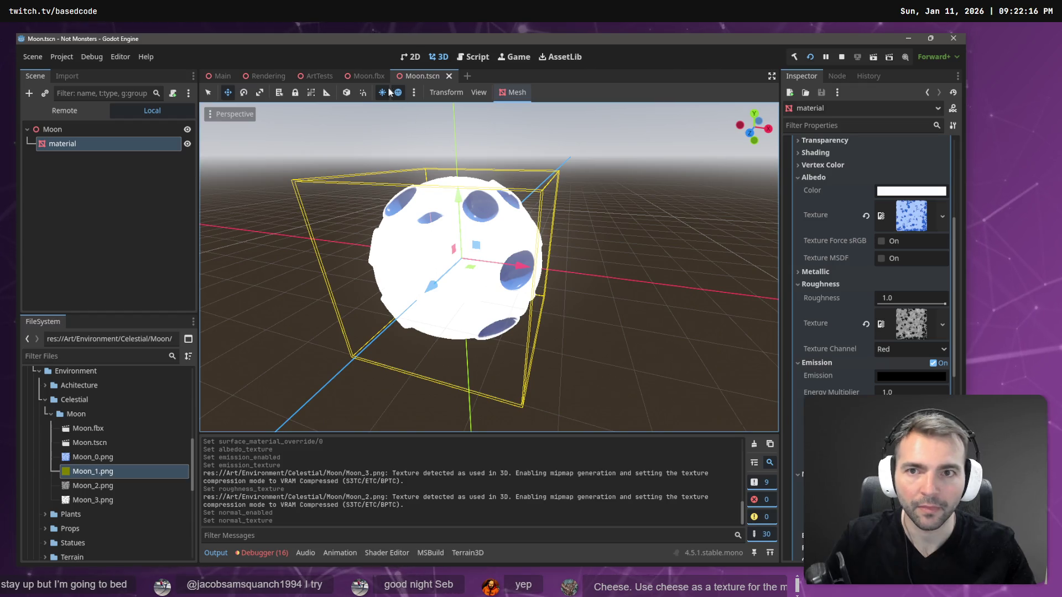
mouse_move(367, 79)
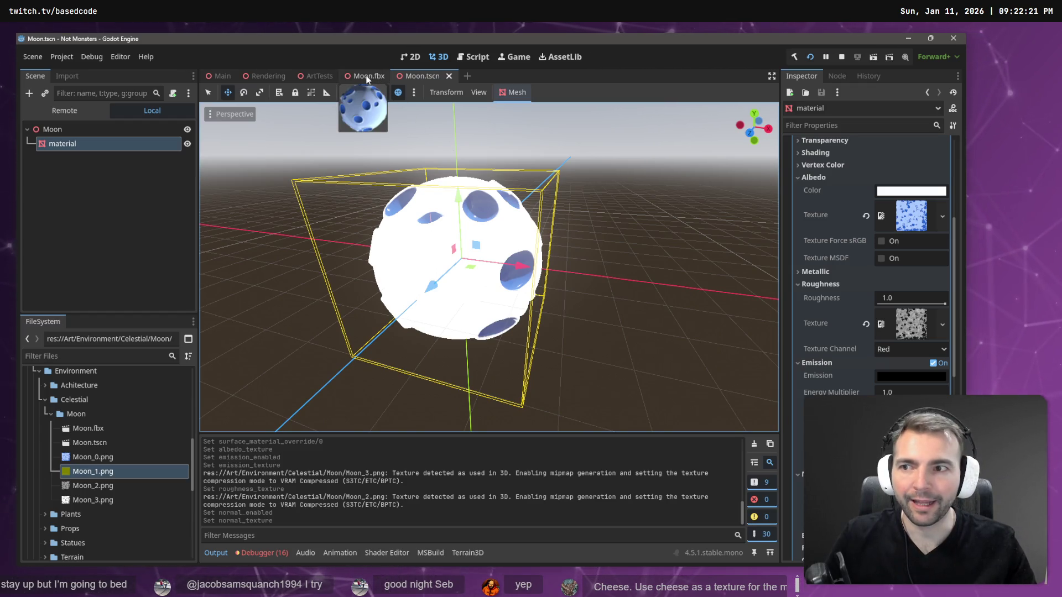
Close the Moon.fbx scene tab, save ArtTests, then switch through Rendering to the Main scene
left_click(367, 79)
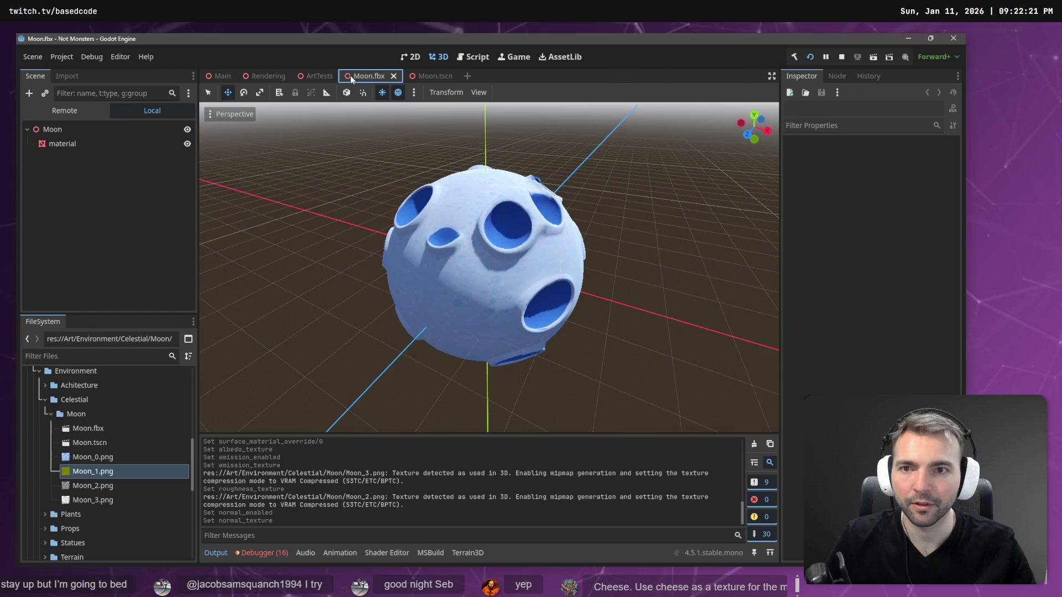
middle_click(356, 77)
left_click(315, 78)
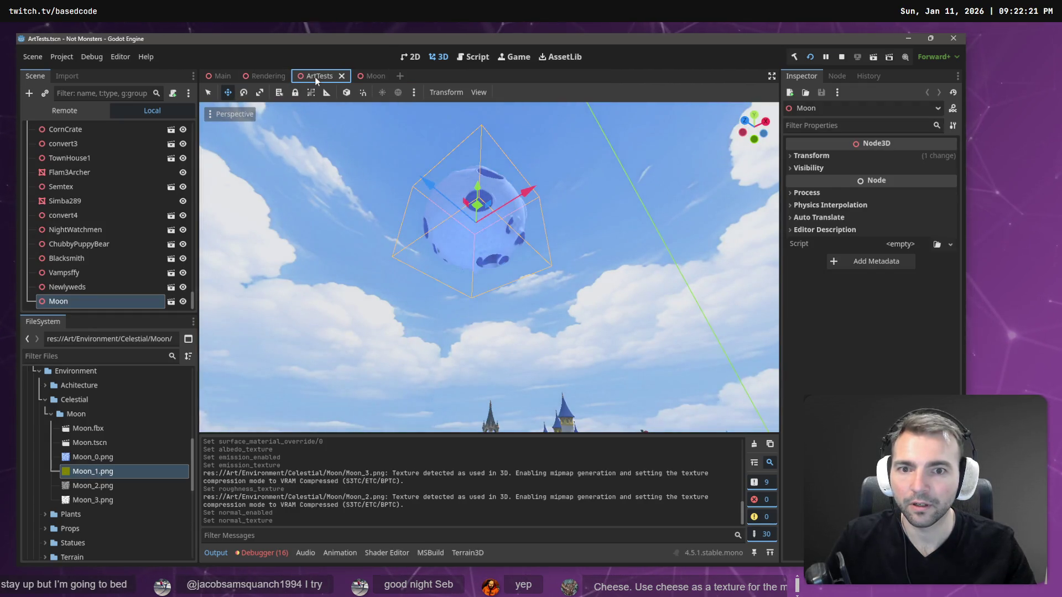
left_click_drag(571, 230, 571, 343)
key("f")
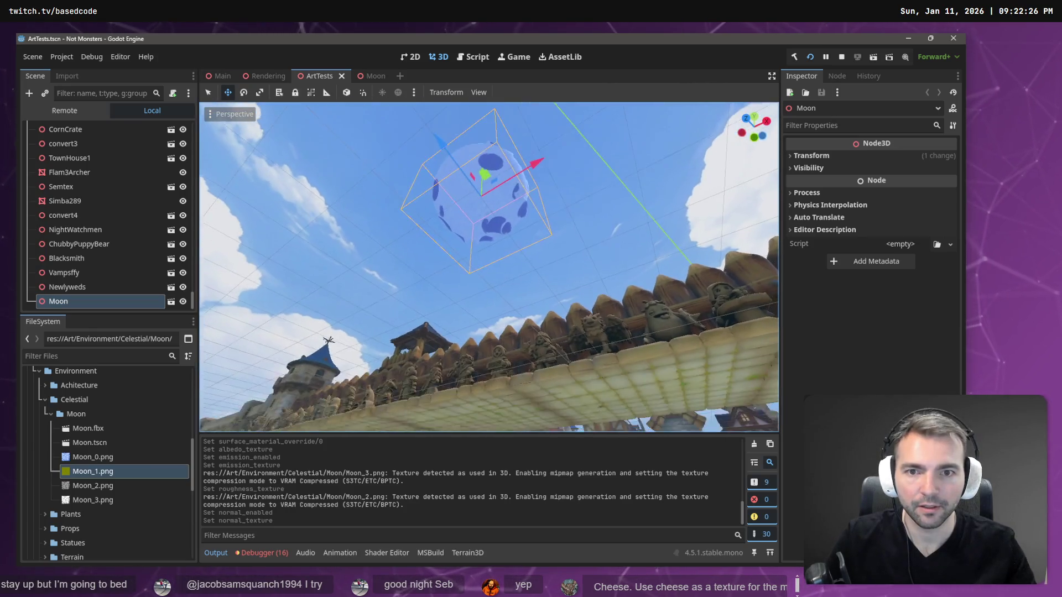
key("ctrl+s")
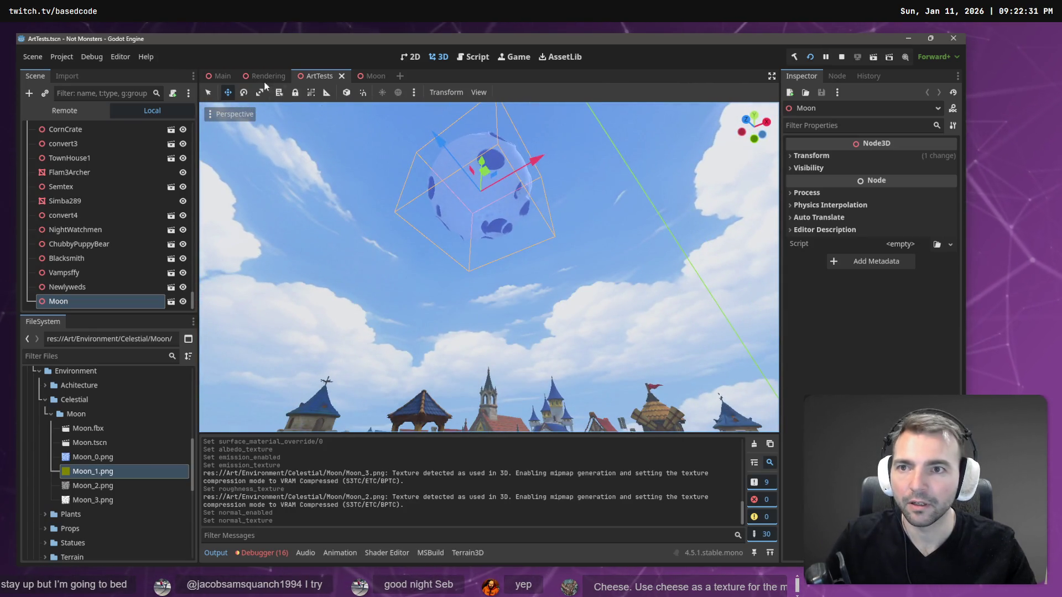
left_click(266, 76)
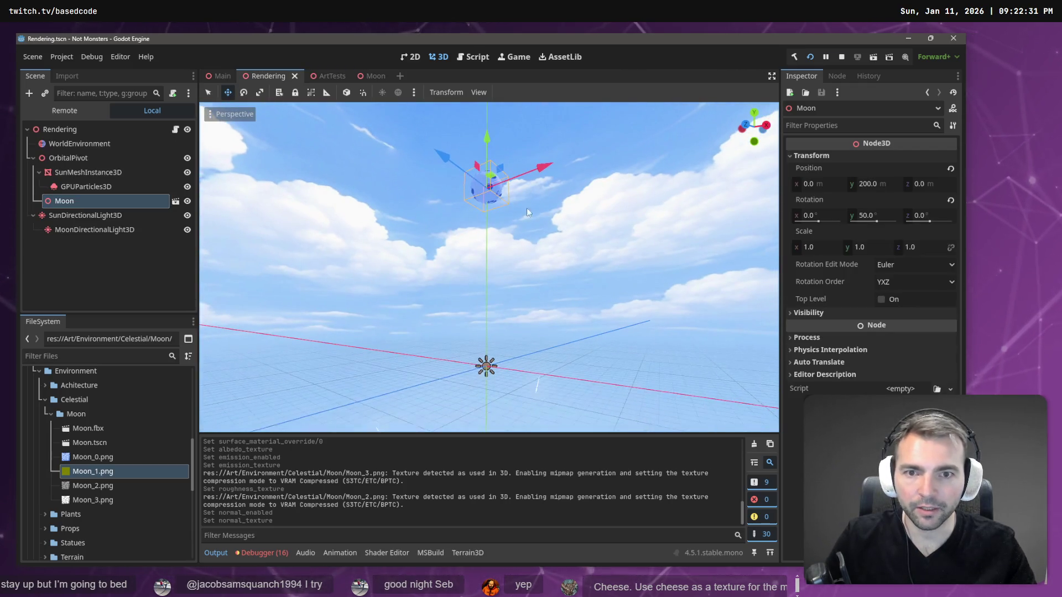
left_click(211, 76)
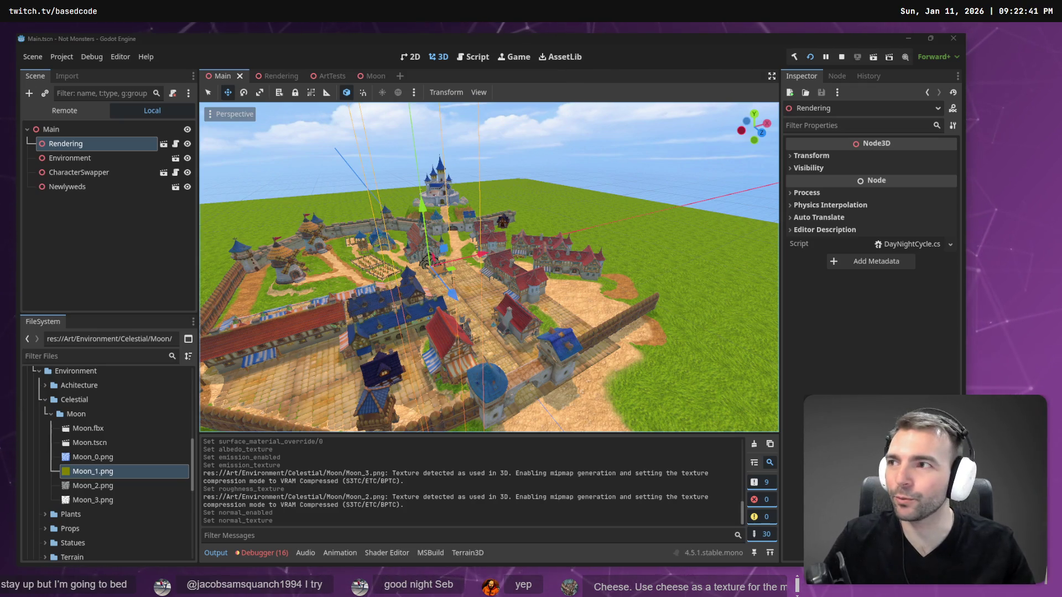
left_click(532, 137)
key("F5")
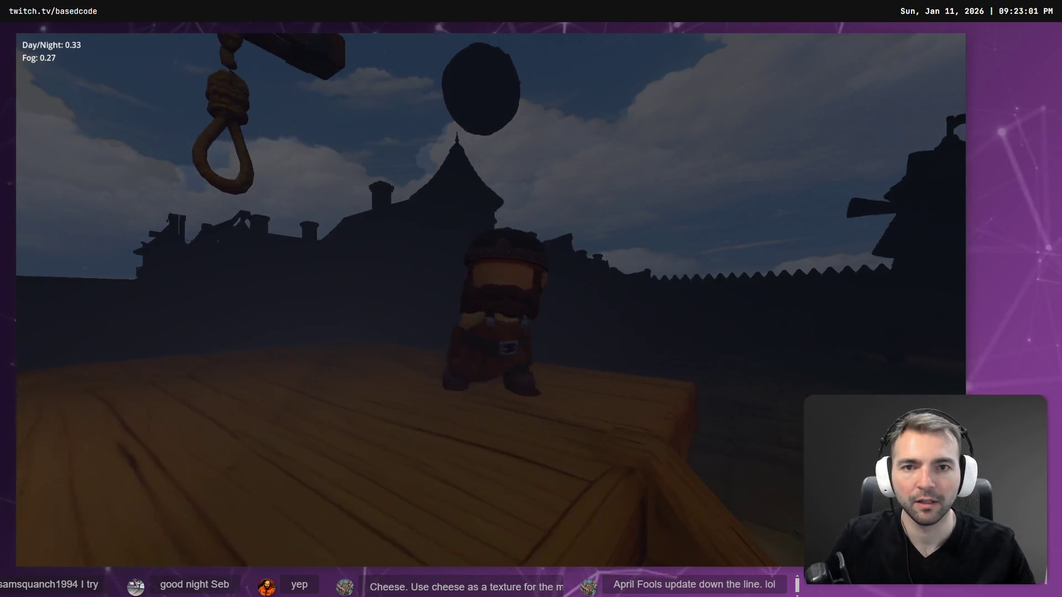
key("F8")
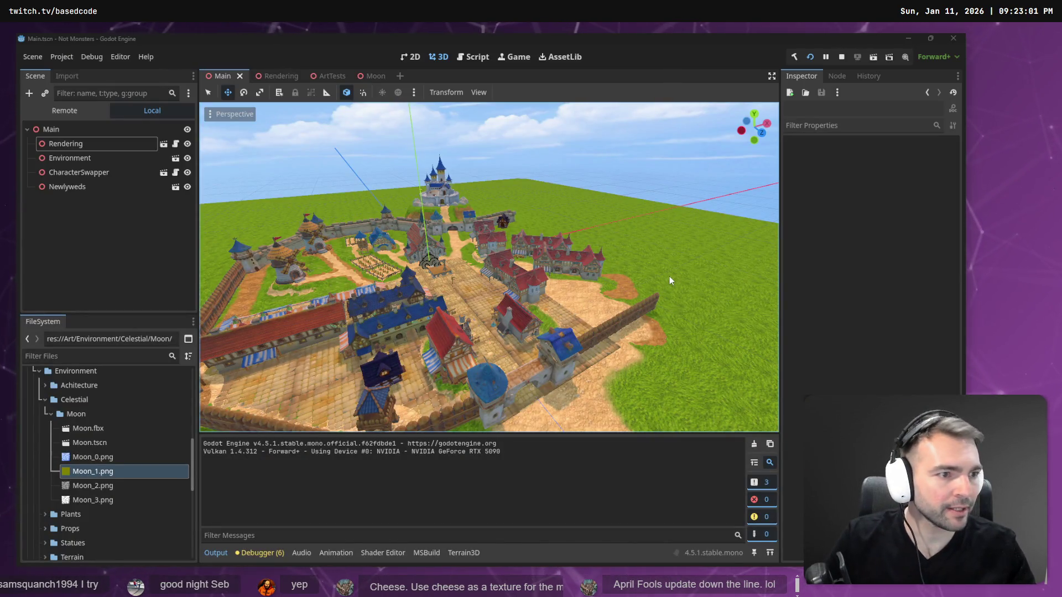
key("alt+Tab")
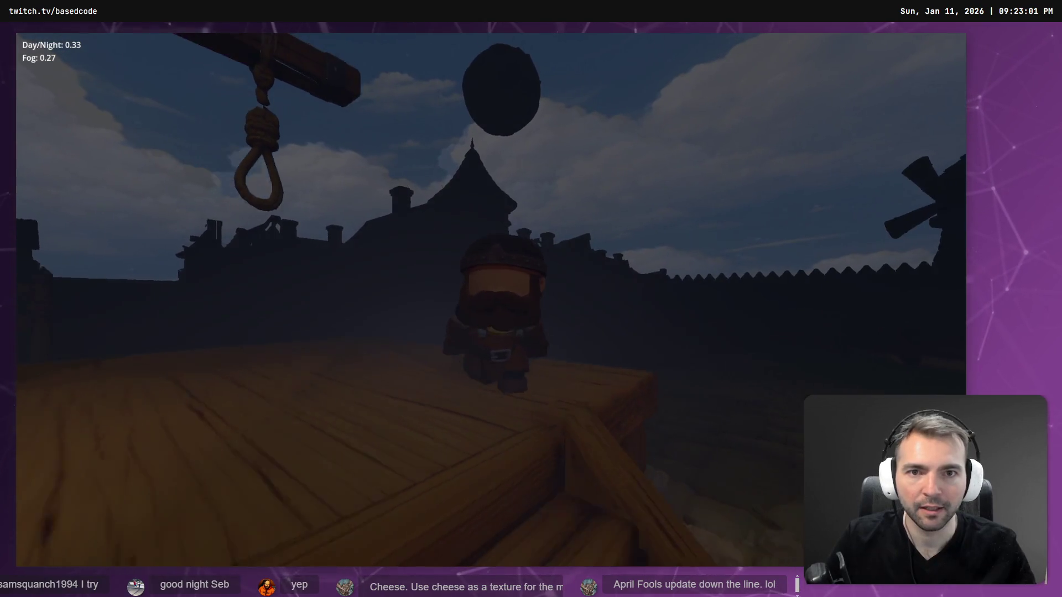
key("alt+Tab")
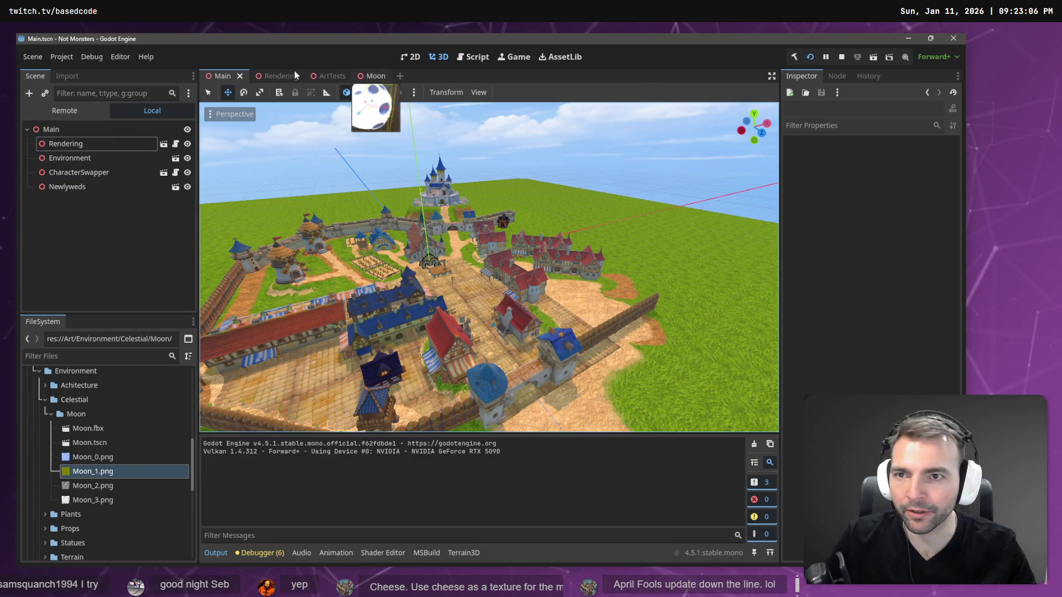
Delete the old Moon node in Rendering and instance Moon.tscn under OrbitalPivot
left_click(271, 76)
left_click(74, 188)
left_click(127, 202)
left_click(176, 202)
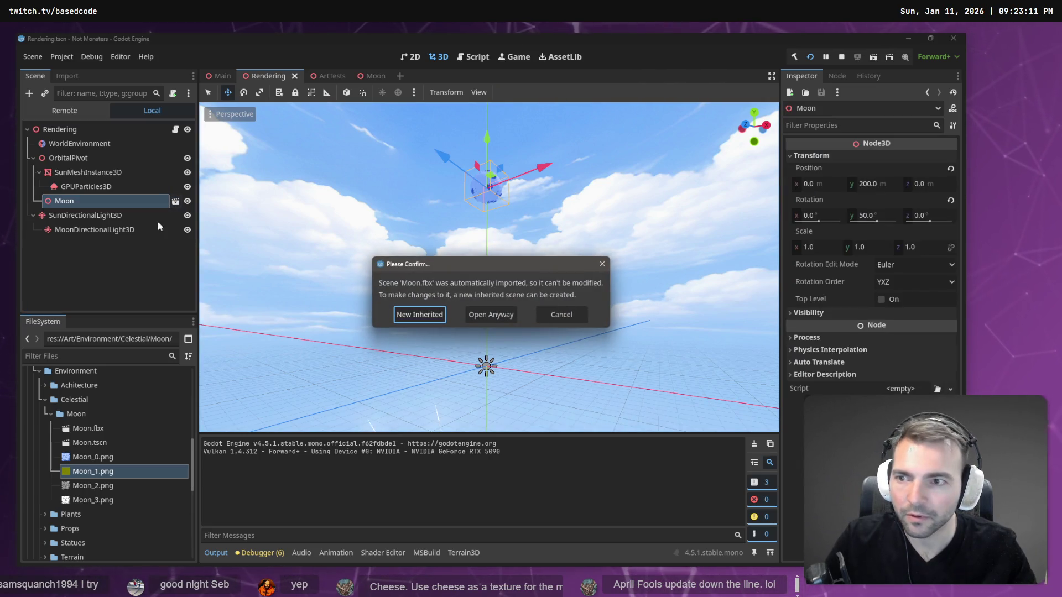
key("Escape")
left_click(115, 201)
key("Delete")
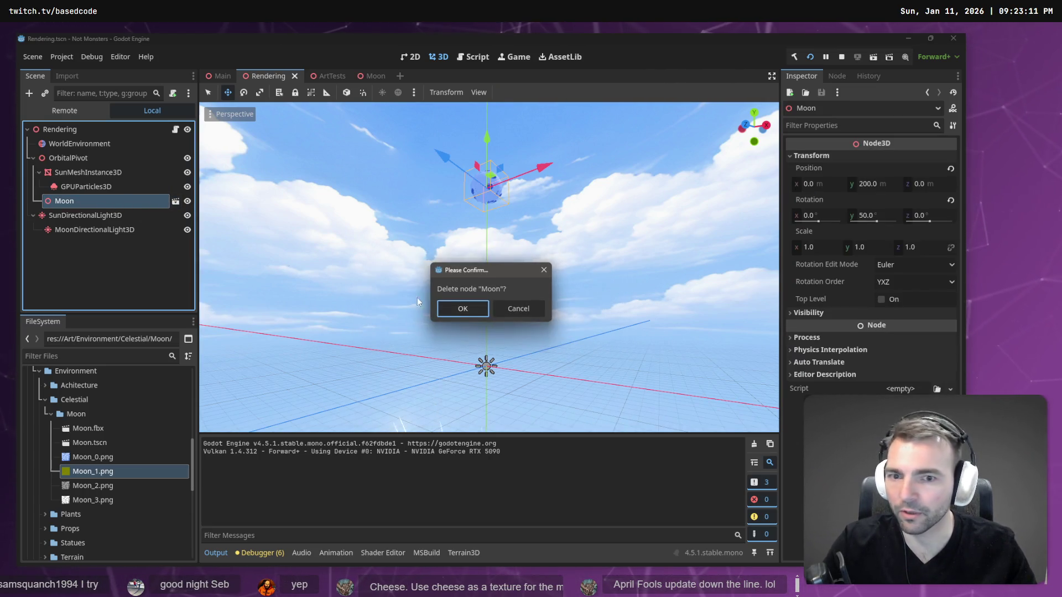
left_click(454, 310)
mouse_move(96, 444)
left_mouse_down()
mouse_move(76, 365)
mouse_move(64, 178)
mouse_move(76, 161)
left_mouse_up()
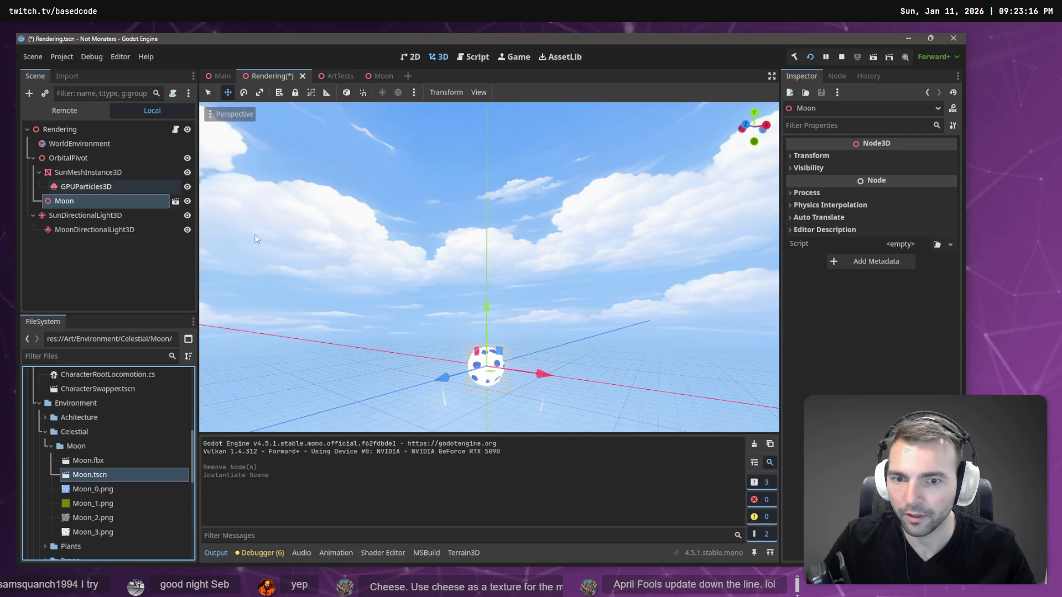
Set the new Moon instance's Y position to -200
left_click(811, 156)
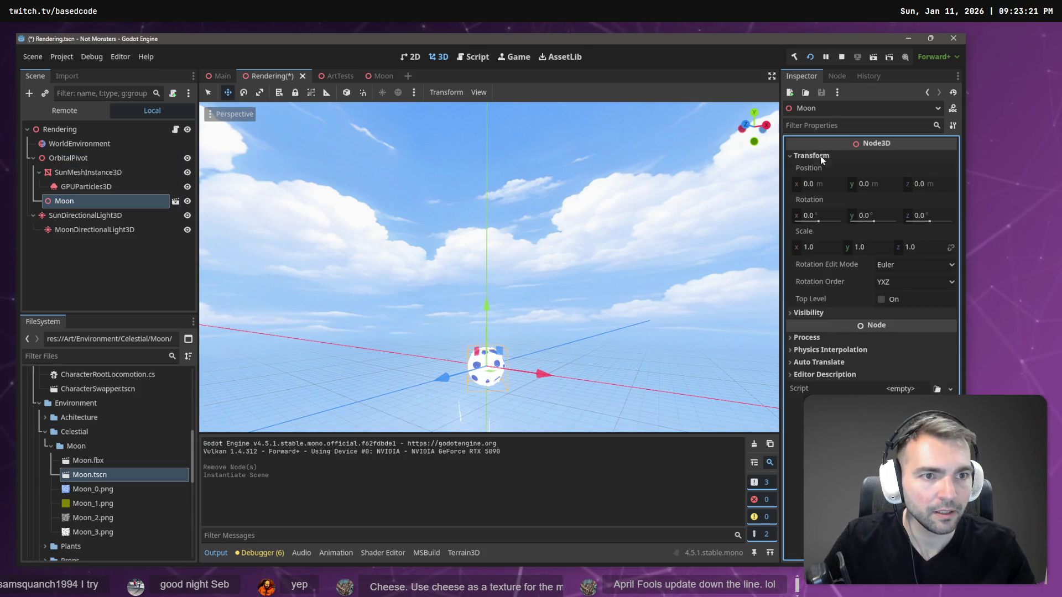
left_click(829, 187)
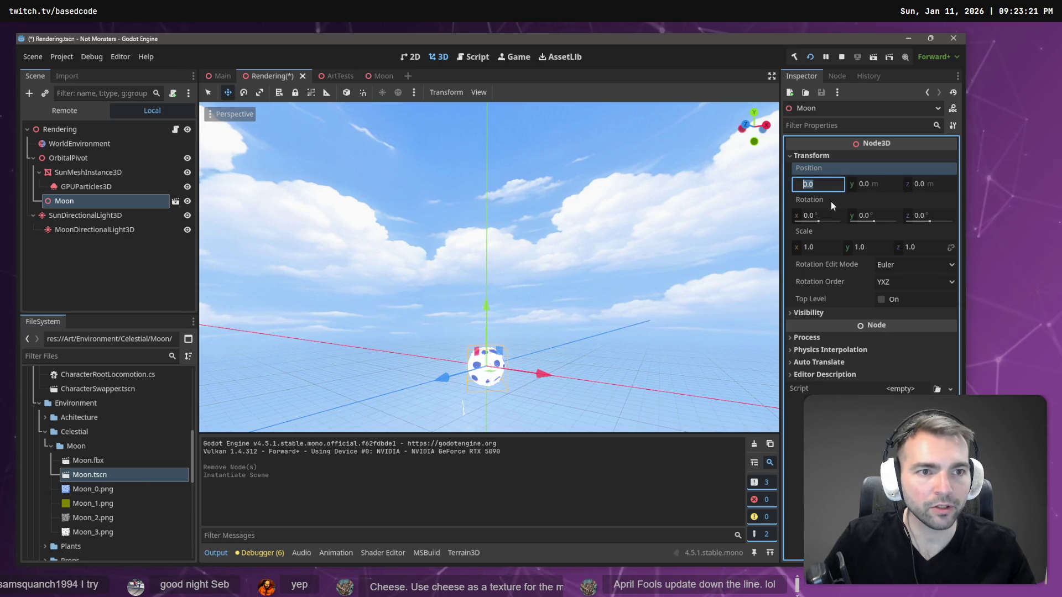
type("100")
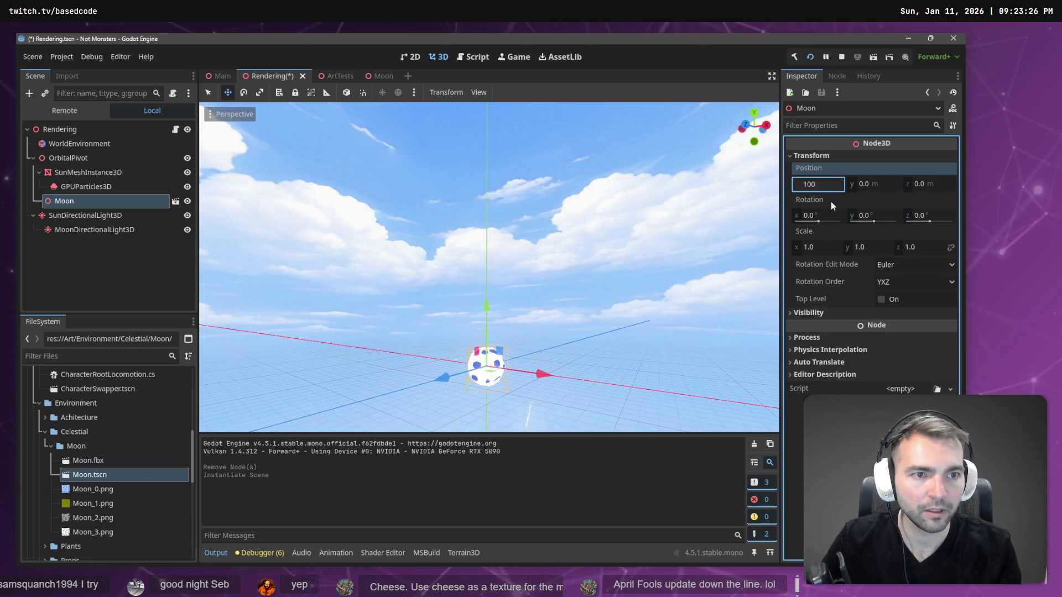
key("Return")
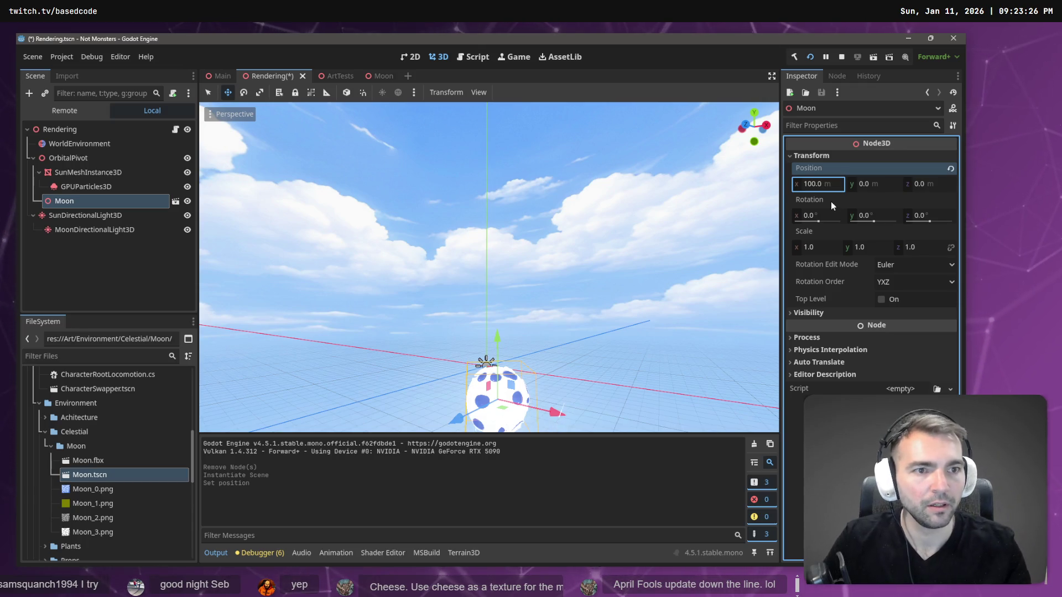
key("ctrl+z")
left_click(862, 183)
type("-1")
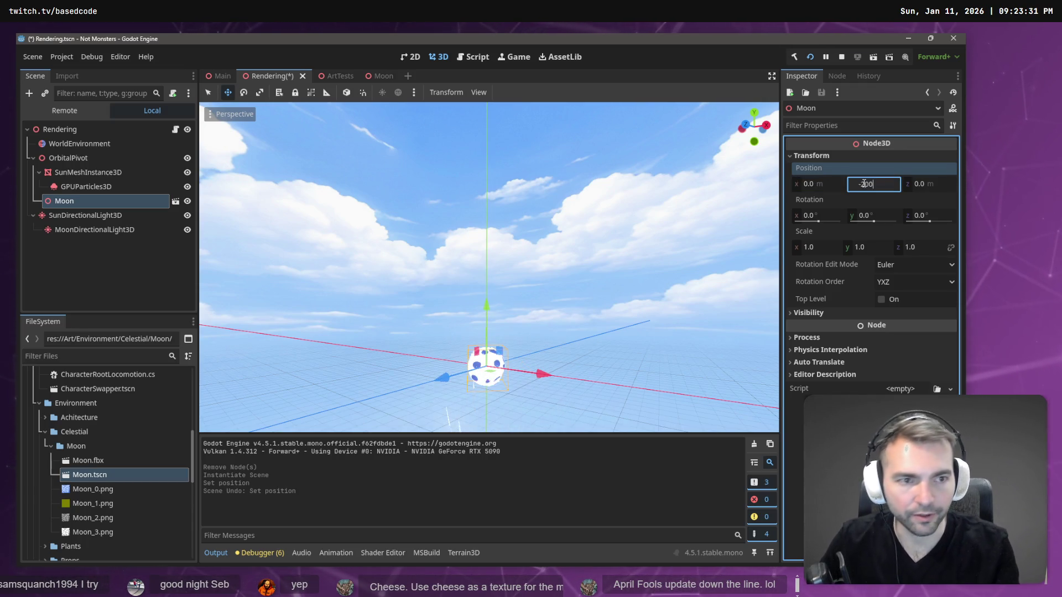
key("Return")
key("f")
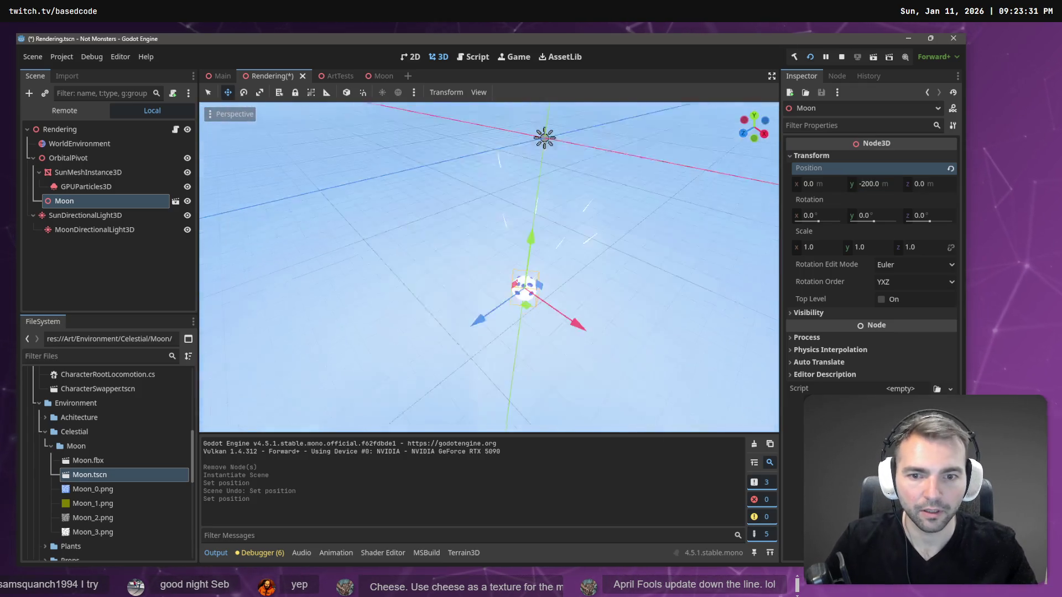
left_click(865, 185)
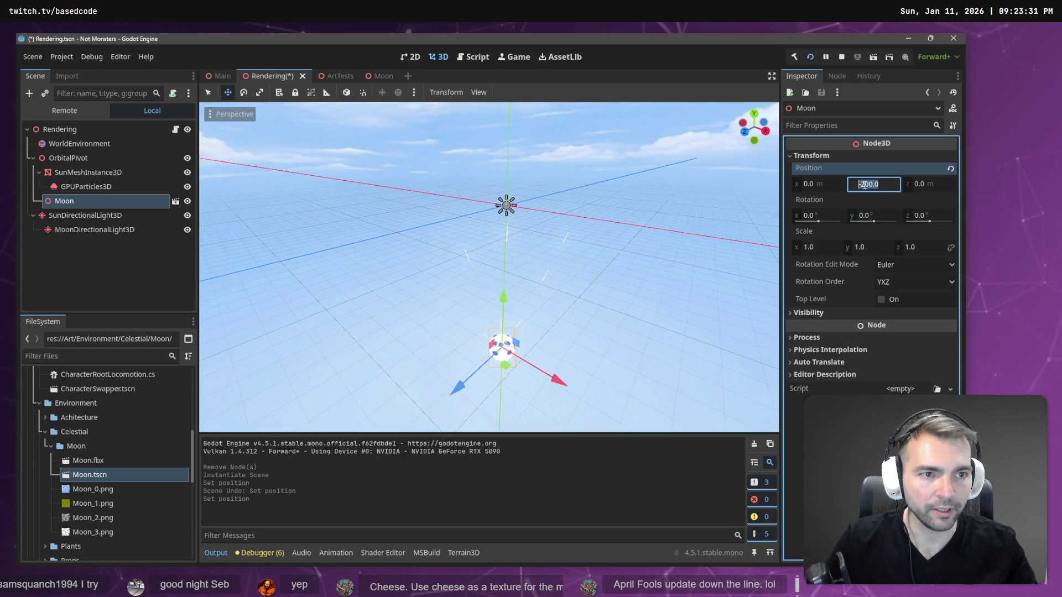